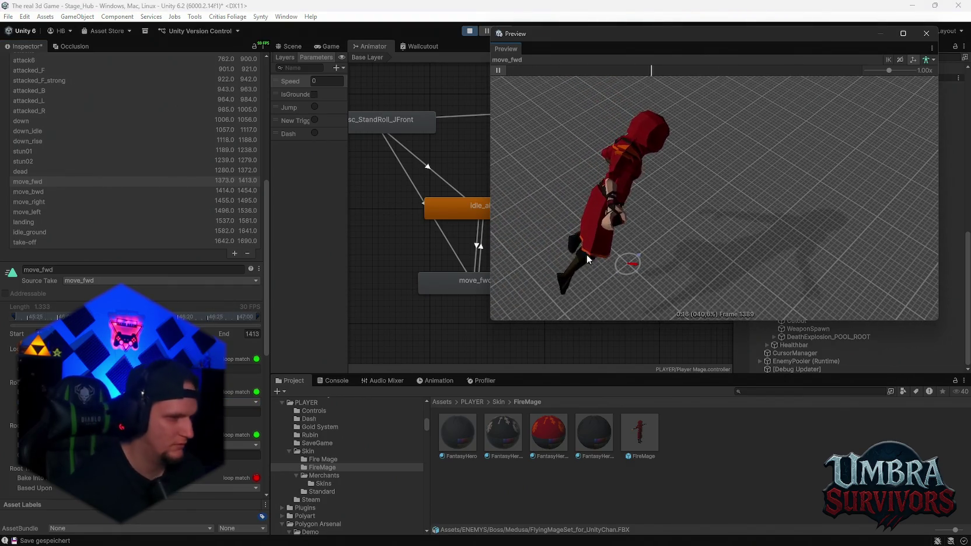
Step: Apply the move_fwd root-transform settings so FlyingMageSet_for_UnityChan.FBX reimports
scroll(175, 291, "down", 5)
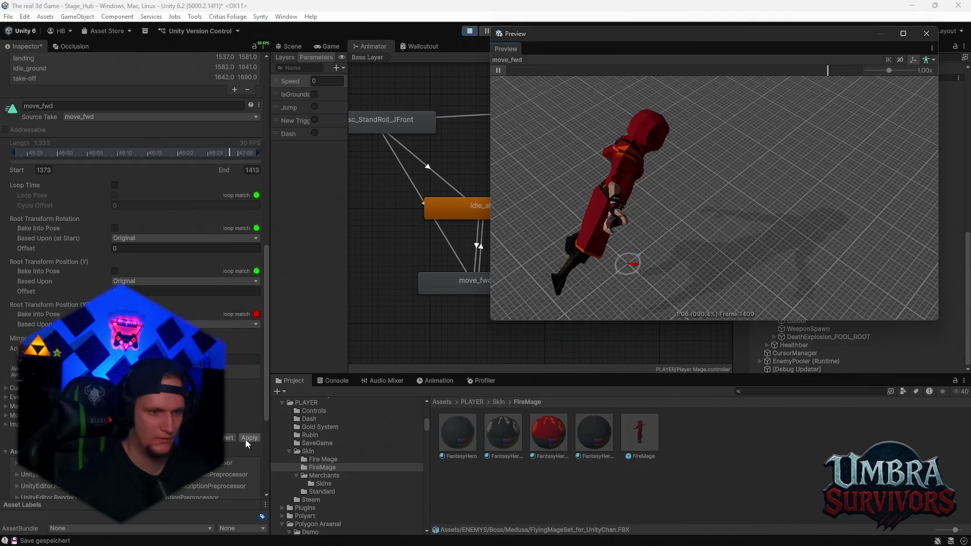
left_click(250, 438)
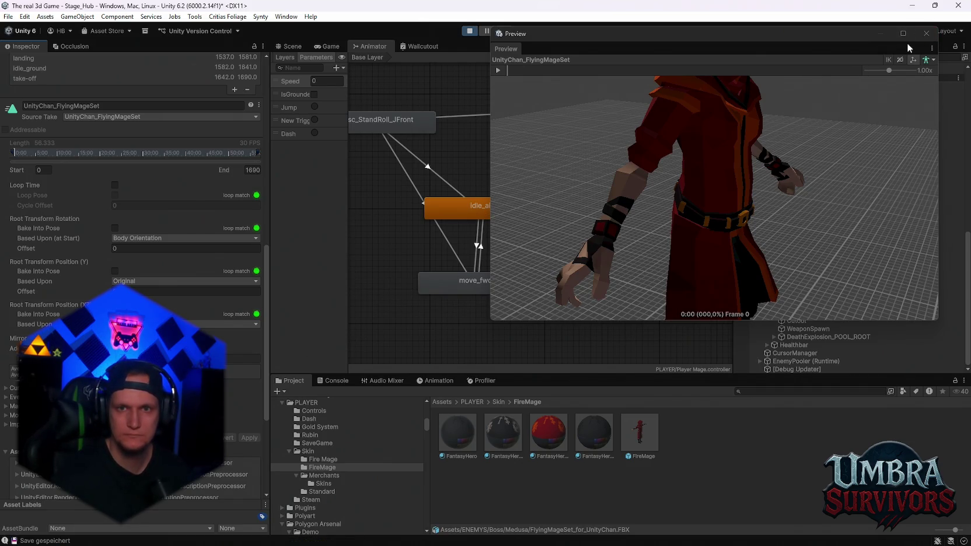
Step: Close the floating animation preview and resume the paused game in the Game view
left_click(926, 33)
left_click(330, 51)
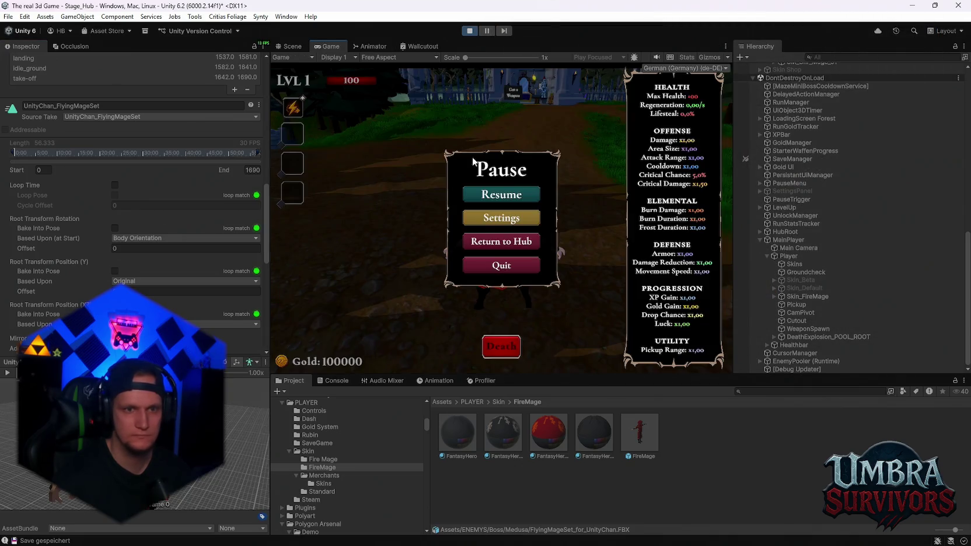
left_click(494, 195)
Step: Steer the Fire Mage over the grass toward the village and up to the Get a Weapon gate
key("a")
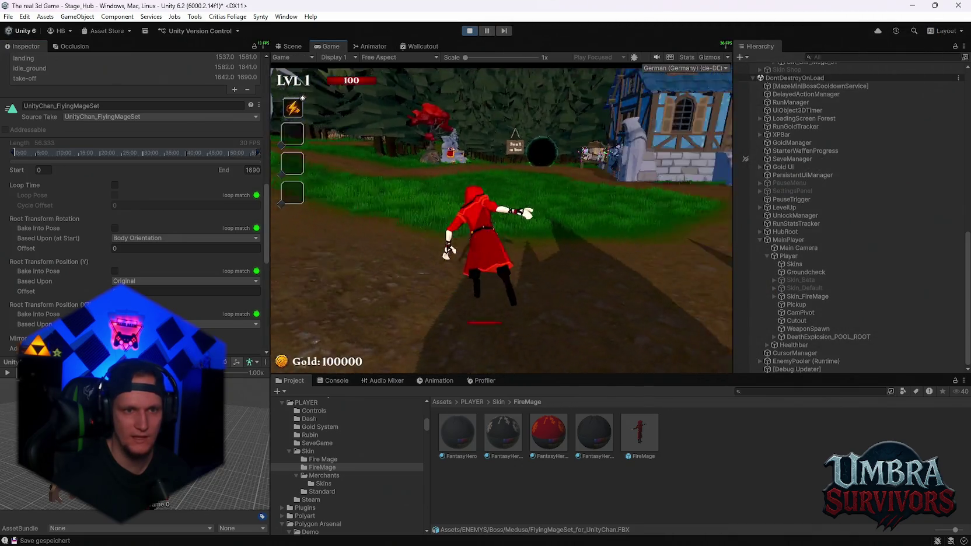
key("d")
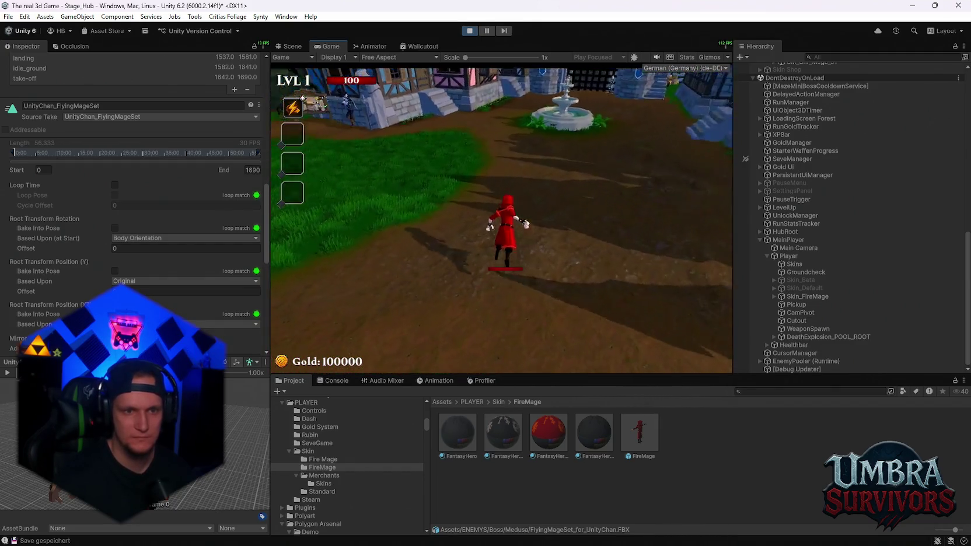
key("s")
key("d")
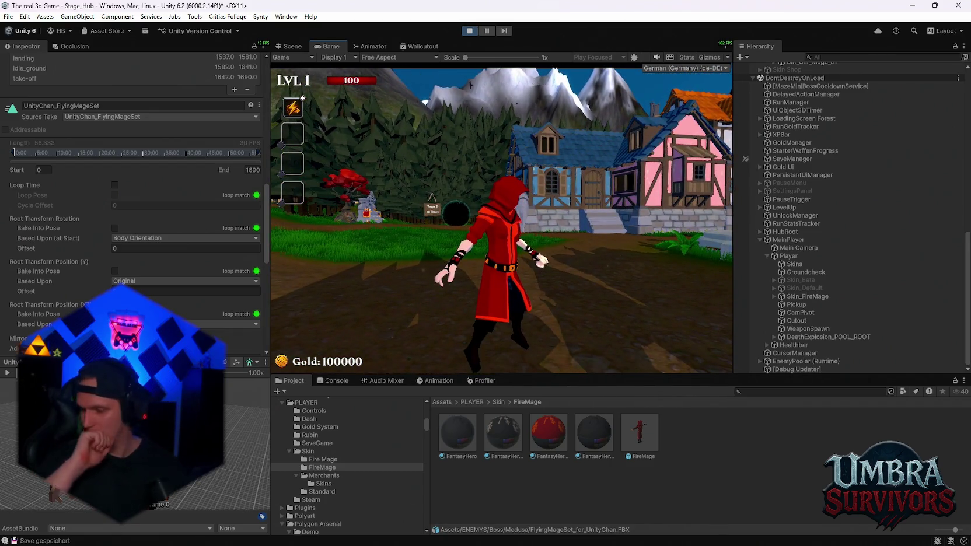
key("w")
key("a")
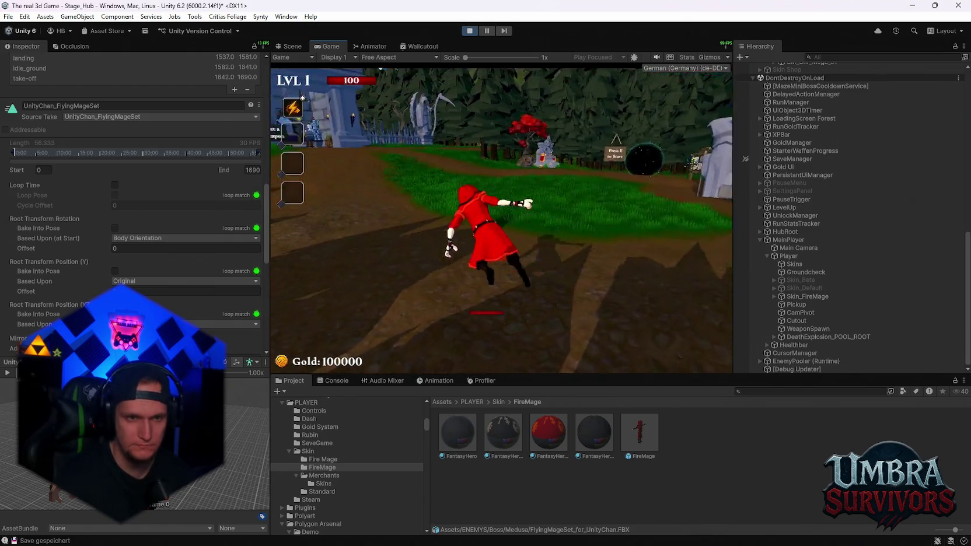
key("space")
key("w")
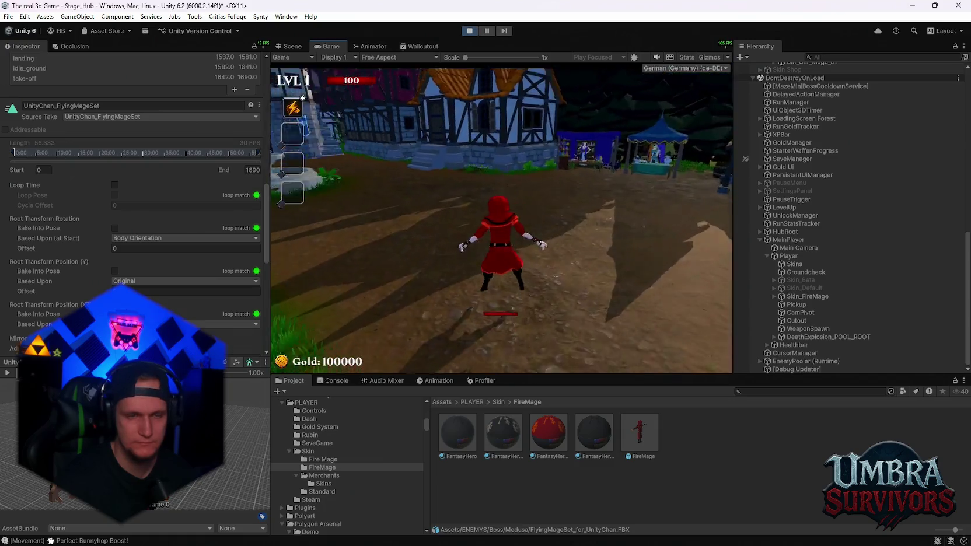
key("a")
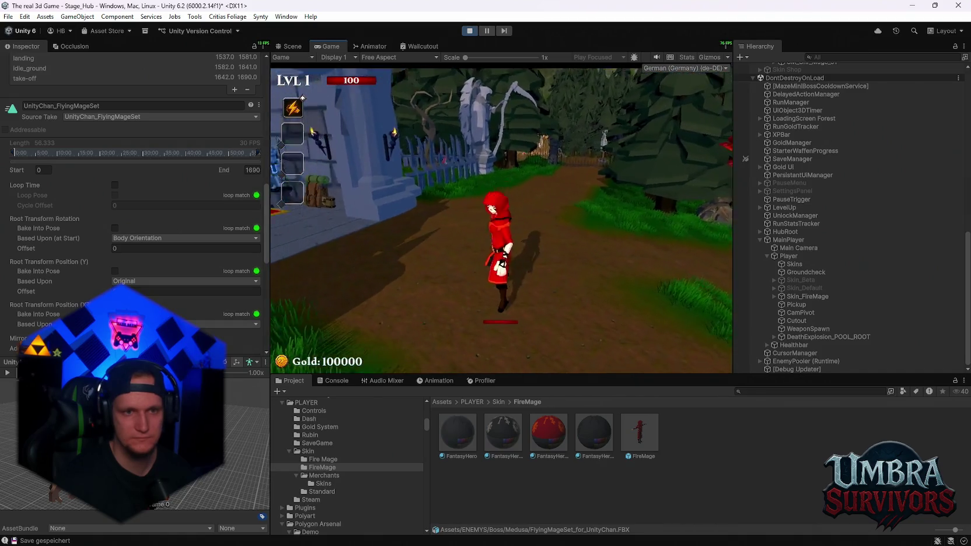
Step: Test the jump and dash animations, then run past the fountain and across the plaza into the forest
key("space")
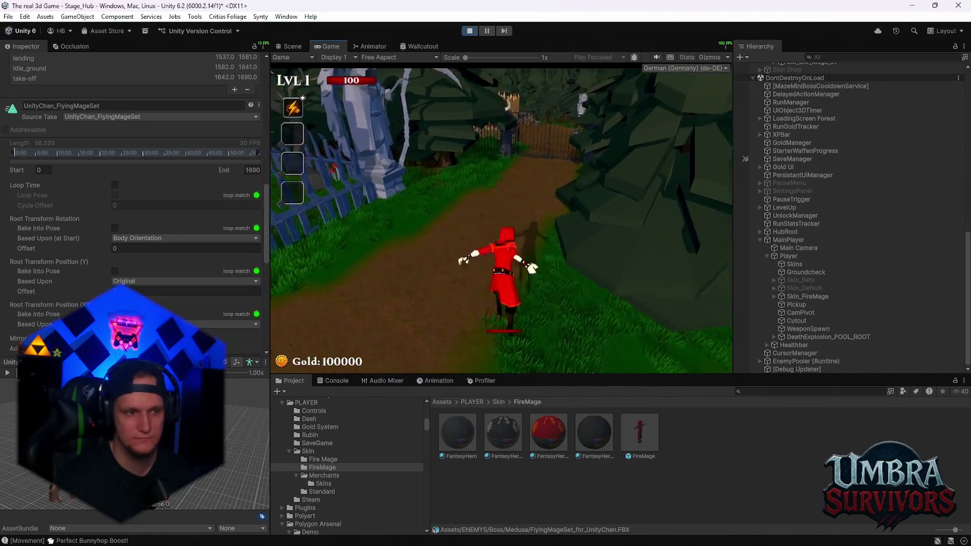
key("shift")
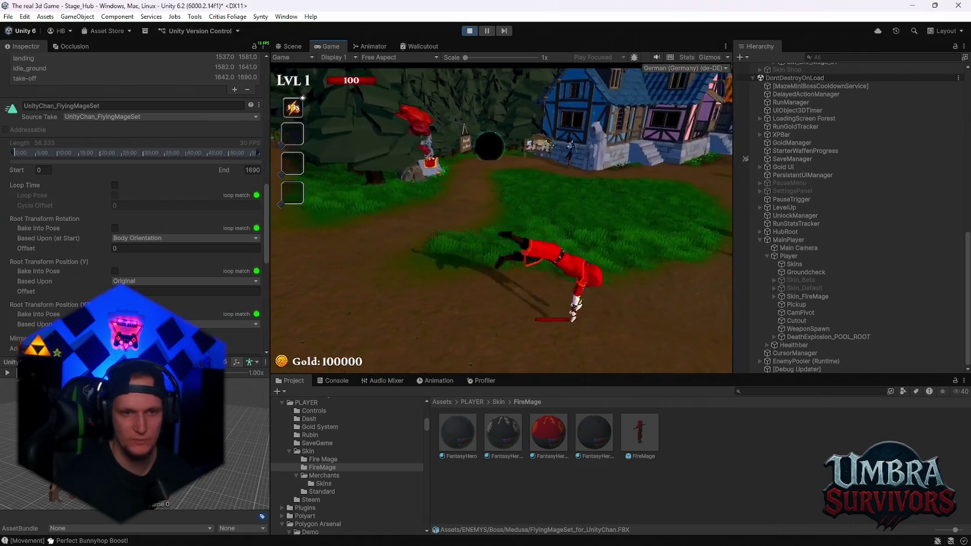
key("w")
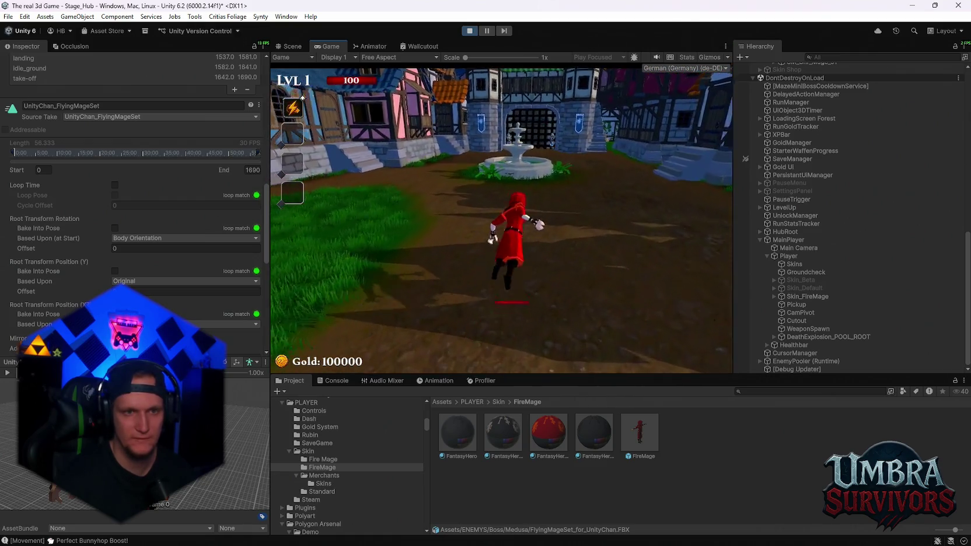
key("w")
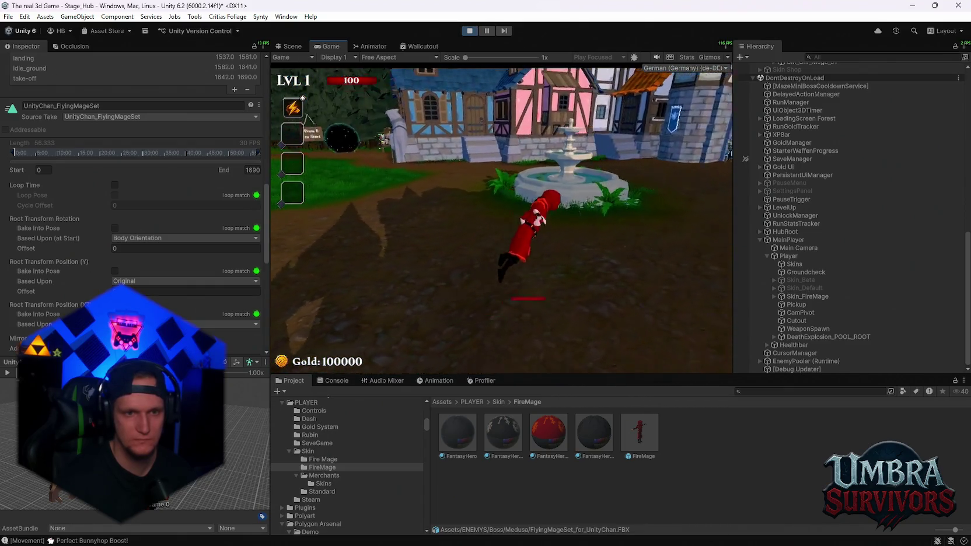
key("w")
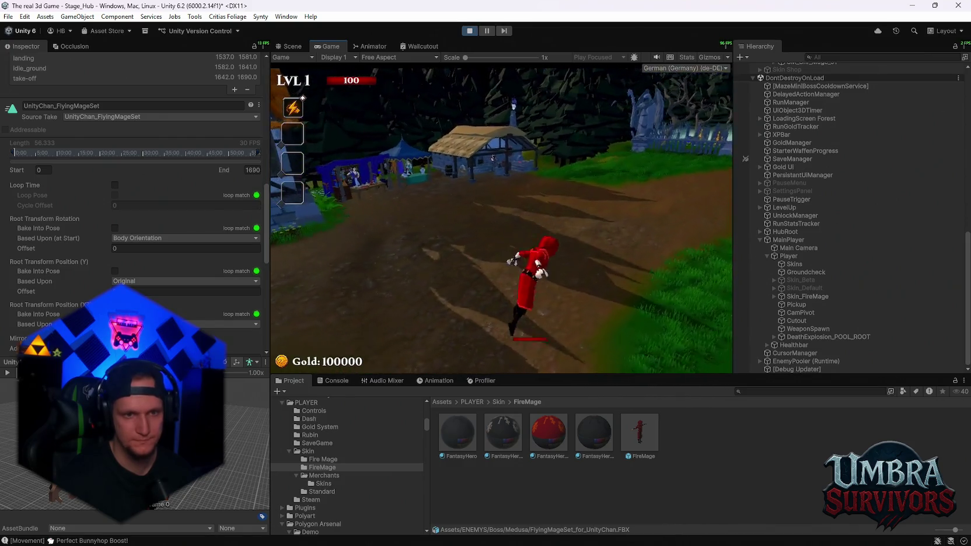
key("w")
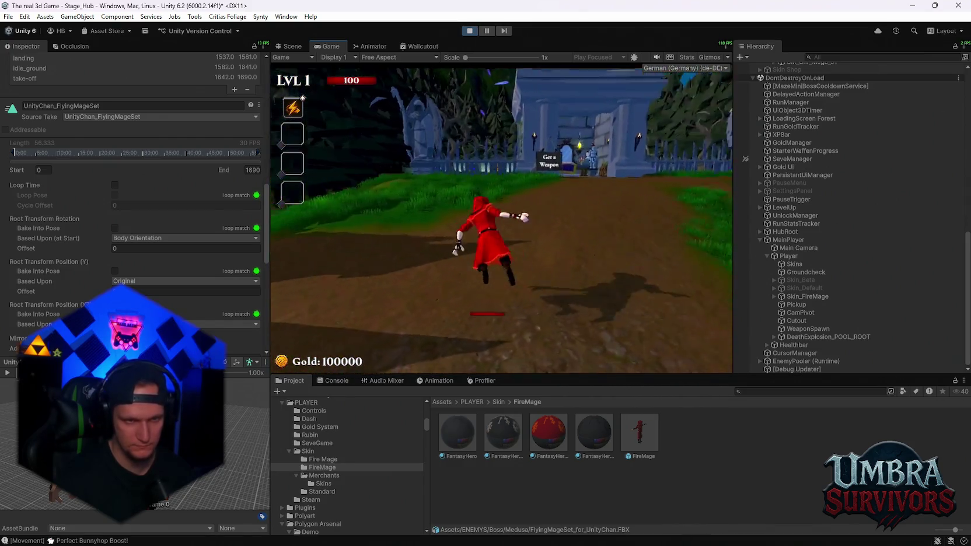
key("w")
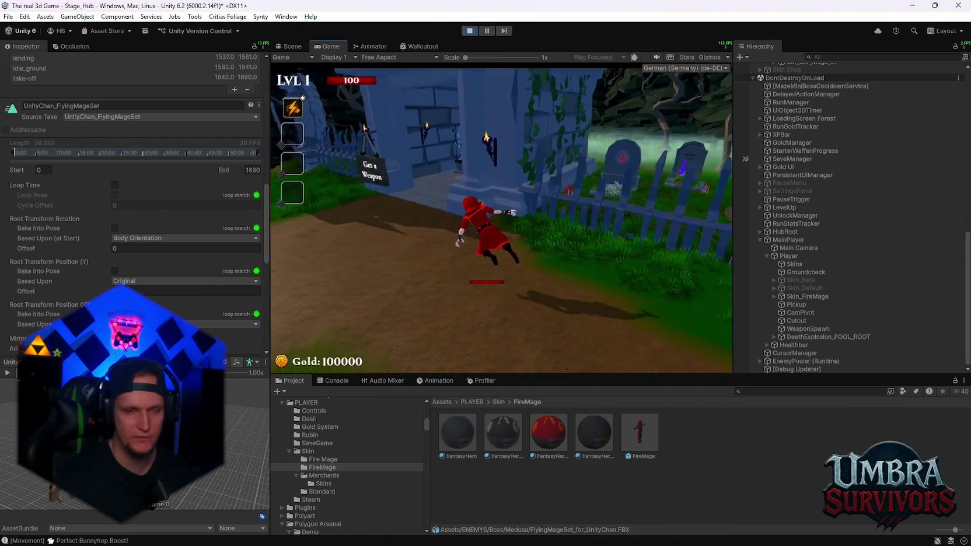
Step: Enter the weapon shrine, close the spellbook and run back out onto the forest path
key("w")
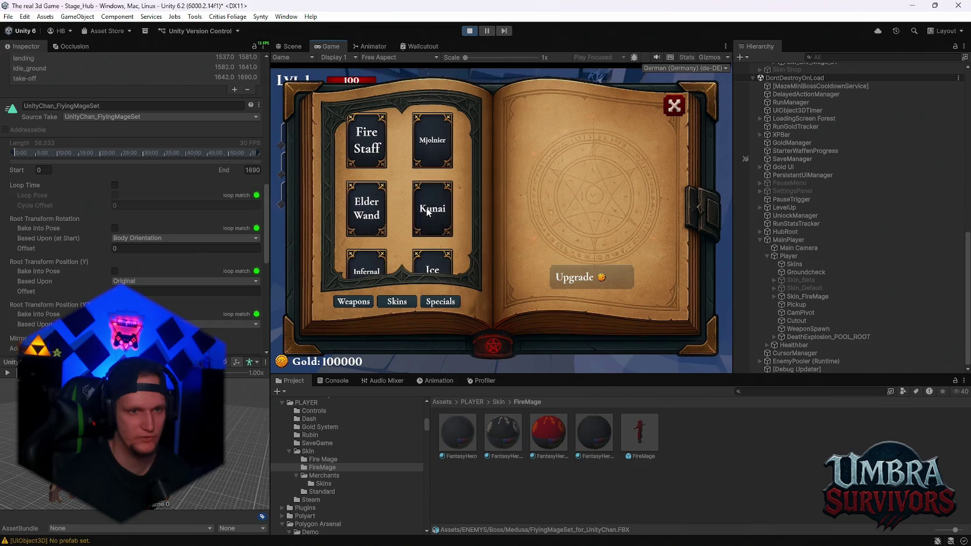
left_click(673, 107)
key("w")
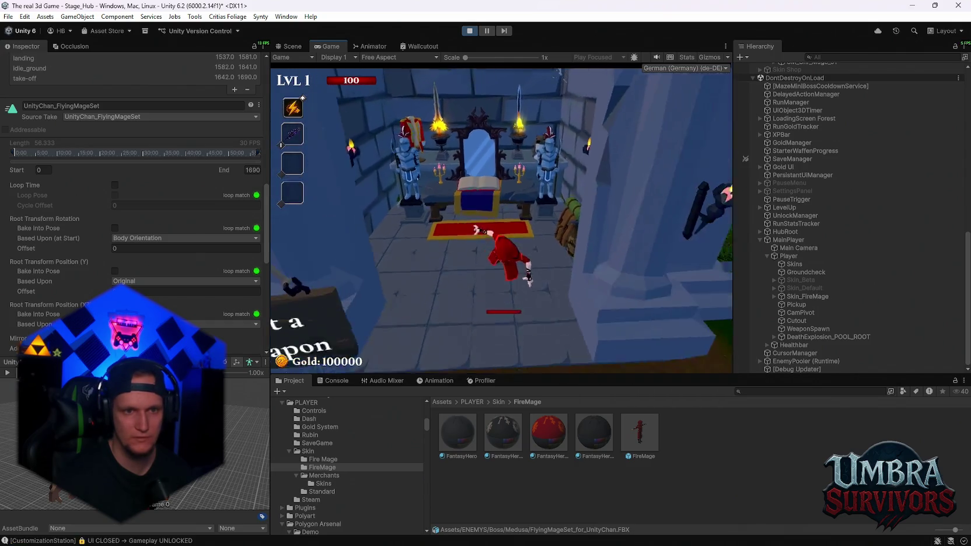
key("w")
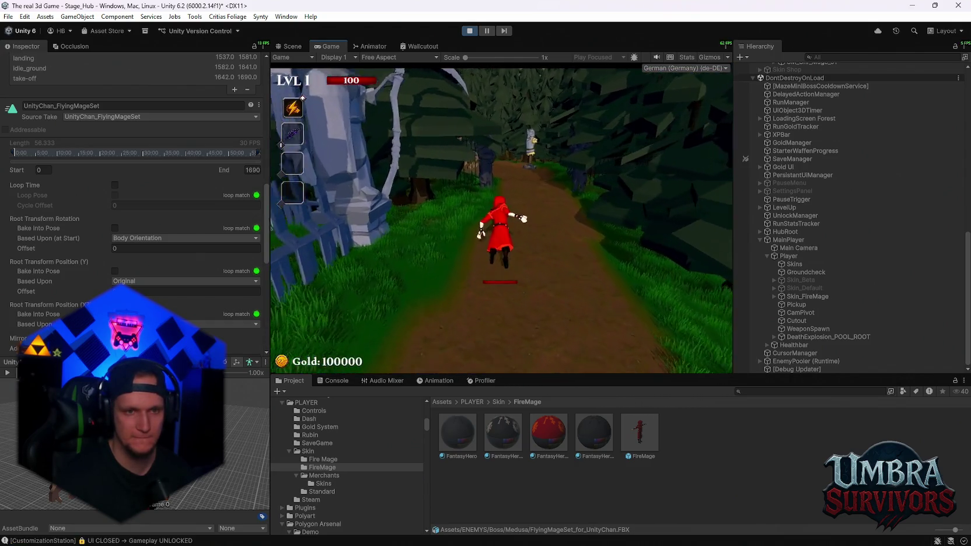
Step: Run through the fenced clearing and village, then pause the game and exit play mode
key("w")
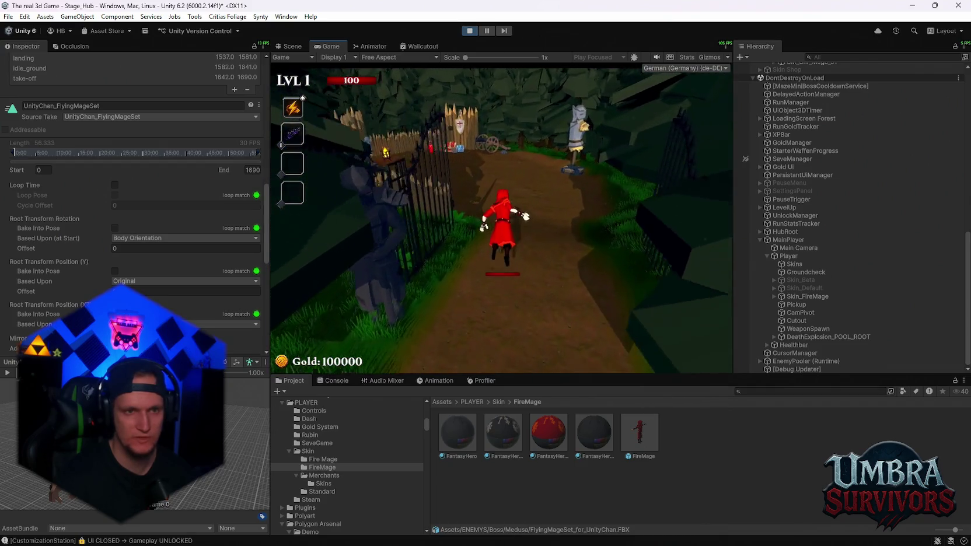
key("w")
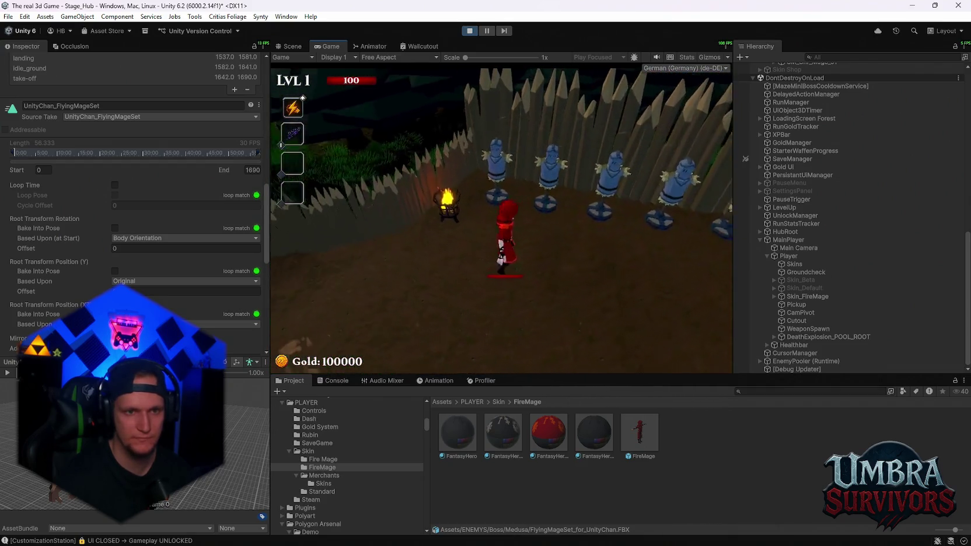
key("w")
key("space")
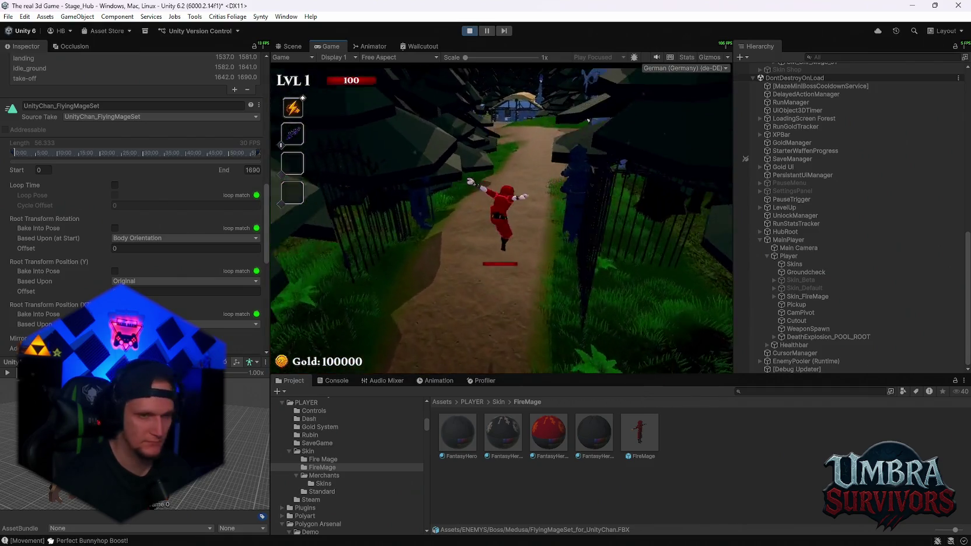
key("w")
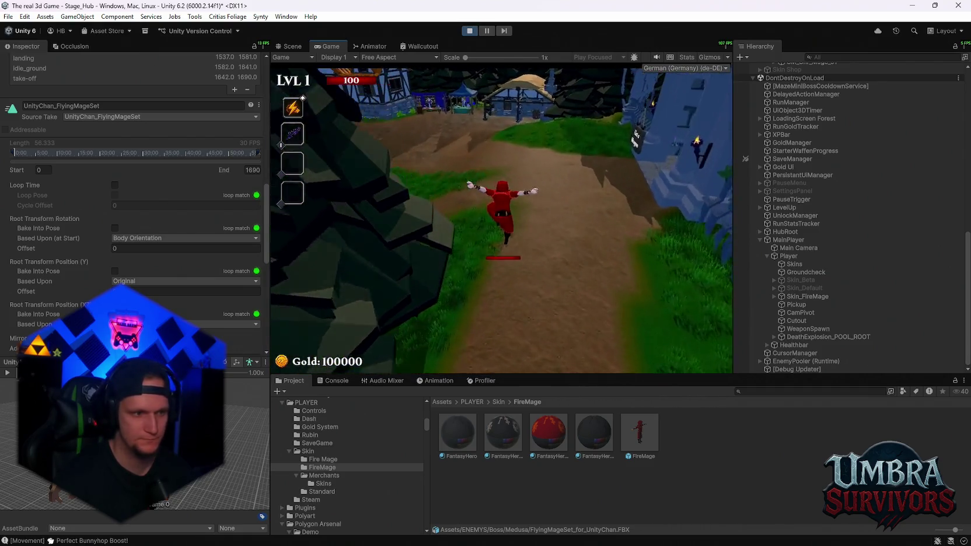
key("w")
key("Escape")
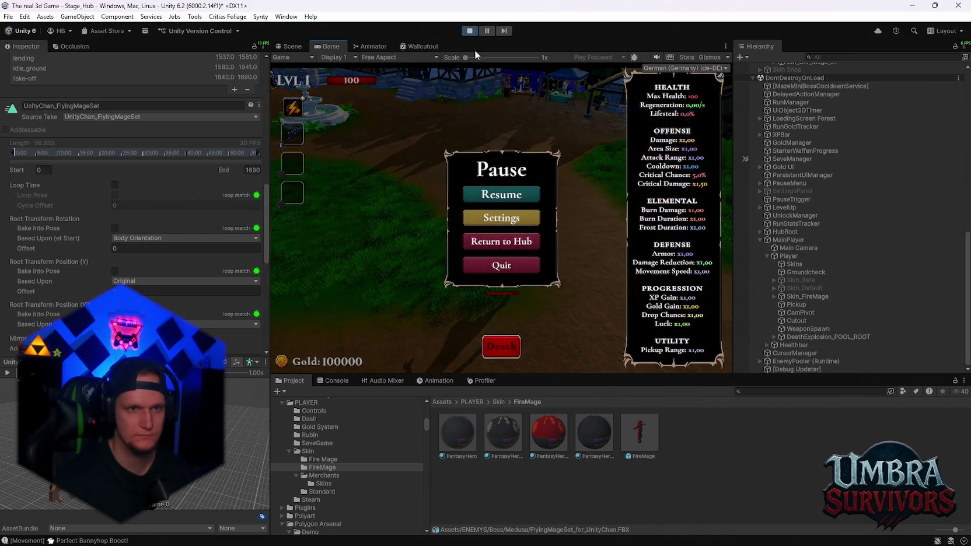
left_click(476, 33)
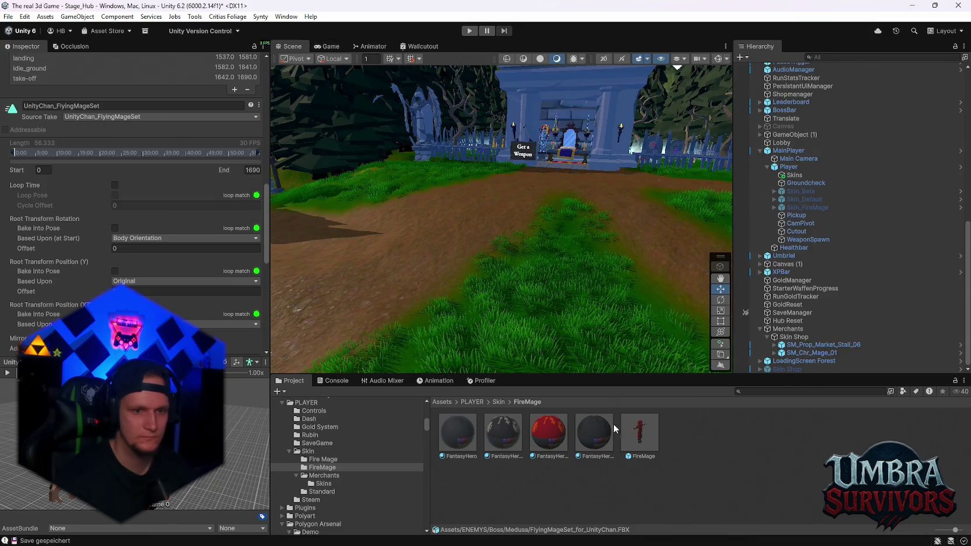
Step: Show the Flying Mage FBX's Rig import settings and open its humanoid avatar configuration
scroll(195, 285, "down", 3)
scroll(194, 286, "up", 6)
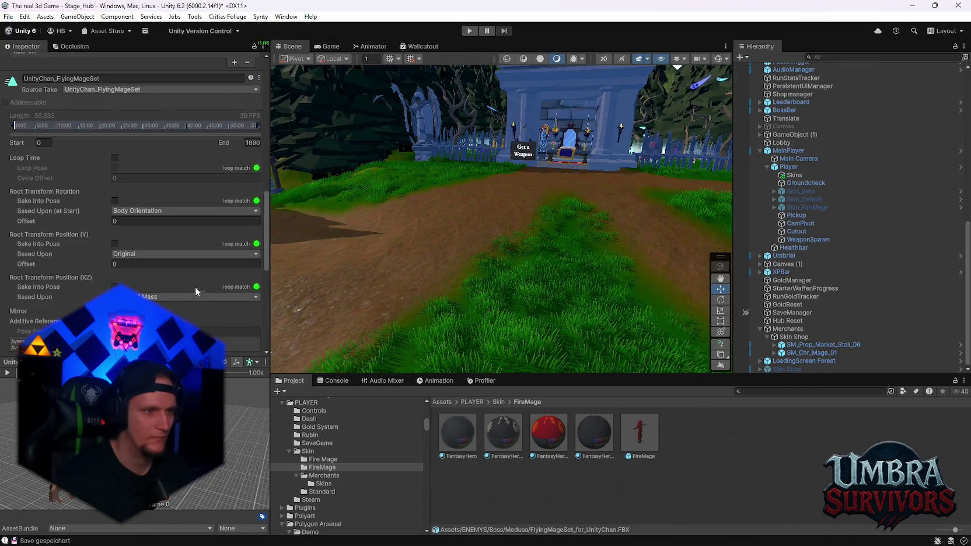
scroll(182, 270, "up", 10)
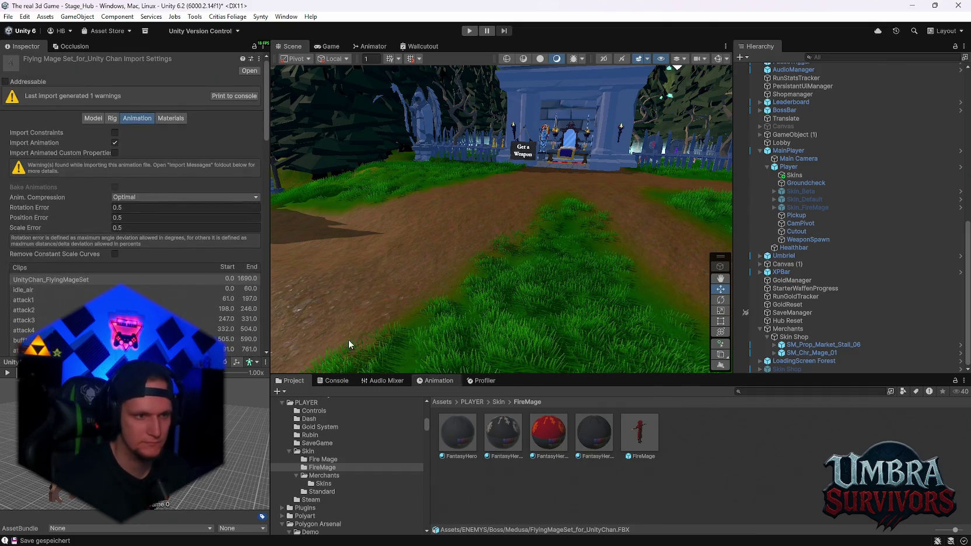
left_click(112, 119)
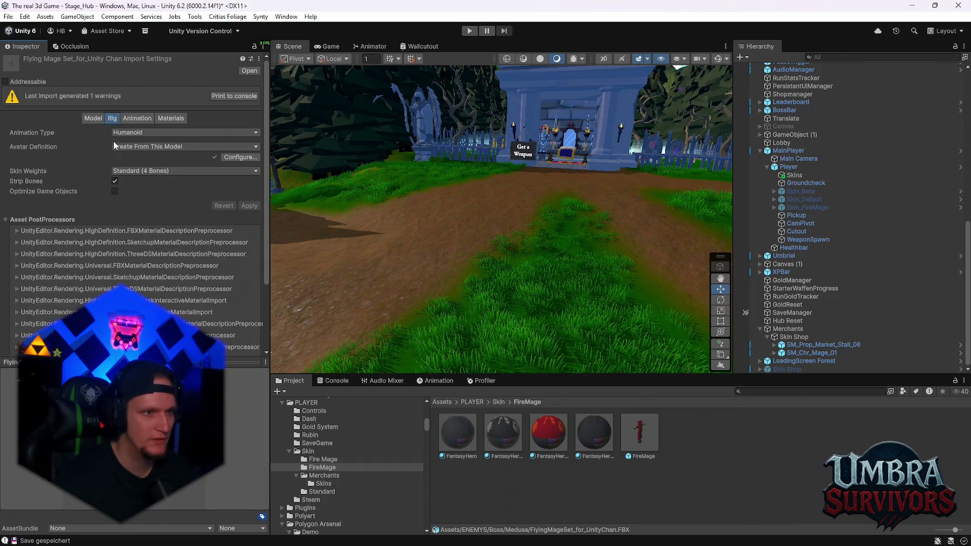
left_click(239, 158)
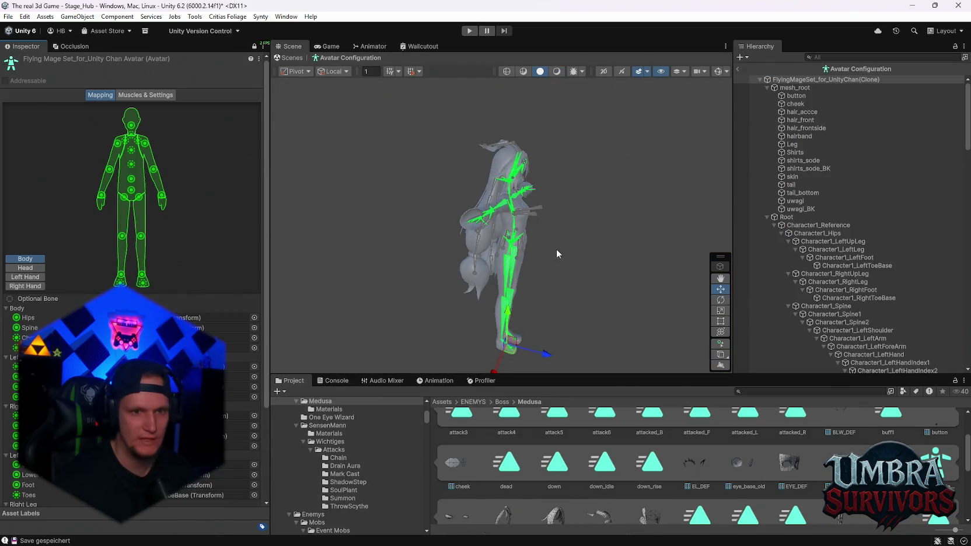
Step: Frame the avatar's right hand and right forearm bones in the Scene view
scroll(556, 249, "up", 5)
mouse_move(477, 274)
left_mouse_down()
mouse_move(455, 256)
mouse_move(447, 226)
mouse_move(572, 236)
mouse_move(427, 233)
mouse_move(614, 255)
mouse_move(617, 291)
mouse_move(534, 302)
left_mouse_up()
left_click(534, 286)
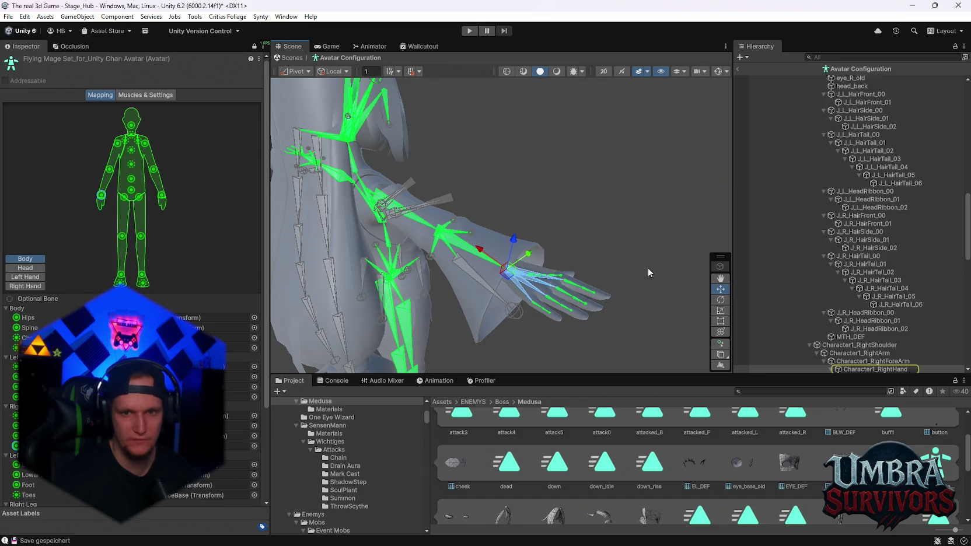
key("f")
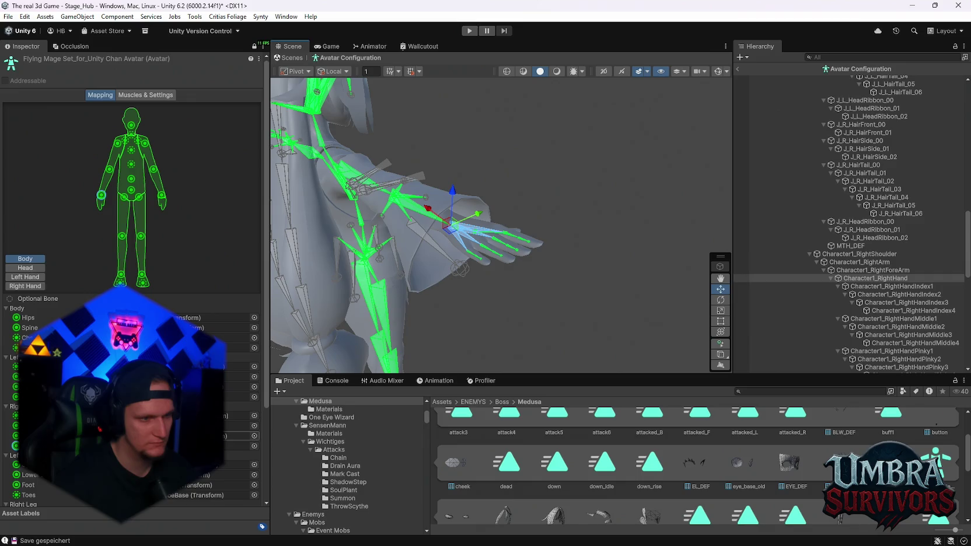
left_click(234, 446)
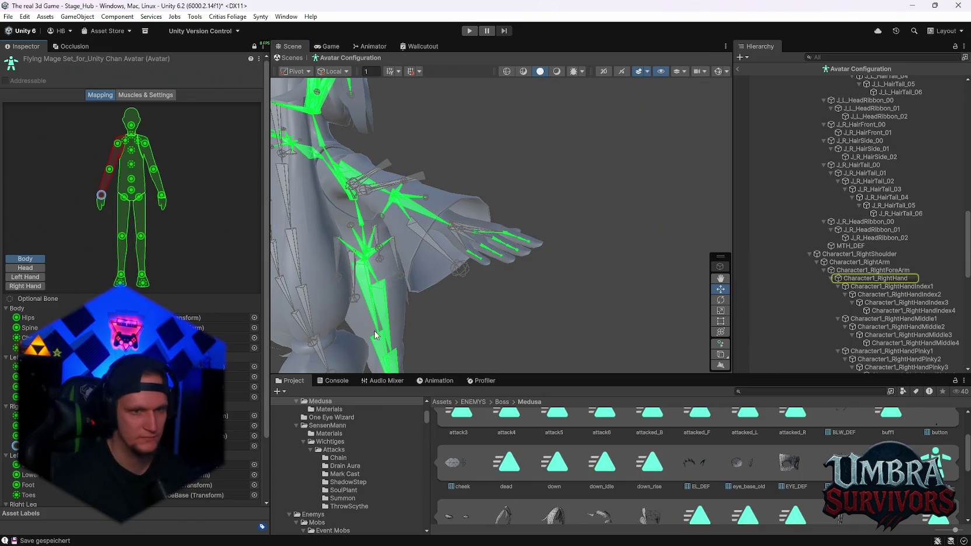
mouse_move(427, 244)
left_mouse_down()
mouse_move(444, 338)
mouse_move(427, 324)
left_mouse_up()
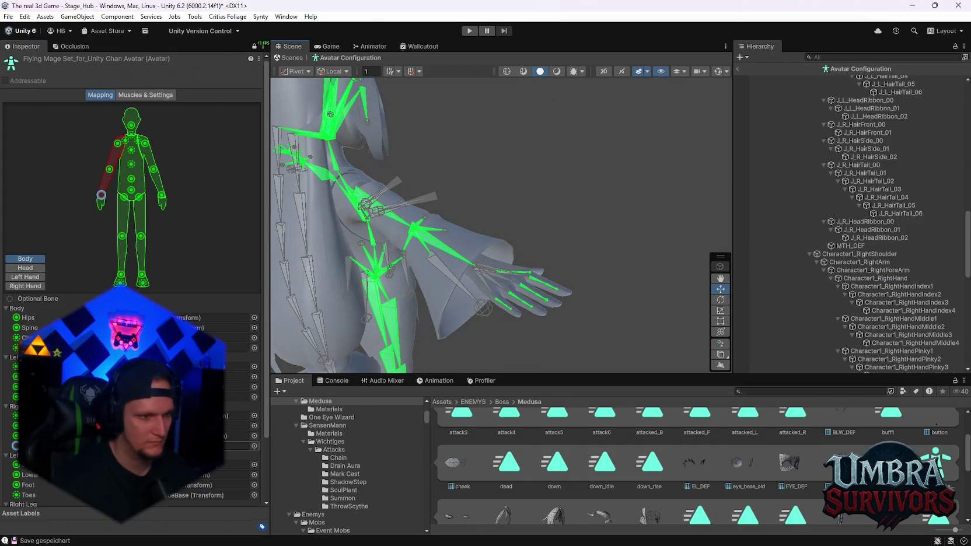
scroll(222, 443, "down", 3)
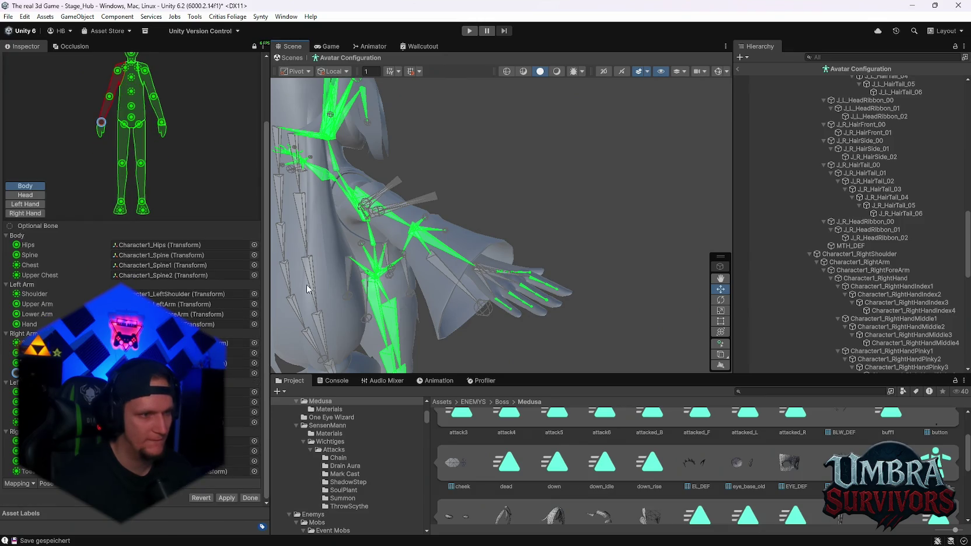
left_click_drag(453, 241, 462, 250)
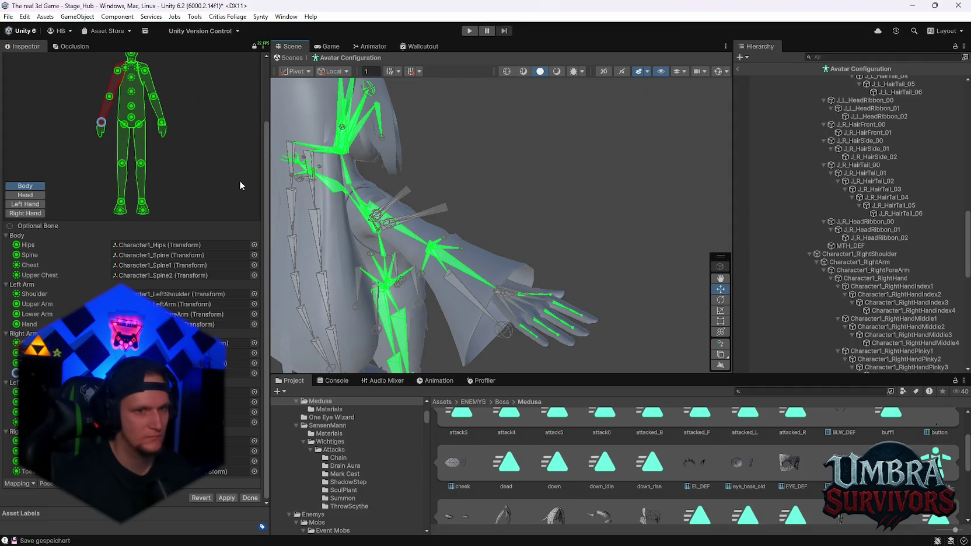
mouse_move(476, 266)
left_mouse_down()
mouse_move(516, 273)
mouse_move(527, 262)
mouse_move(454, 256)
mouse_move(499, 253)
mouse_move(421, 295)
mouse_move(440, 308)
mouse_move(482, 297)
left_mouse_up()
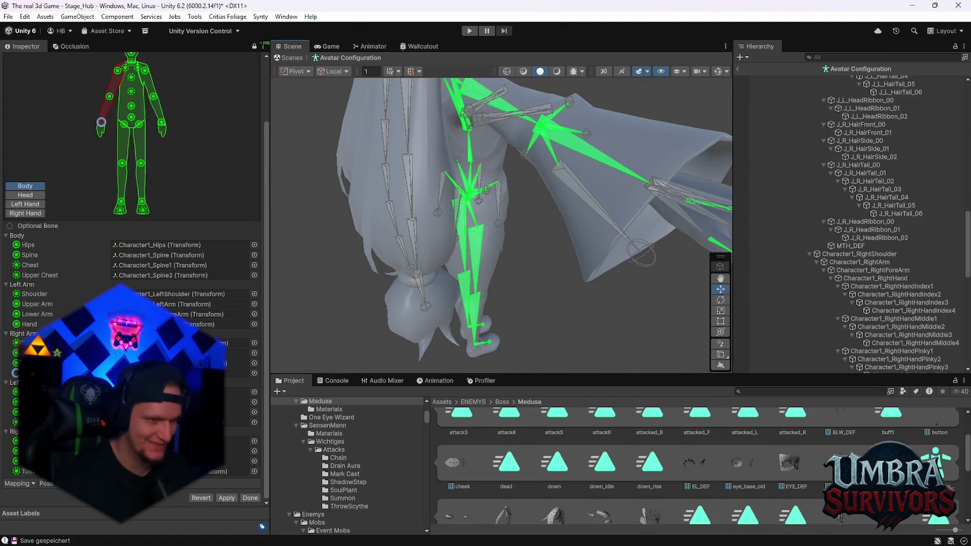
left_click(543, 127)
key("f")
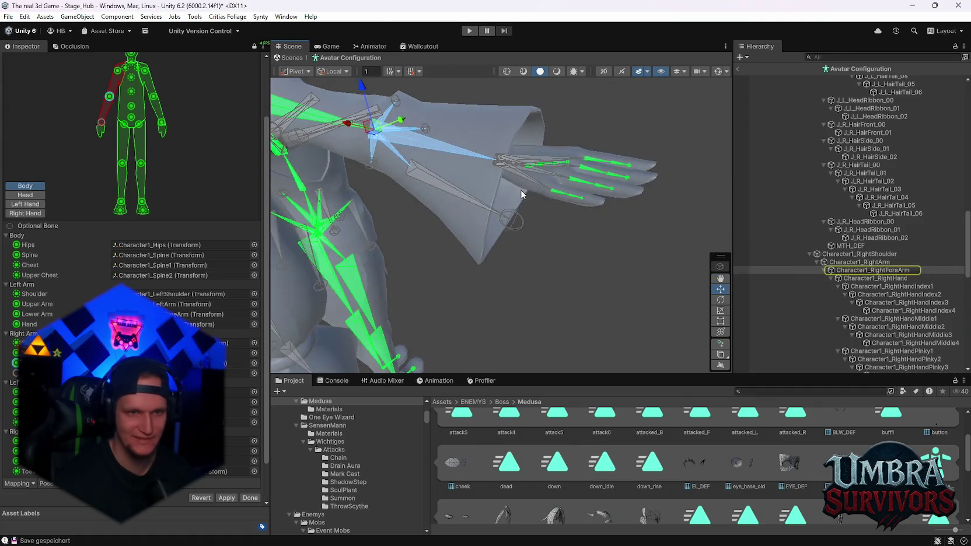
mouse_move(521, 190)
left_mouse_down()
mouse_move(481, 207)
mouse_move(495, 237)
left_mouse_up()
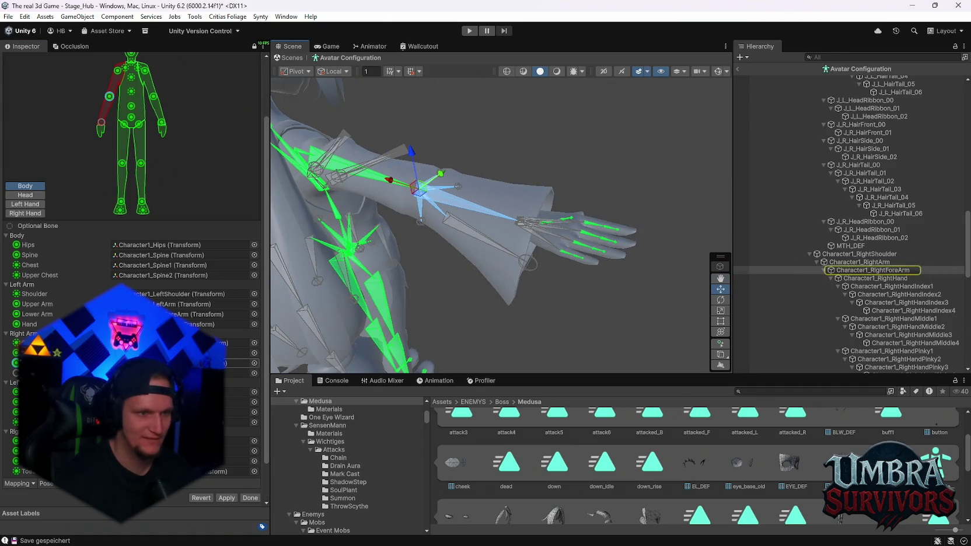
Step: Check the right upper arm, left thumb and right thumb mappings, locating Character1_RightHandThumb1
left_click(101, 122)
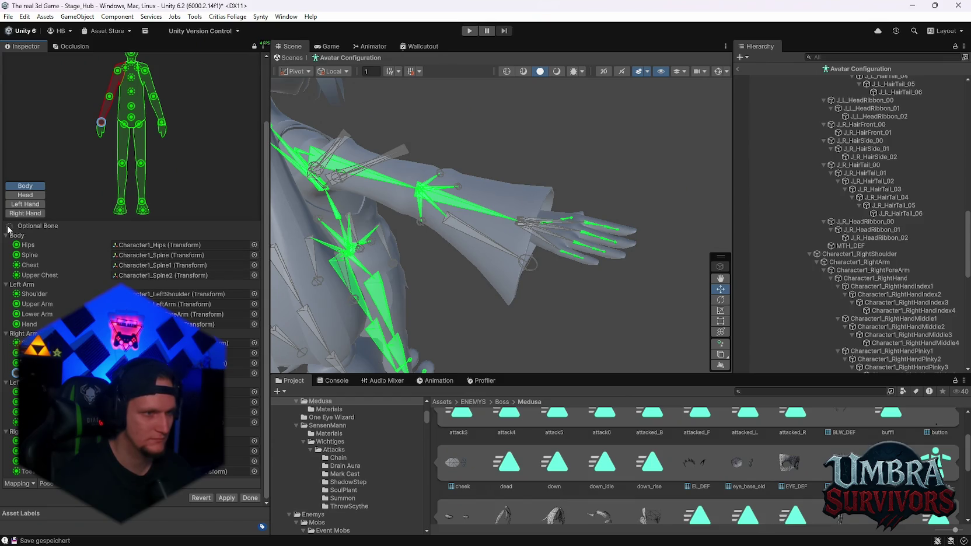
left_click(27, 205)
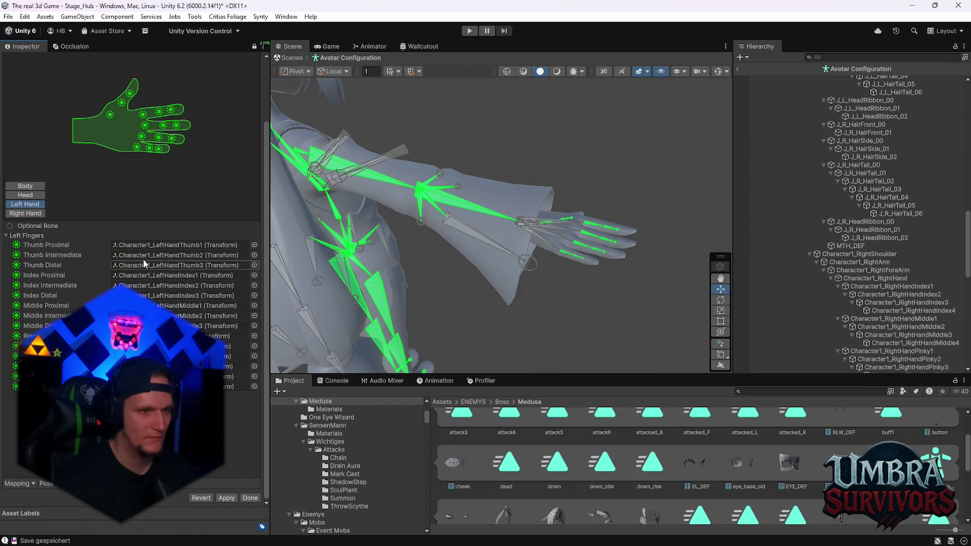
left_click(140, 244)
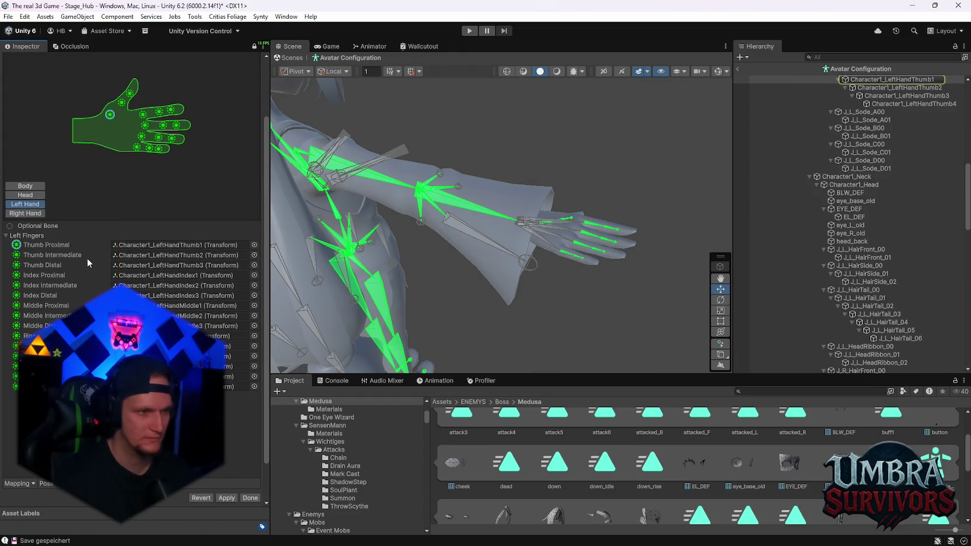
left_click(25, 214)
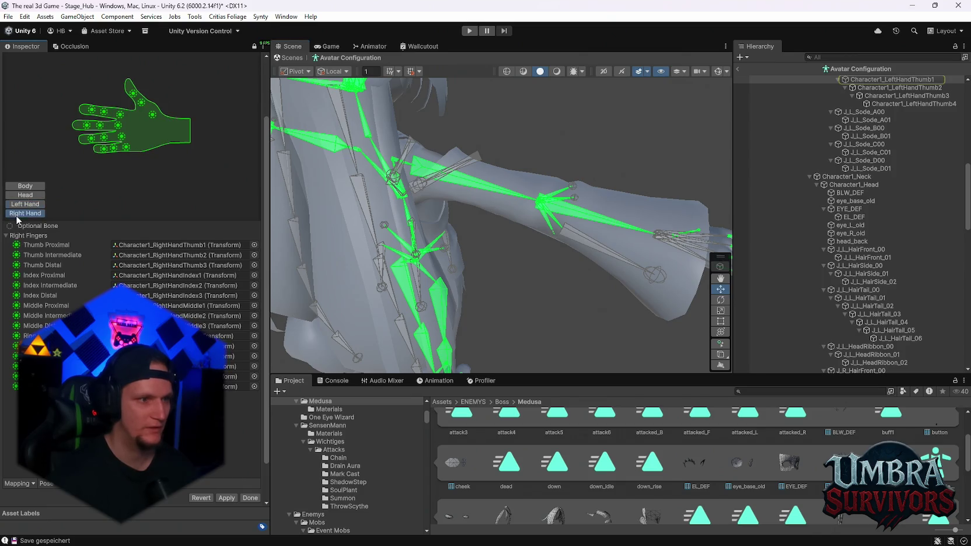
left_click(199, 245)
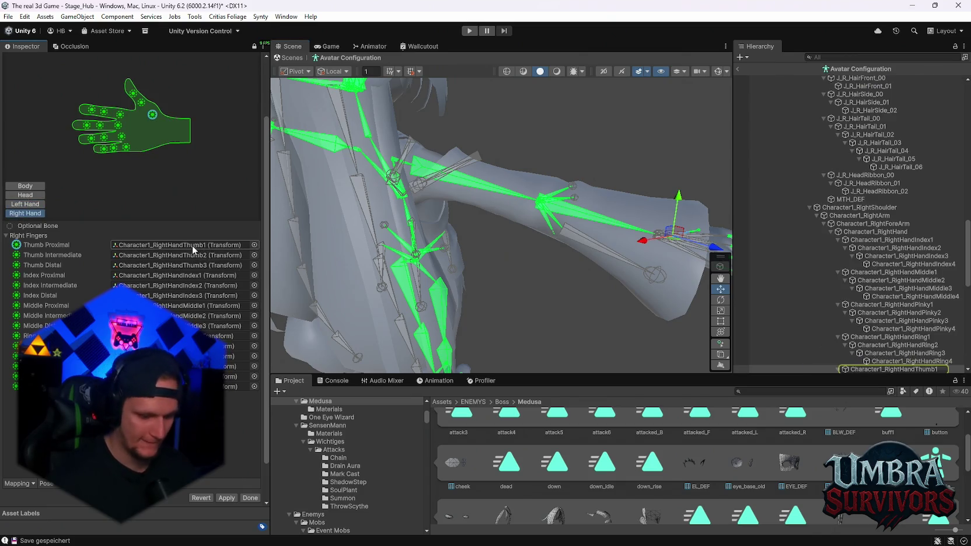
left_click(151, 244)
right_click(151, 244)
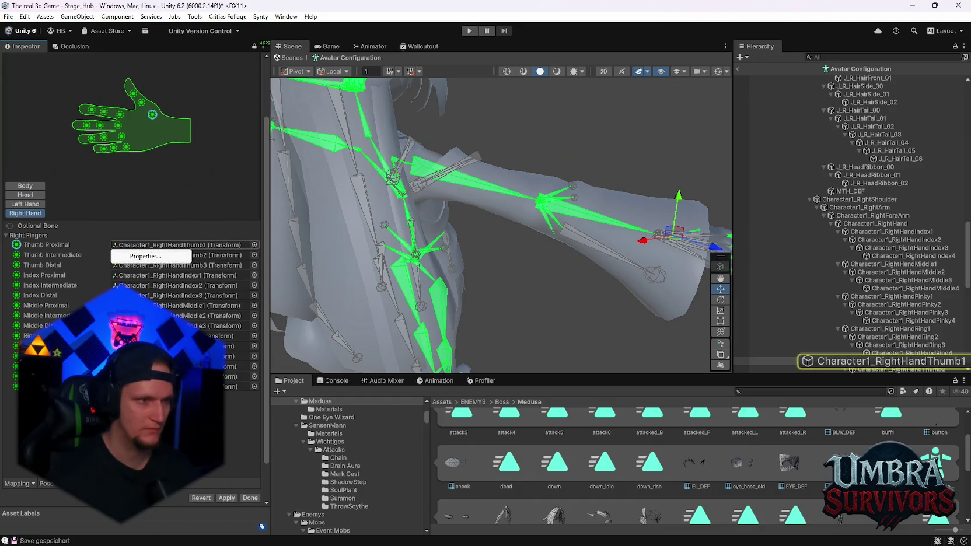
left_click(152, 245)
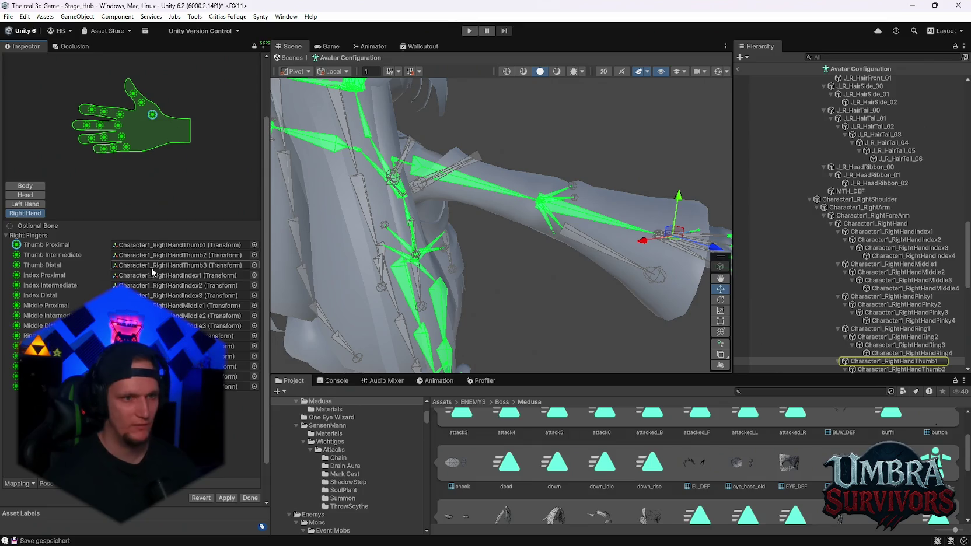
key("f")
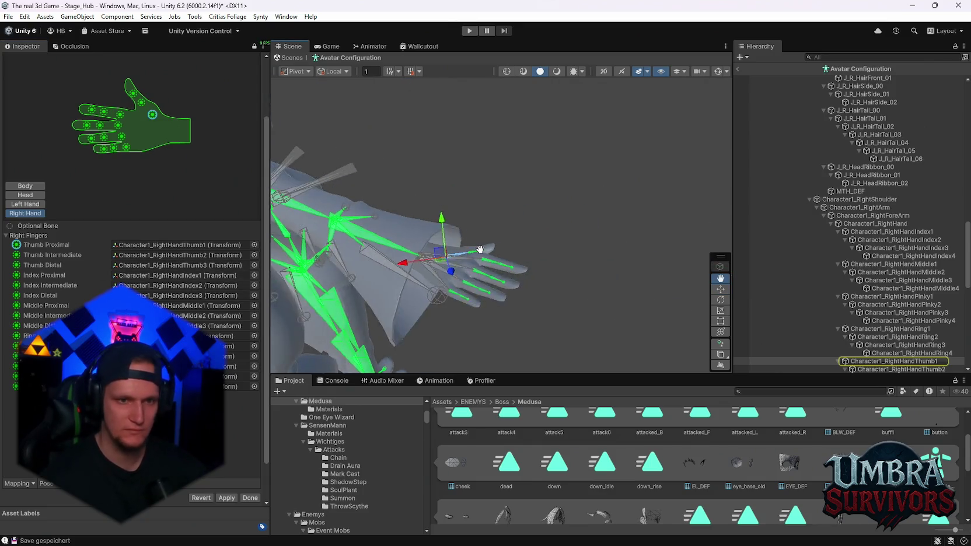
Step: Clear the right-hand finger mapping, then undo it to restore the finger bones
scroll(132, 280, "down", 2)
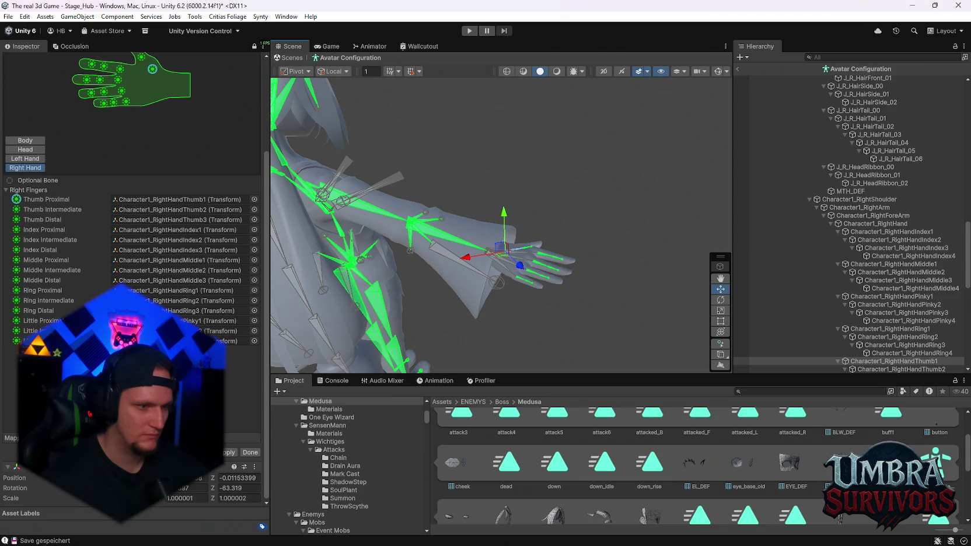
left_click(12, 438)
left_click(24, 450)
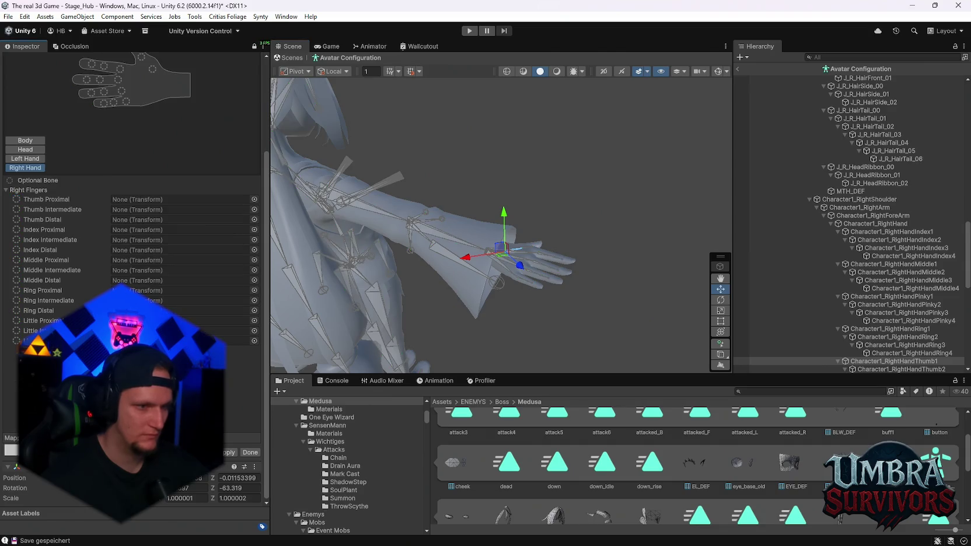
left_click_drag(450, 252, 536, 266)
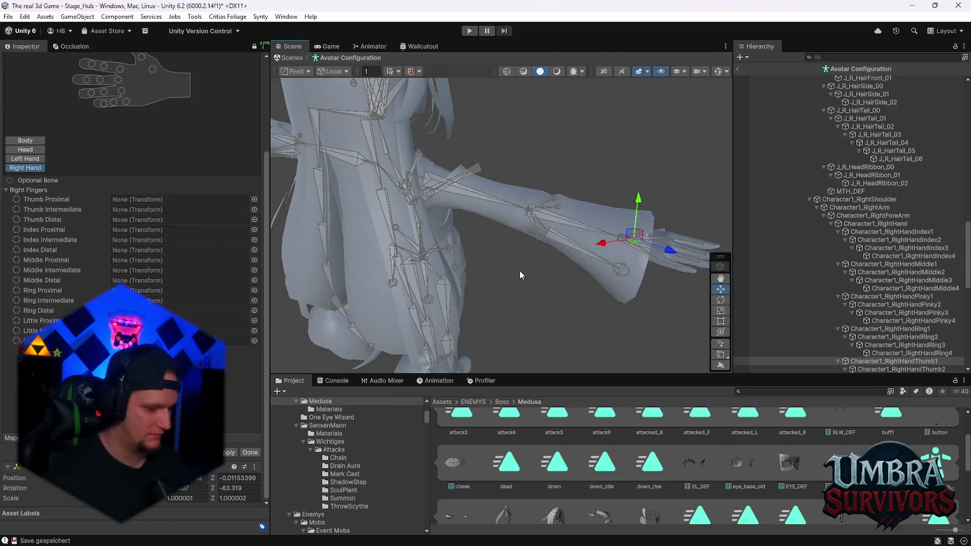
key("ctrl+z")
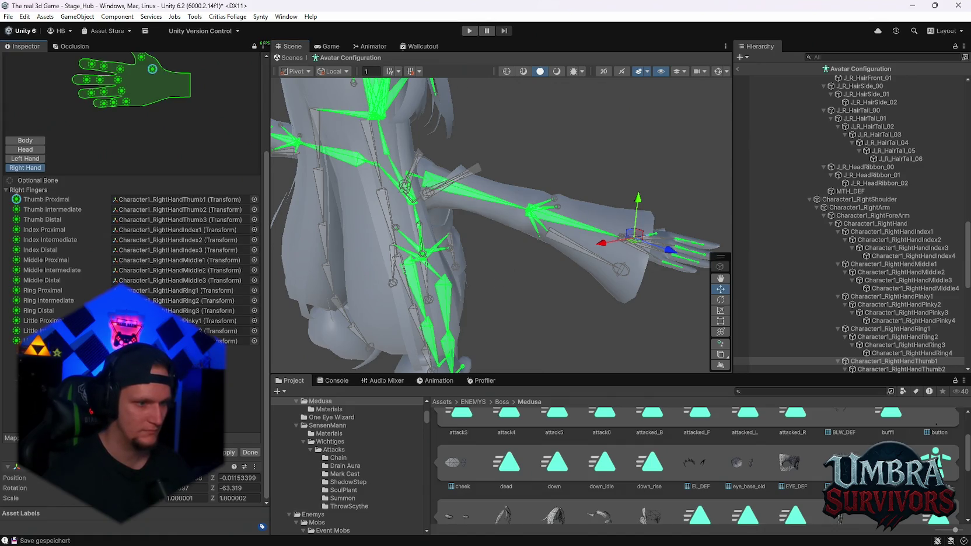
left_click(11, 438)
key("Escape")
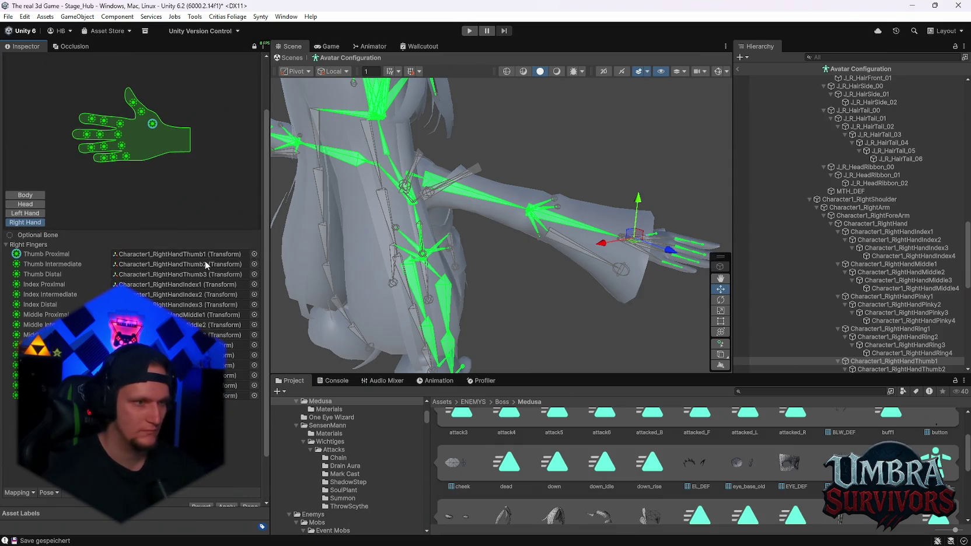
Step: Nudge the right thumb bone's X position in its Properties window, undo it, and close the window
left_click(34, 257)
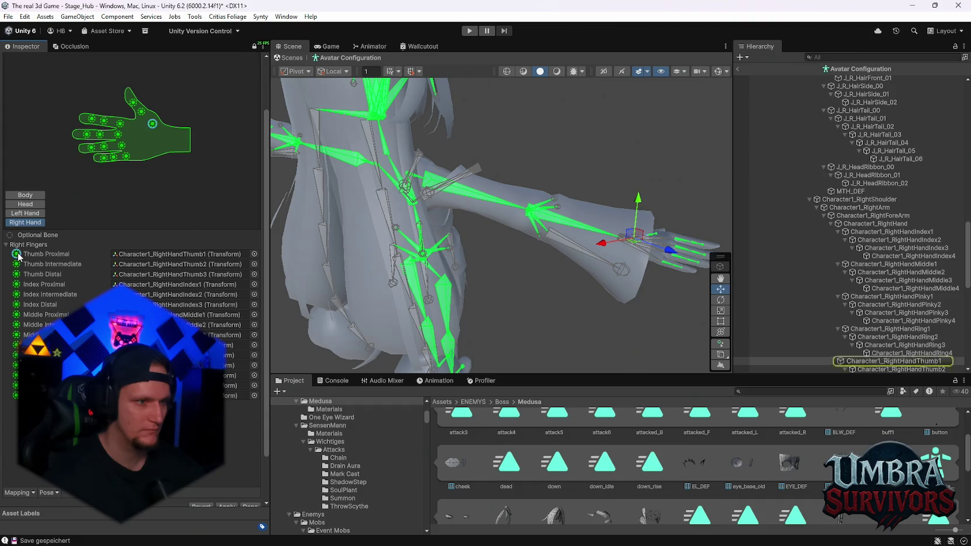
right_click(139, 255)
left_click(146, 265)
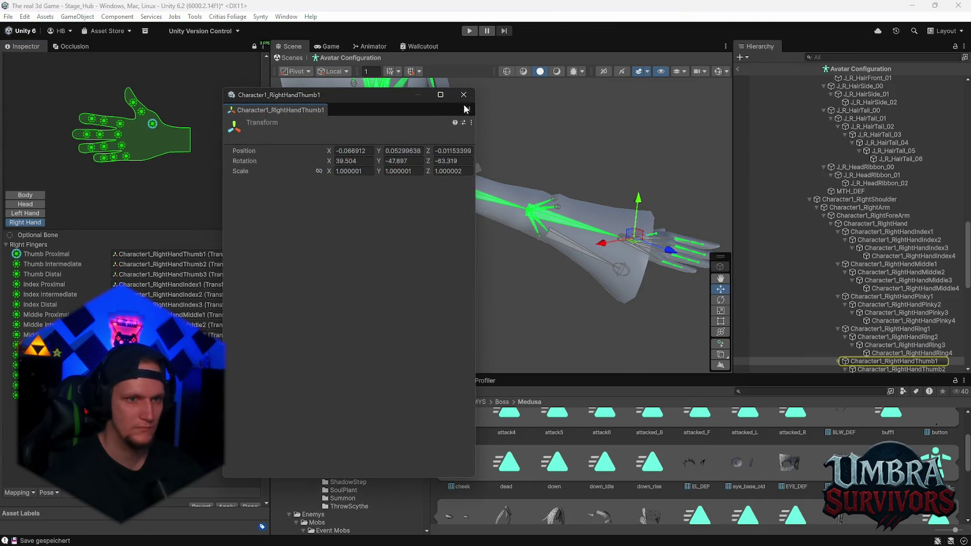
key("f")
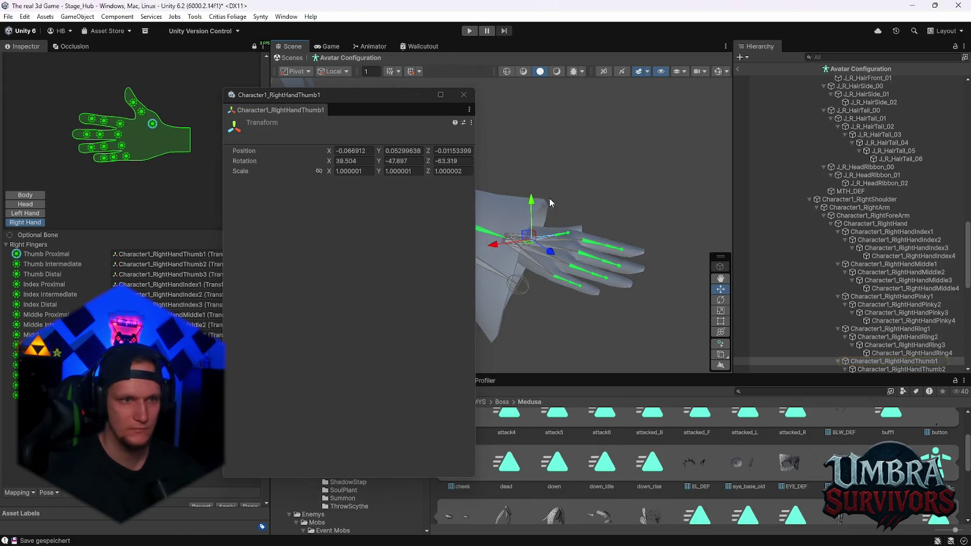
left_click_drag(328, 155, 334, 155)
key("ctrl+z")
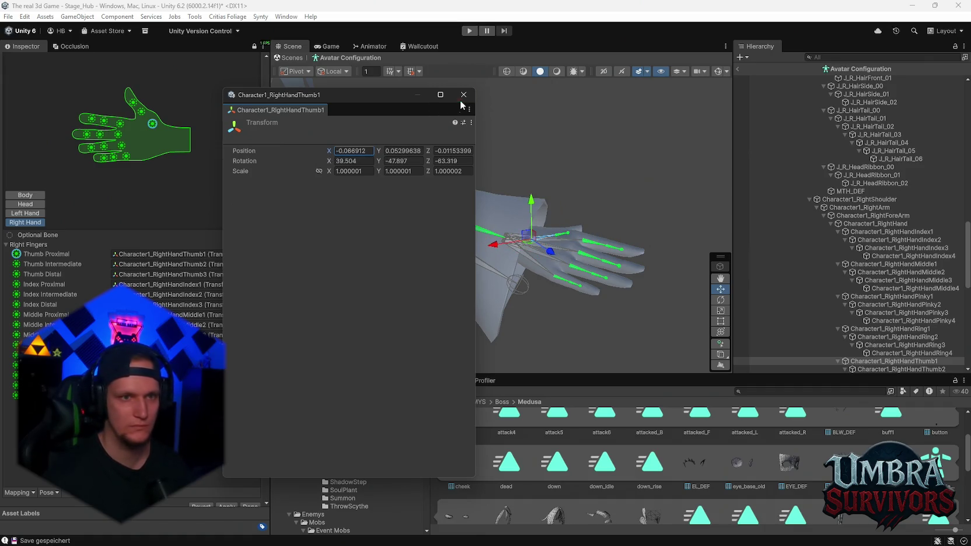
left_click(464, 95)
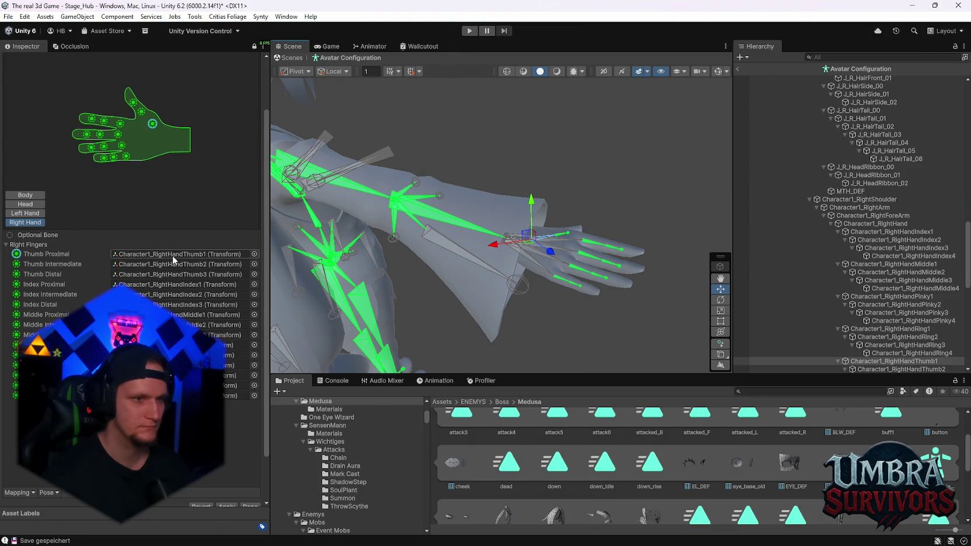
Step: Select the right middle finger's proximal bone and apply the avatar configuration
left_click(175, 315)
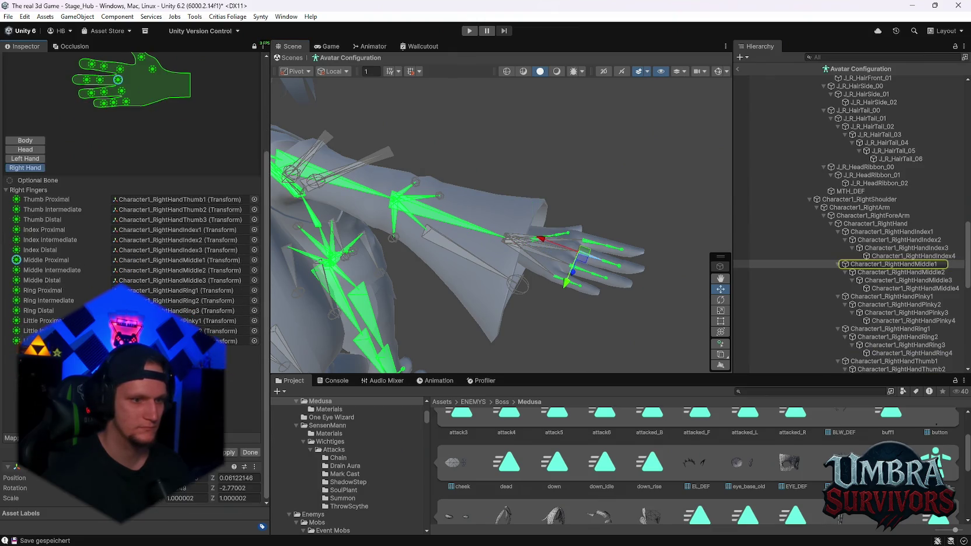
left_click(225, 454)
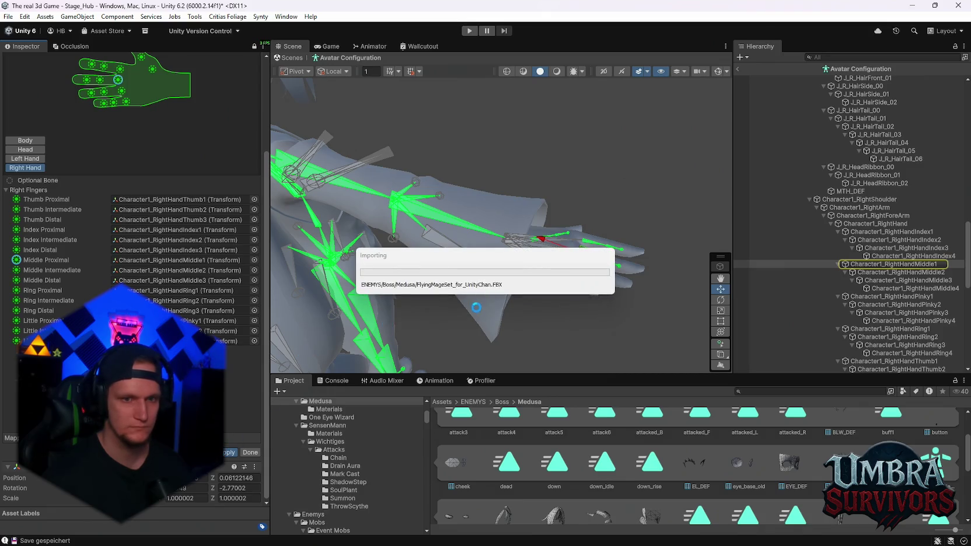
mouse_move(488, 302)
left_mouse_down()
mouse_move(571, 283)
mouse_move(589, 261)
mouse_move(492, 172)
left_mouse_up()
key("w")
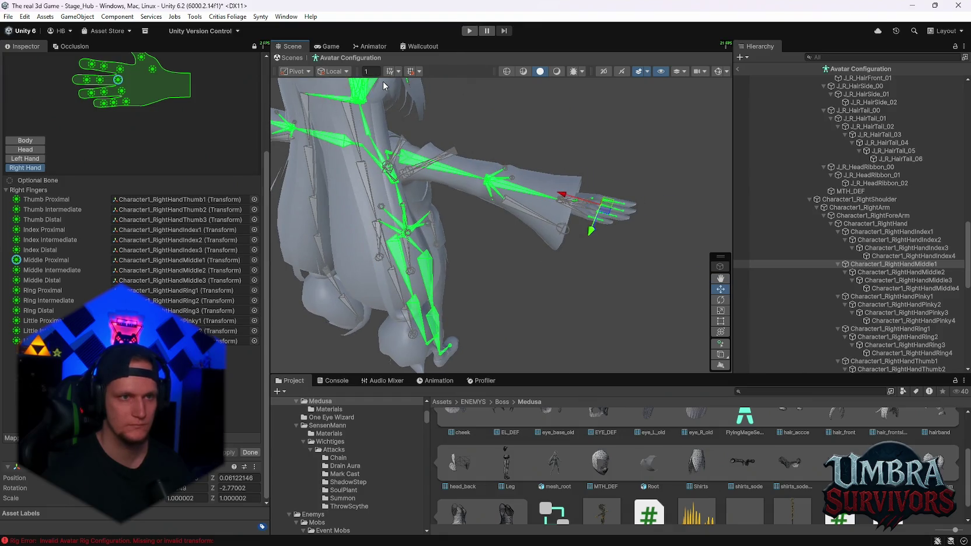
scroll(149, 126, "up", 5)
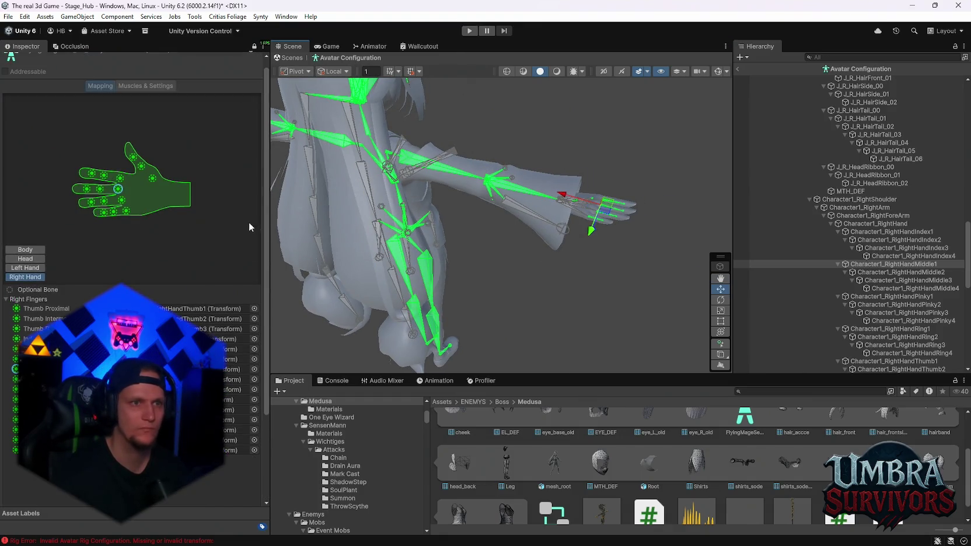
Step: Finish with Done, check the Console for the FBX import error, and return to the Project browser
left_click(738, 69)
left_click_drag(620, 188, 533, 219)
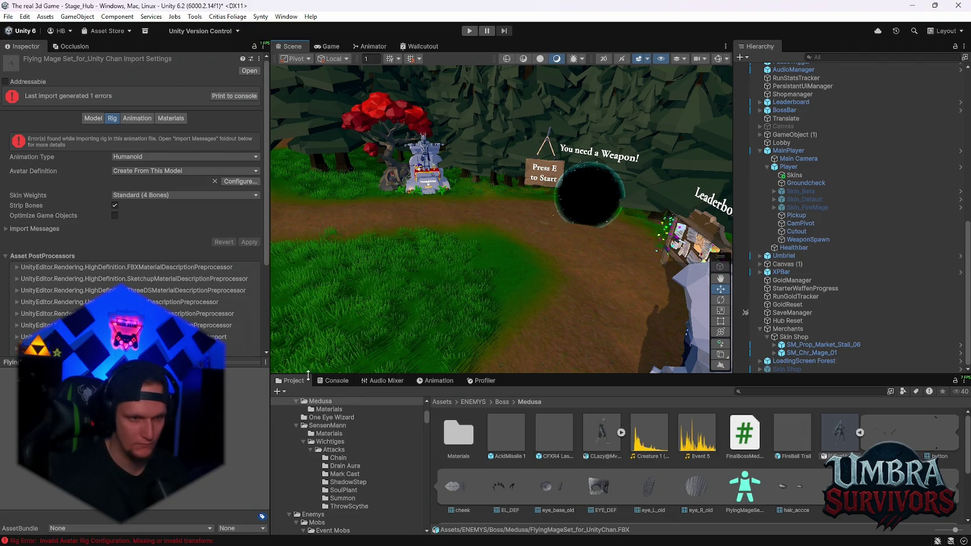
left_click(332, 380)
left_click(290, 381)
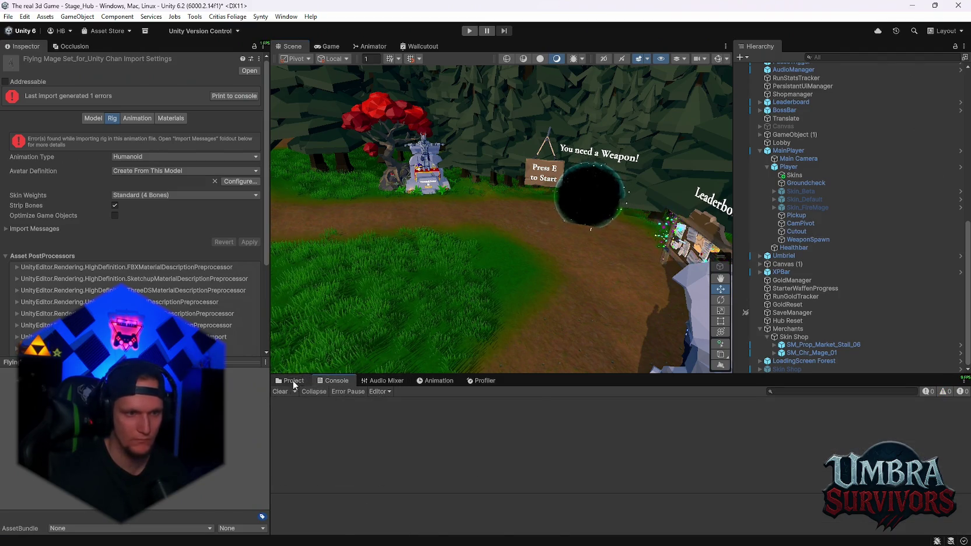
scroll(795, 319, "up", 5)
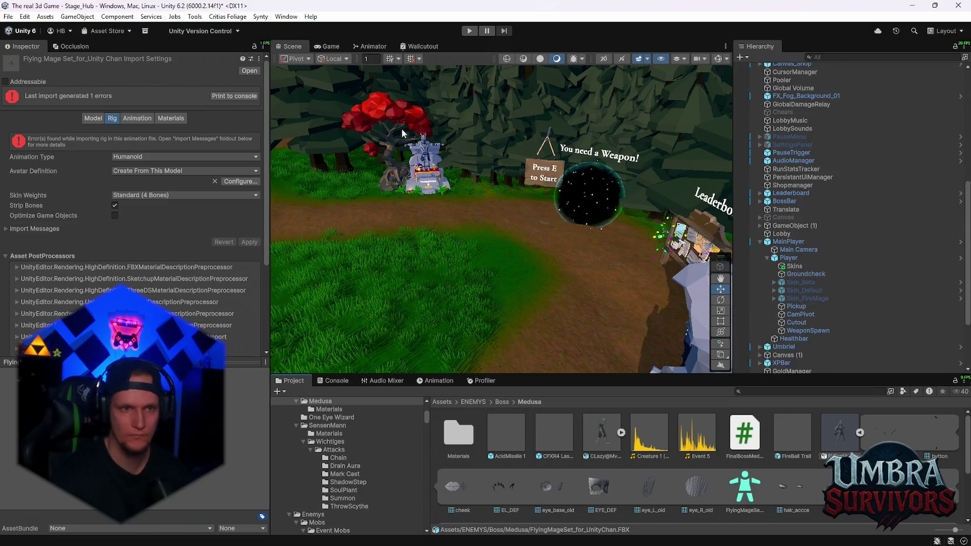
Step: Run a short play-mode test, pause it with Escape, and stop it with Ctrl+P
left_click(470, 31)
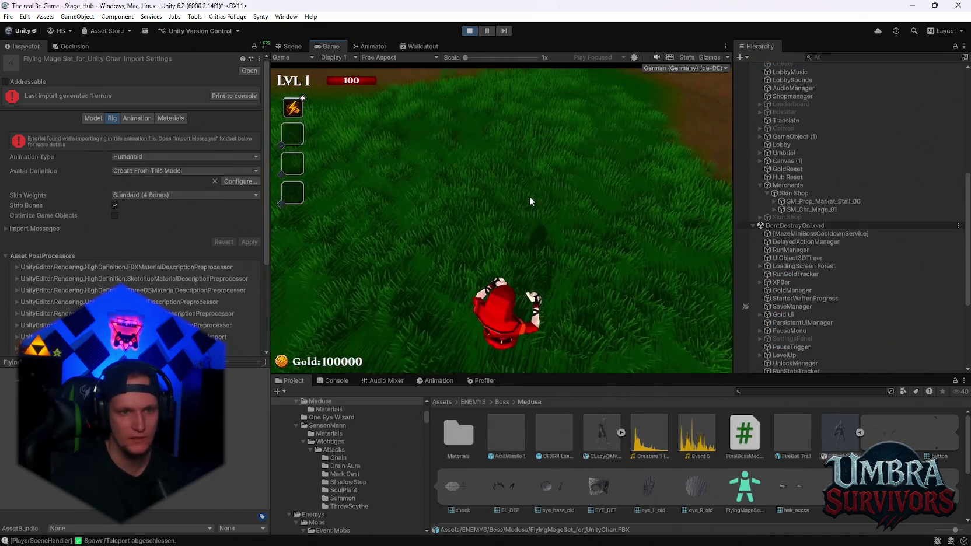
key("Escape")
key("ctrl+p")
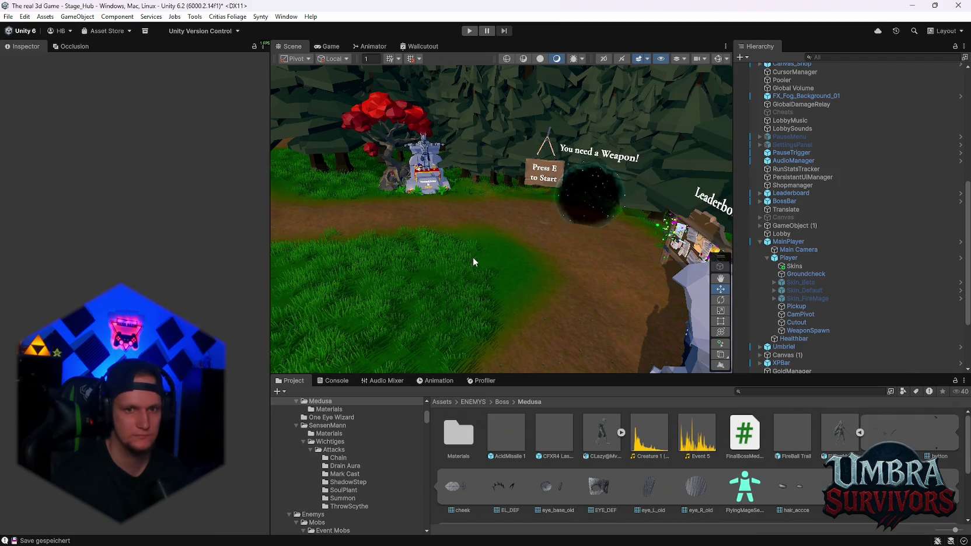
Step: Select Skin_FireMage and open its Player Mage controller in the Animator
scroll(806, 245, "down", 3)
left_click(804, 231)
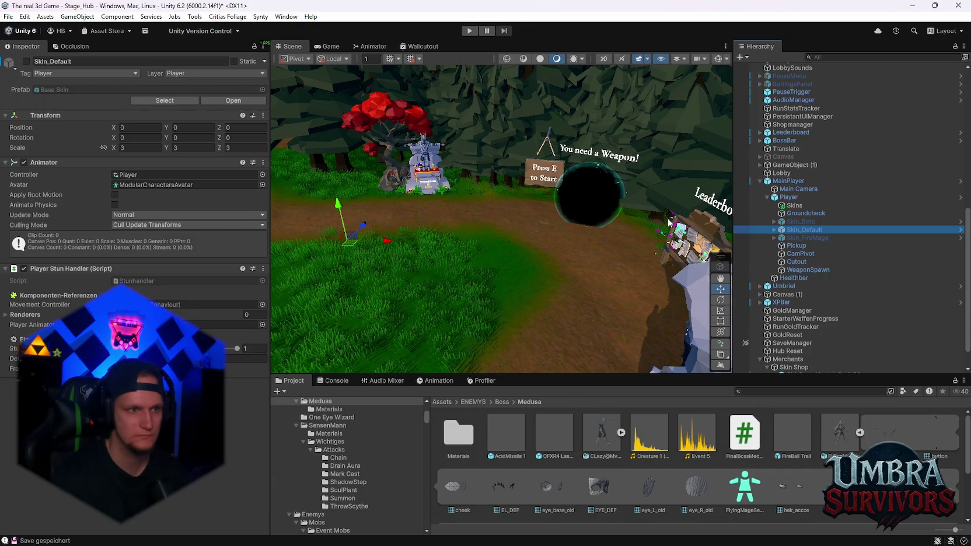
left_click(808, 238)
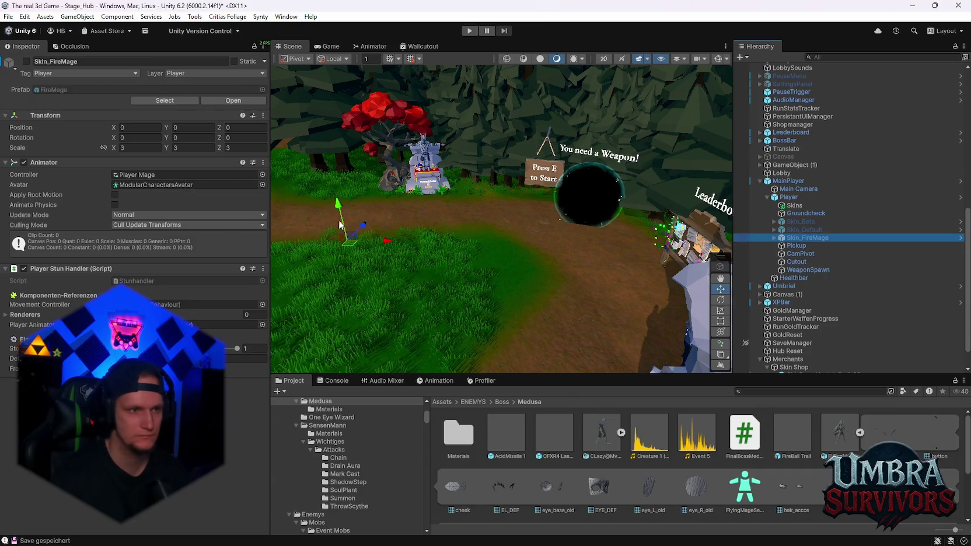
left_click(140, 175)
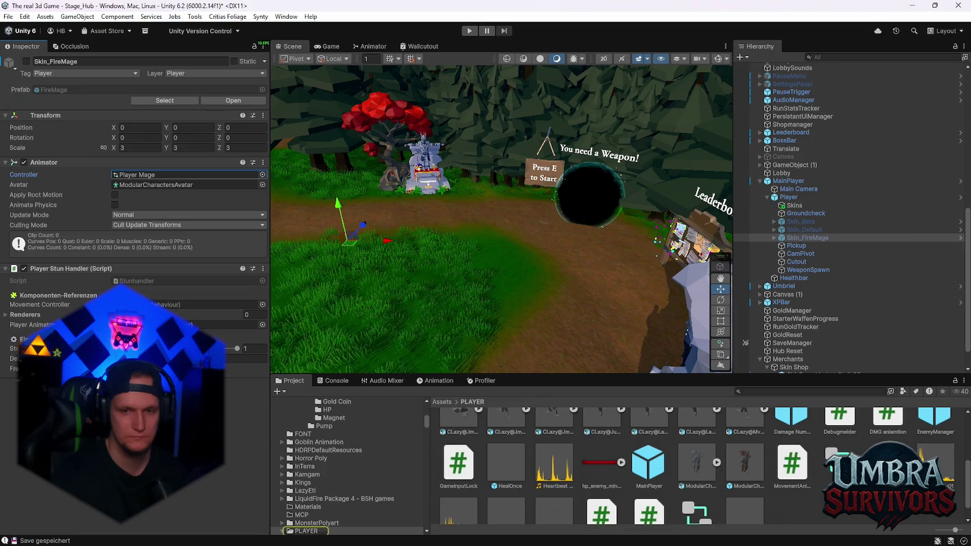
double_click(141, 175)
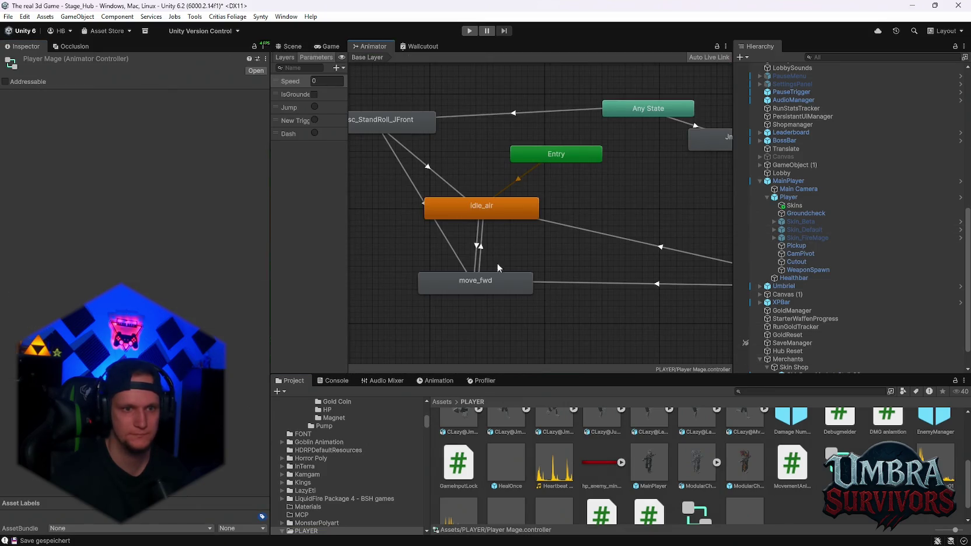
Step: Inspect the move_fwd and idle_air states in the Base Layer graph
left_click(479, 281)
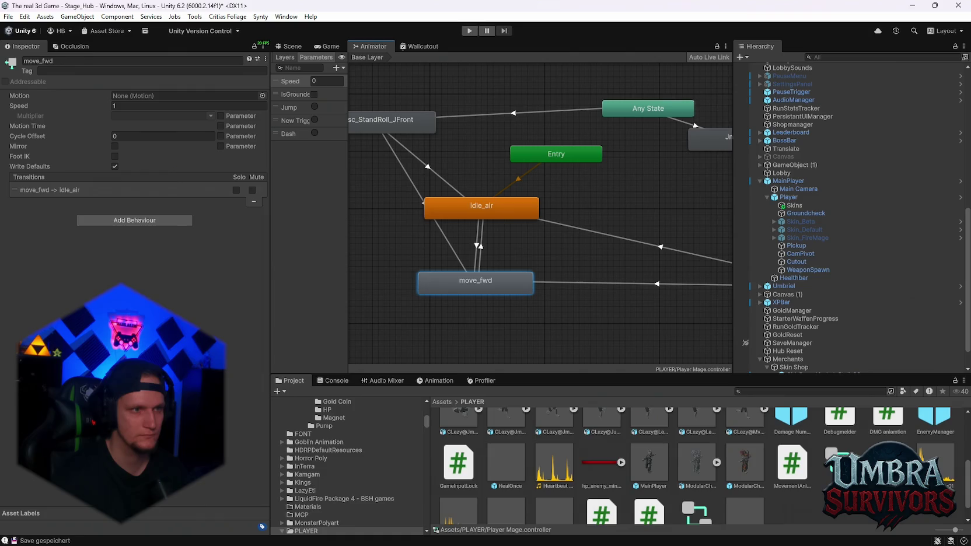
left_click(495, 204)
scroll(559, 213, "down", 3)
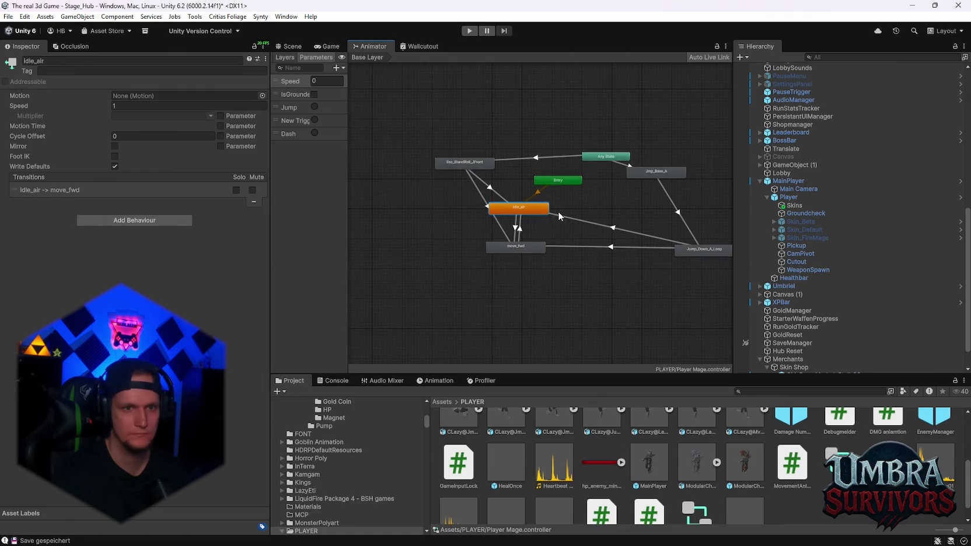
left_click(607, 295)
left_click_drag(544, 375, 544, 362)
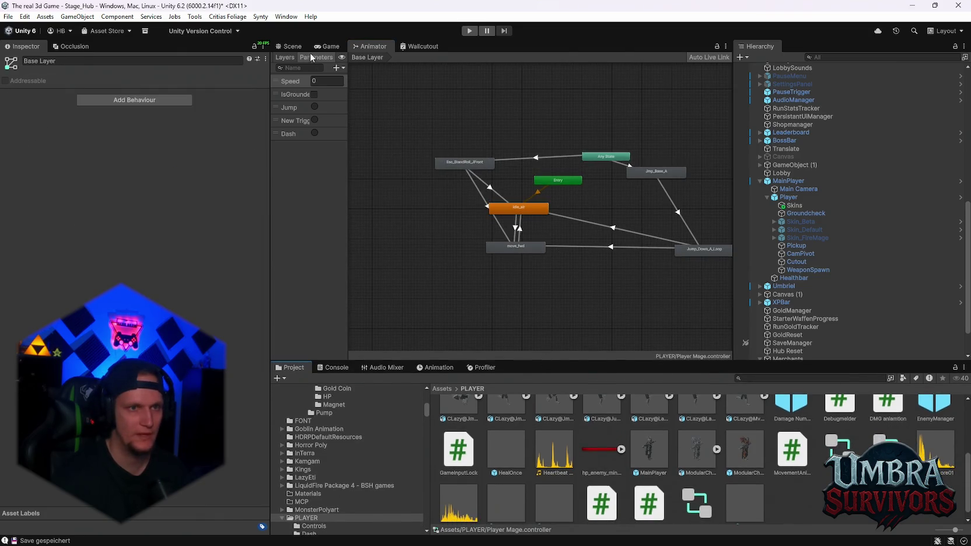
left_click(327, 46)
left_click(371, 46)
left_click(526, 246)
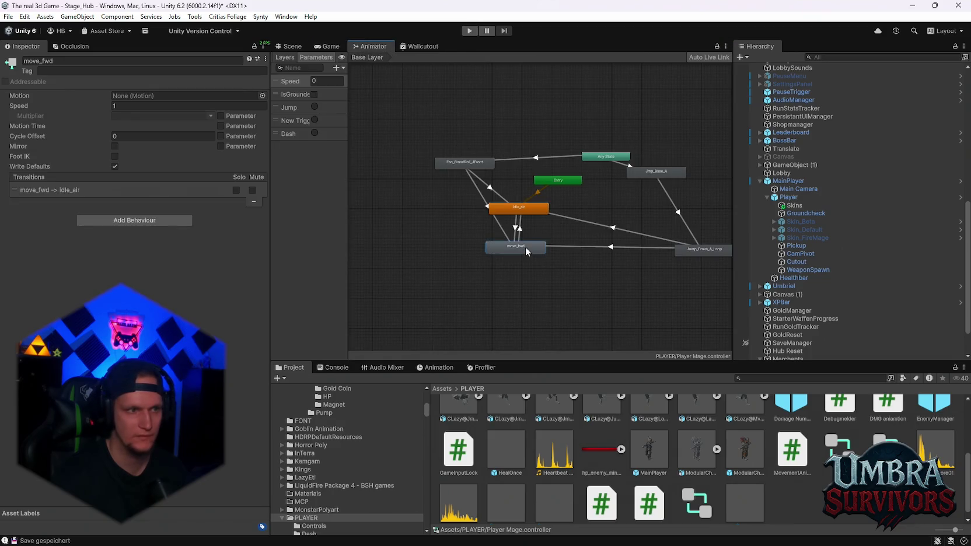
right_click(517, 248)
left_click(483, 251)
left_click(518, 249)
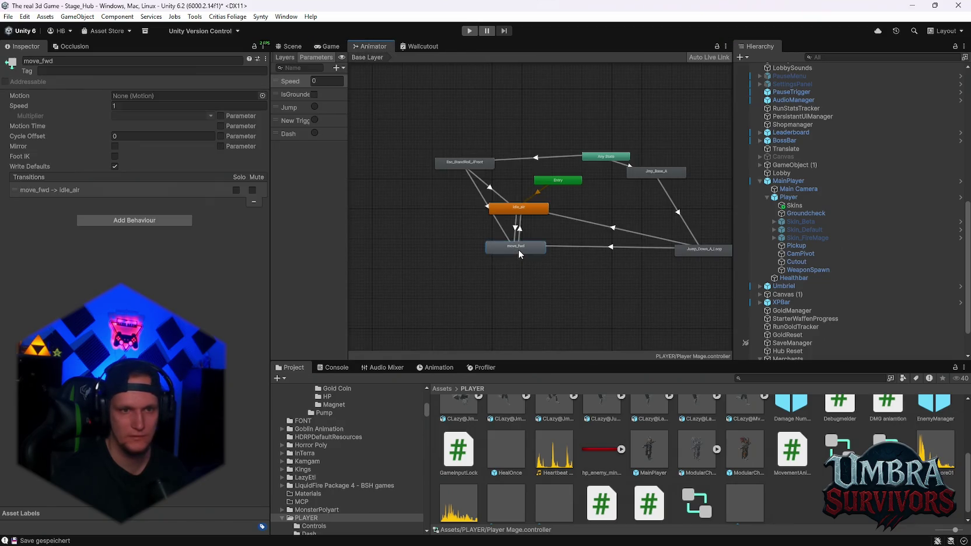
left_click(530, 214)
Step: Open the Jump_Down_A_Loop state's clip import settings, then reselect move_fwd
left_click(589, 276)
scroll(589, 275, "up", 3)
double_click(724, 238)
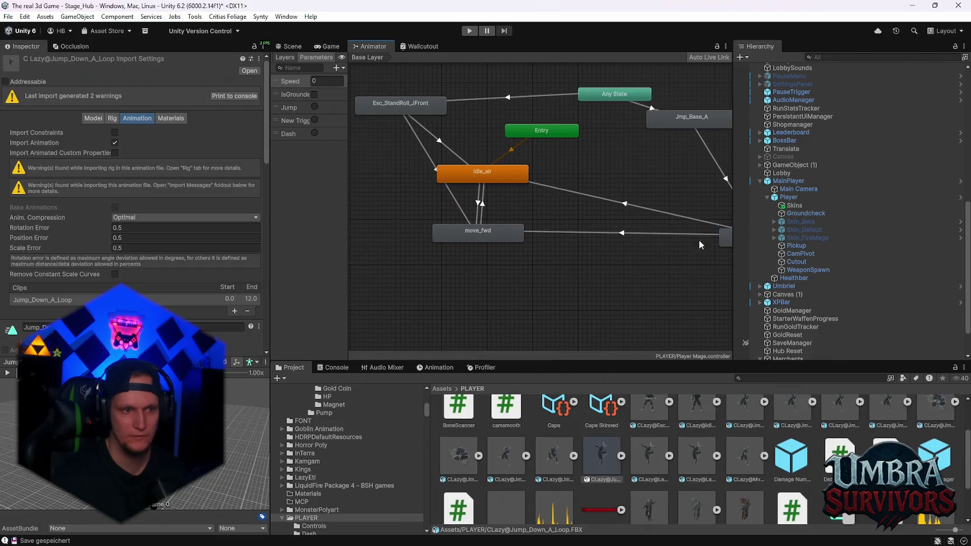
scroll(556, 243, "down", 2)
left_click(516, 238)
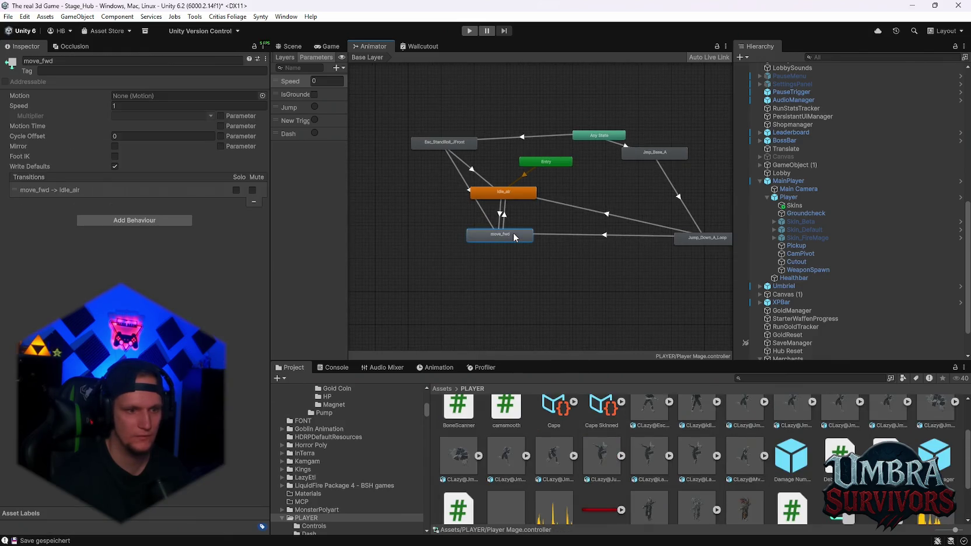
scroll(563, 422, "down", 4)
scroll(574, 423, "up", 3)
left_click(792, 378)
type("fly")
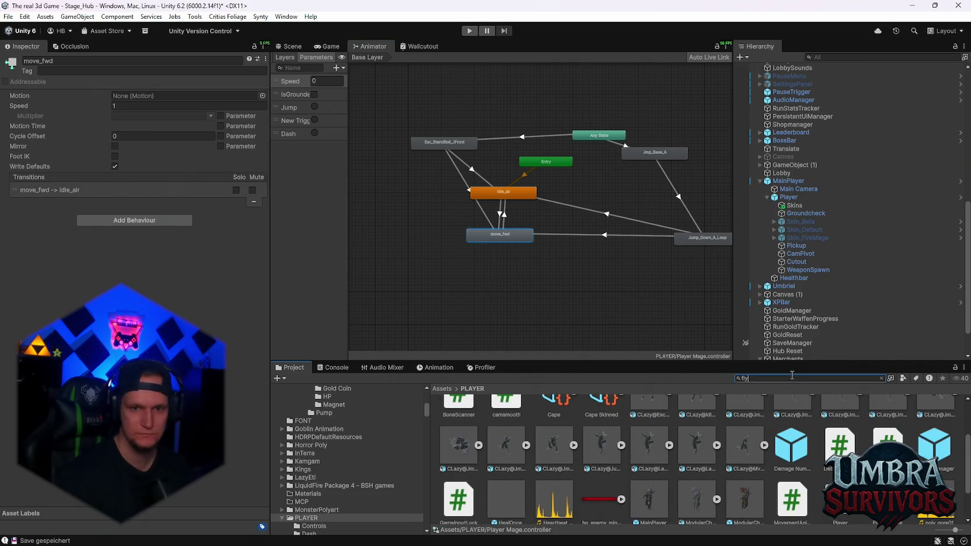
Step: Pick FlyingMageSet_for_UnityChan.FBX from the 'fly' search results and show its Rig settings
scroll(817, 459, "down", 2)
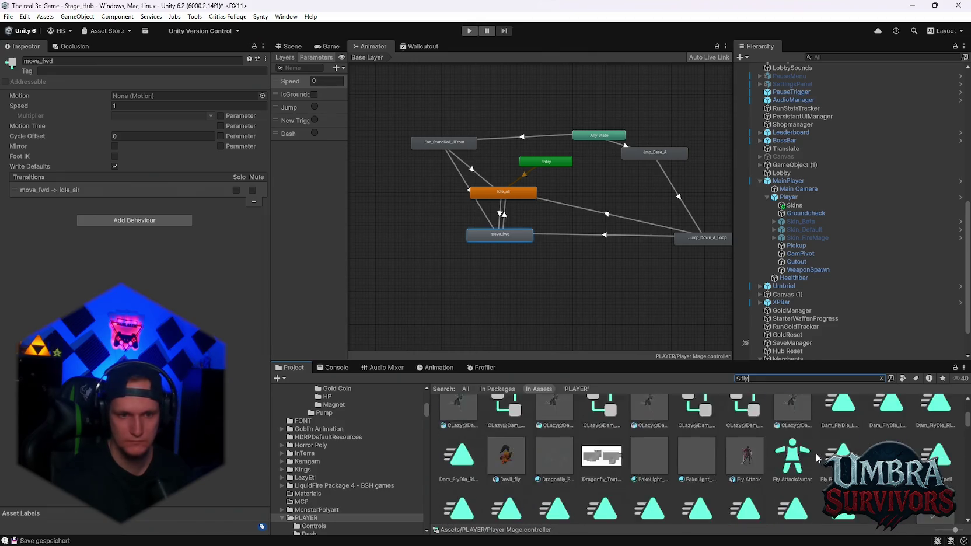
scroll(818, 458, "up", 1)
scroll(816, 458, "down", 5)
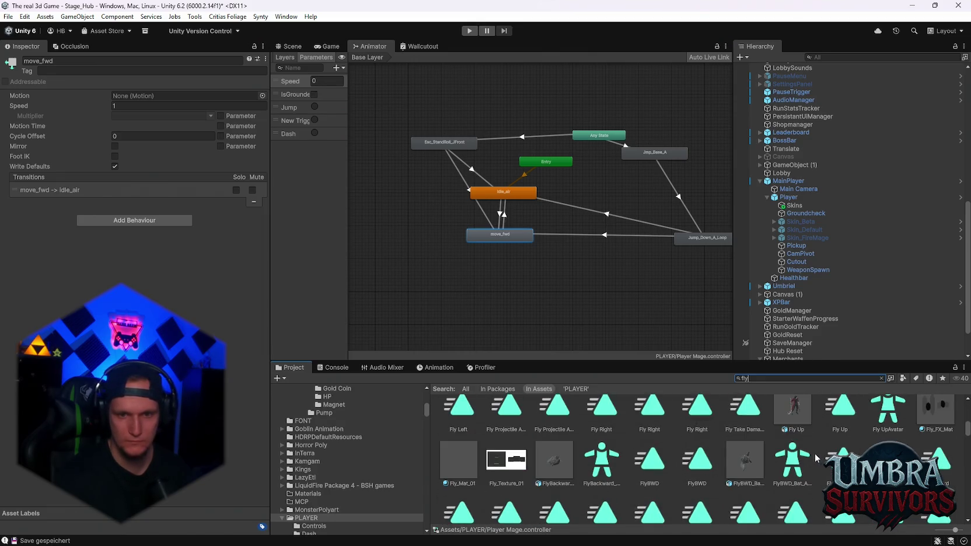
scroll(816, 458, "down", 10)
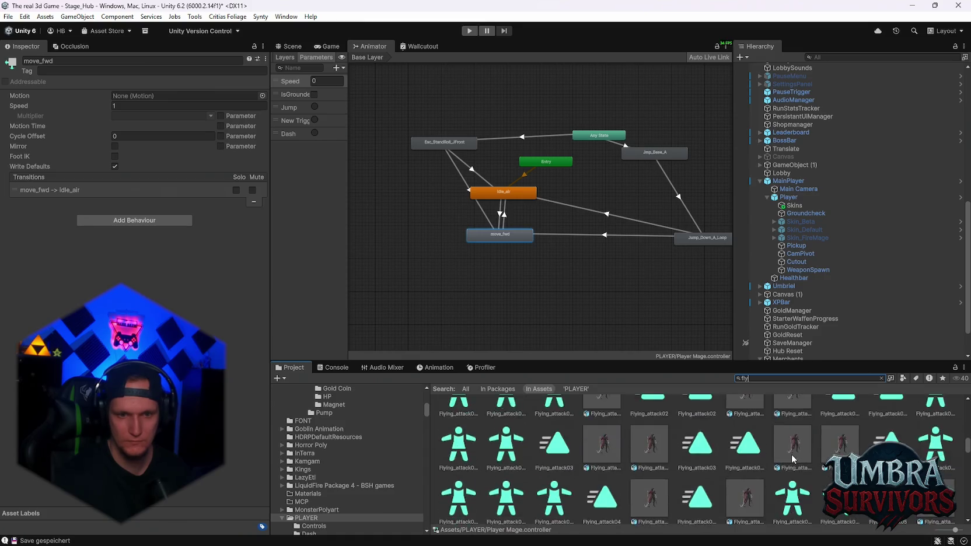
scroll(780, 456, "down", 8)
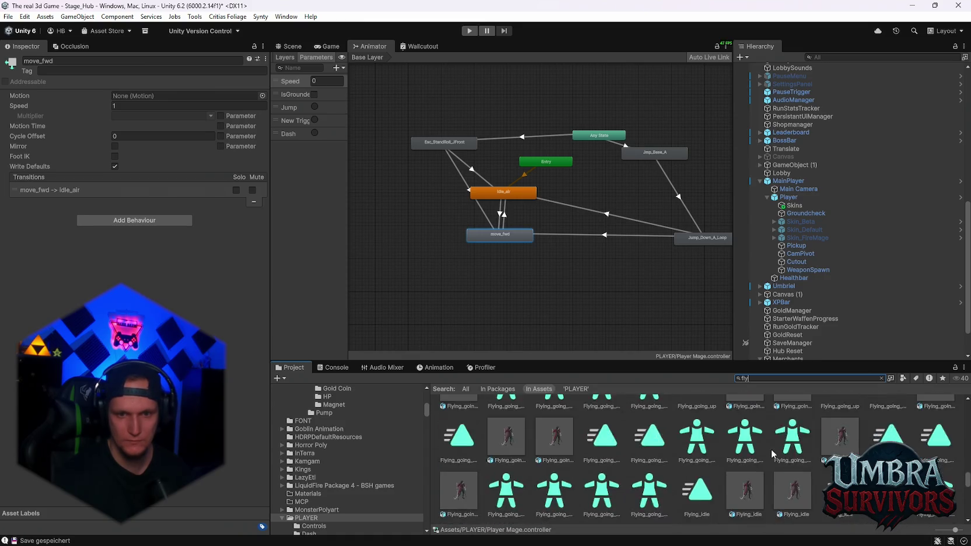
scroll(777, 453, "up", 3)
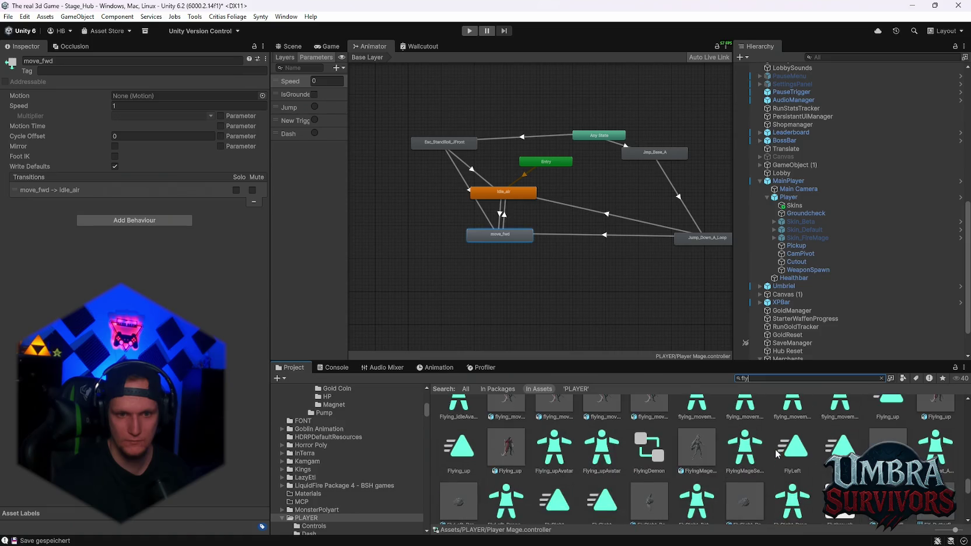
left_click(686, 453)
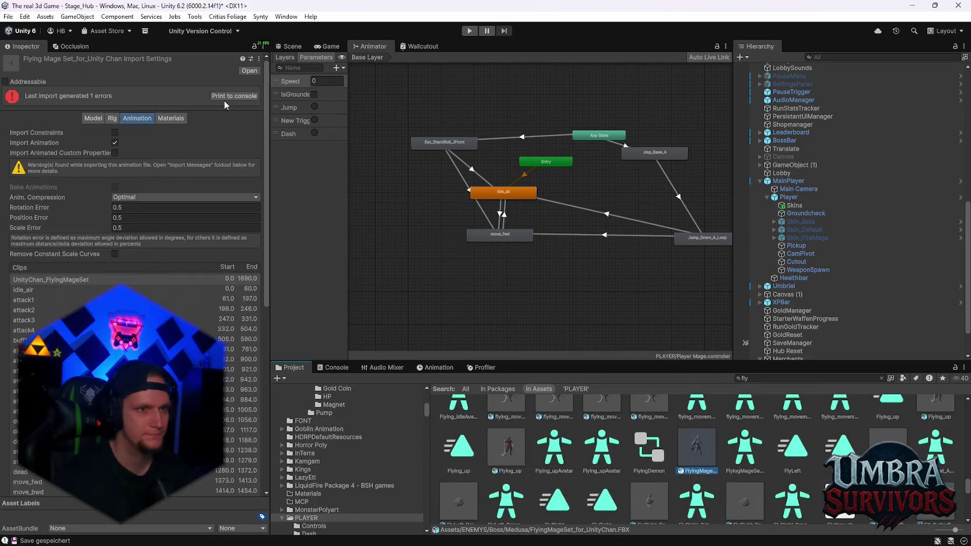
left_click(112, 118)
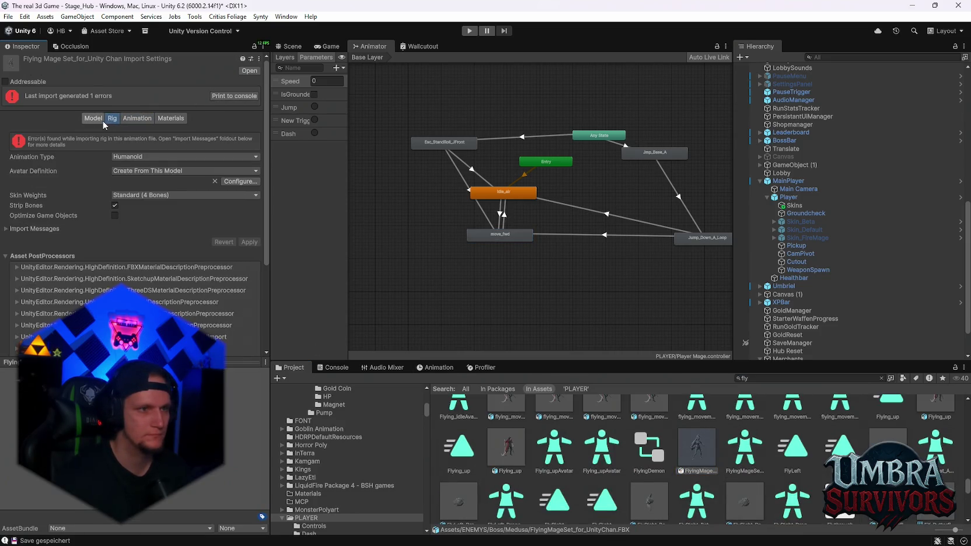
Step: Reopen the Flying Mage avatar mapping and review the Body, Left Hand and Head bone assignments
left_click(240, 181)
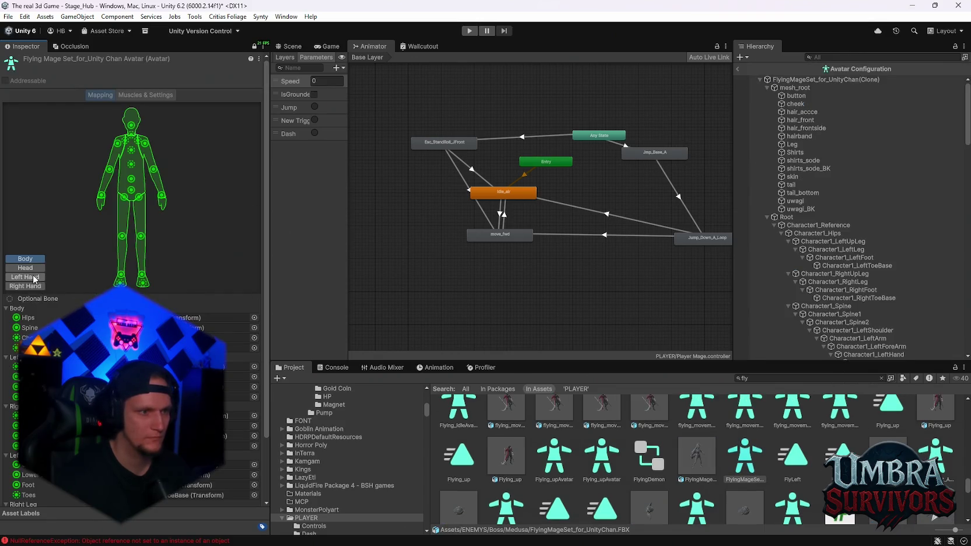
left_click(162, 194)
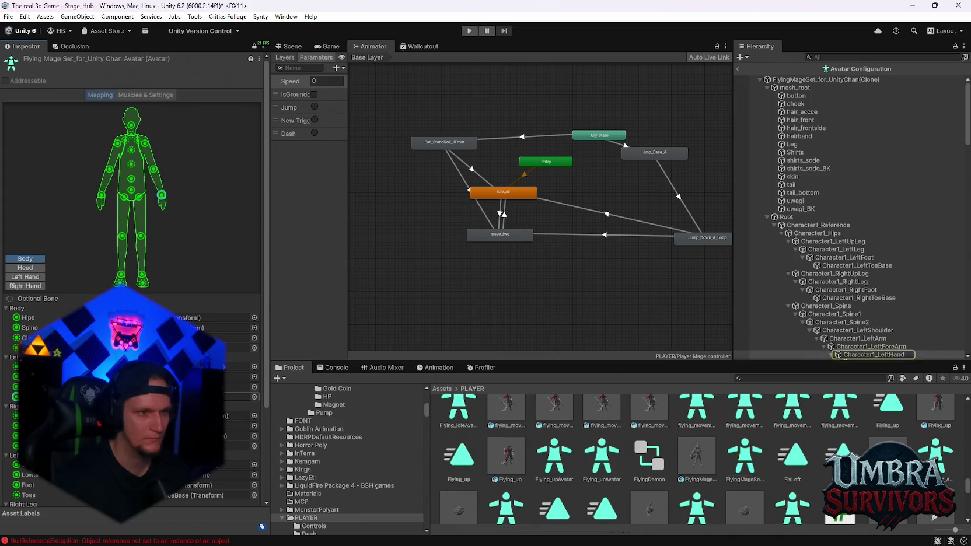
left_click(25, 278)
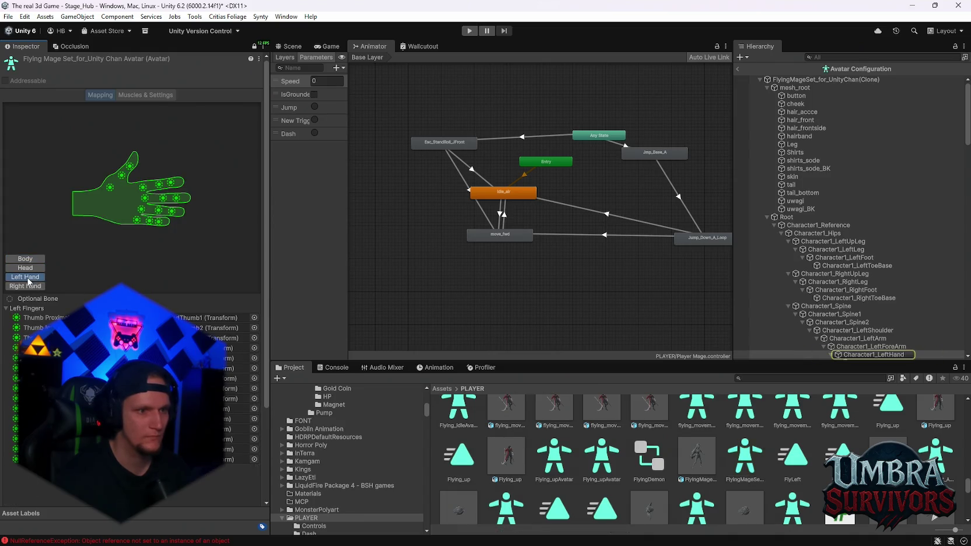
left_click(26, 287)
left_click(25, 278)
left_click(25, 268)
left_click(25, 258)
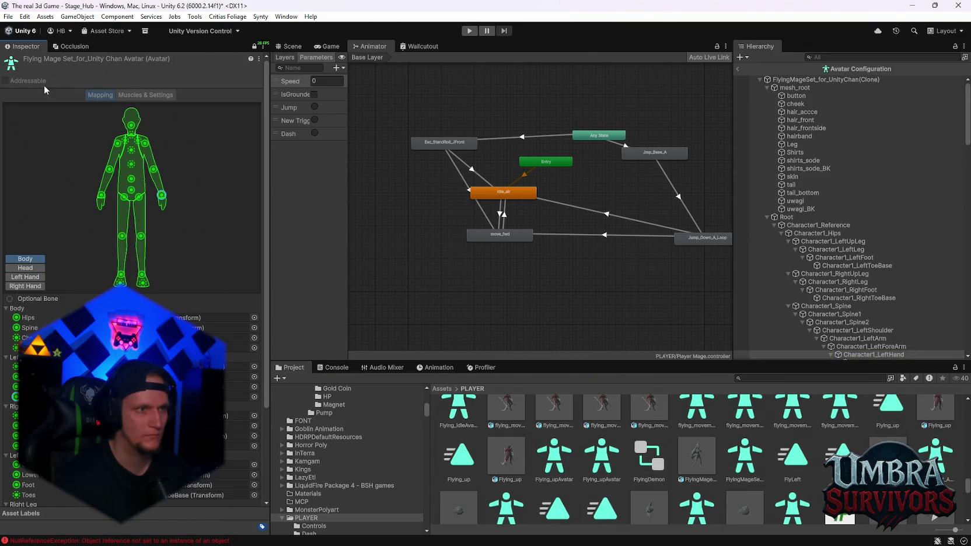
left_click(693, 461)
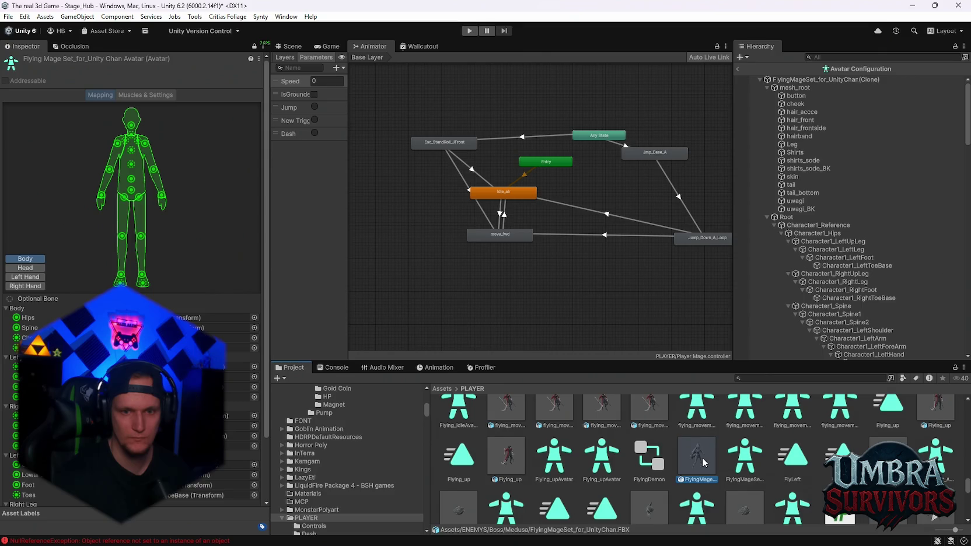
double_click(703, 462)
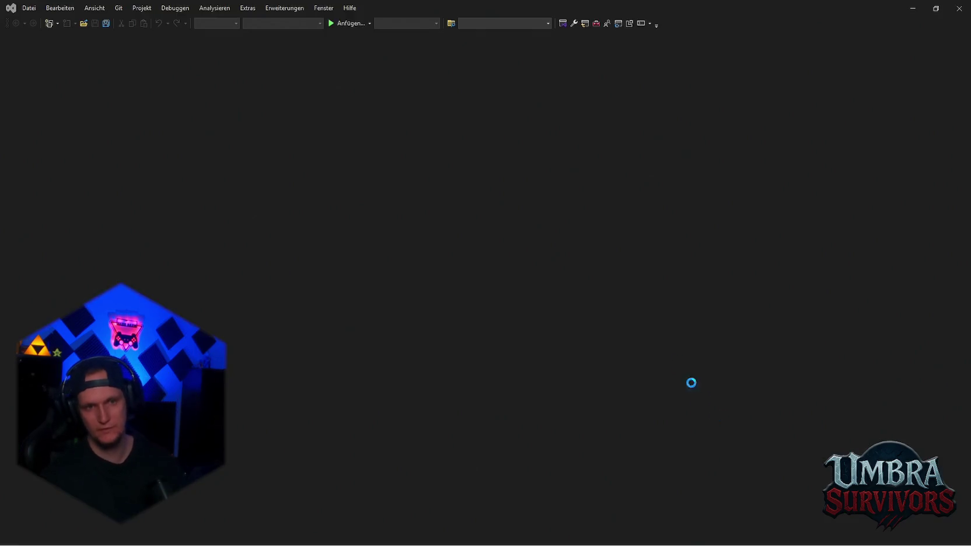
left_click(956, 9)
left_click(503, 235)
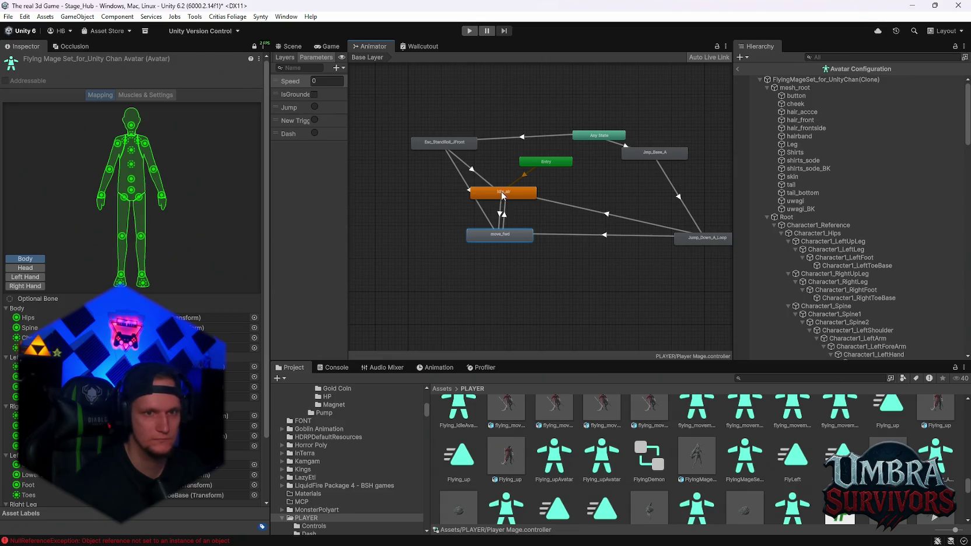
Step: Discard the avatar bone-mapping changes and leave the avatar configuration
scroll(178, 149, "down", 1)
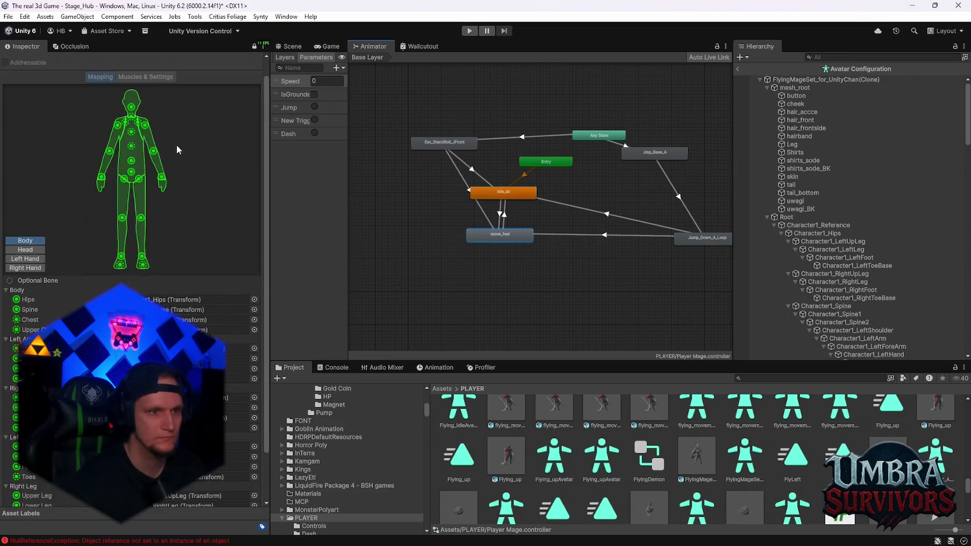
scroll(178, 149, "down", 3)
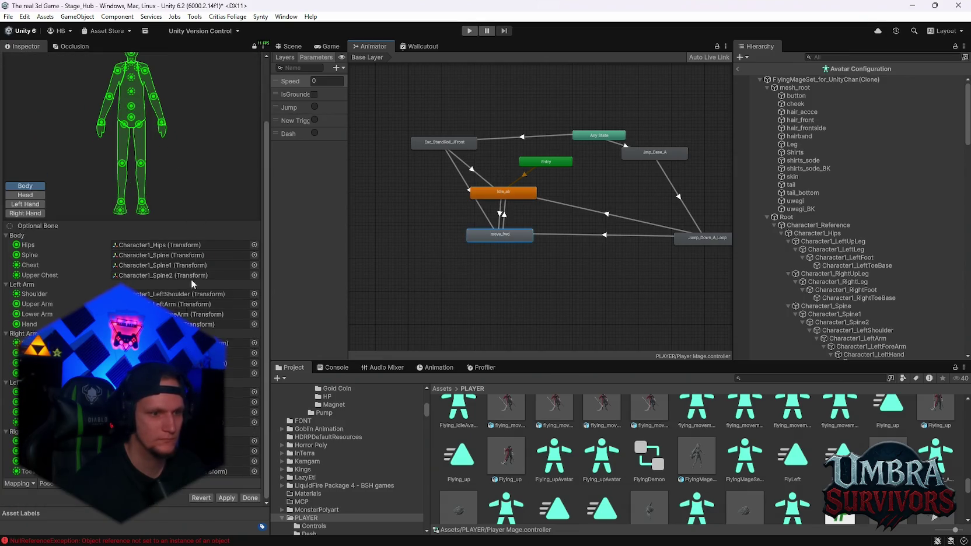
left_click(208, 500)
left_click(254, 499)
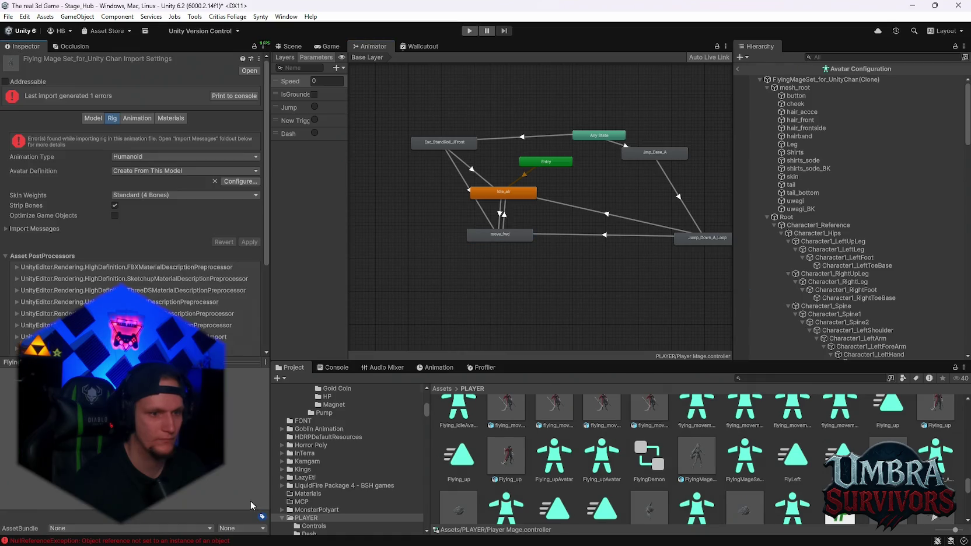
Step: Select the idle_air to move_fwd transition and review its Speed condition
left_click(503, 220)
left_click(505, 235)
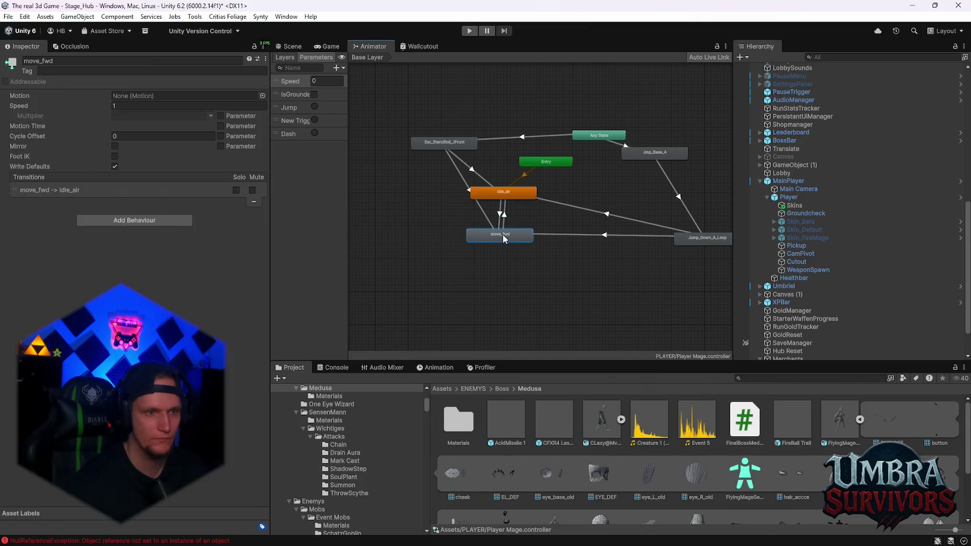
left_click(500, 210)
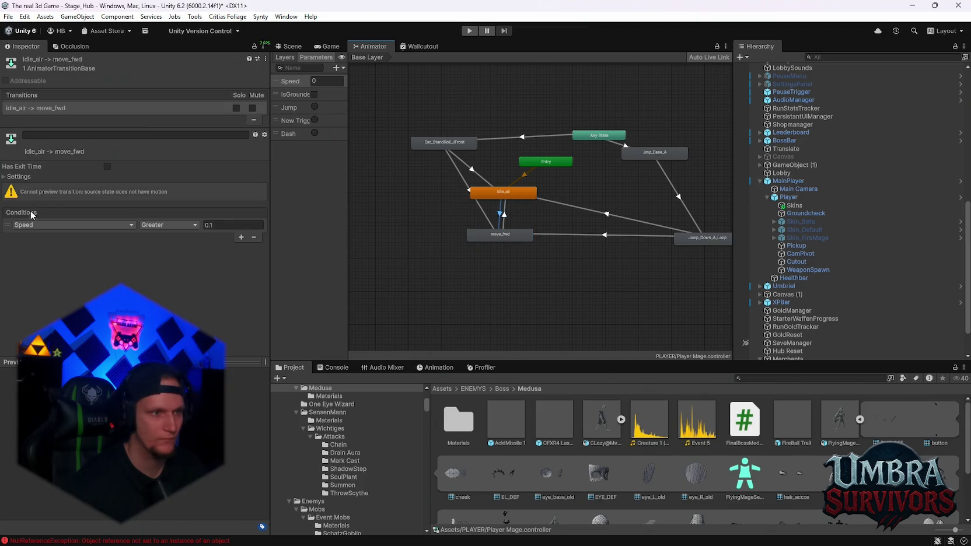
scroll(461, 240, "up", 6)
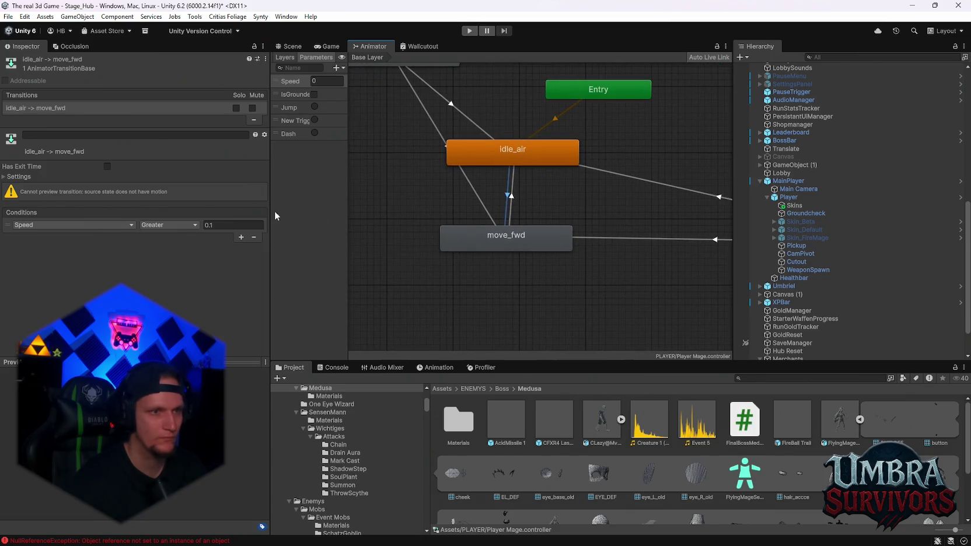
left_click(77, 110)
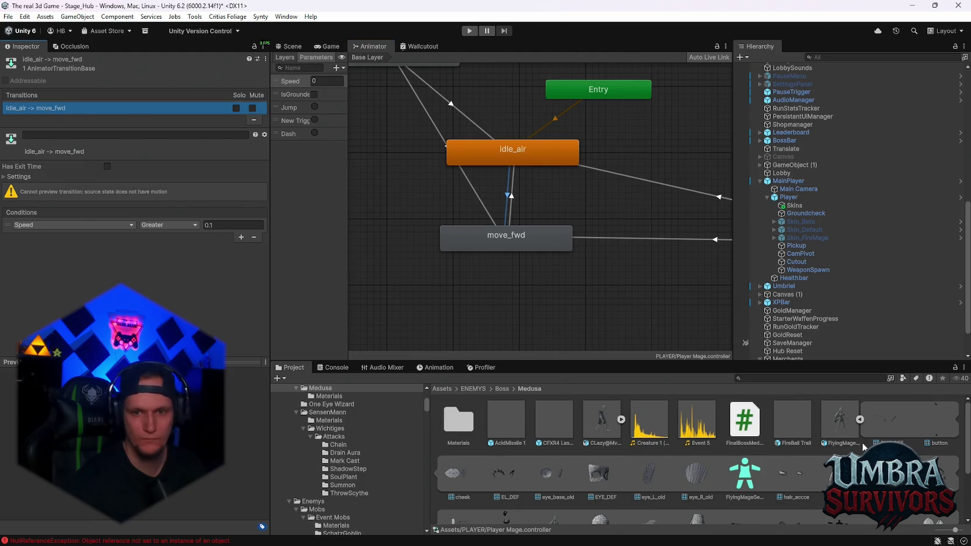
Step: Browse to the Skins/FireMage folder and select the FireMage prefab
scroll(849, 449, "down", 3)
scroll(849, 449, "up", 3)
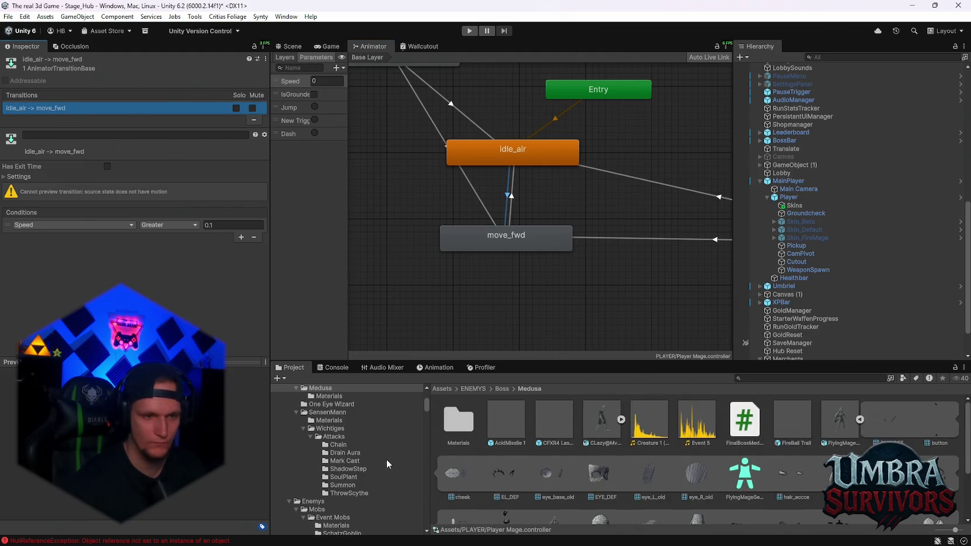
scroll(352, 451, "down", 3)
scroll(352, 456, "down", 10)
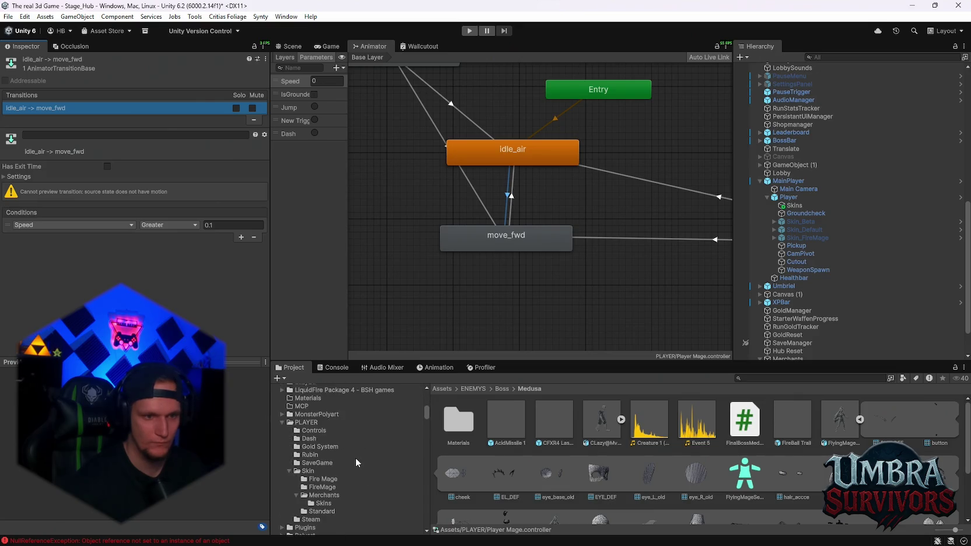
left_click(324, 473)
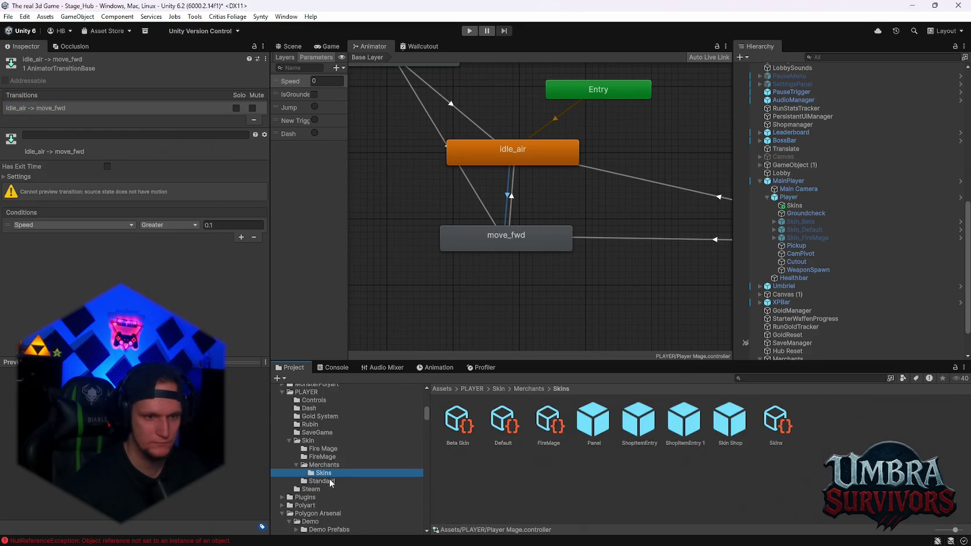
left_click(326, 457)
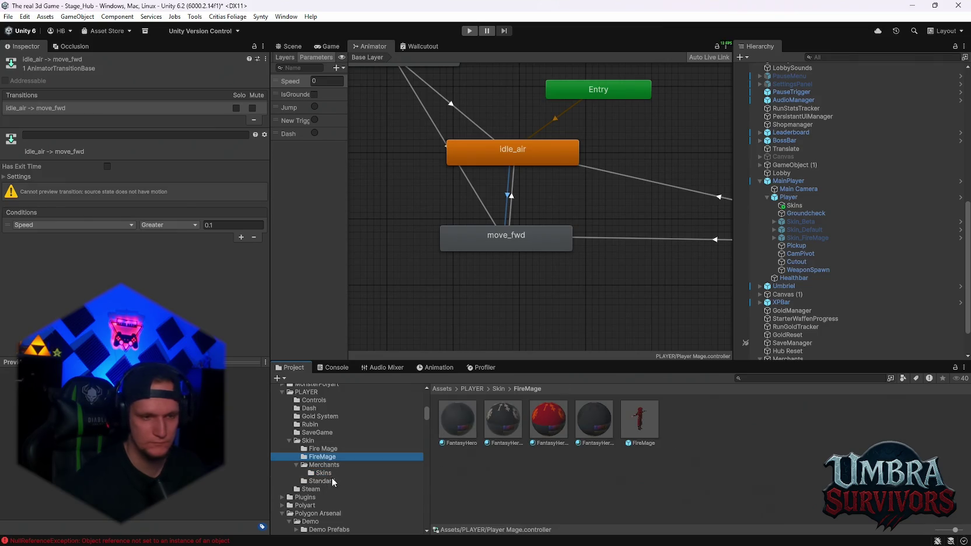
left_click(645, 432)
Step: Locate the prefab's Animator controller and open Player Mage.controller
scroll(134, 175, "down", 2)
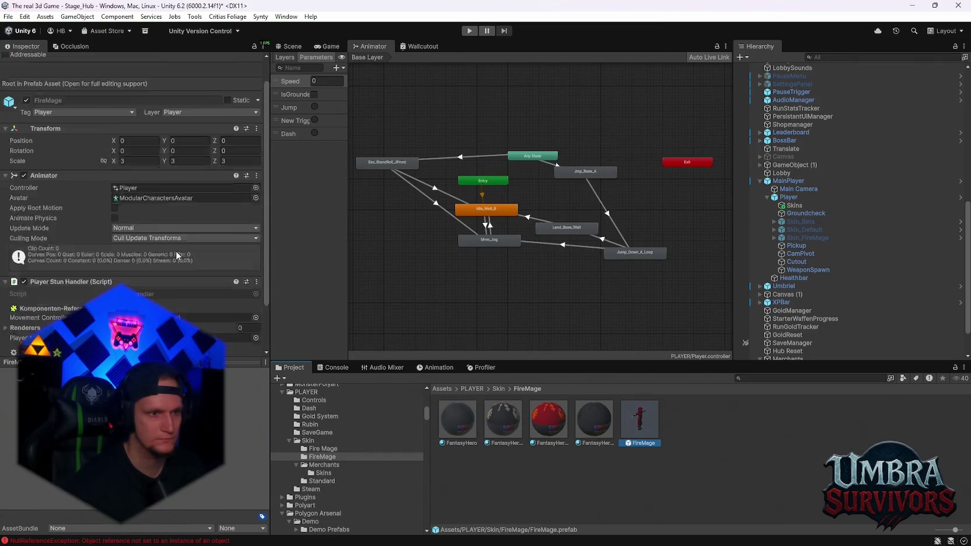
left_click(128, 133)
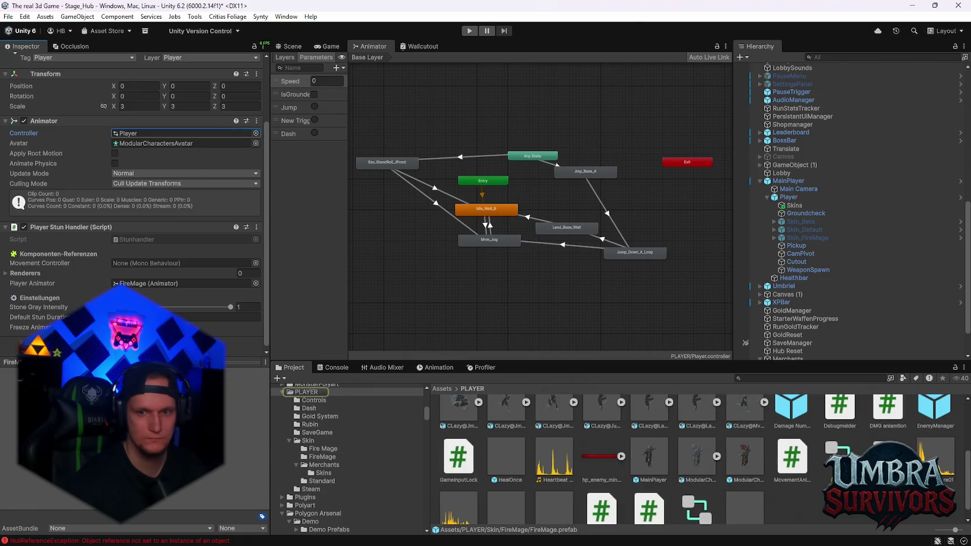
left_click(801, 416)
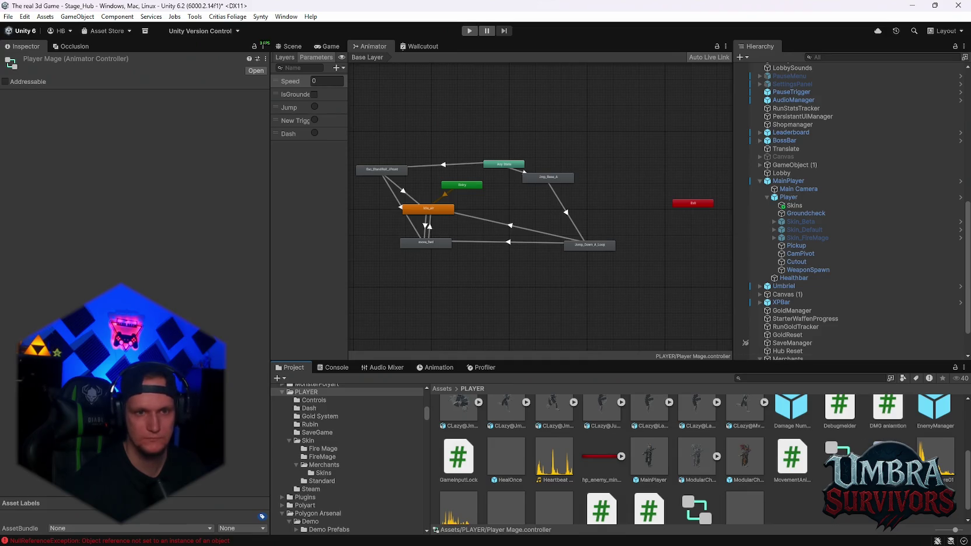
Step: Inspect the move_fwd and idle_air states; idle_air has no motion and transitions to move_fwd
scroll(470, 231, "up", 4)
left_click(390, 251)
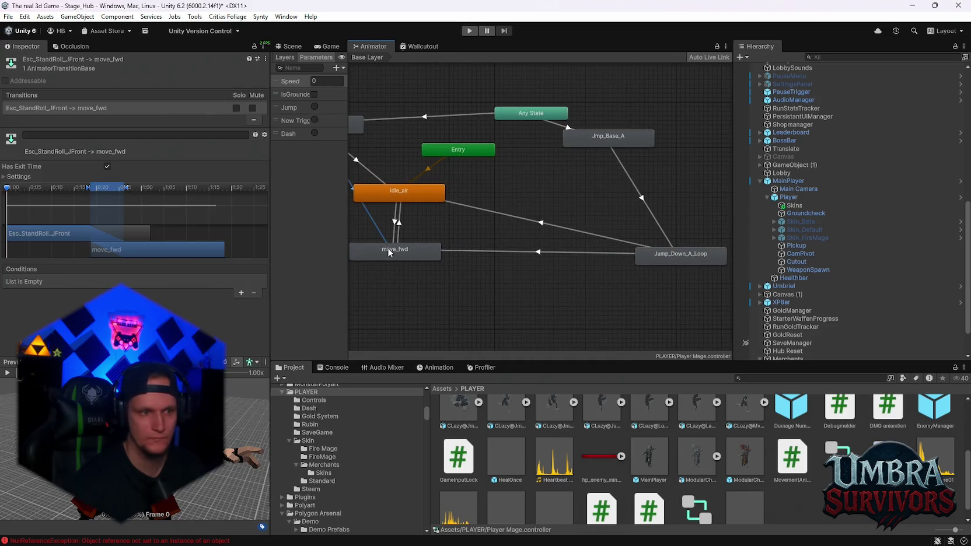
left_click(400, 192)
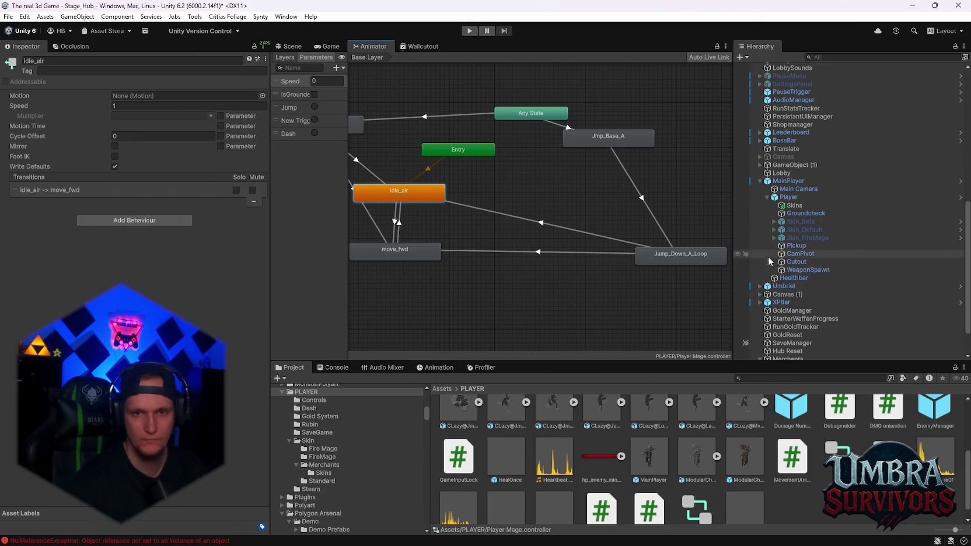
scroll(718, 477, "down", 1)
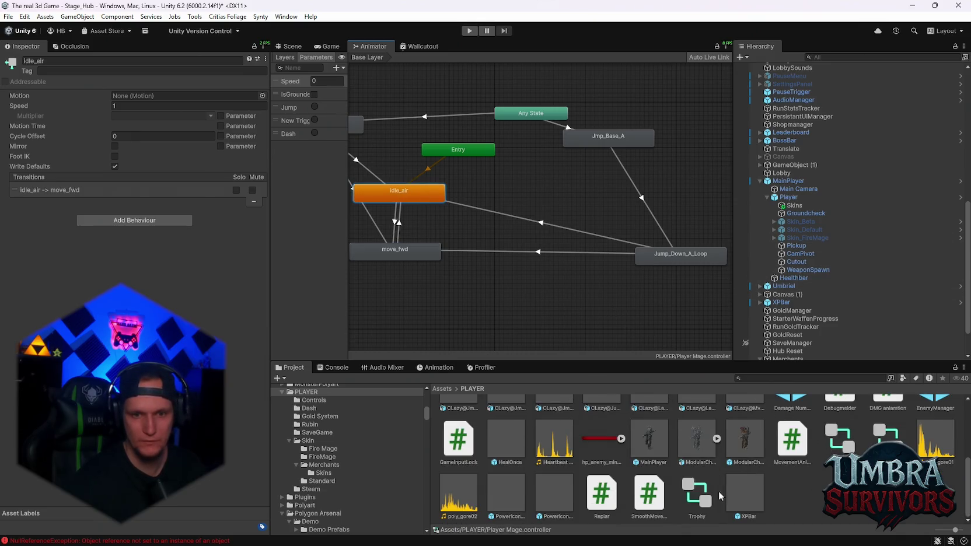
scroll(716, 491, "up", 2)
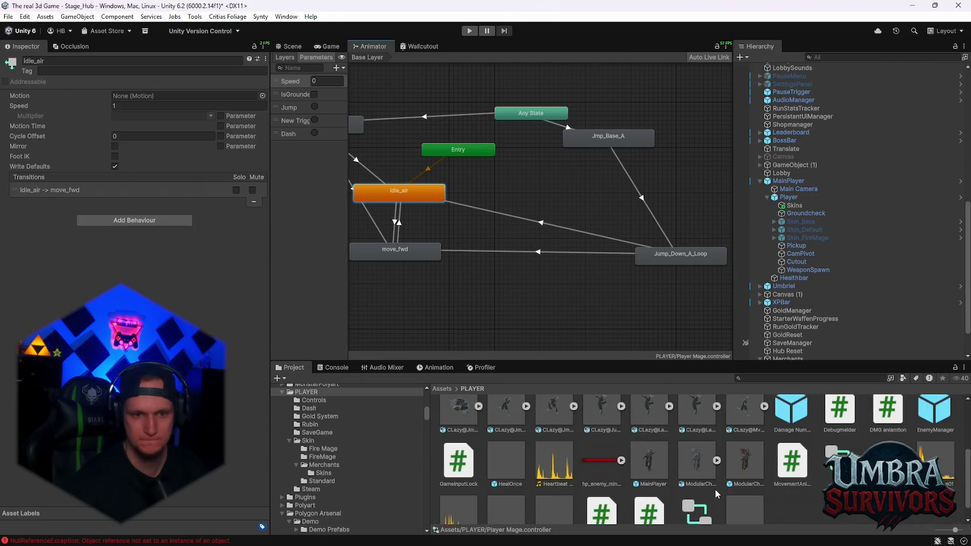
scroll(715, 488, "down", 1)
scroll(715, 488, "up", 4)
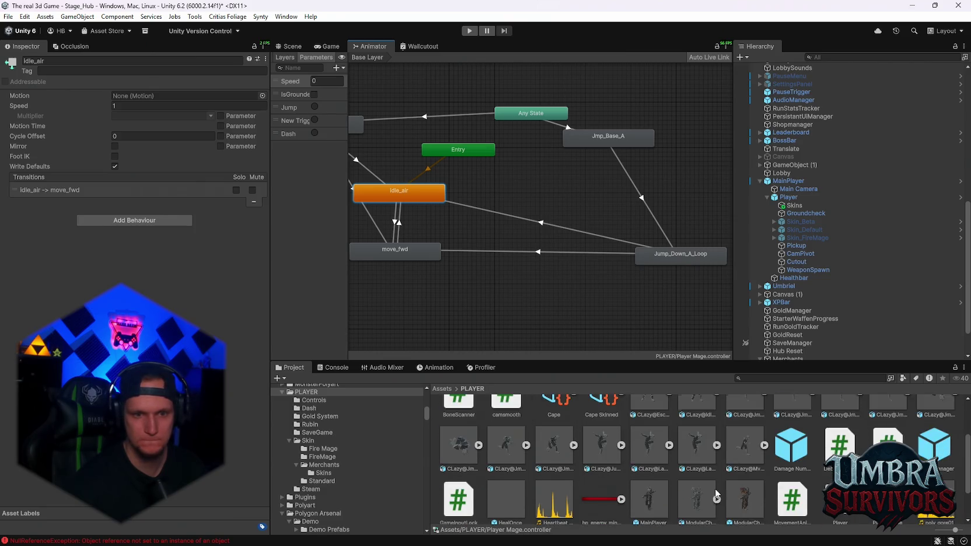
scroll(716, 489, "up", 2)
scroll(715, 488, "down", 2)
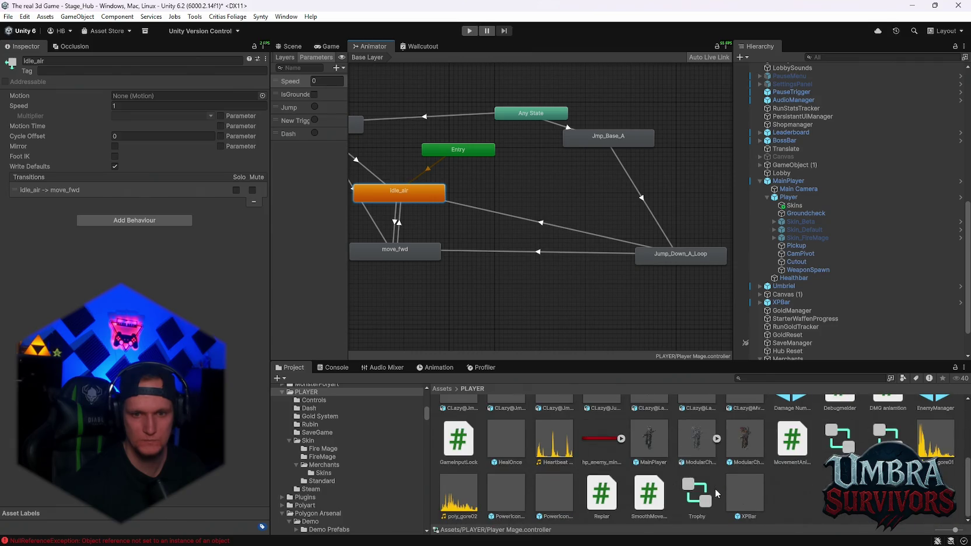
left_click(767, 379)
type("ma")
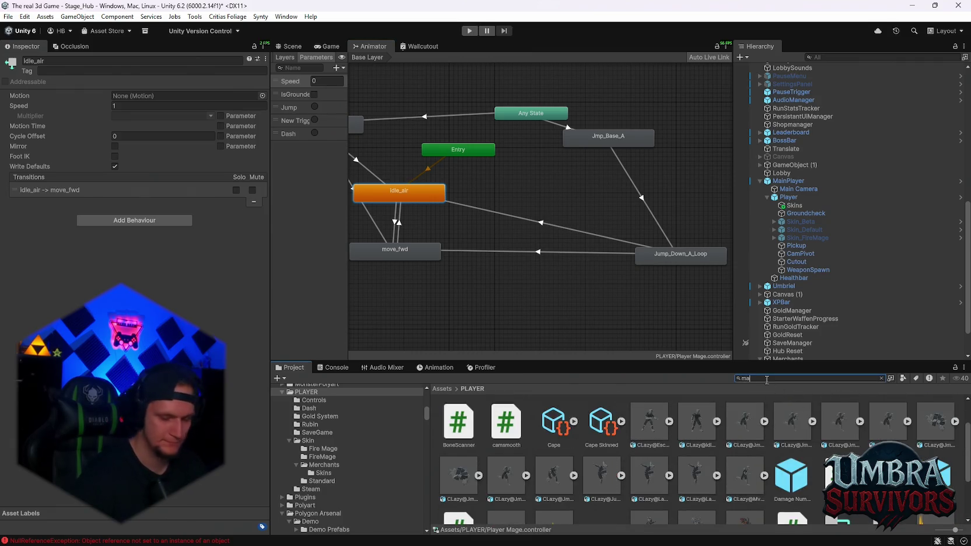
Step: Try Project searches for 'ge' and 'fly', then clear the search
type("ge")
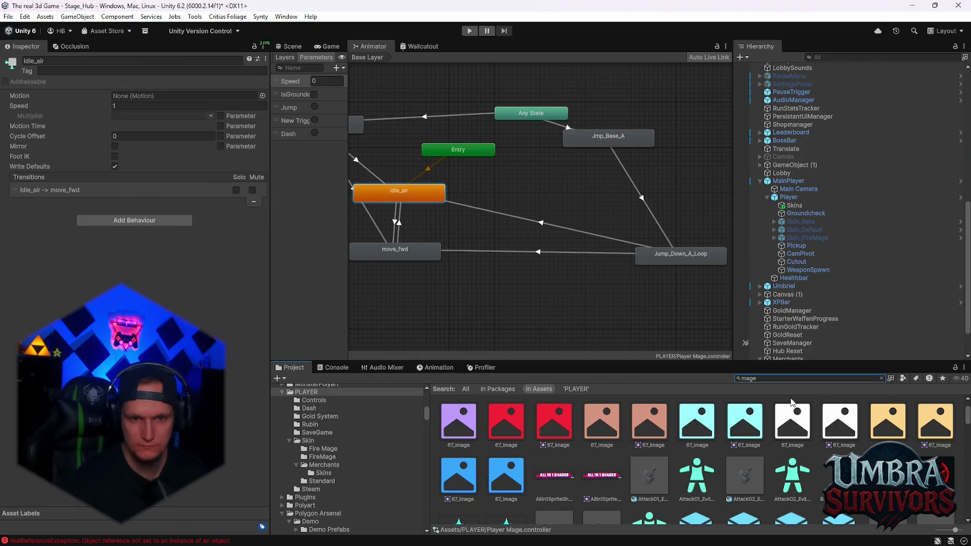
scroll(782, 444, "down", 8)
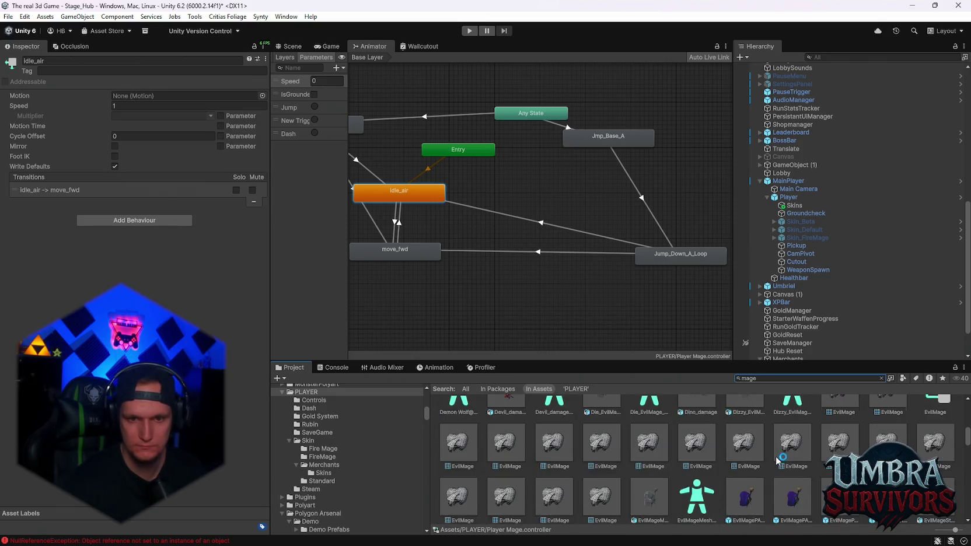
scroll(778, 461, "down", 5)
left_click(759, 379)
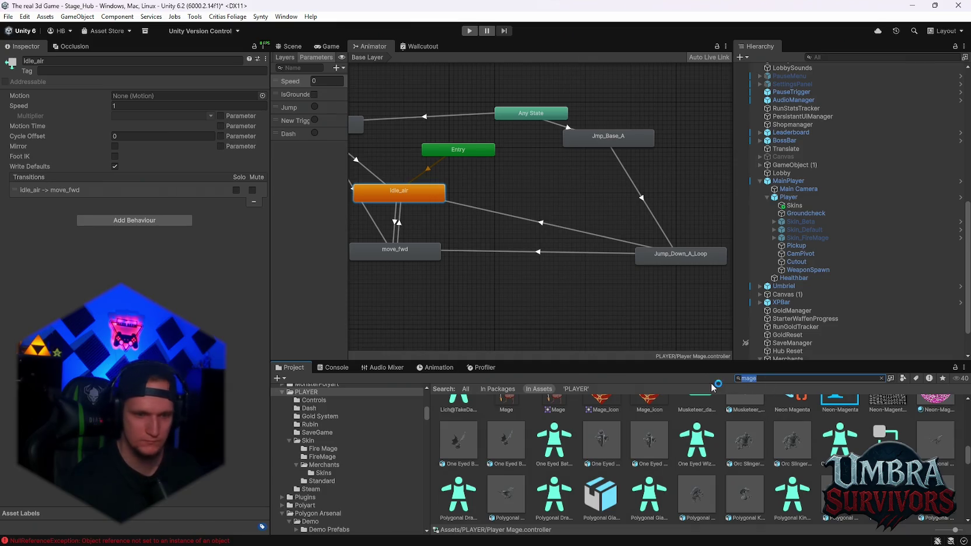
type("fly")
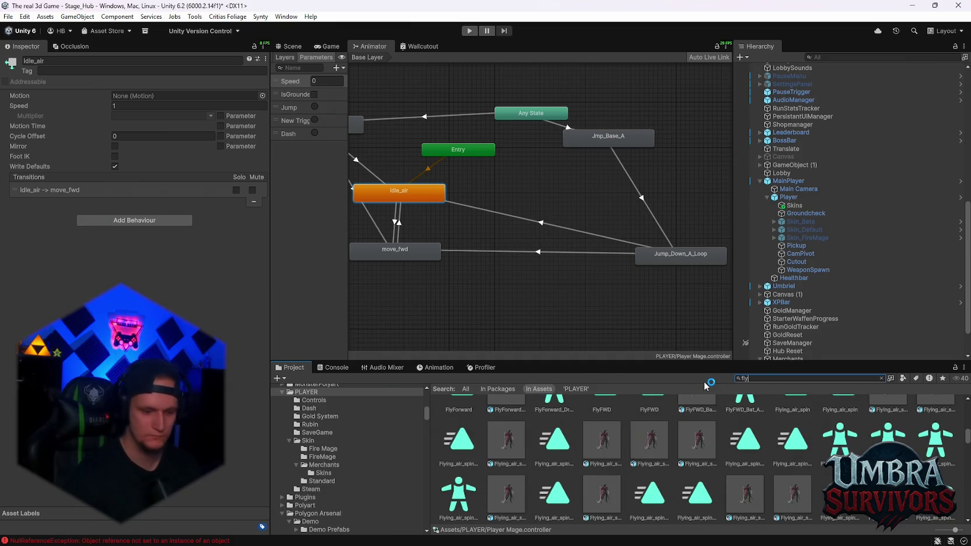
key("BackSpace")
key("BackSpace")
key("BackSpace")
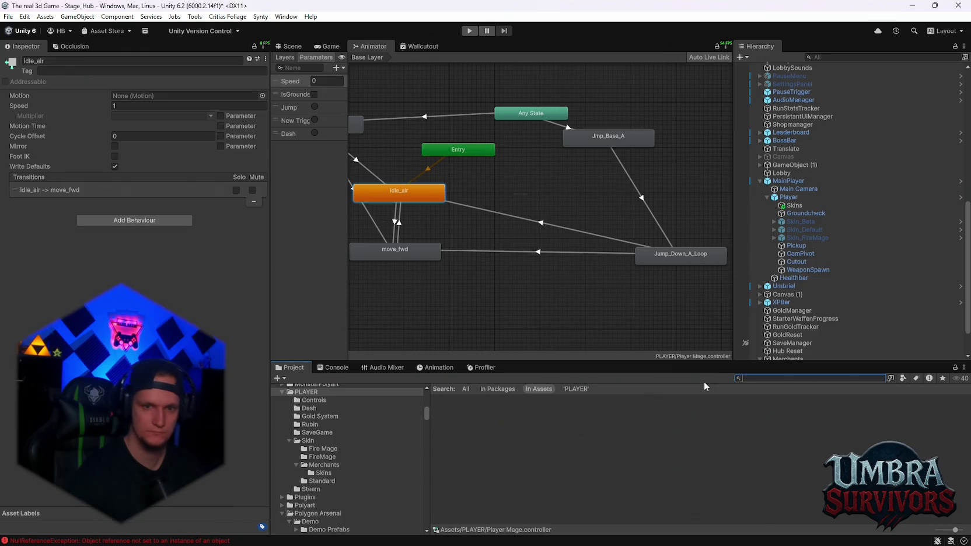
Step: Search 'mage', show FlyingMageSet_for_UnityChan.FBX's Humanoid rig settings, then search 'flying'
type("mage")
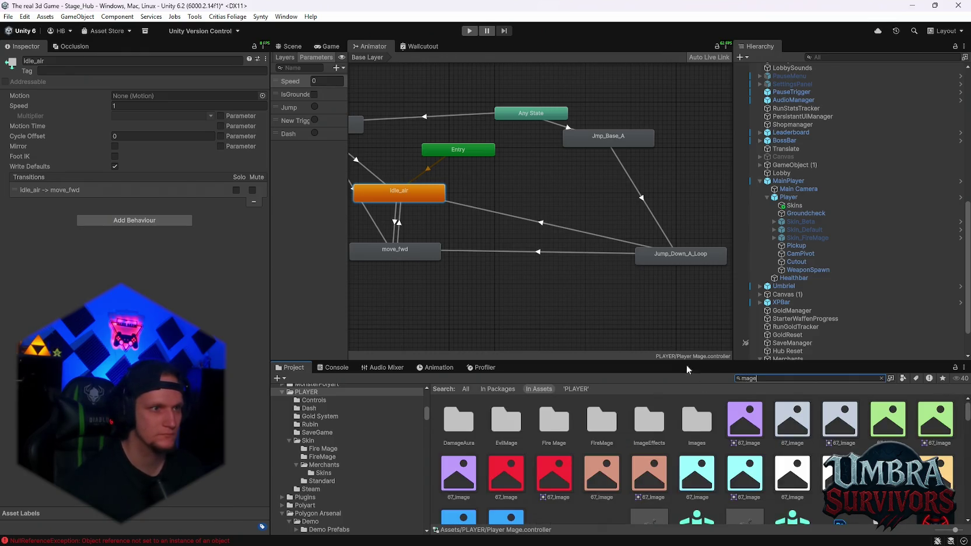
scroll(719, 459, "down", 10)
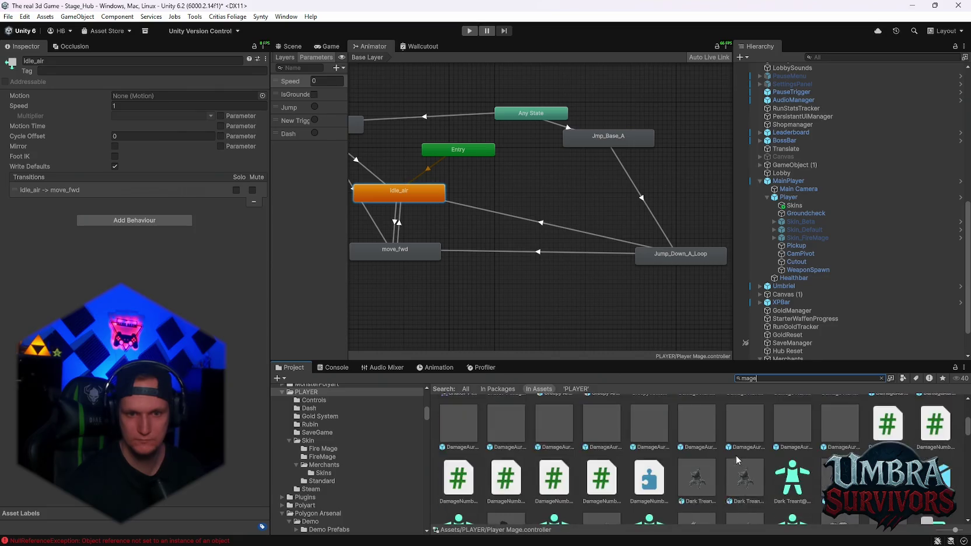
scroll(748, 454, "down", 10)
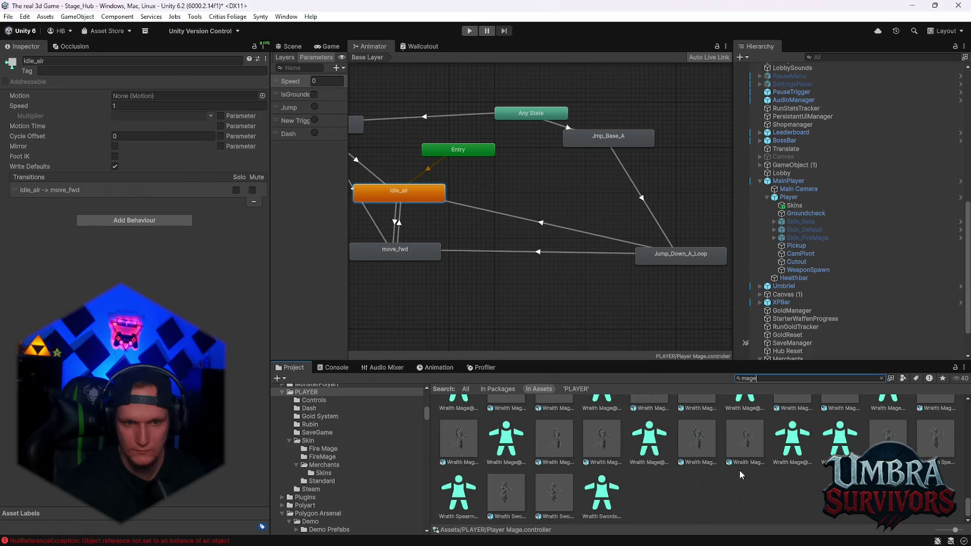
scroll(704, 477, "up", 1)
scroll(703, 478, "down", 10)
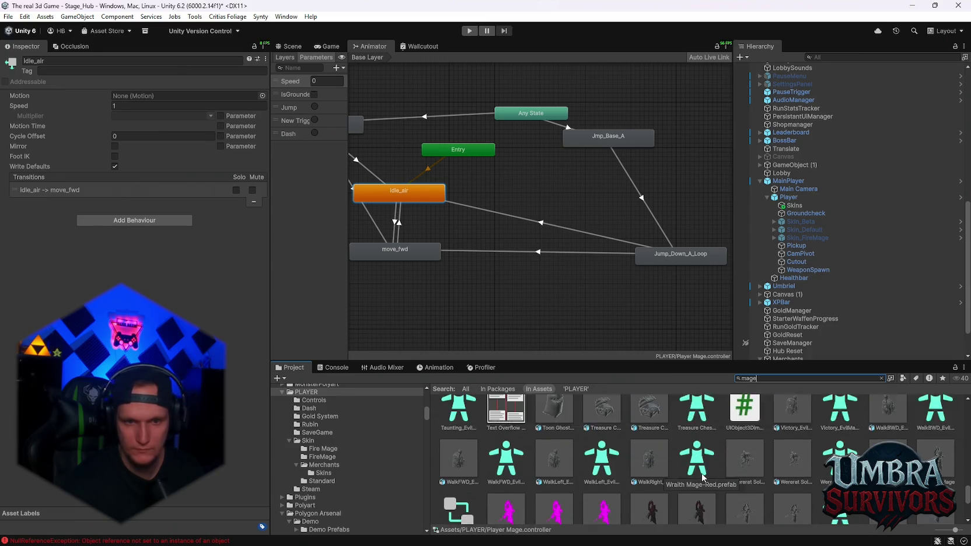
scroll(676, 490, "up", 5)
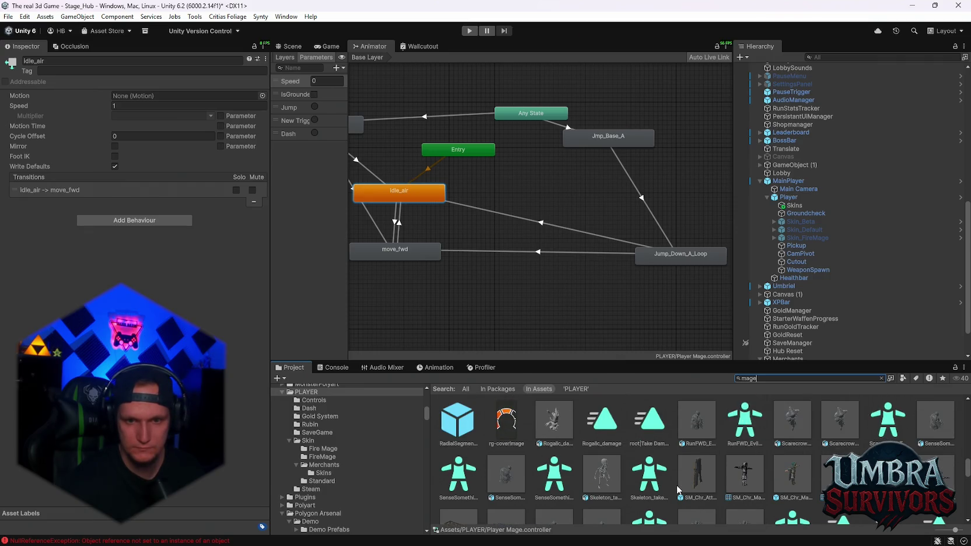
scroll(677, 486, "up", 5)
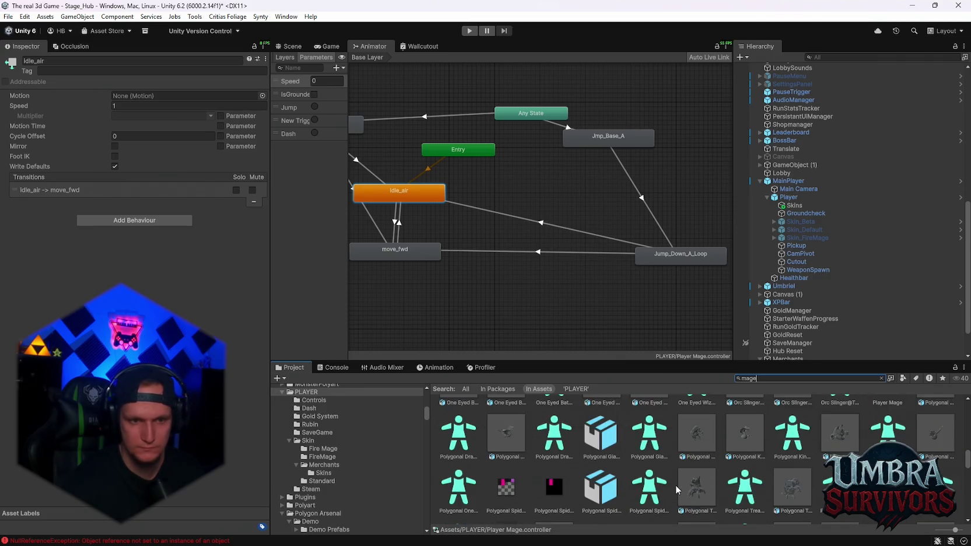
scroll(675, 485, "up", 3)
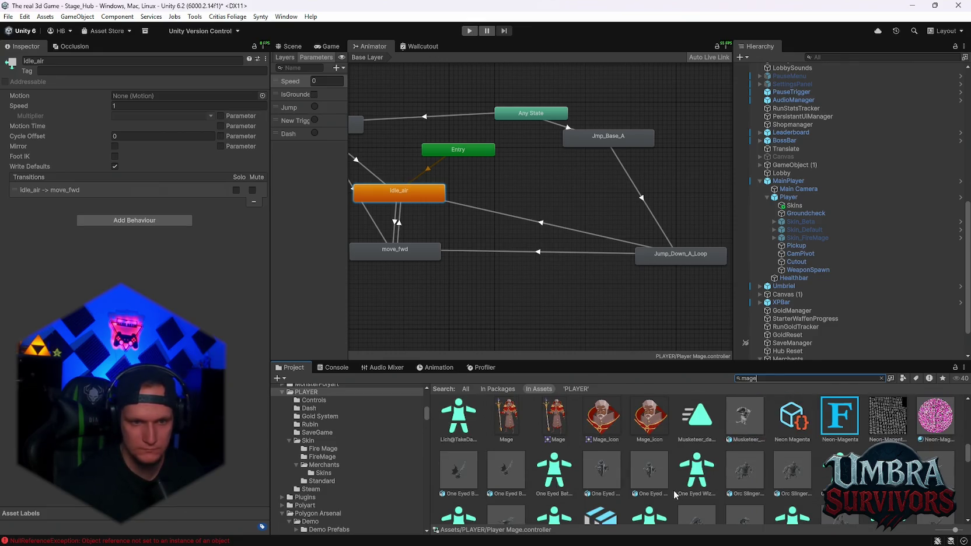
scroll(673, 491, "up", 5)
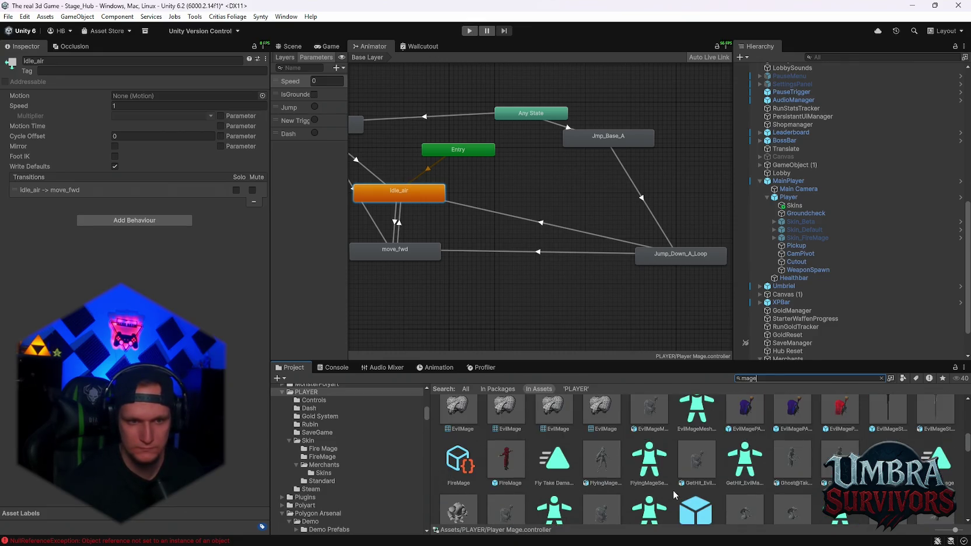
left_click(605, 468)
left_click(775, 377)
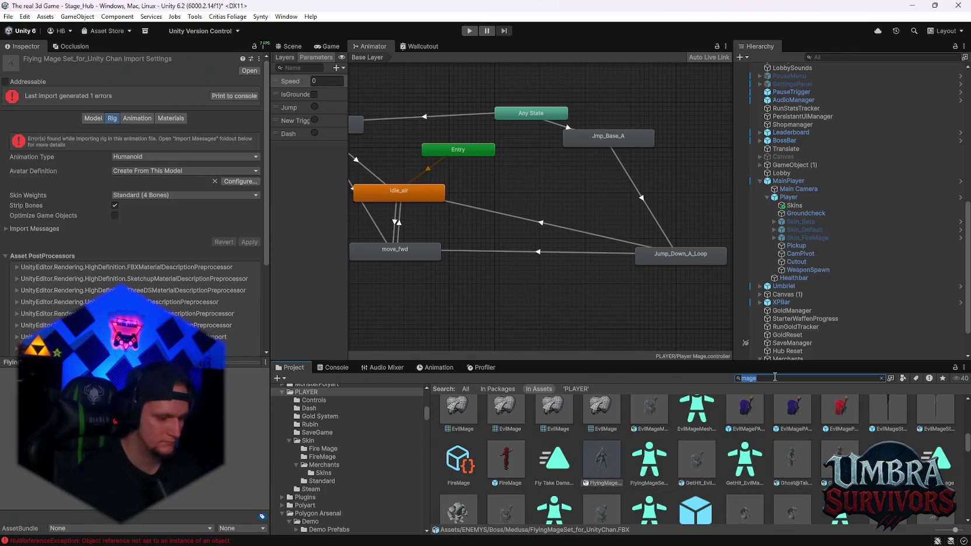
type("flyingm")
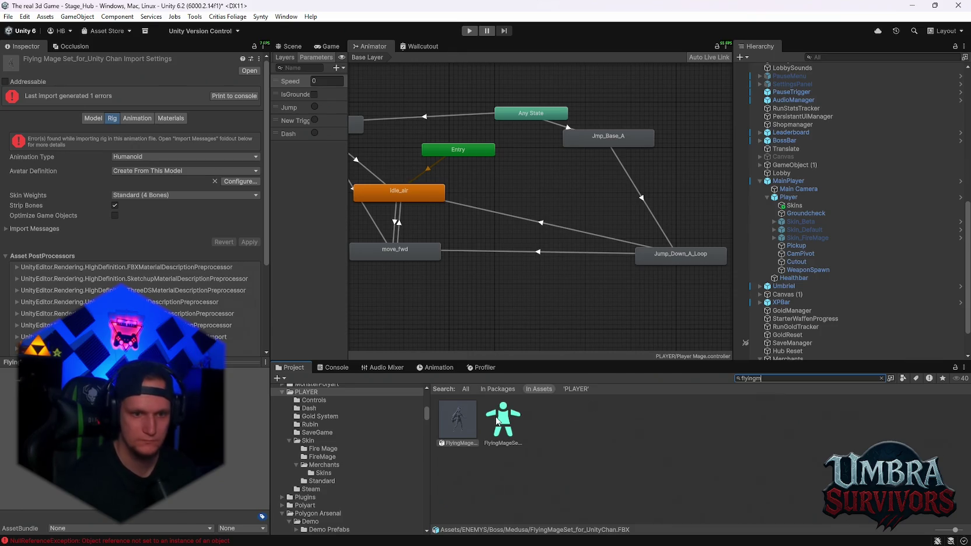
Step: Set Avatar Definition to Copy From Other Avatar with the Flying Mage avatar as source
left_click(497, 421)
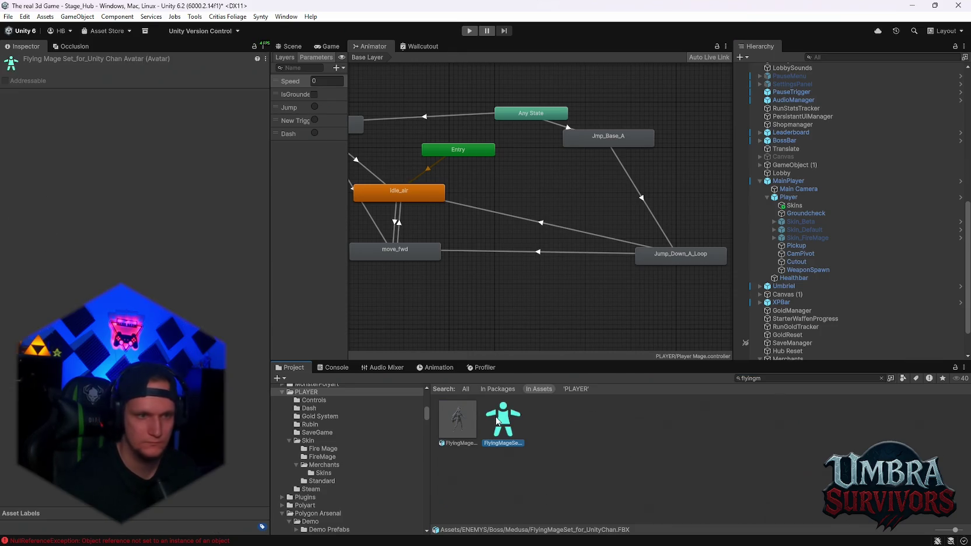
left_click(449, 420)
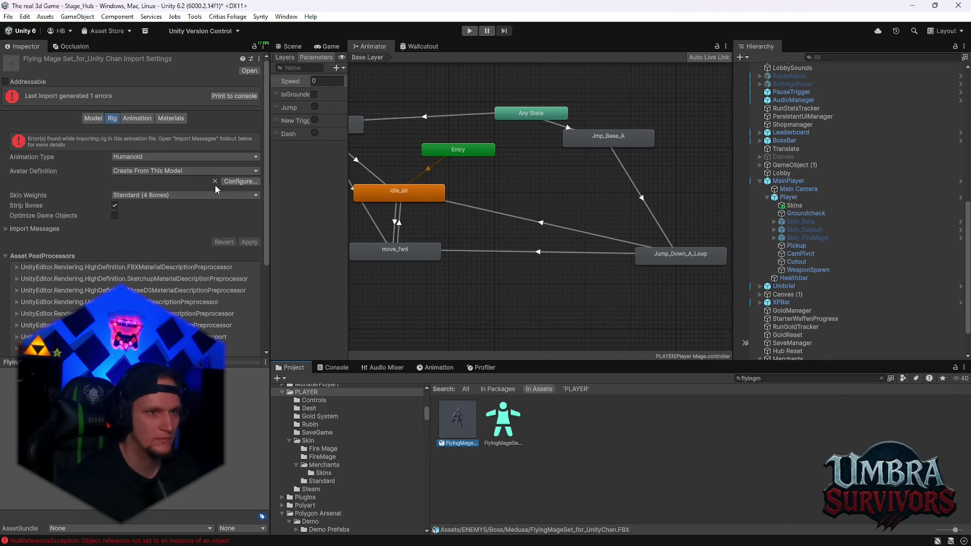
left_click(150, 172)
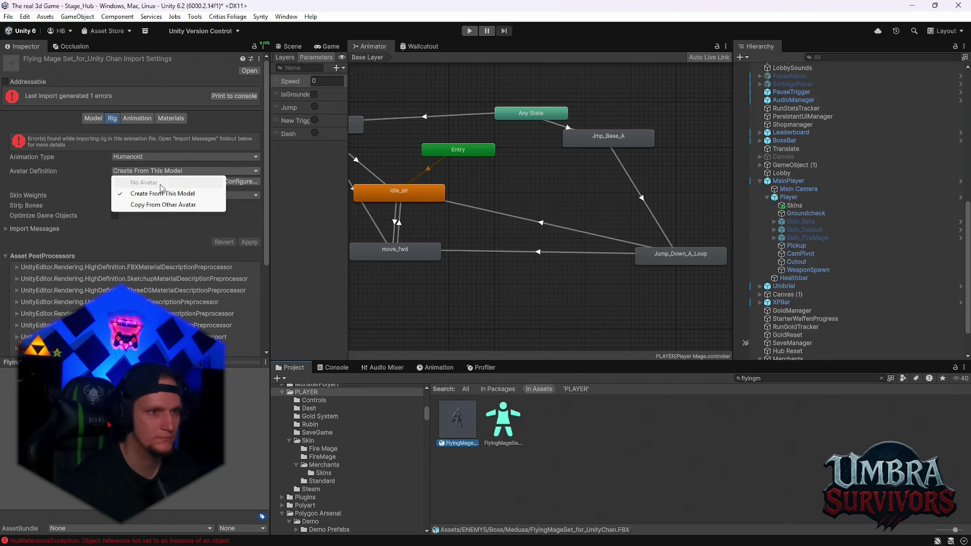
left_click(163, 205)
mouse_move(496, 411)
left_mouse_down()
mouse_move(385, 368)
mouse_move(143, 203)
mouse_move(260, 202)
left_mouse_up()
left_click(258, 203)
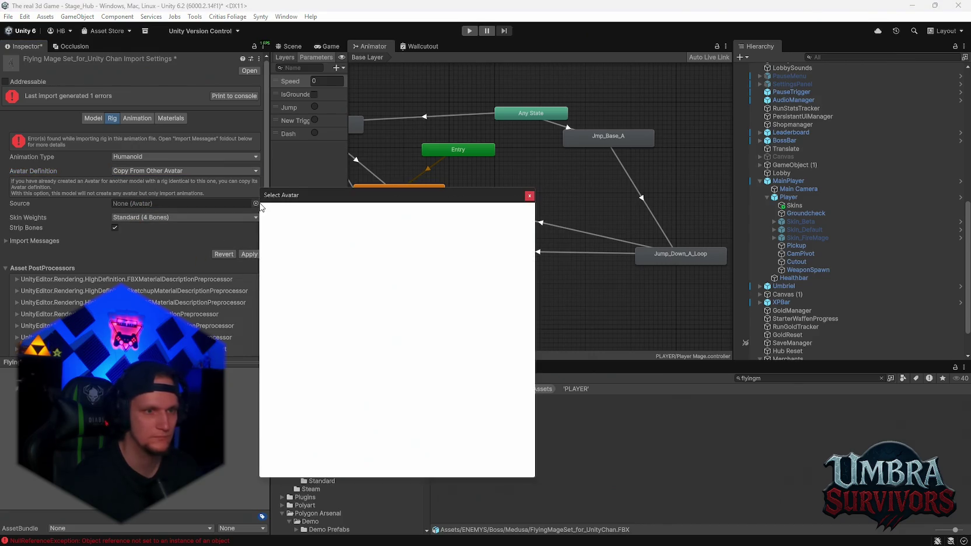
type("fly")
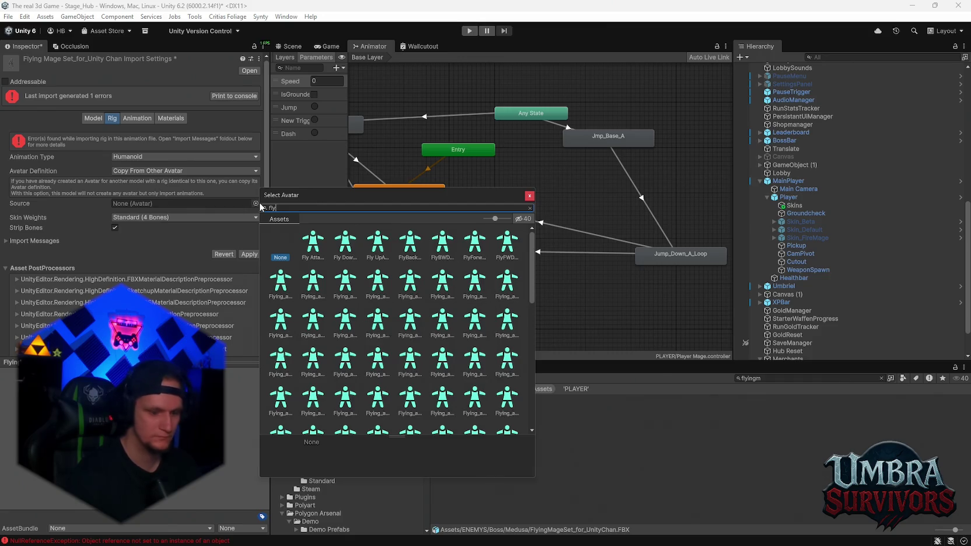
type("ingm")
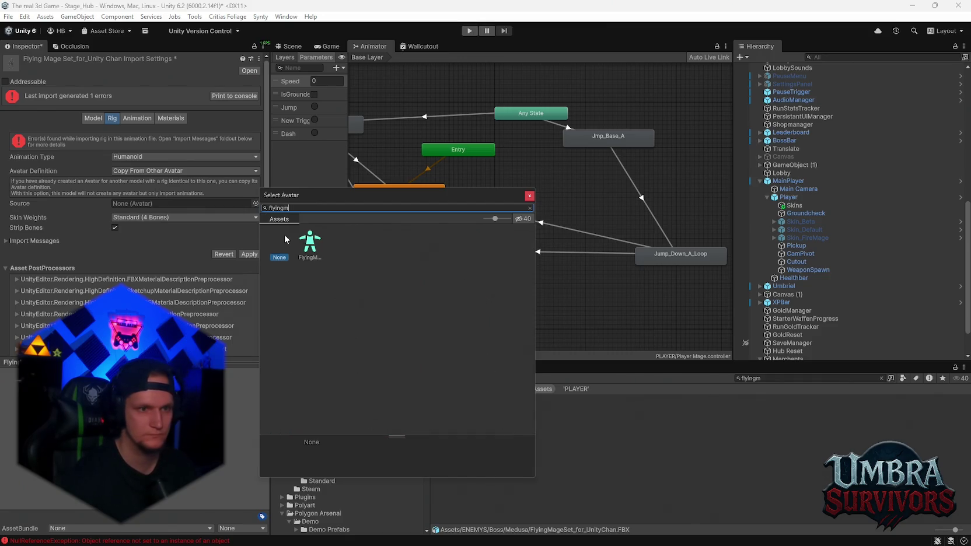
left_click(314, 244)
left_click(260, 247)
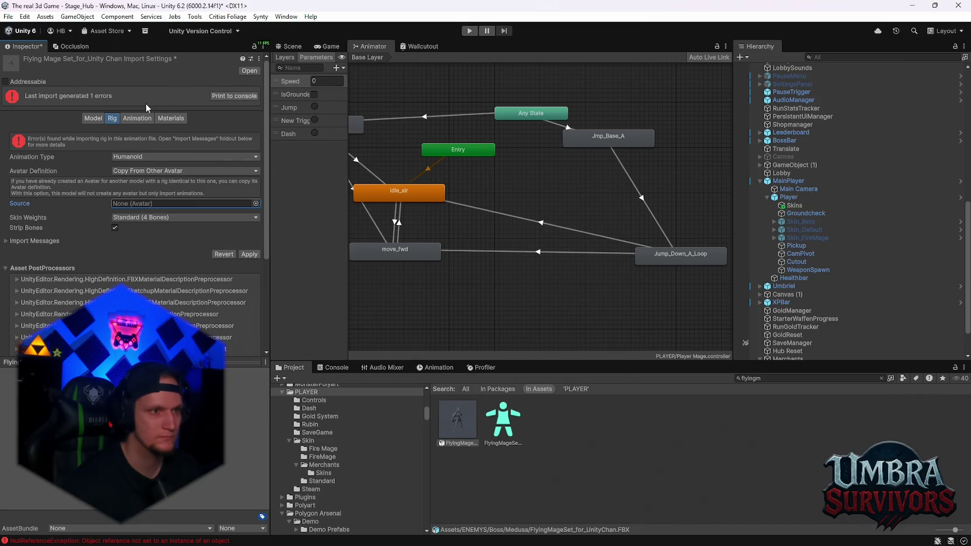
Step: Reselect the Flying Mage avatar as copy source and apply the rig change
left_click(95, 120)
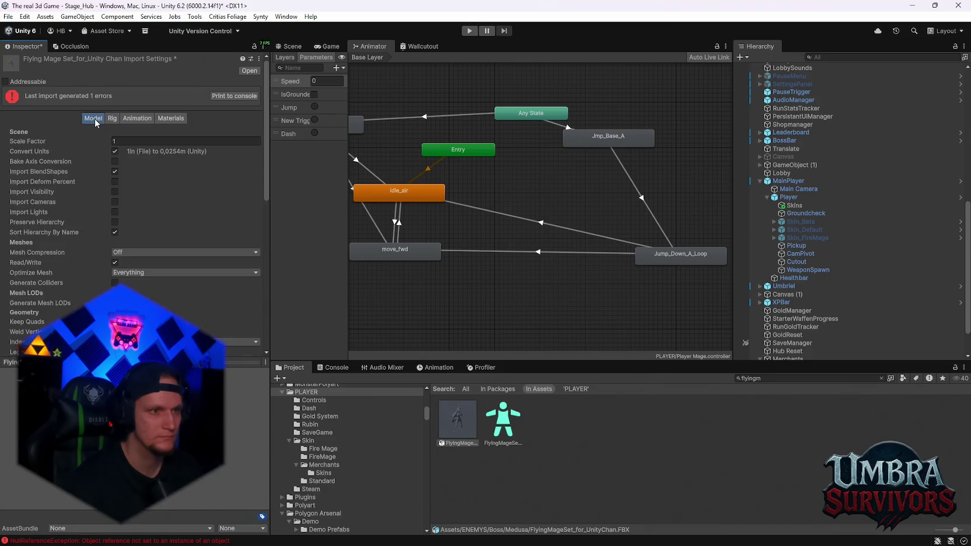
left_click(111, 119)
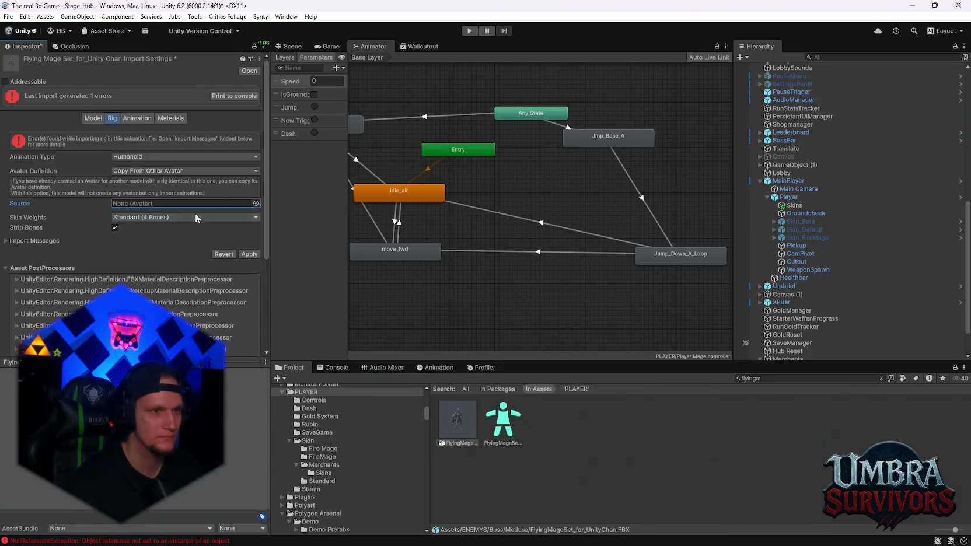
left_click(254, 203)
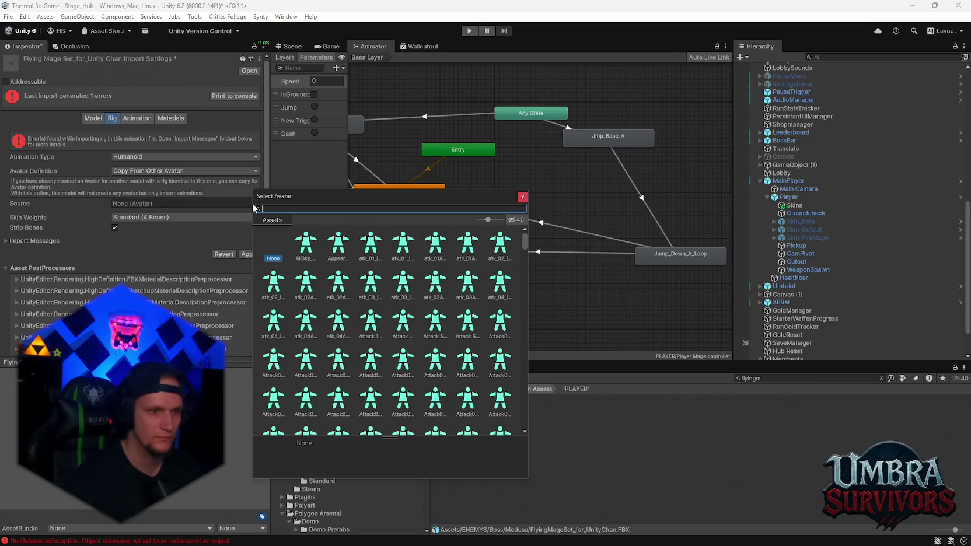
type("flyin")
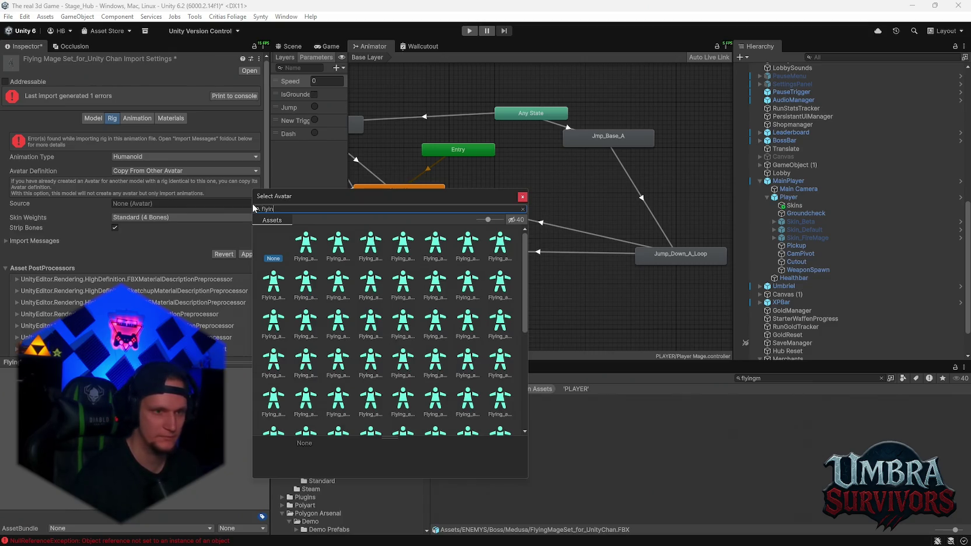
type("gm")
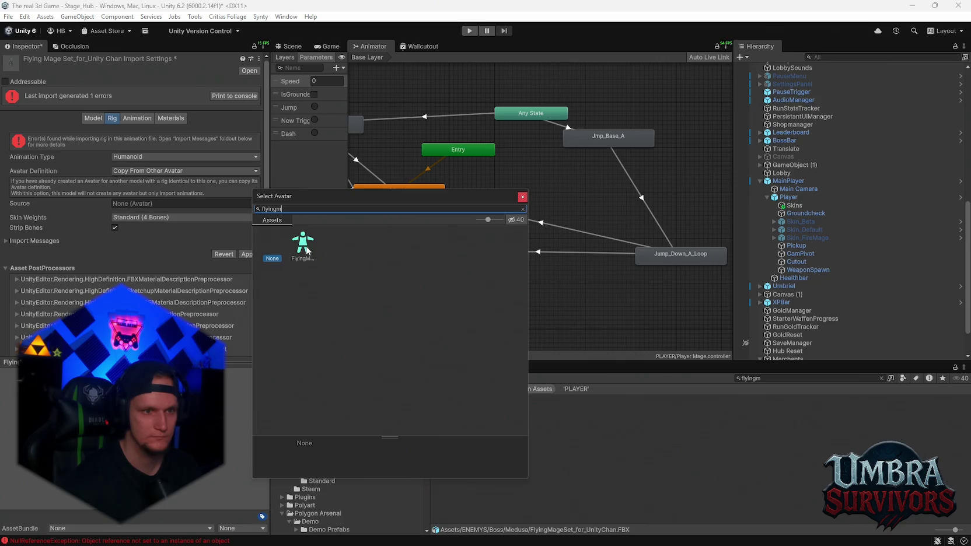
left_click(306, 248)
double_click(307, 250)
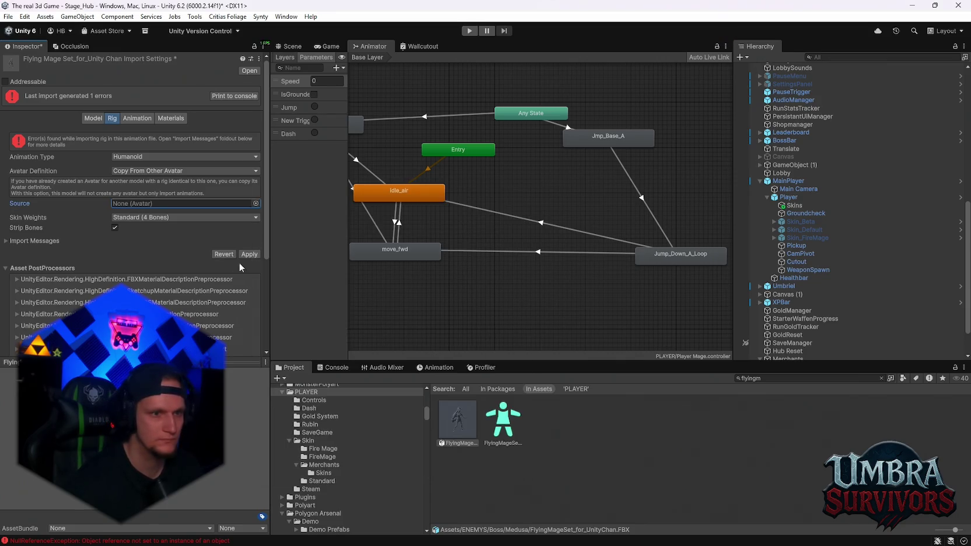
left_click(249, 254)
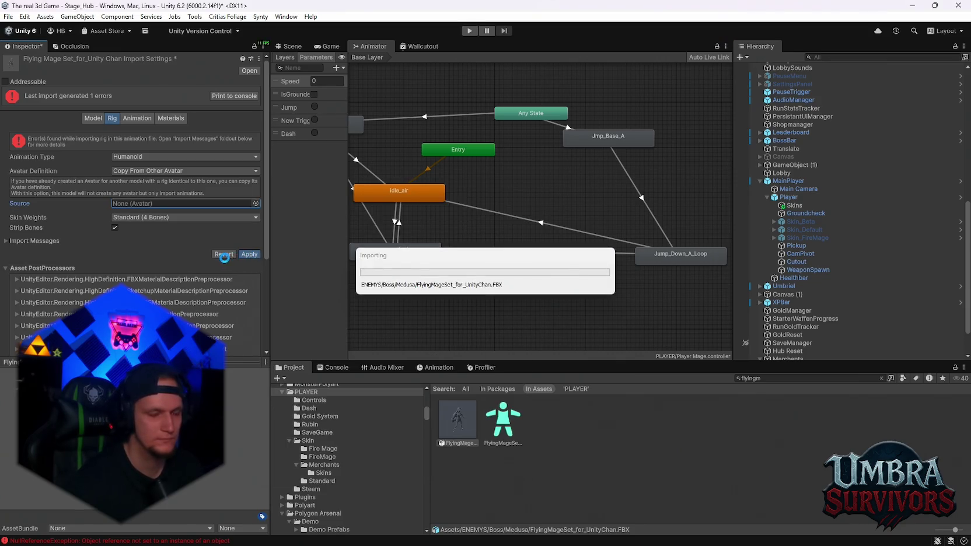
Step: Switch Avatar Definition back to Create From This Model and apply, leaving one warning
scroll(110, 230, "down", 3)
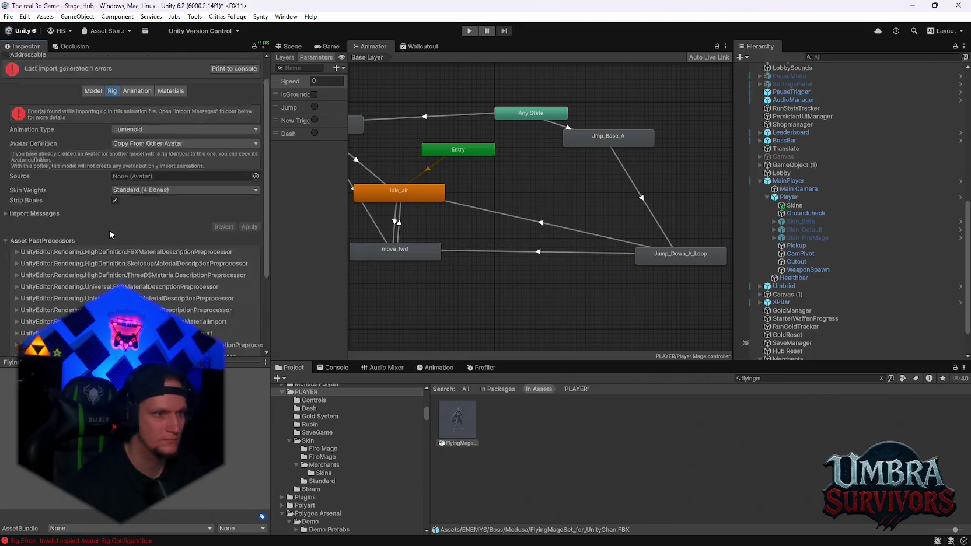
scroll(120, 243, "up", 3)
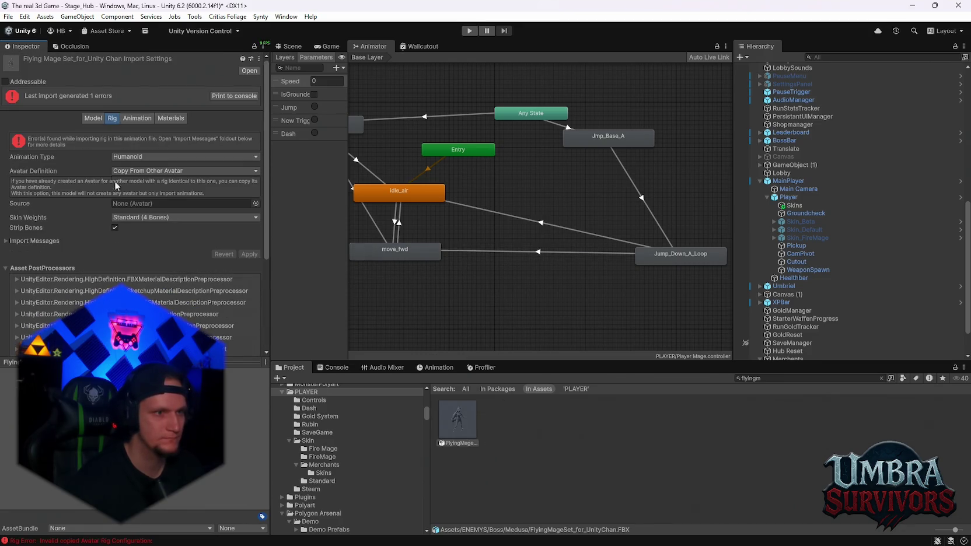
left_click(92, 118)
left_click(112, 118)
left_click(145, 171)
left_click(152, 195)
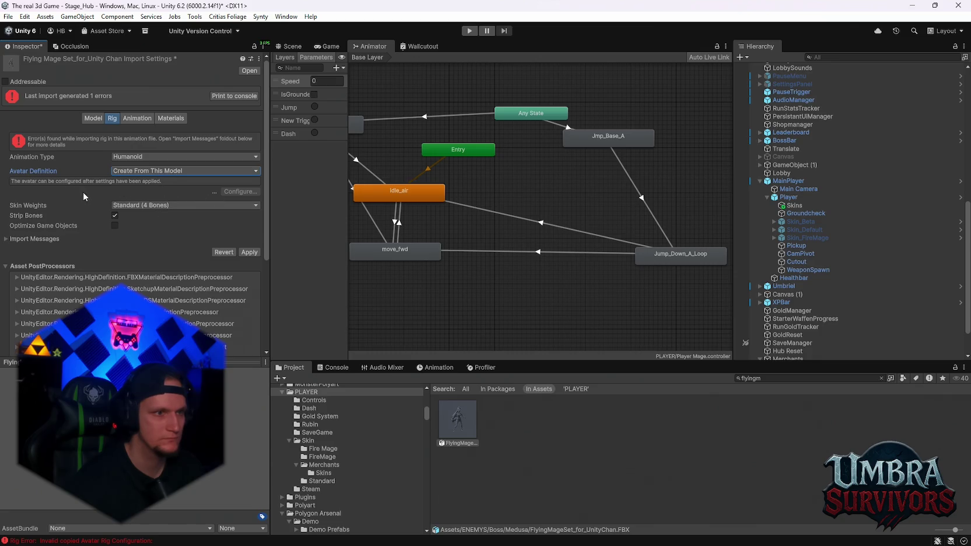
left_click(249, 252)
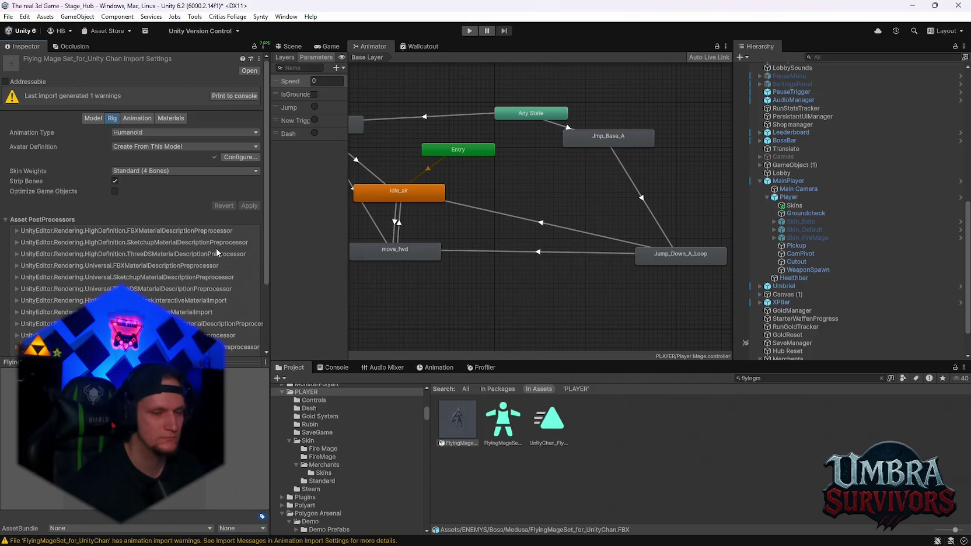
Step: Review the Flying Mage FBX's imported animation clips, including idle_air and attack
double_click(385, 257)
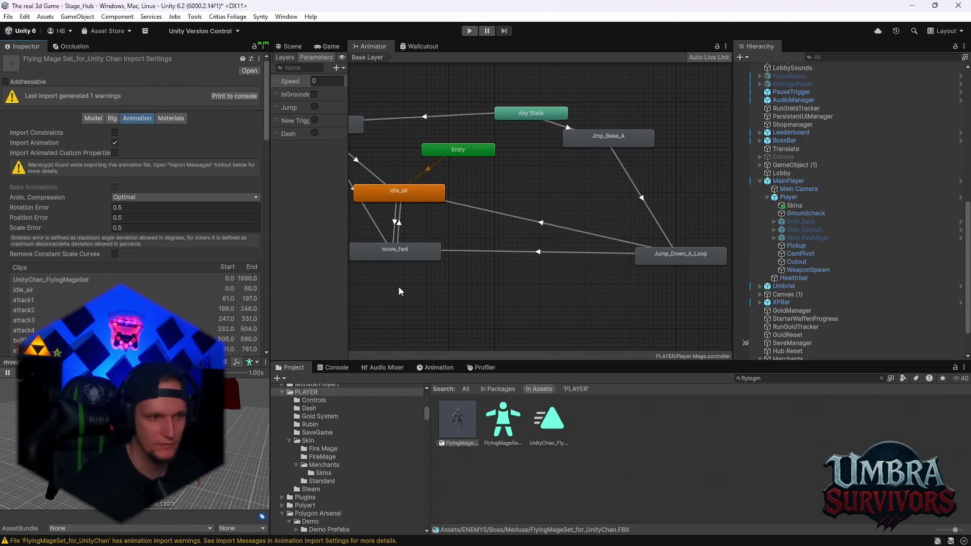
scroll(397, 289, "down", 3)
scroll(394, 295, "up", 2)
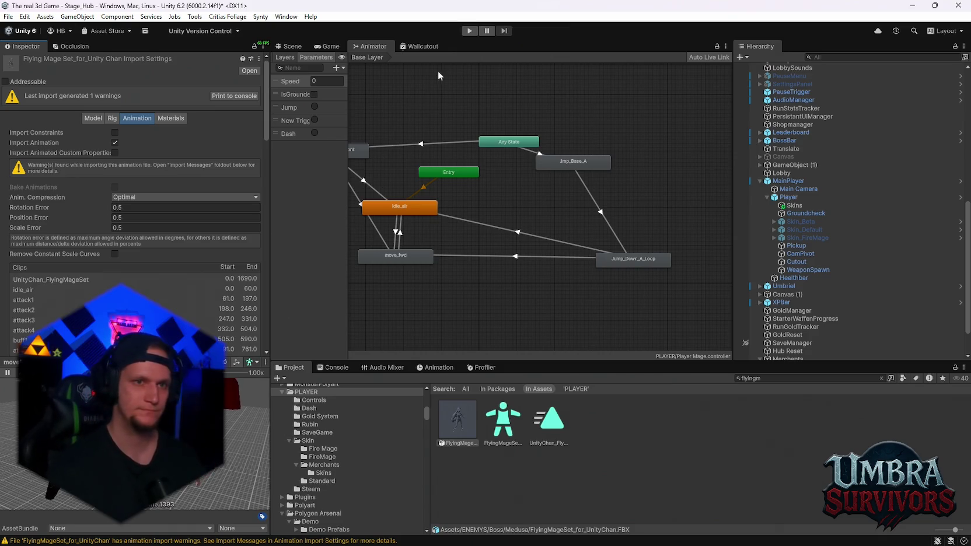
Step: Show the Stage_Hub Scene view and orbit over the hub path
left_click(331, 46)
left_click(292, 46)
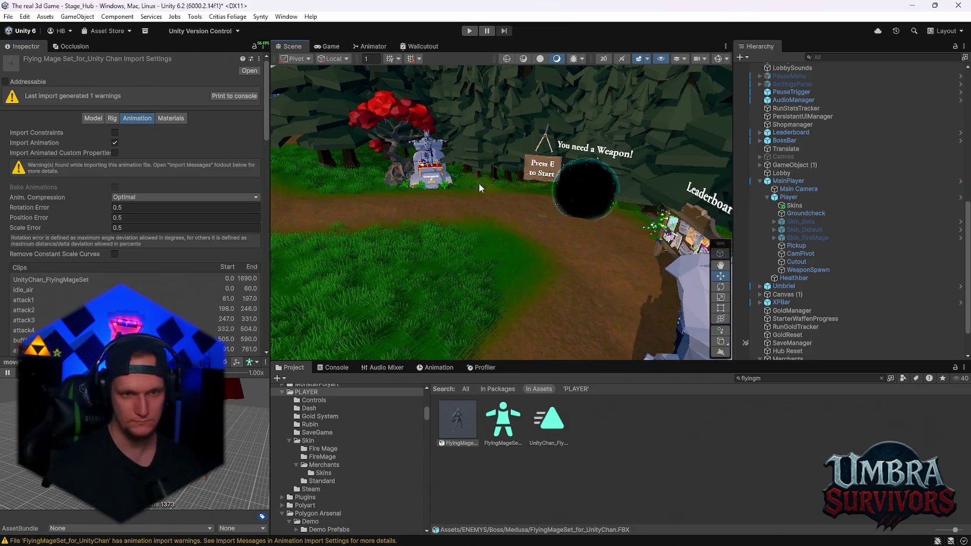
left_click_drag(503, 196, 420, 202)
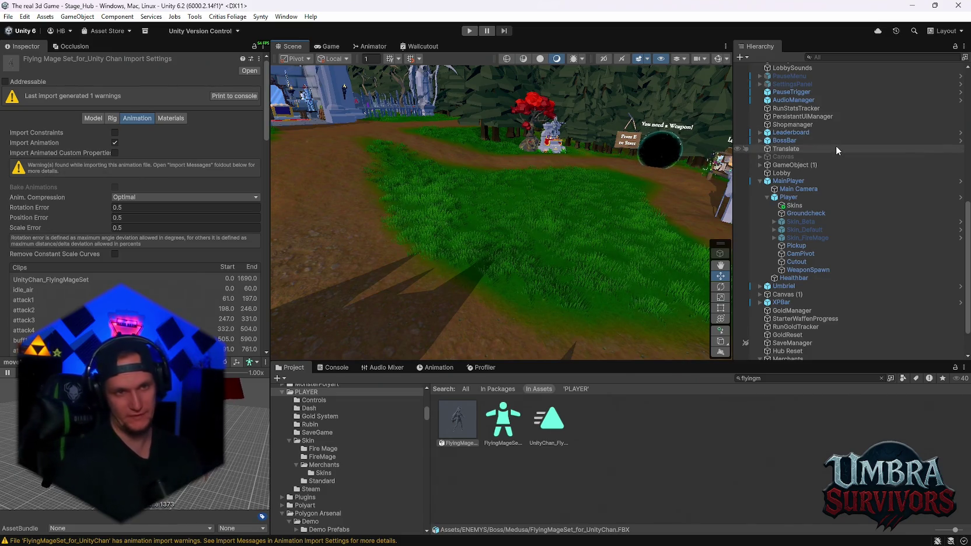
Step: Enter play mode and run the mage into the Get a Weapon shop to open its book
left_click(471, 32)
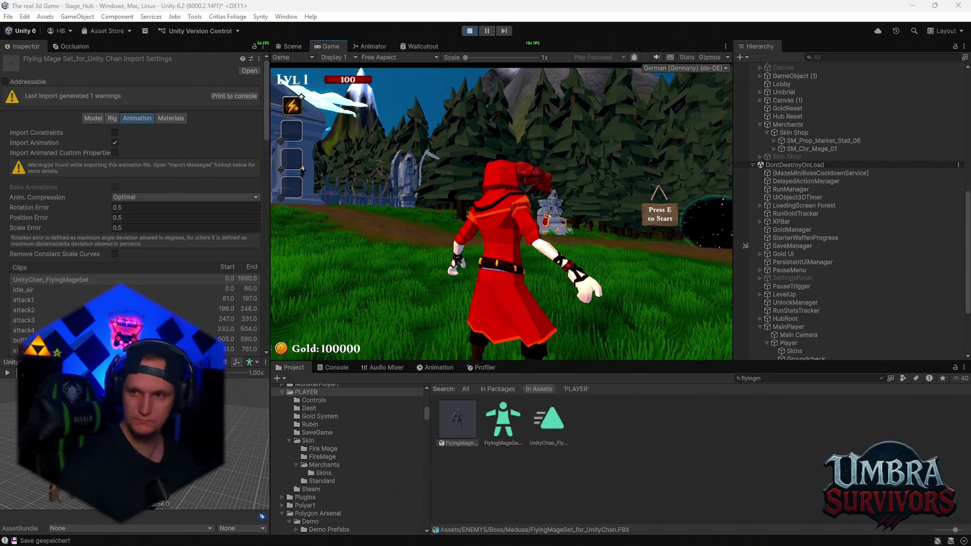
left_click(301, 89)
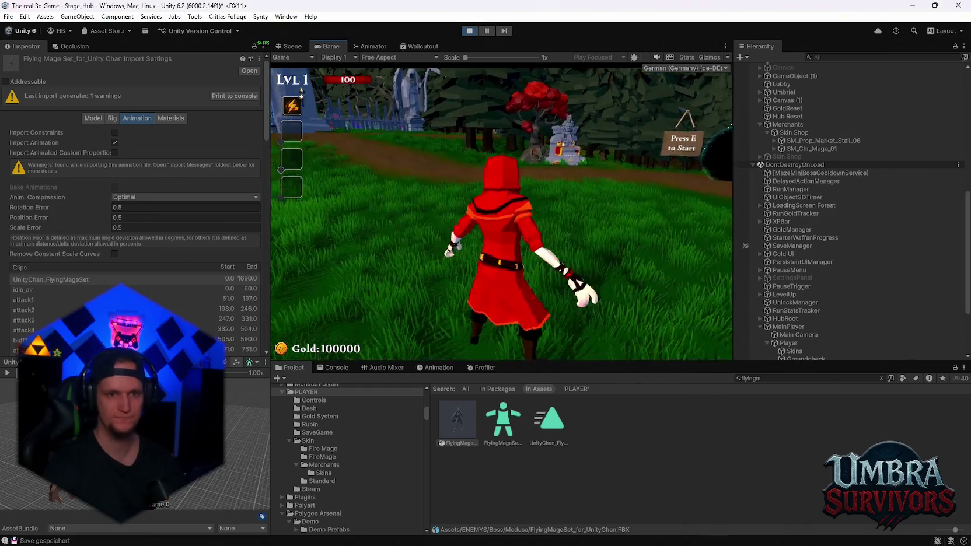
key("w")
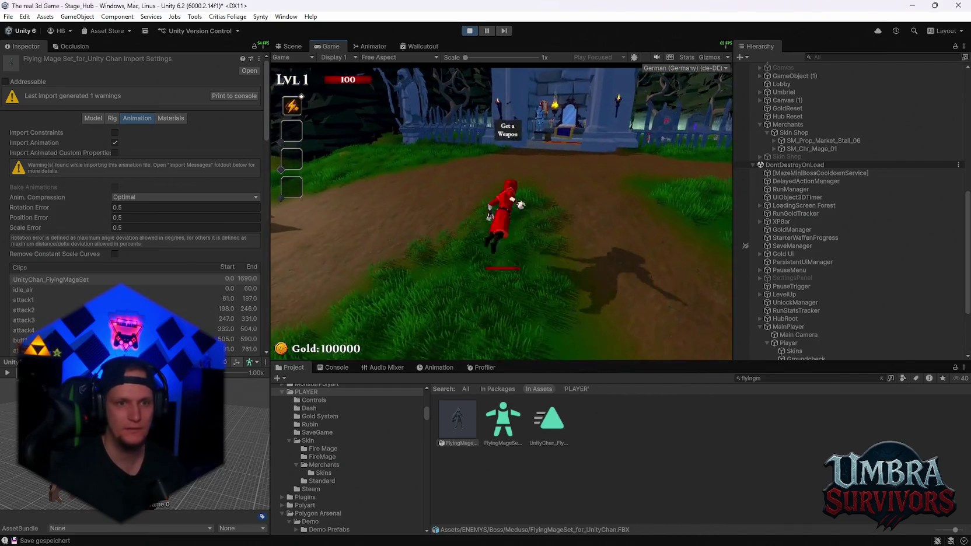
key("w")
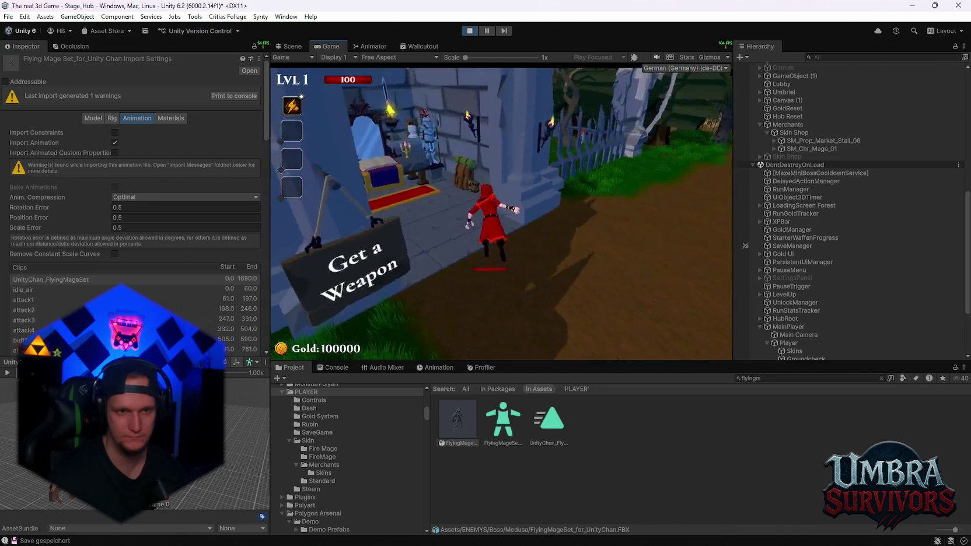
key("w")
key("e")
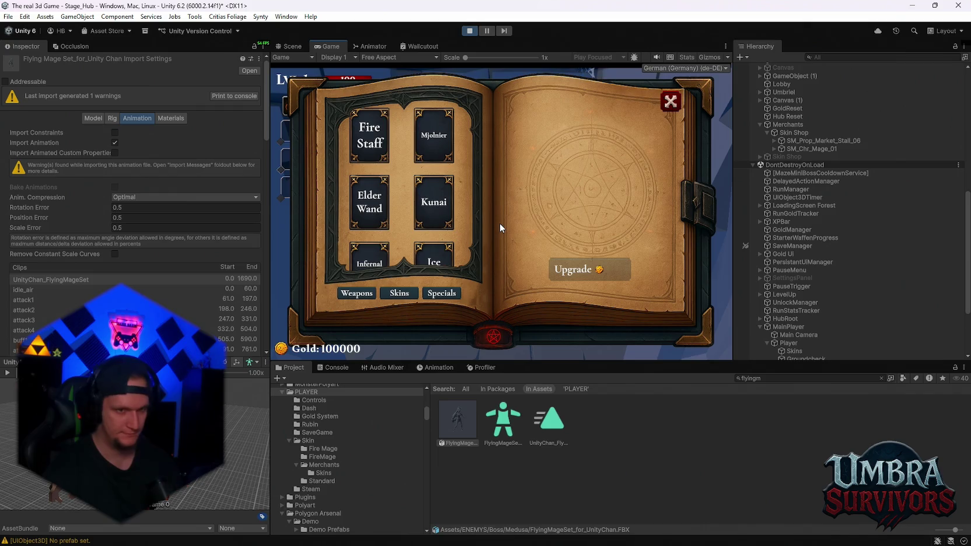
Step: Choose the Ice Wand, close the book, pause the game and stop play mode
scroll(431, 190, "down", 2)
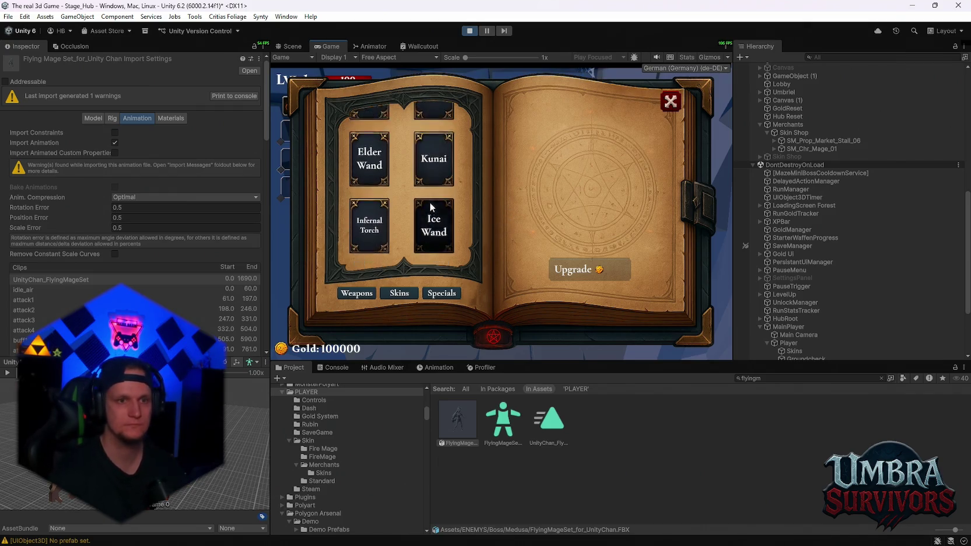
left_click(440, 253)
left_click(672, 103)
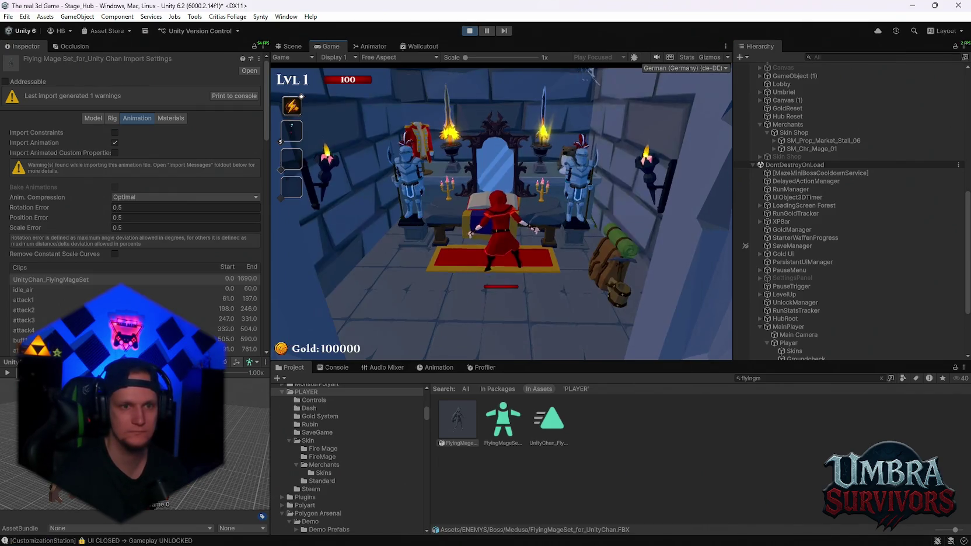
key("s")
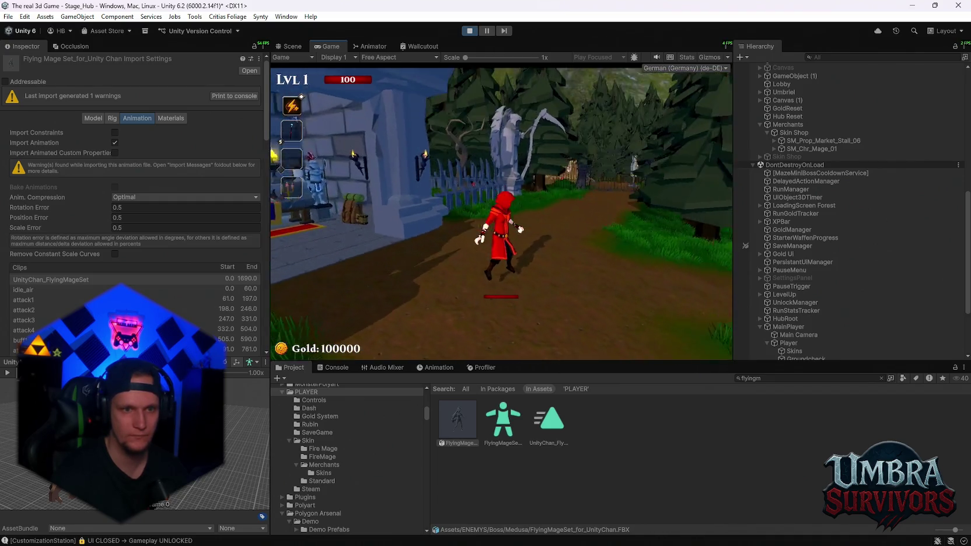
key("Escape")
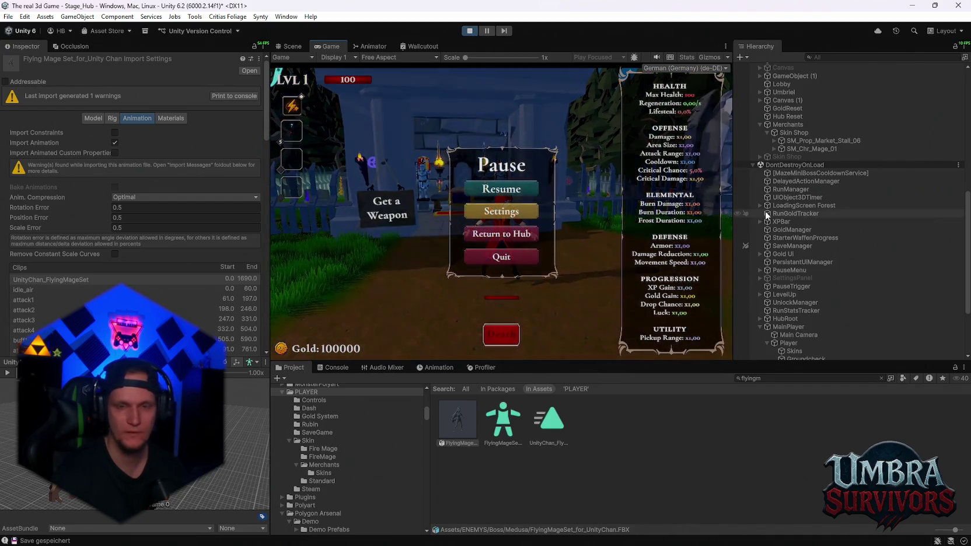
left_click(468, 32)
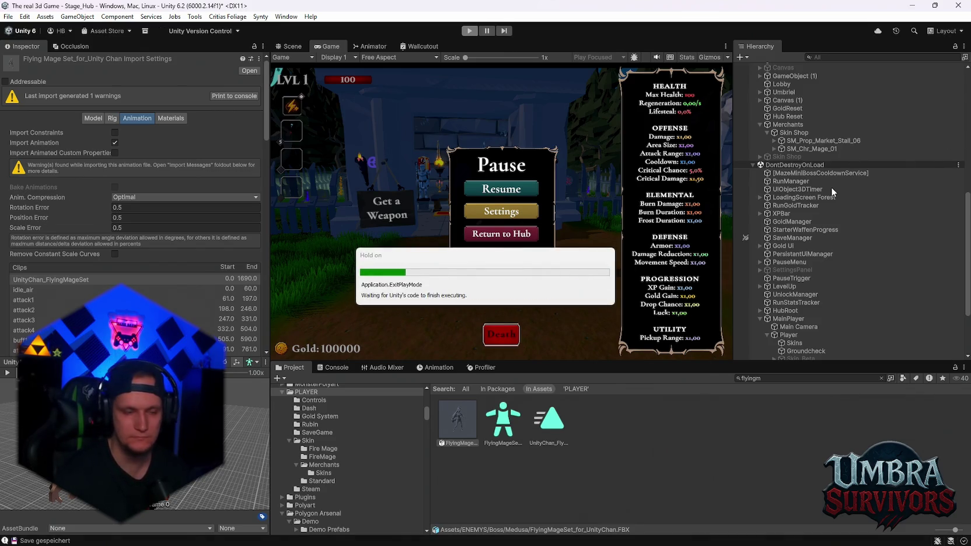
Step: Select Player and add a third Skin Weapon Sockets entry for Skin_FireMage
scroll(849, 216, "up", 2)
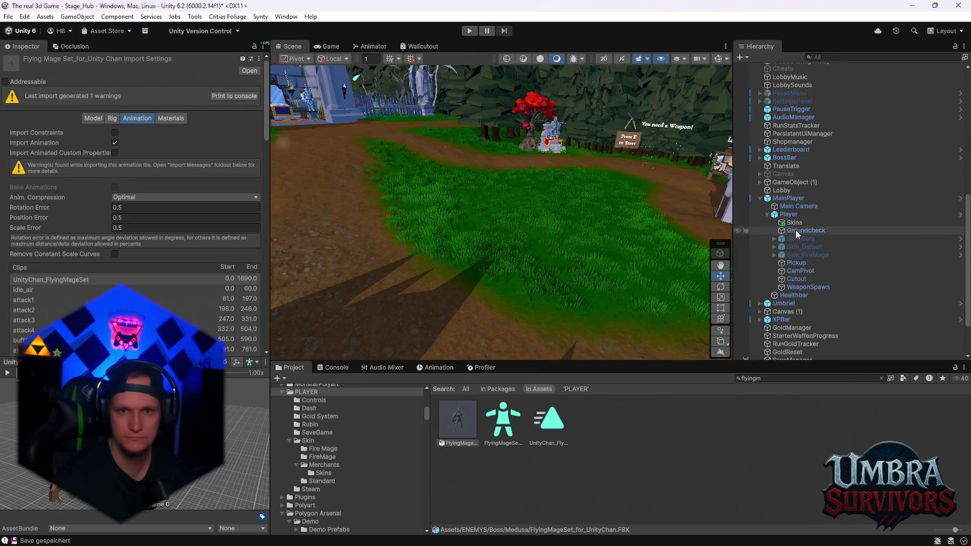
left_click(789, 214)
scroll(210, 314, "down", 15)
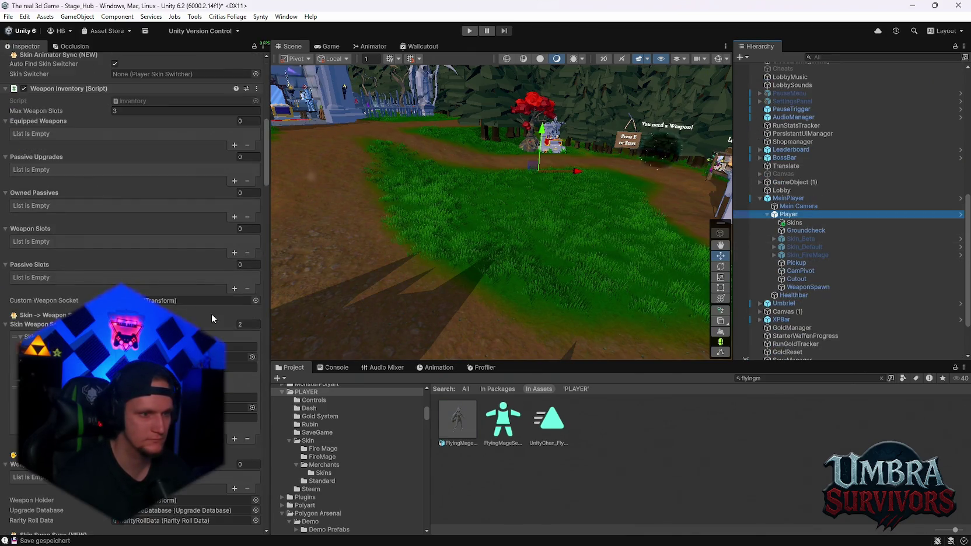
left_click(234, 356)
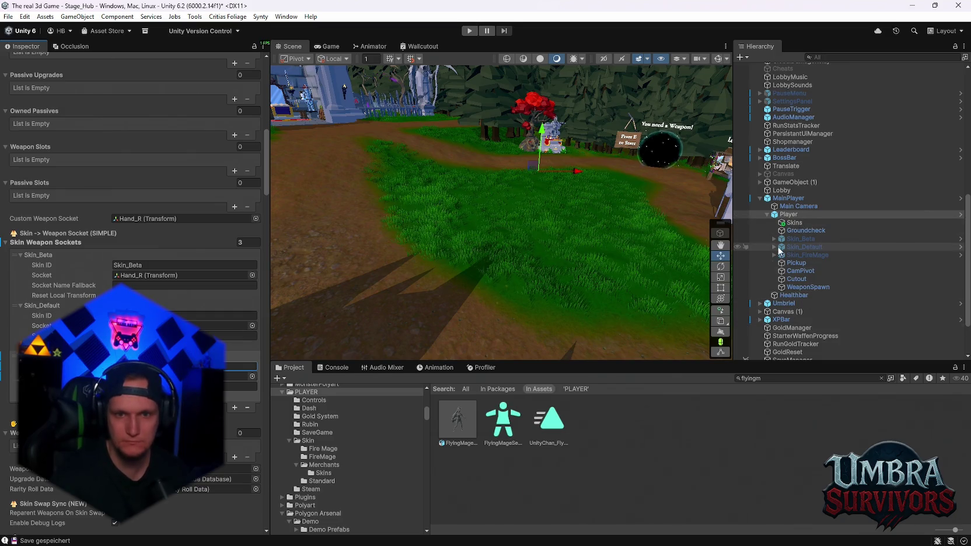
Step: Expand Skin_FireMage's bones through the spine, Clavicle_R and Elbow_R down to Hand_R
left_click(775, 256)
scroll(791, 277, "down", 2)
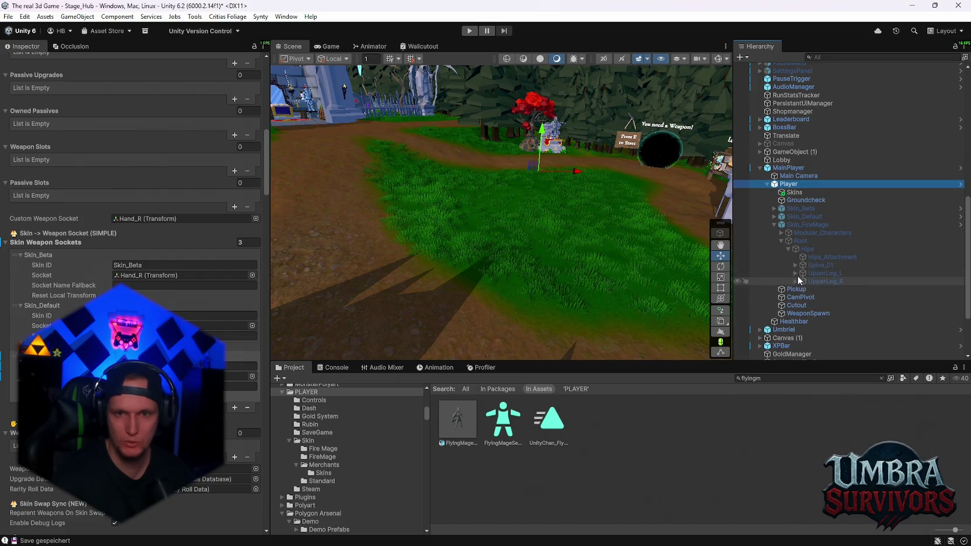
left_click(795, 265)
left_click(803, 273)
left_click(808, 282)
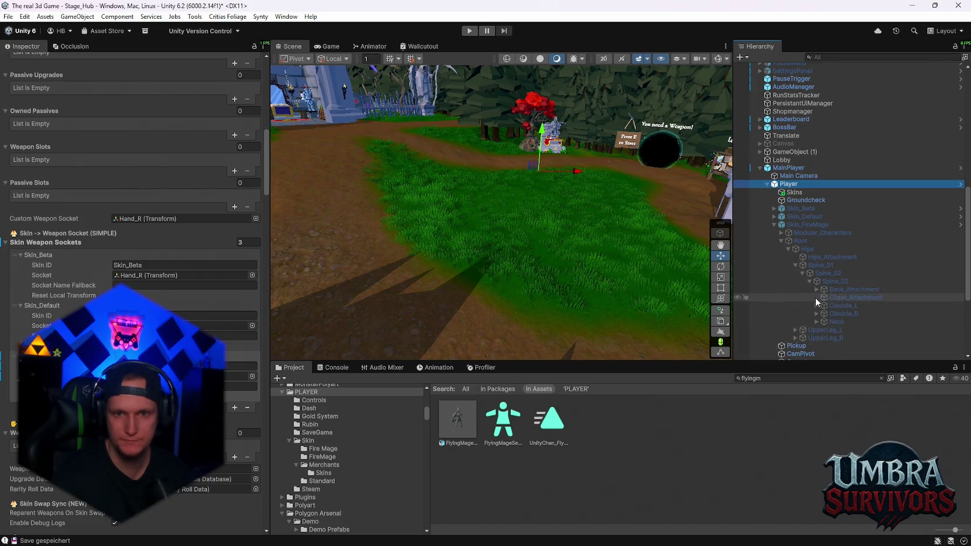
left_click(816, 313)
left_click(823, 329)
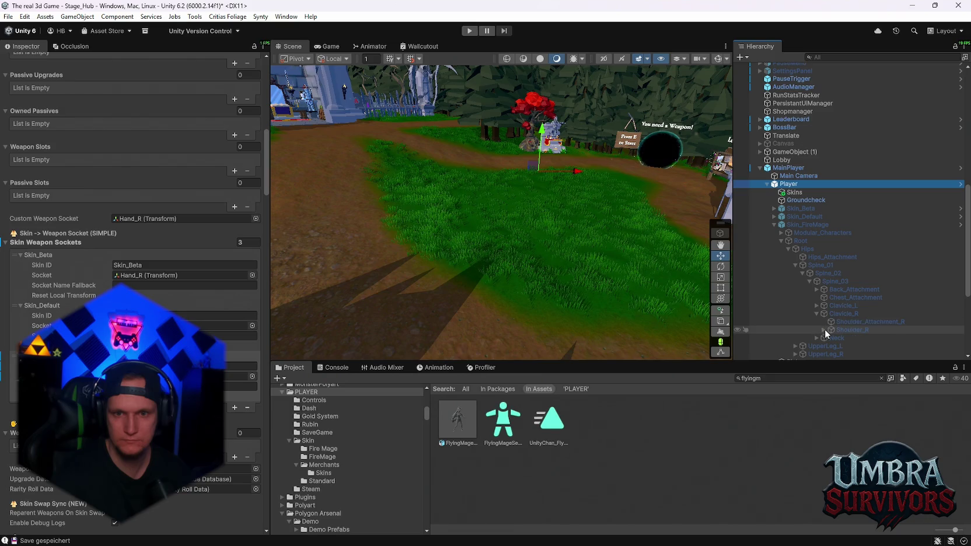
left_click(831, 338)
scroll(837, 331, "down", 2)
scroll(837, 327, "down", 3)
left_click(838, 264)
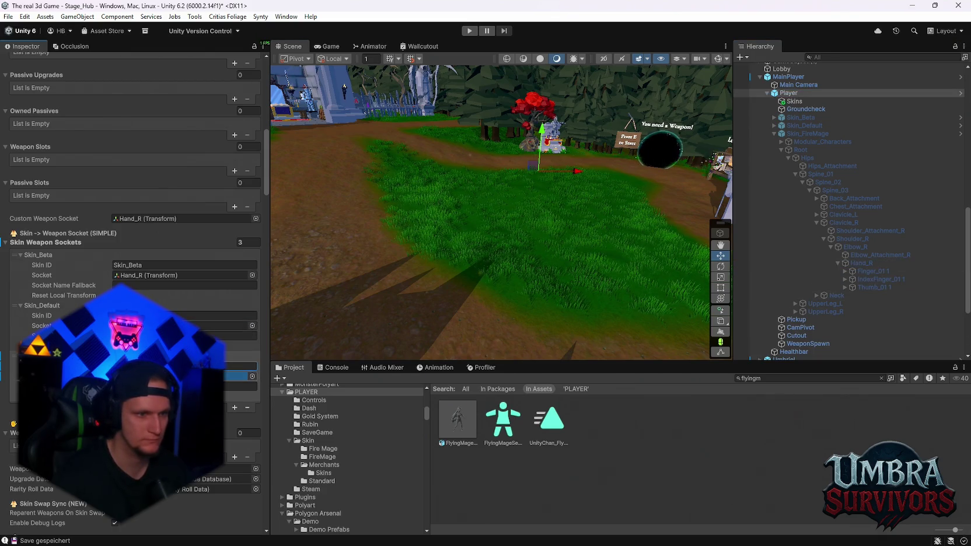
Step: Look over the Weapon Inventory to confirm all three skin sockets use Hand_R
scroll(757, 258, "up", 2)
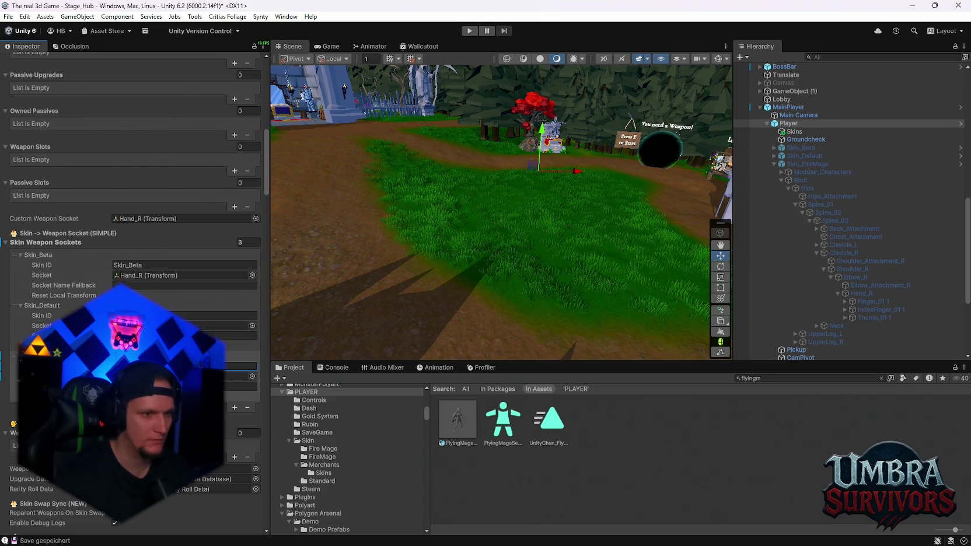
scroll(134, 292, "down", 15)
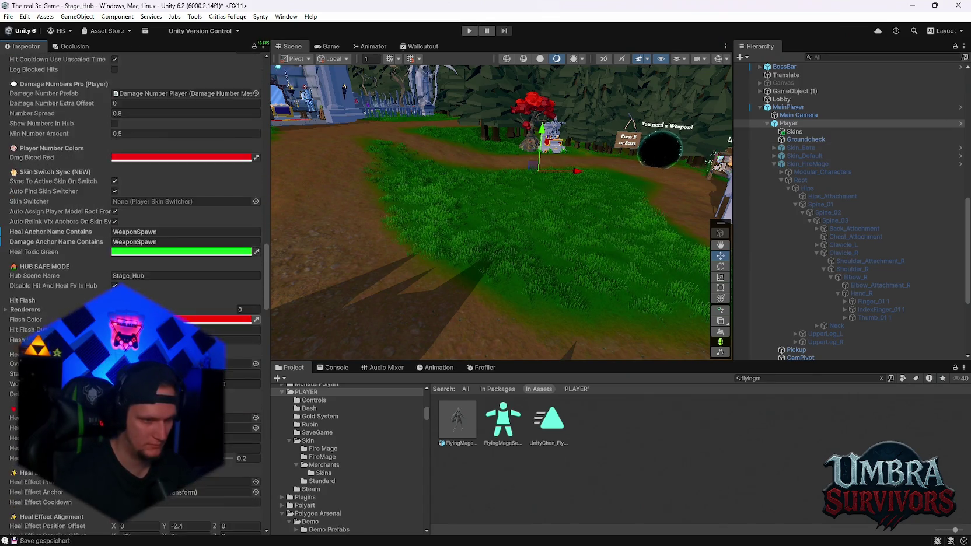
scroll(134, 292, "down", 18)
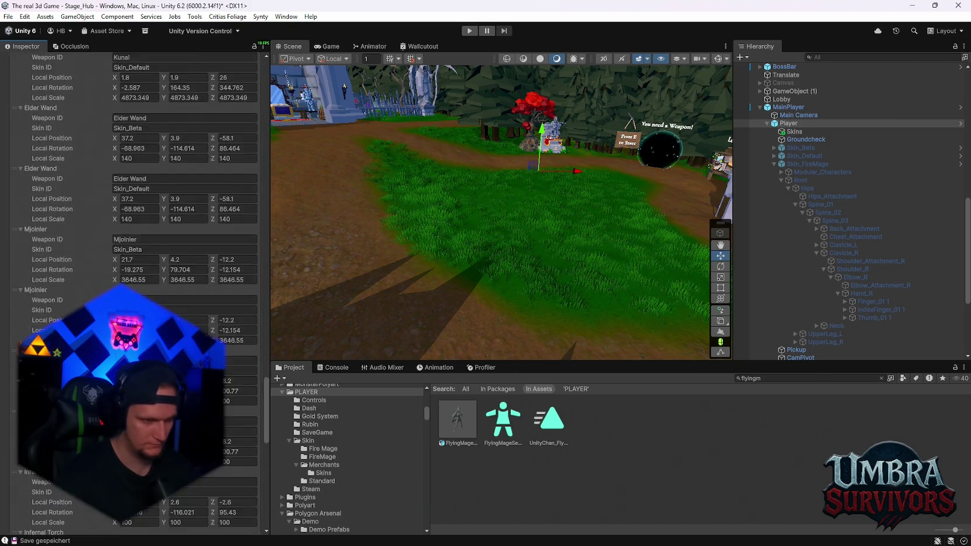
scroll(135, 292, "down", 18)
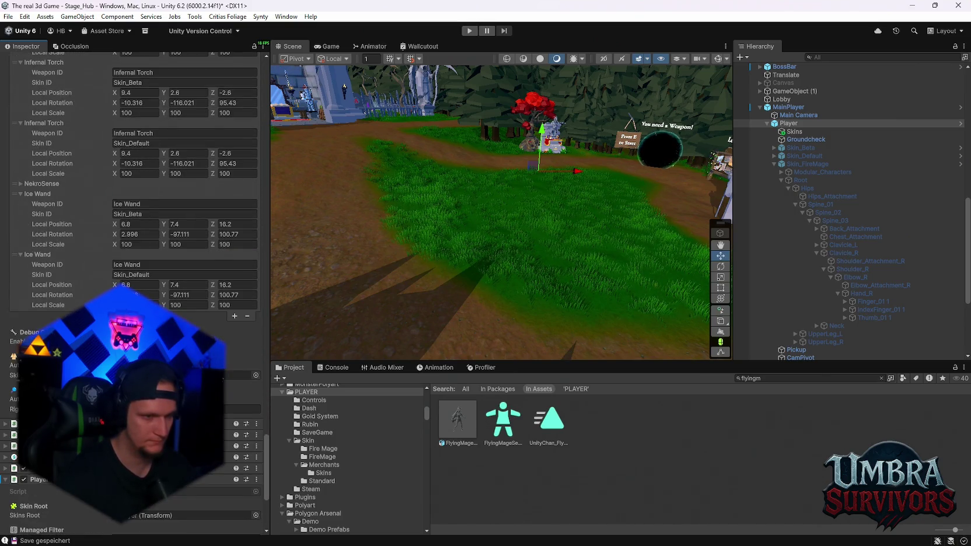
scroll(134, 233, "down", 5)
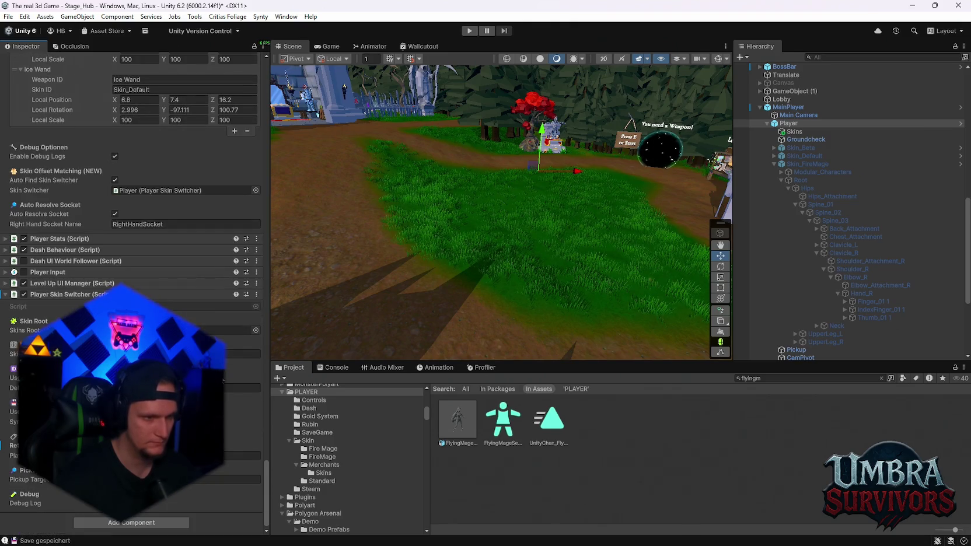
scroll(134, 233, "up", 15)
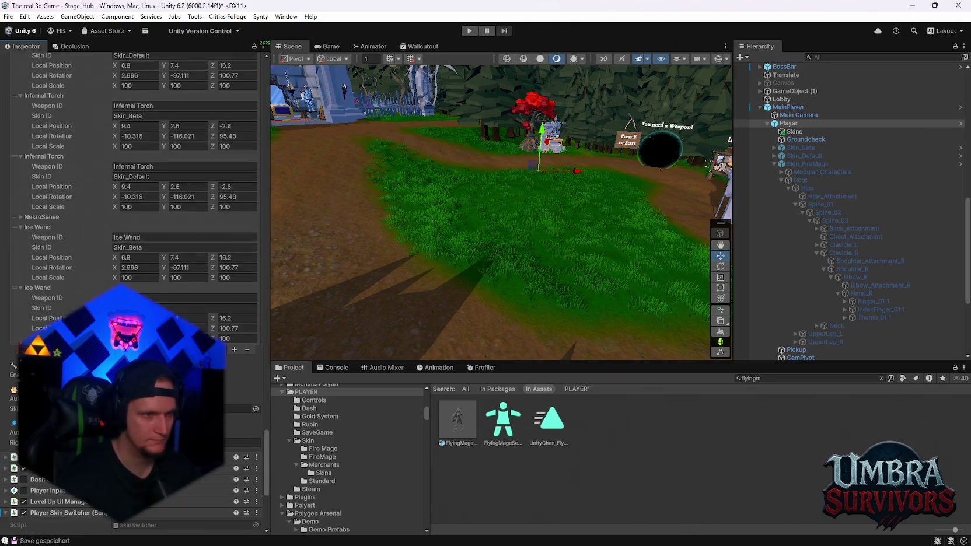
scroll(134, 233, "up", 5)
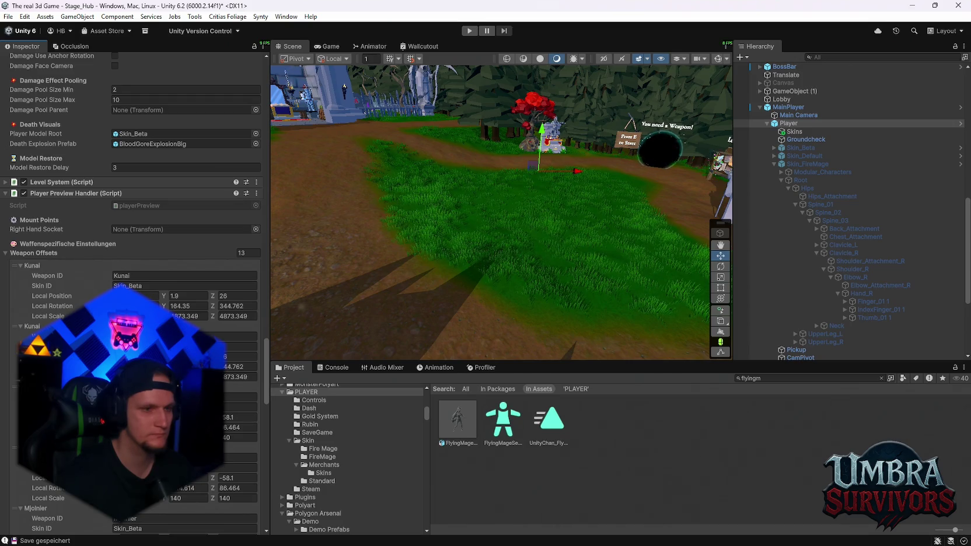
scroll(134, 234, "up", 6)
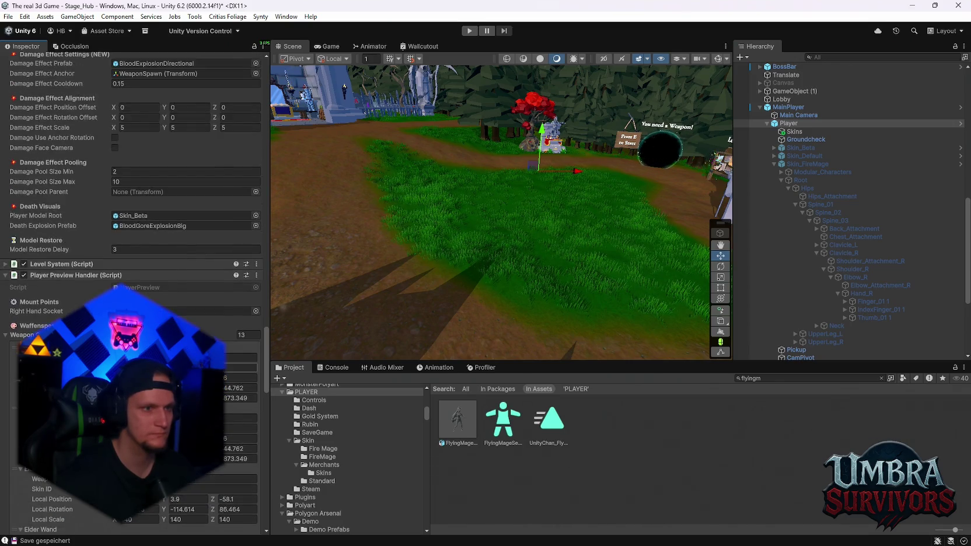
scroll(134, 234, "up", 14)
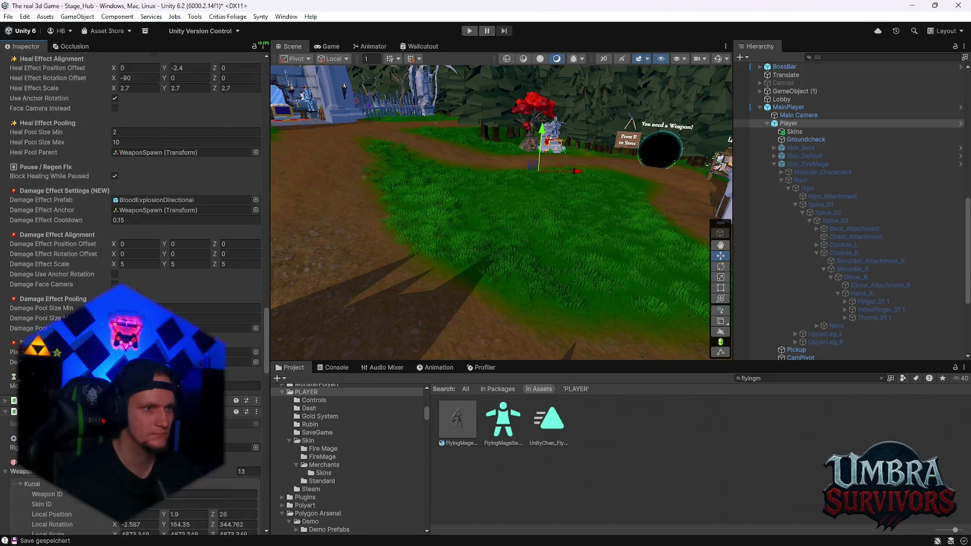
scroll(134, 233, "up", 3)
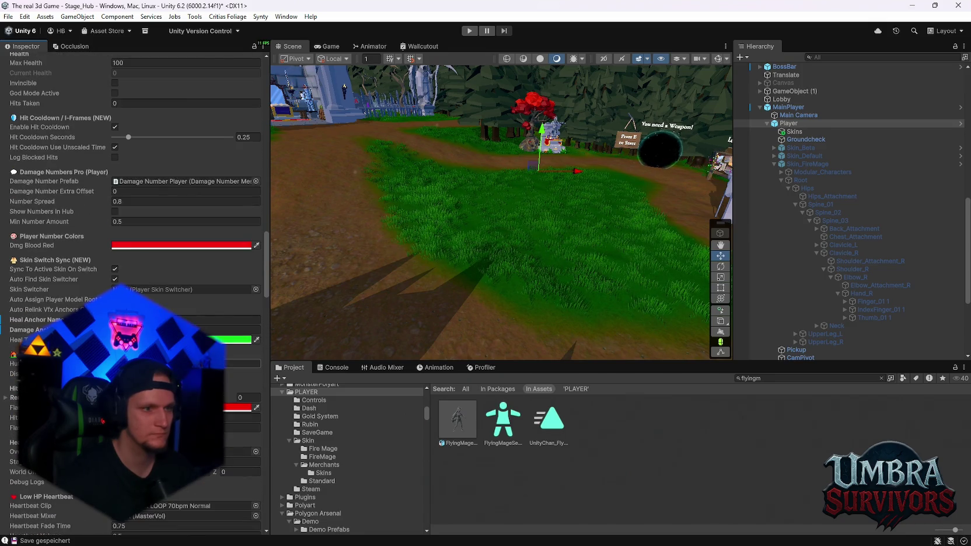
scroll(134, 233, "up", 11)
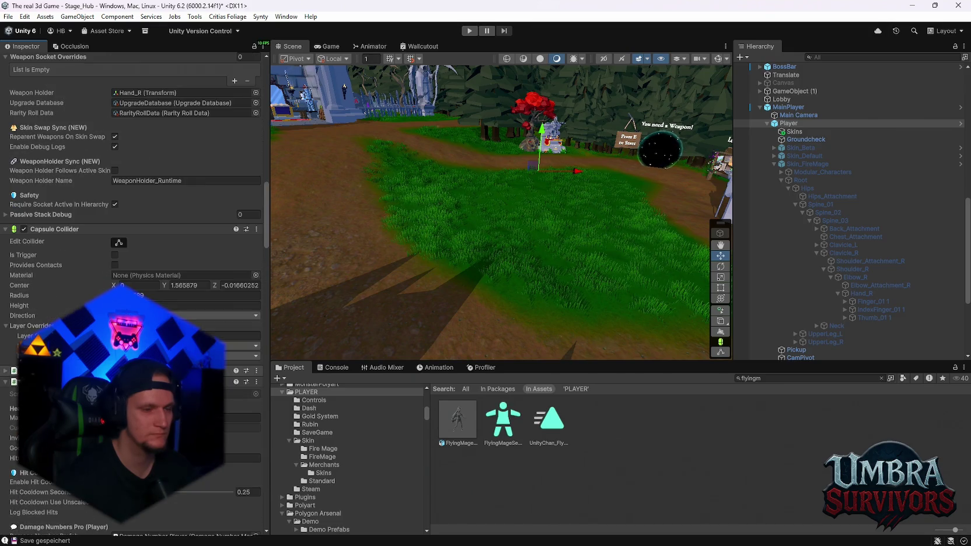
scroll(134, 233, "up", 9)
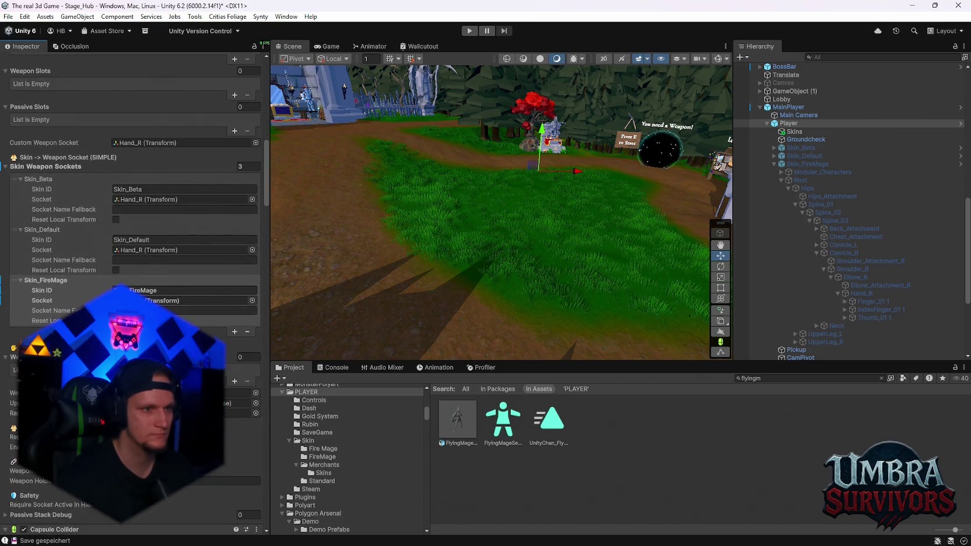
scroll(134, 234, "up", 20)
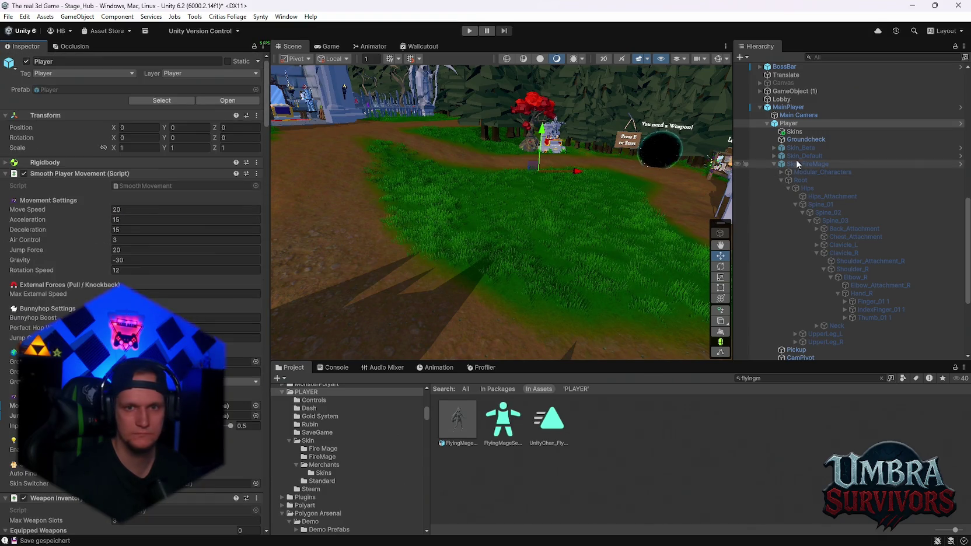
scroll(104, 286, "down", 14)
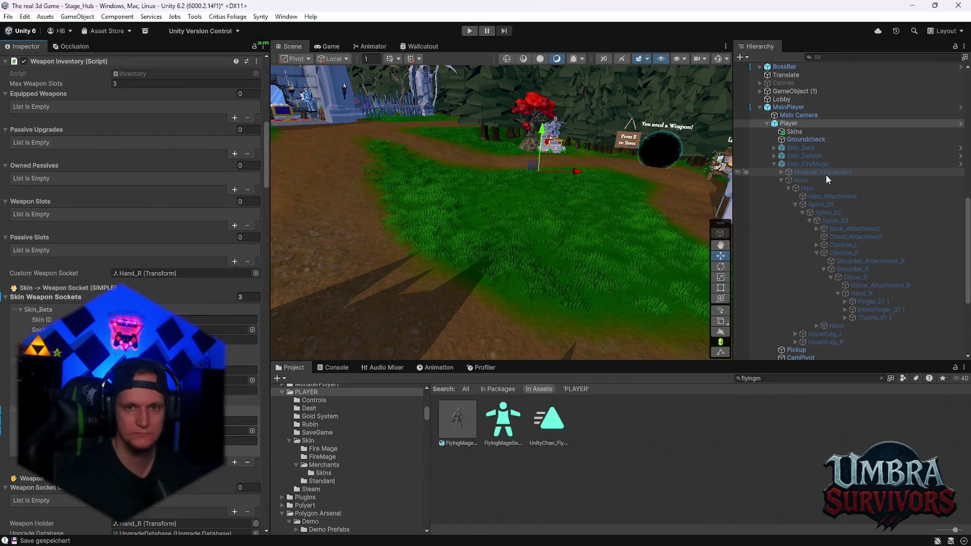
Step: Select Skin_FireMage and check its Animator settings in the Inspector
left_click(816, 164)
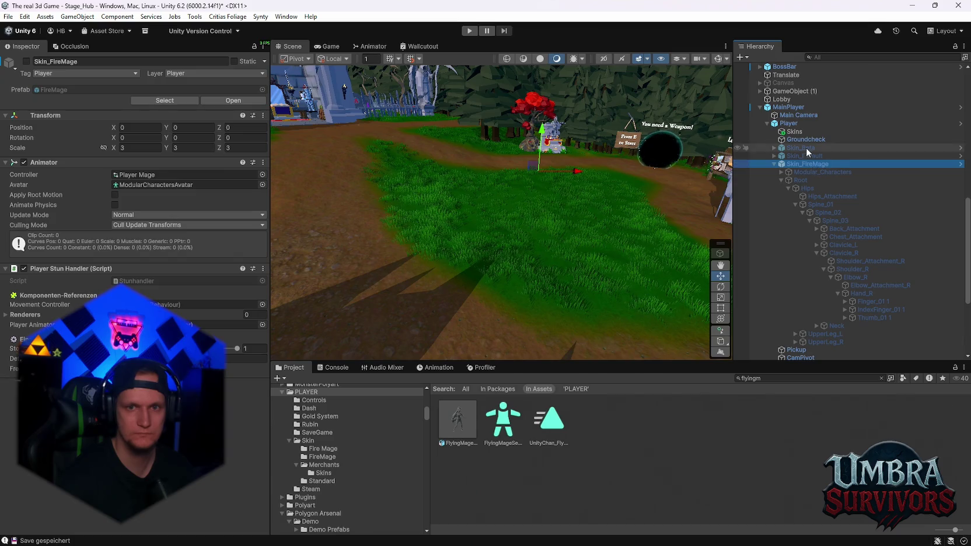
scroll(787, 230, "up", 7)
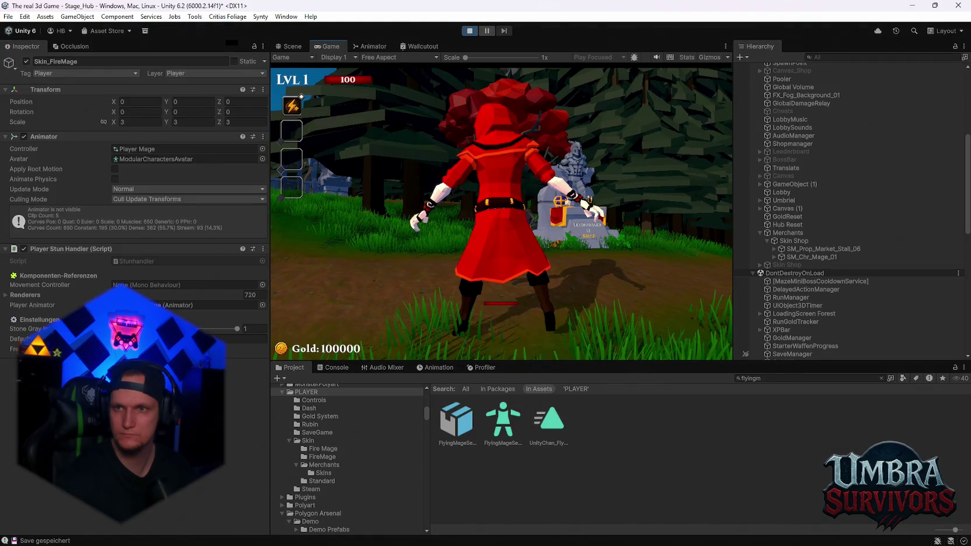
Step: Run the Fire Mage into the weapon shop, view the Fire Staff, and close the book
key("w")
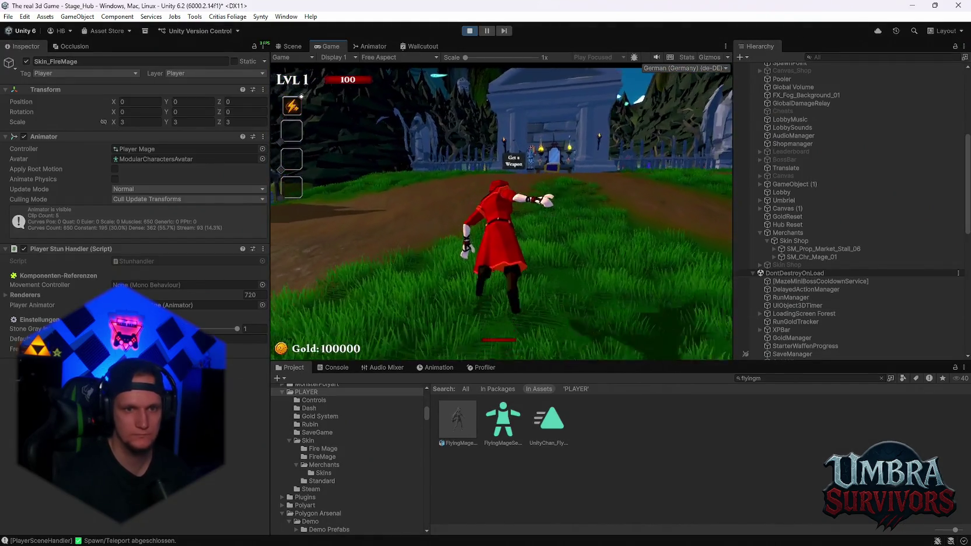
key("a")
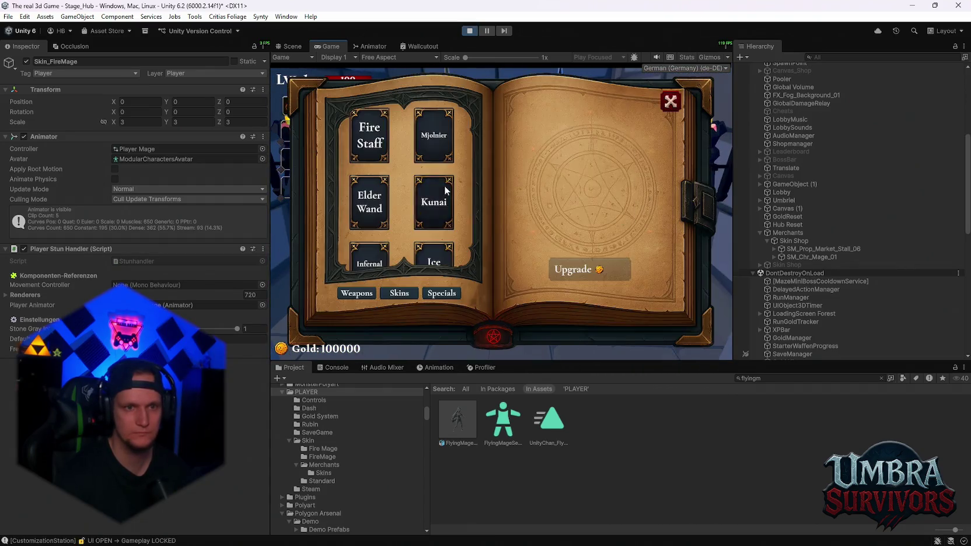
left_click(677, 101)
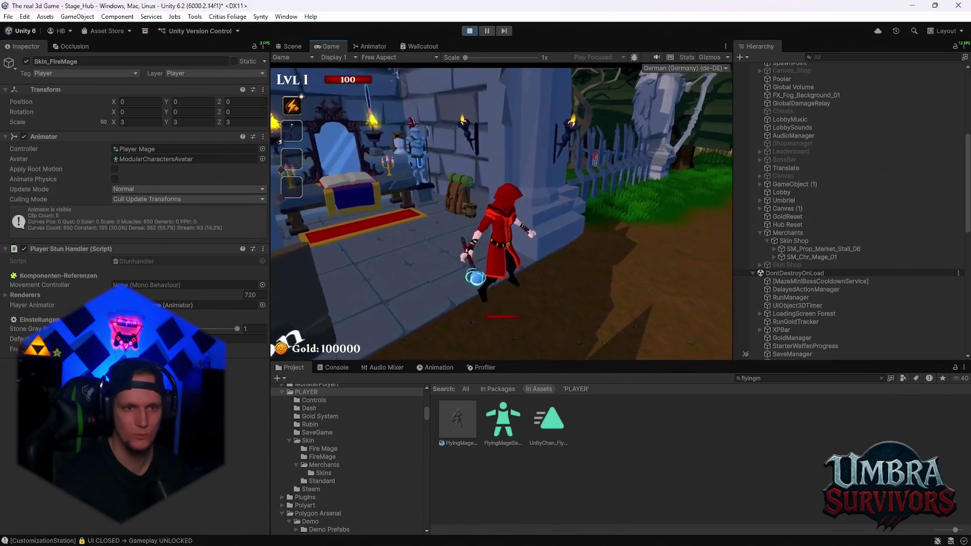
key("w")
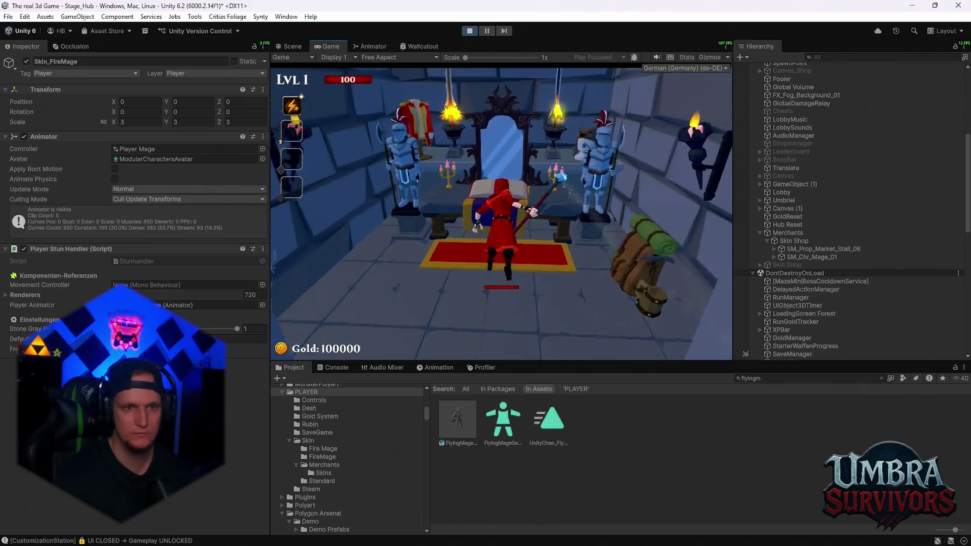
left_click(377, 128)
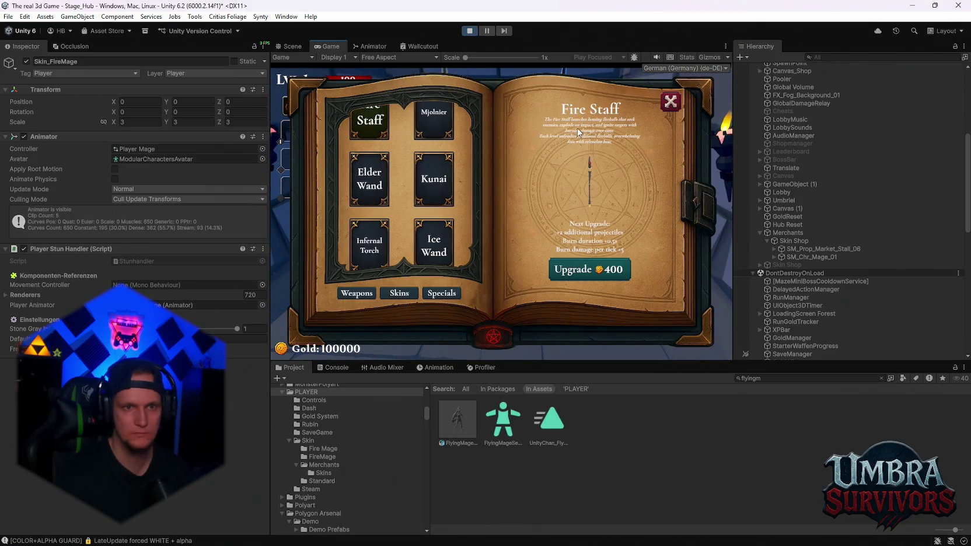
left_click(671, 102)
Step: Walk back out along the path and return into the weapon shop
key("s")
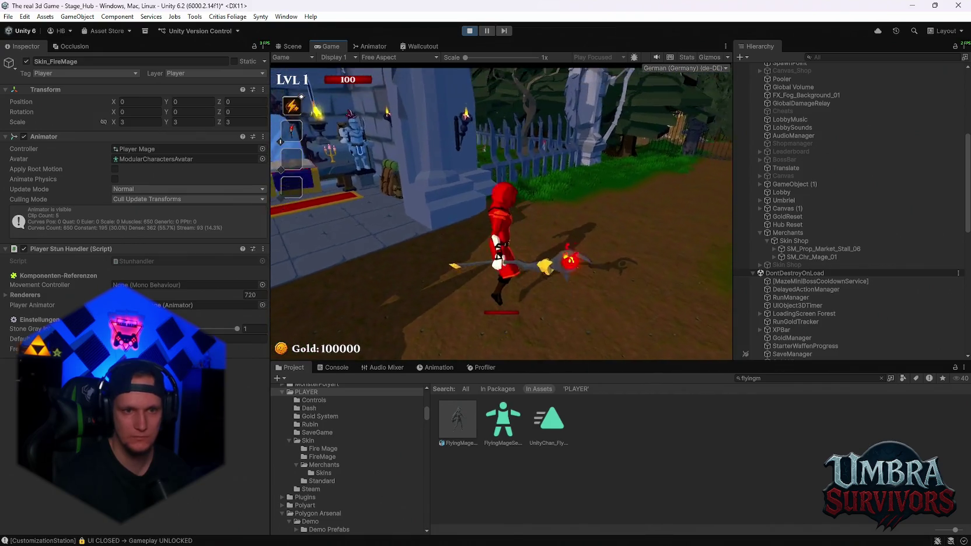
key("s")
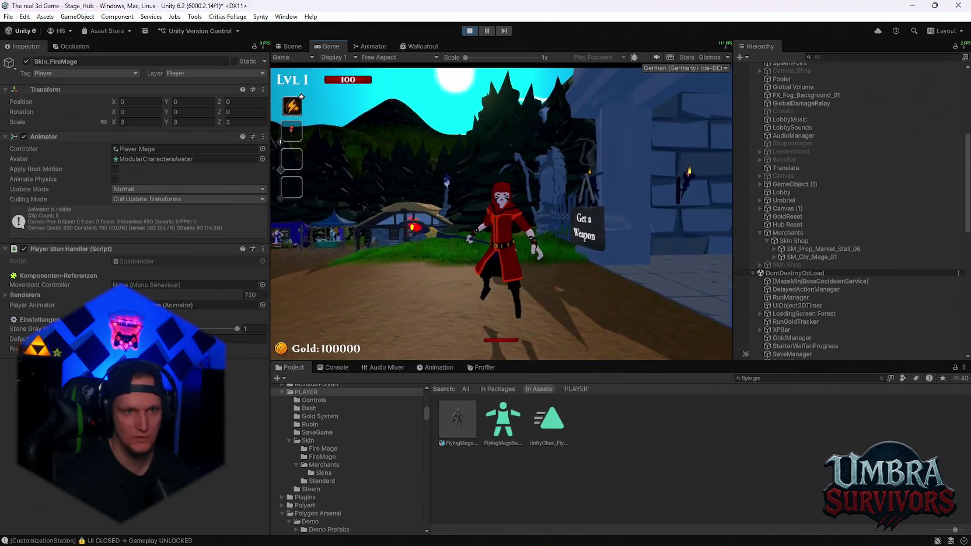
key("w")
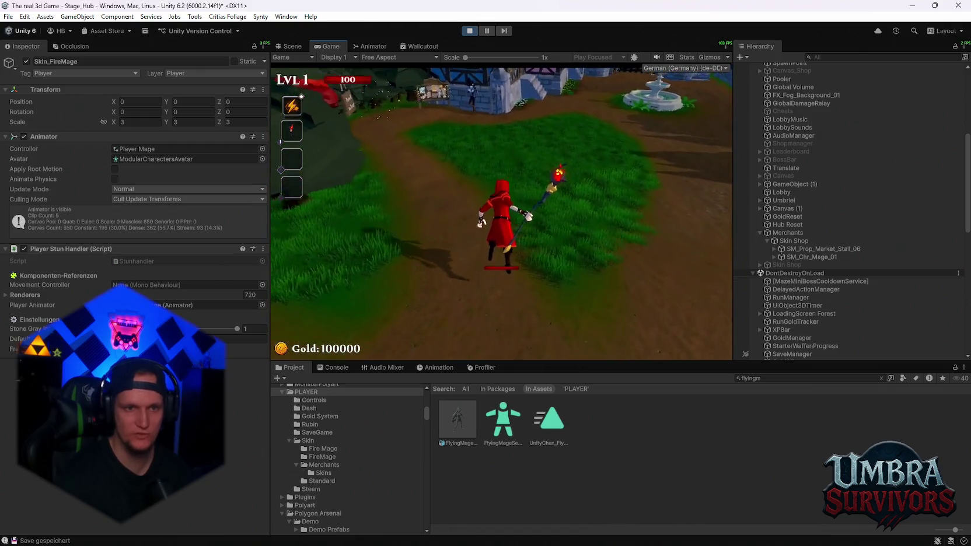
key("w")
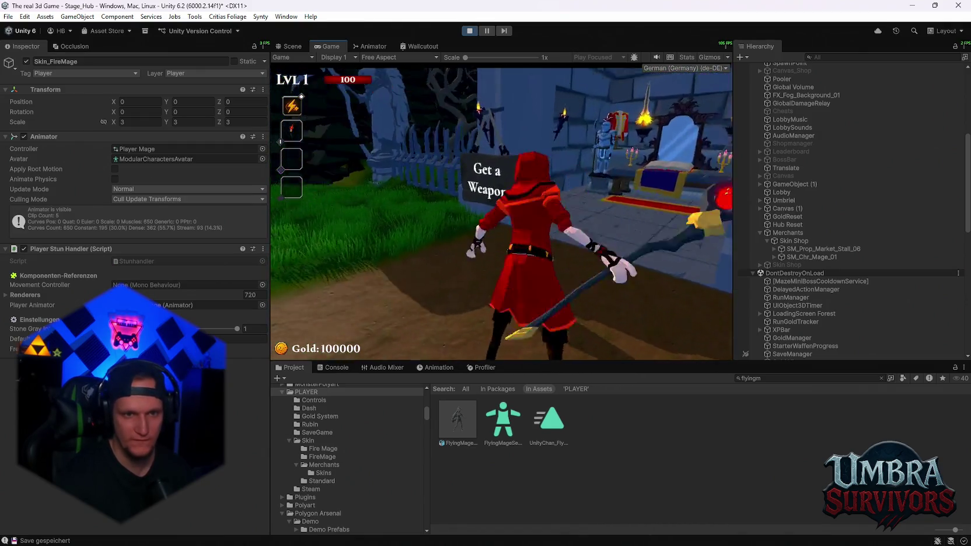
key("w")
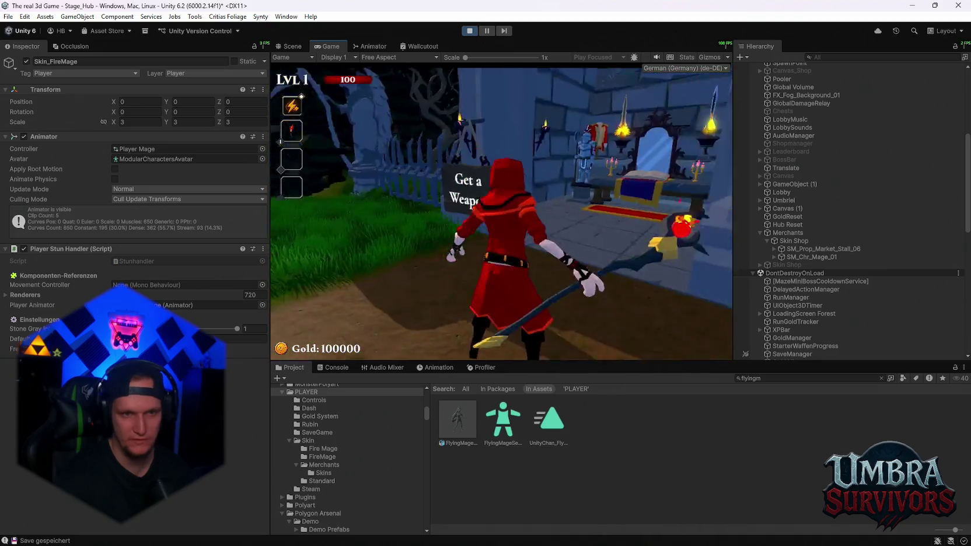
key("w")
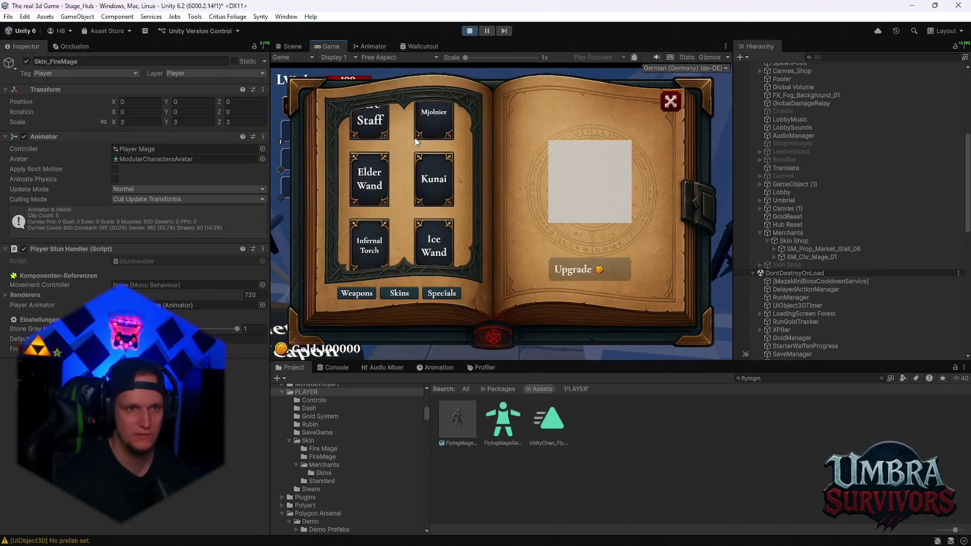
Step: Equip the Mjolnier hammer on the Fire Mage from the weapon book's cards
left_click(399, 293)
left_click(346, 294)
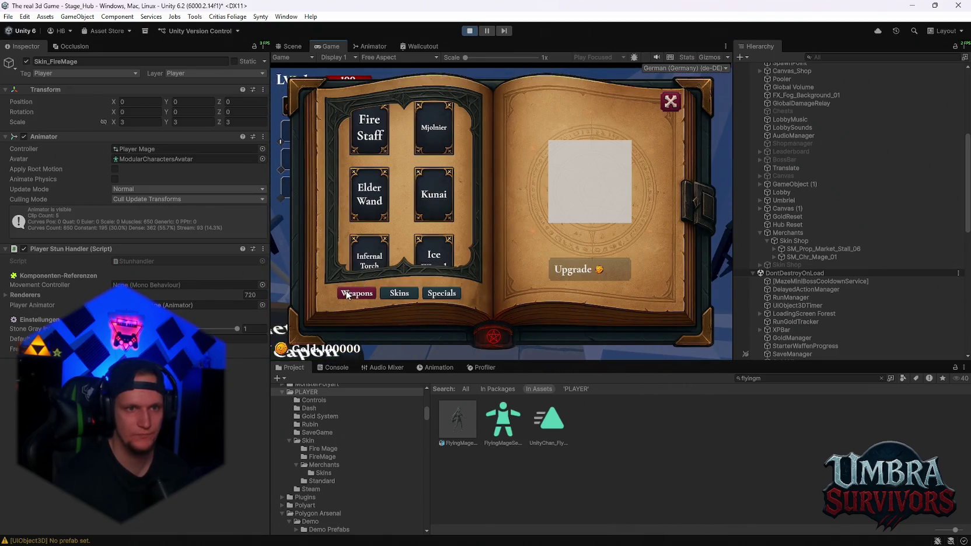
left_click(425, 148)
left_click(670, 102)
Step: Run the mage through the gate into the dummy arena and attack the dummies with Mjolnier
key("s")
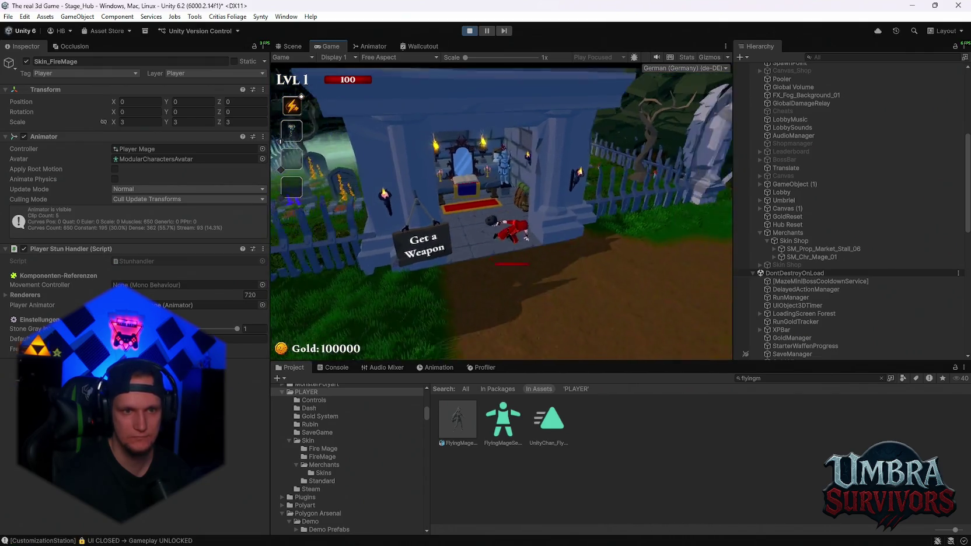
key("w")
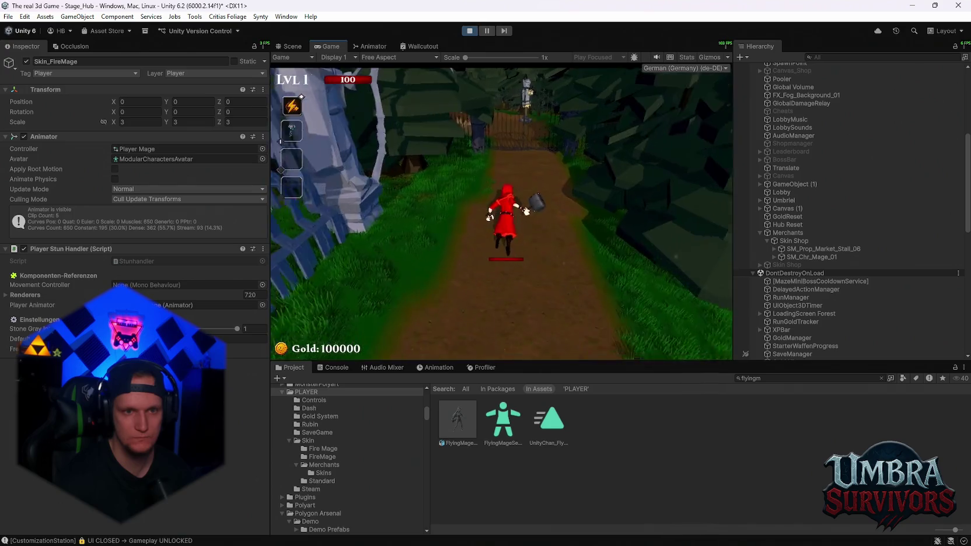
key("space")
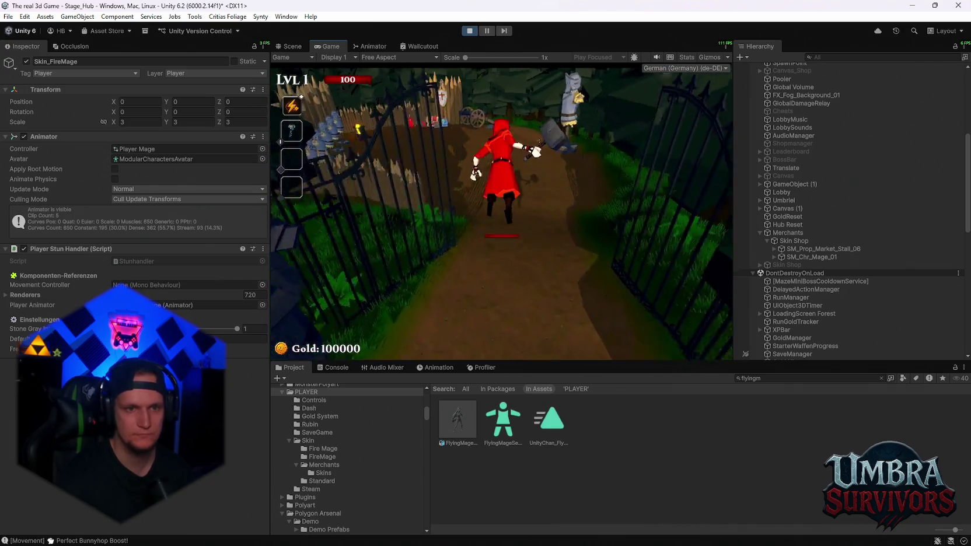
key("w")
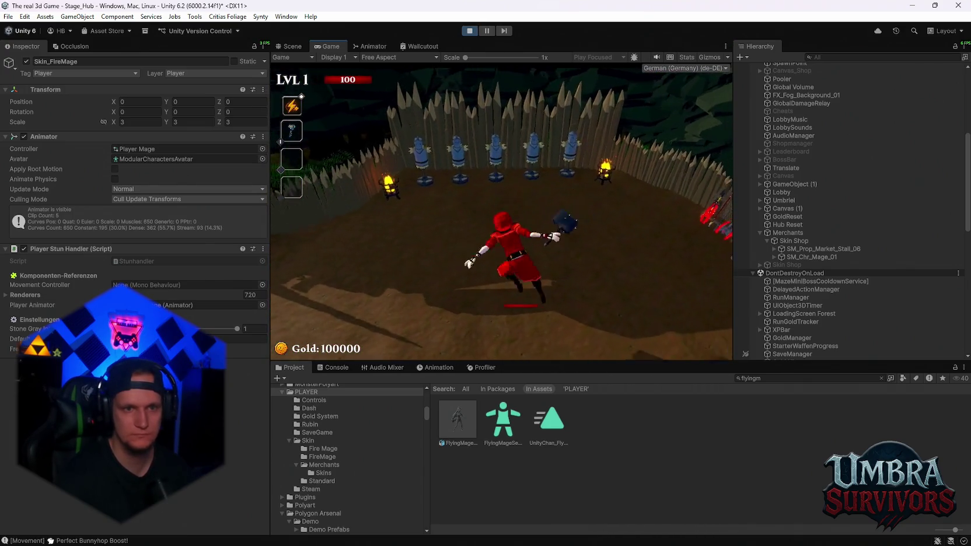
key("w")
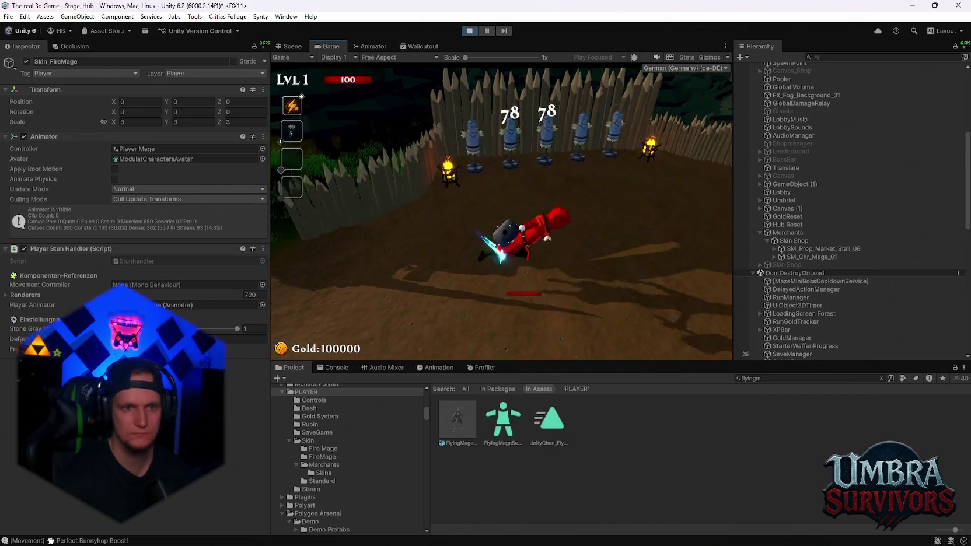
Step: Run back along the forest path and into the weapon shop to reopen the weapon book
key("w")
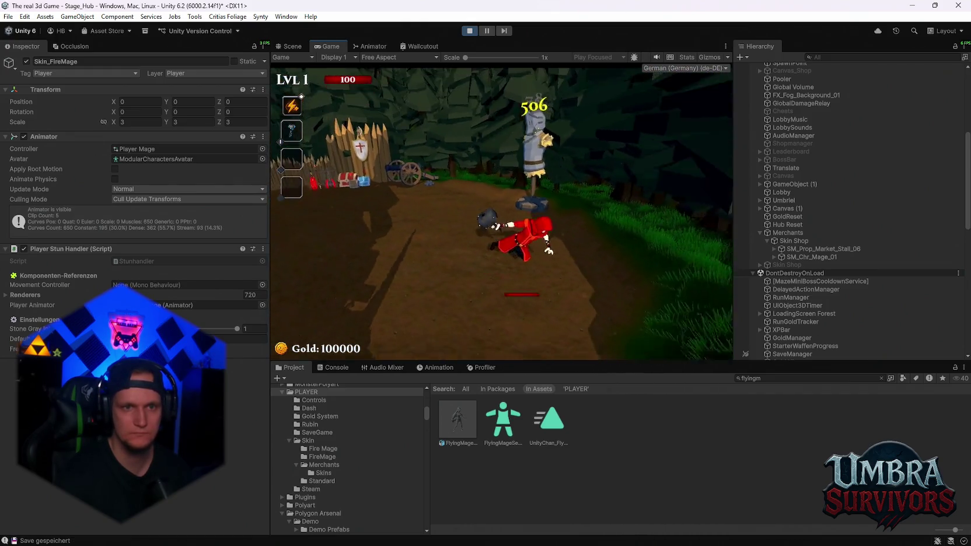
key("s")
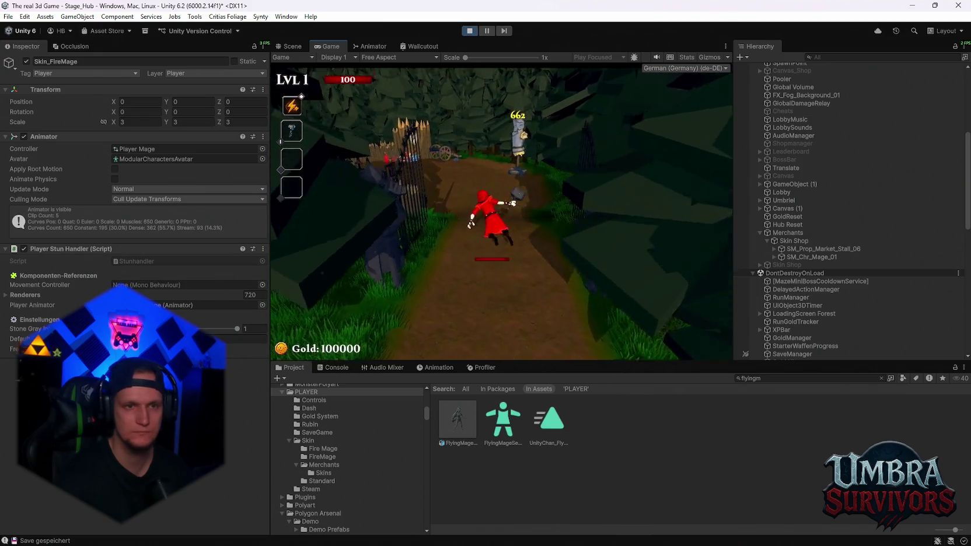
key("w")
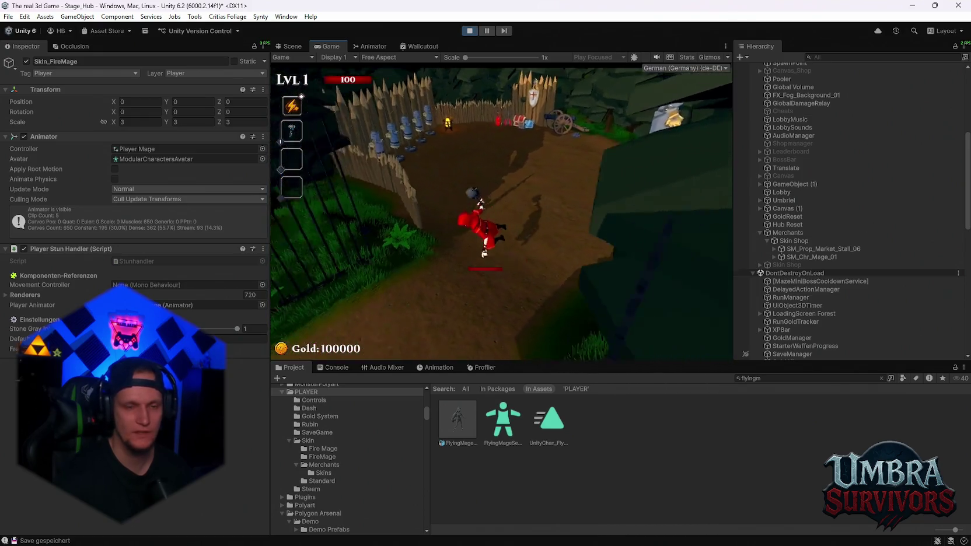
key("w")
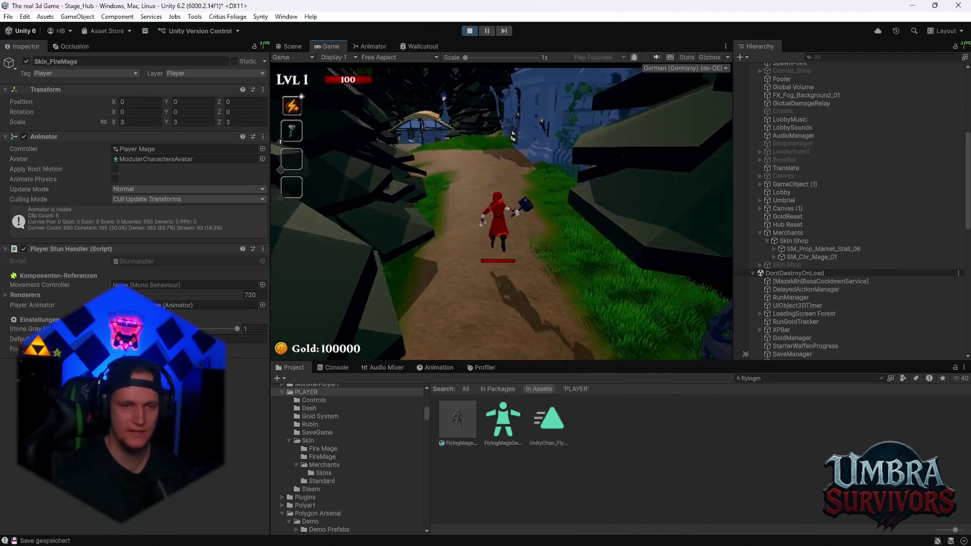
key("w")
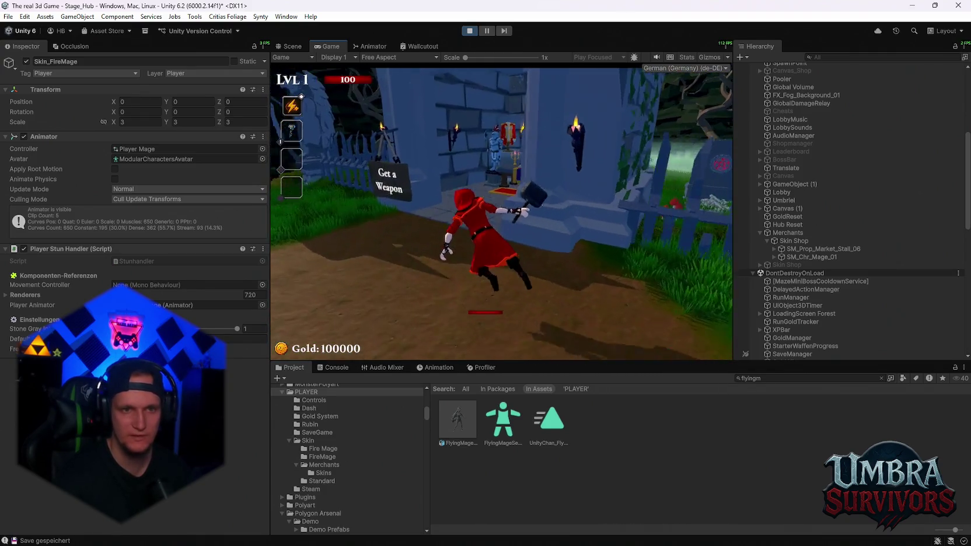
key("w")
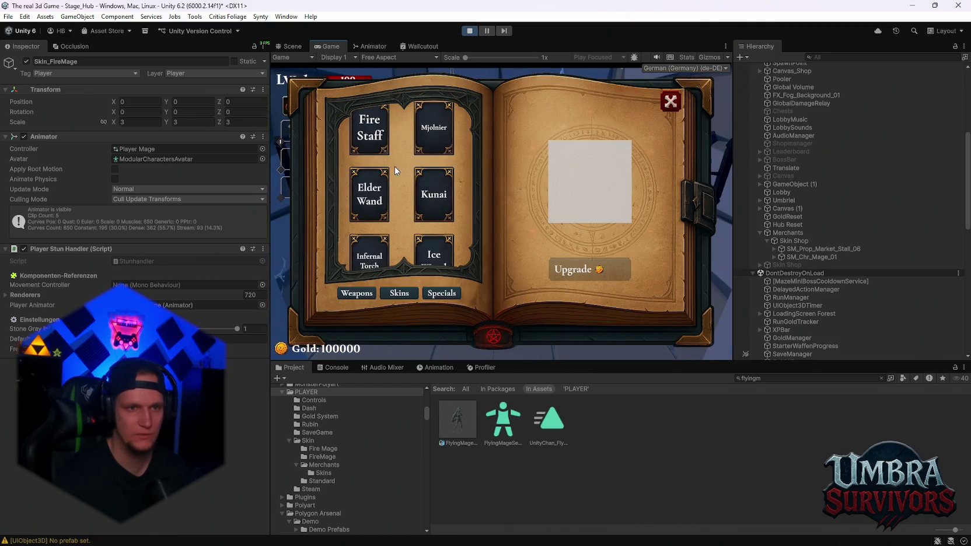
Step: Equip the Kunai and run the mage down the forest path to the training dummy yard
left_click(431, 194)
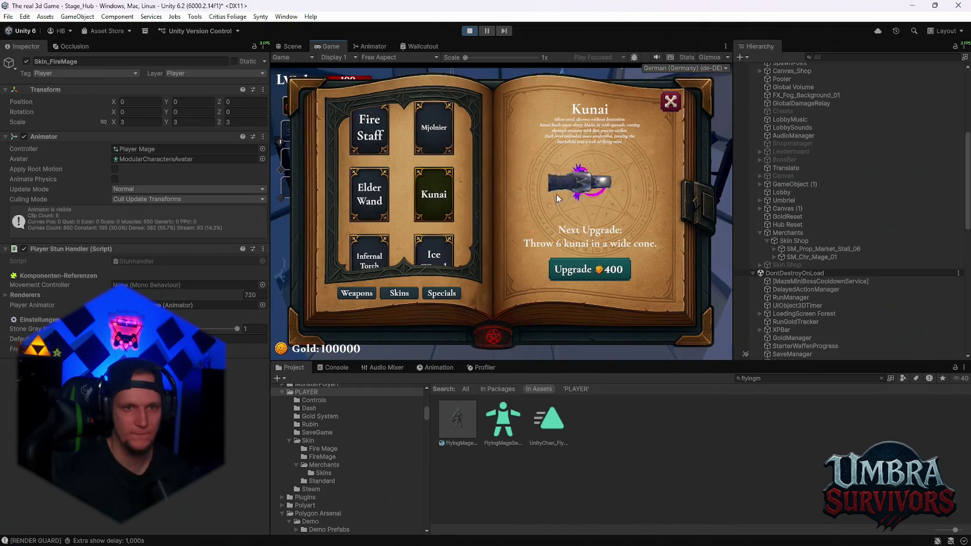
left_click(670, 104)
key("w")
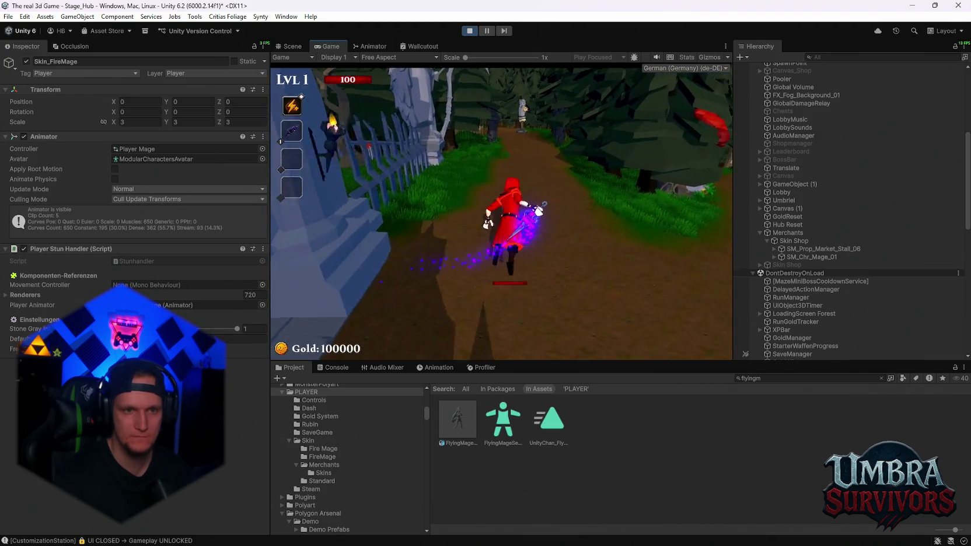
key("w")
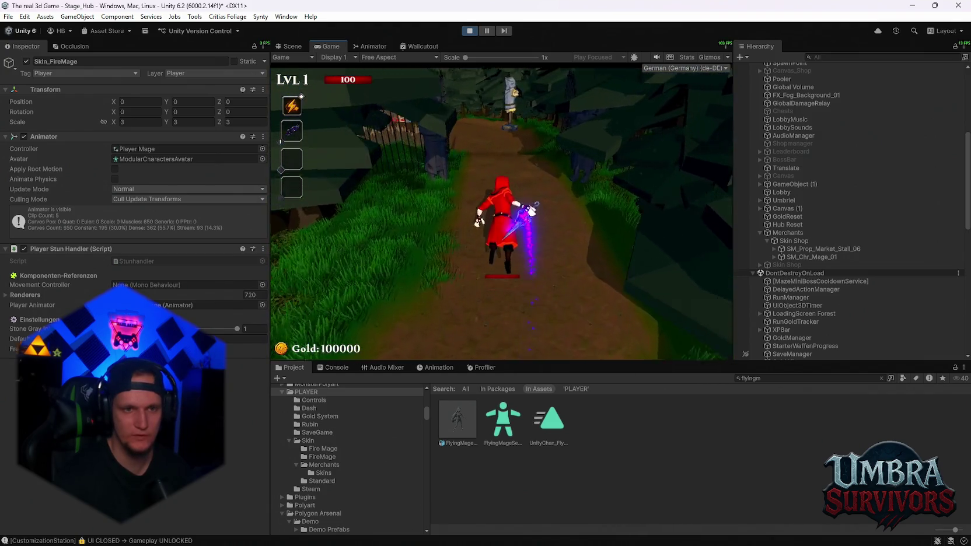
key("space")
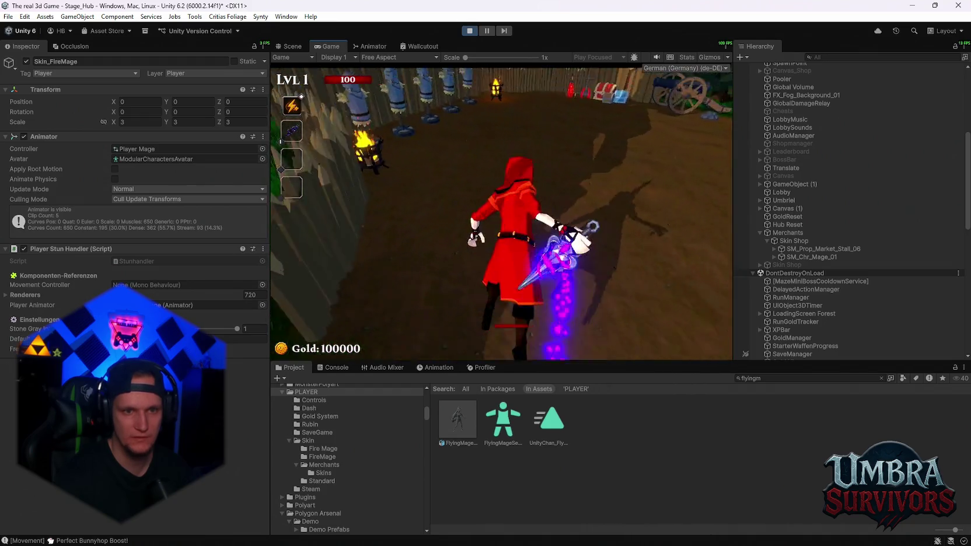
key("w")
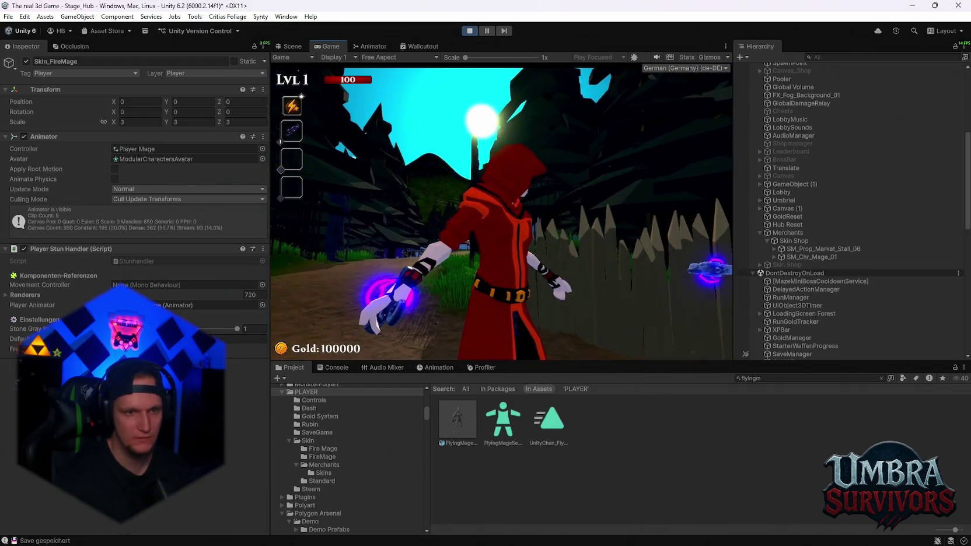
key("w")
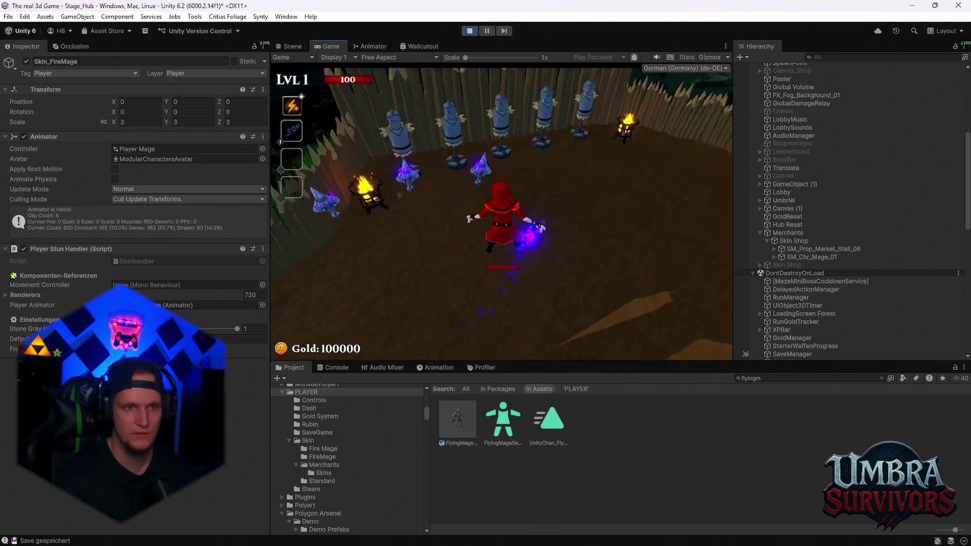
Step: Throw kunai at the training dummies, then run back along the path
key("w")
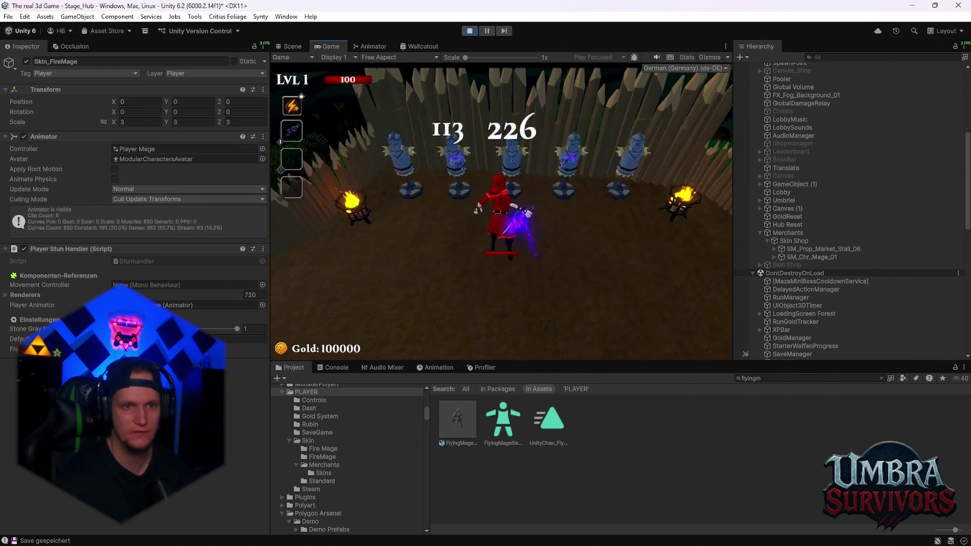
key("s")
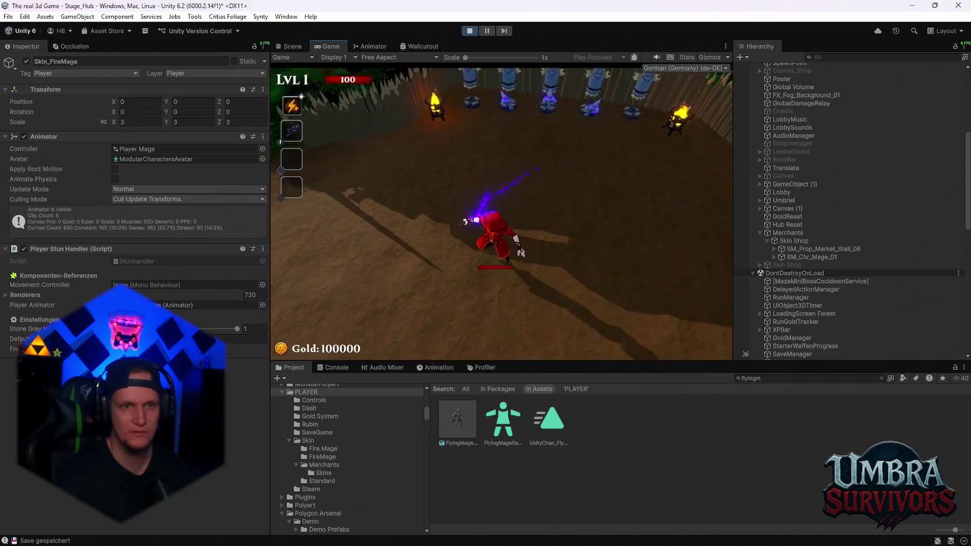
key("s")
key("w")
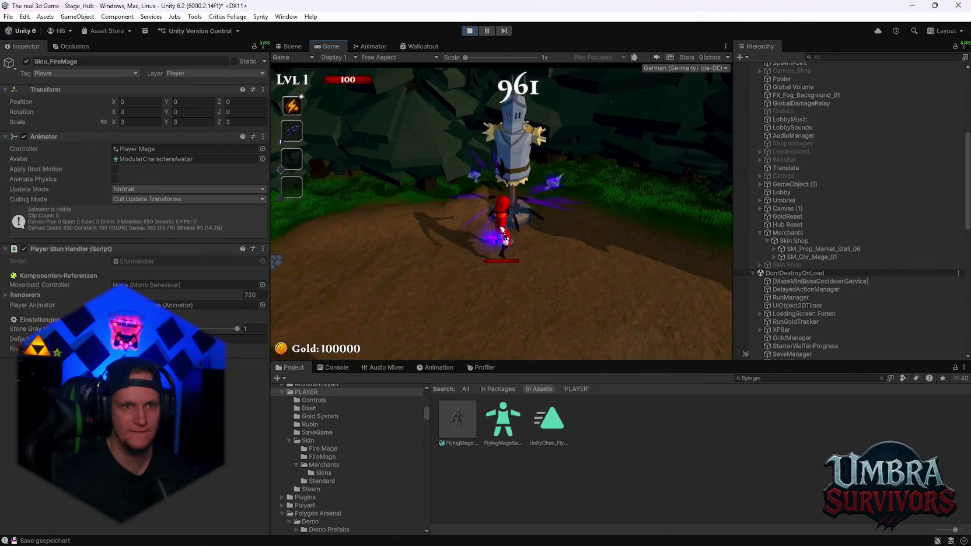
key("s")
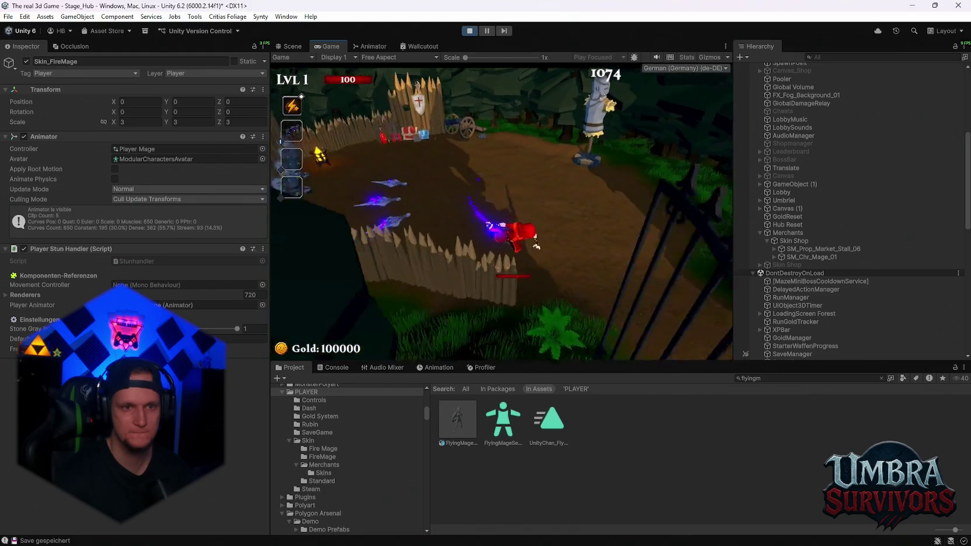
key("w")
key("space")
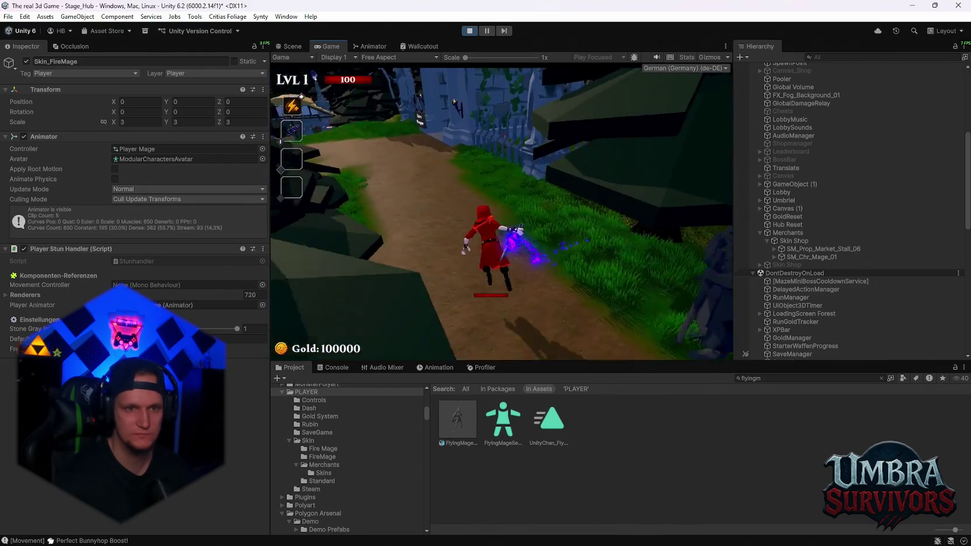
Step: Run the mage into the Get a Weapon shop, then close the weapon book it opens
key("w")
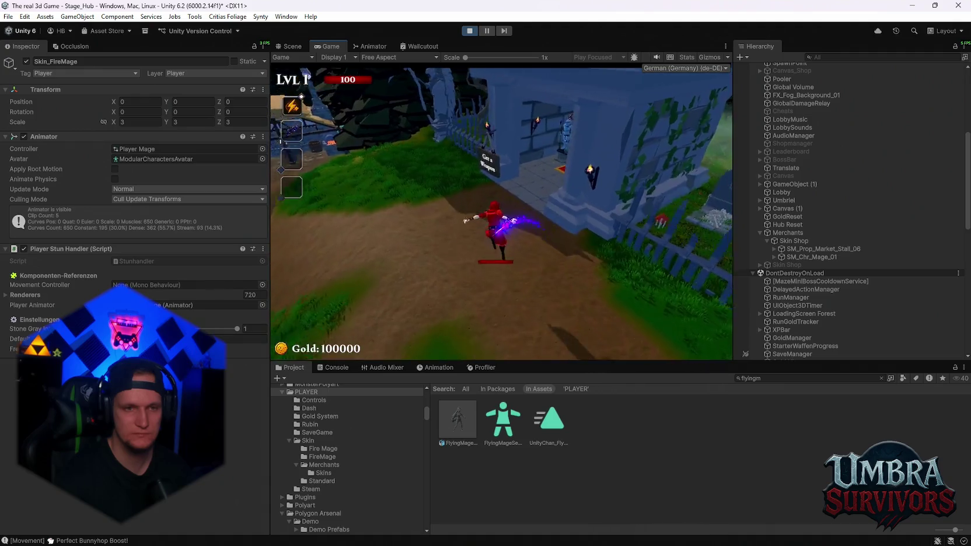
key("w")
key("e")
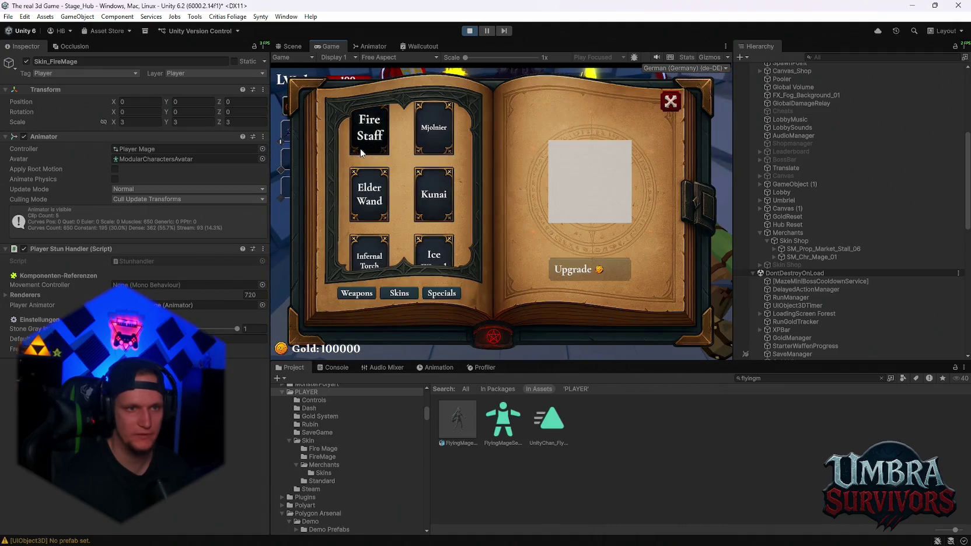
left_click(671, 102)
Step: Return to the book table, reopen the weapon book and choose the Infernal Torch
key("w")
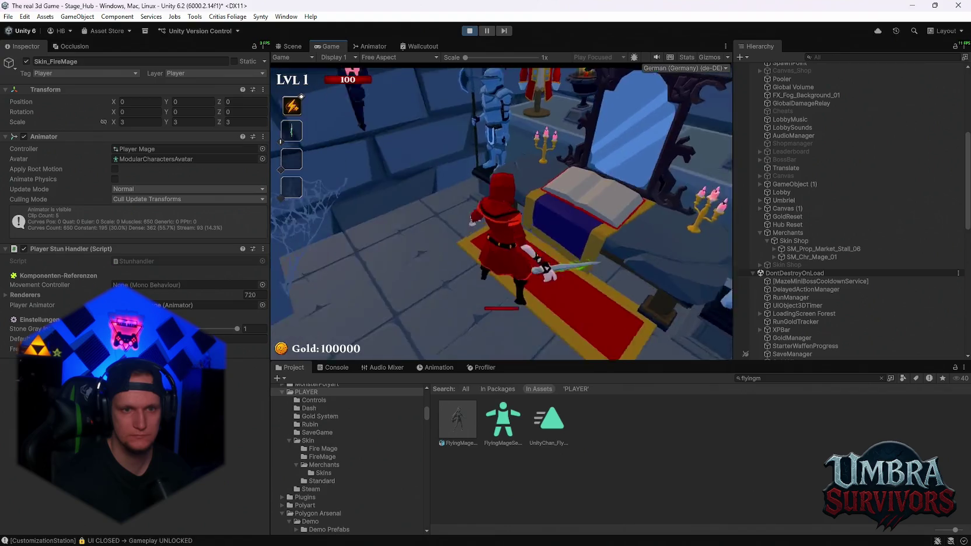
key("w")
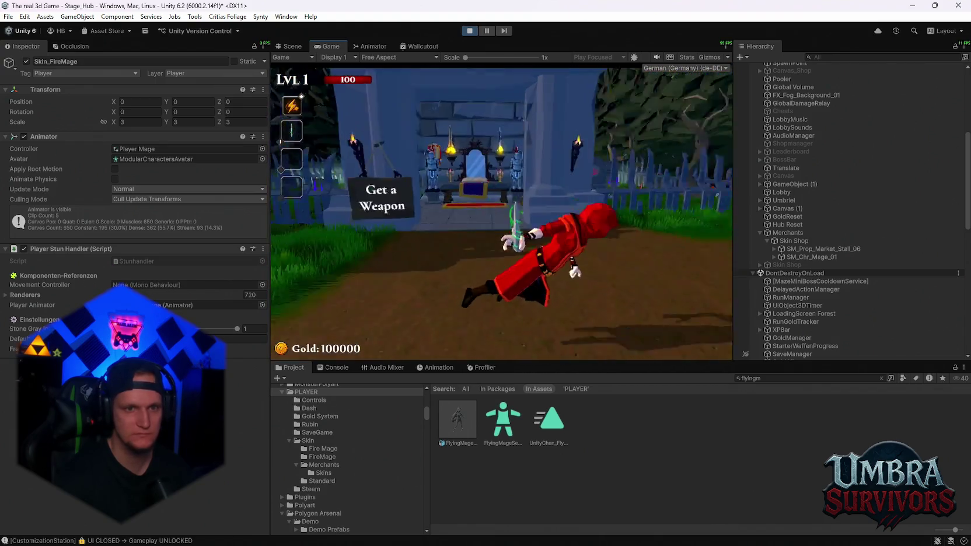
key("w")
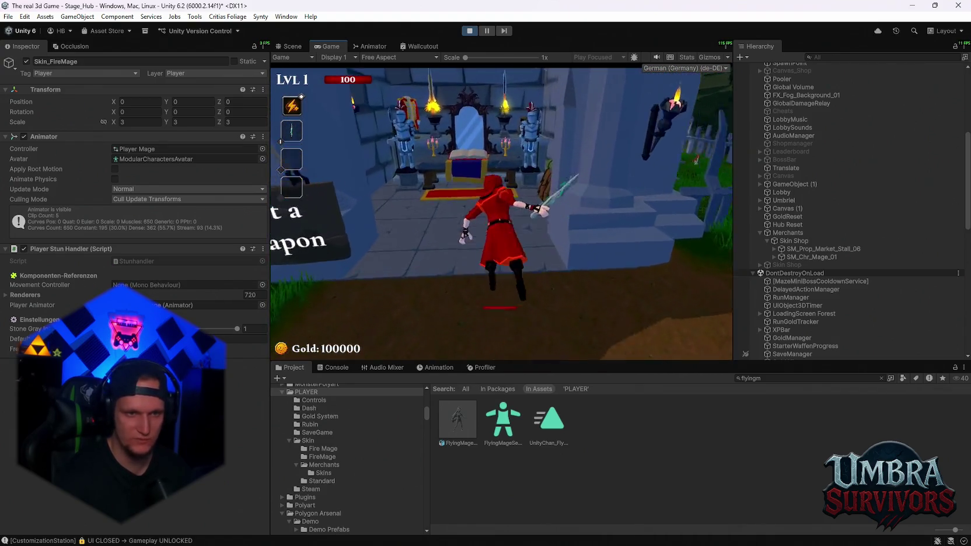
key("e")
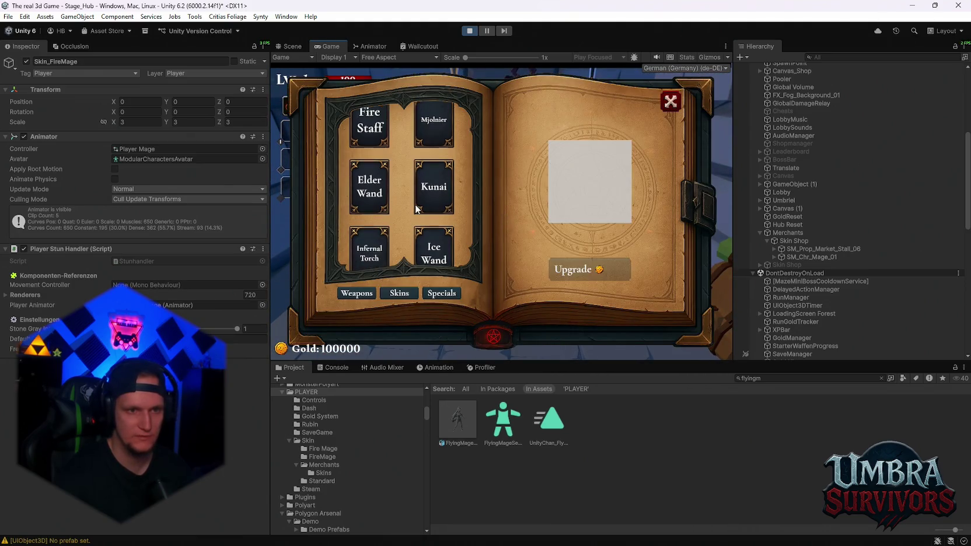
left_click(671, 101)
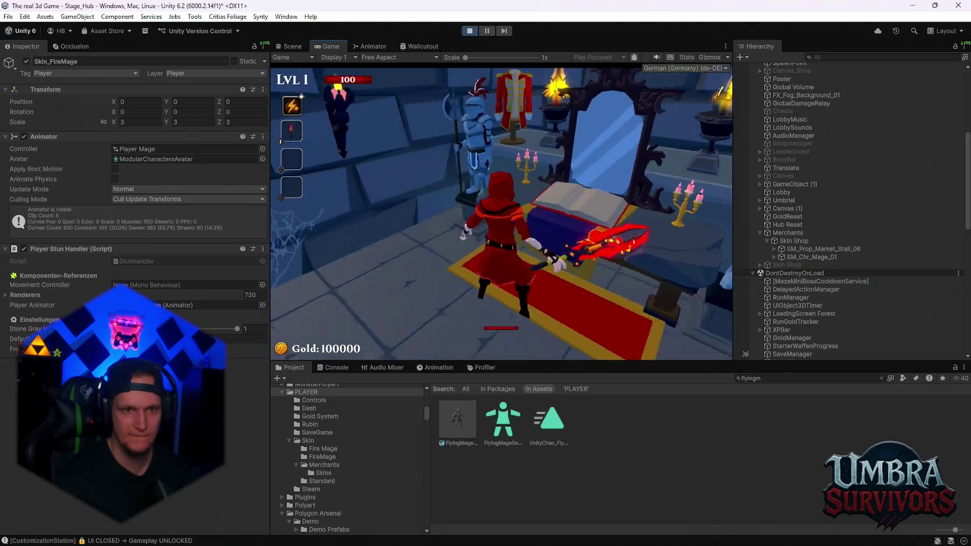
Step: Dash the torch-wielding mage through town back to the weapon shop entrance
key("w")
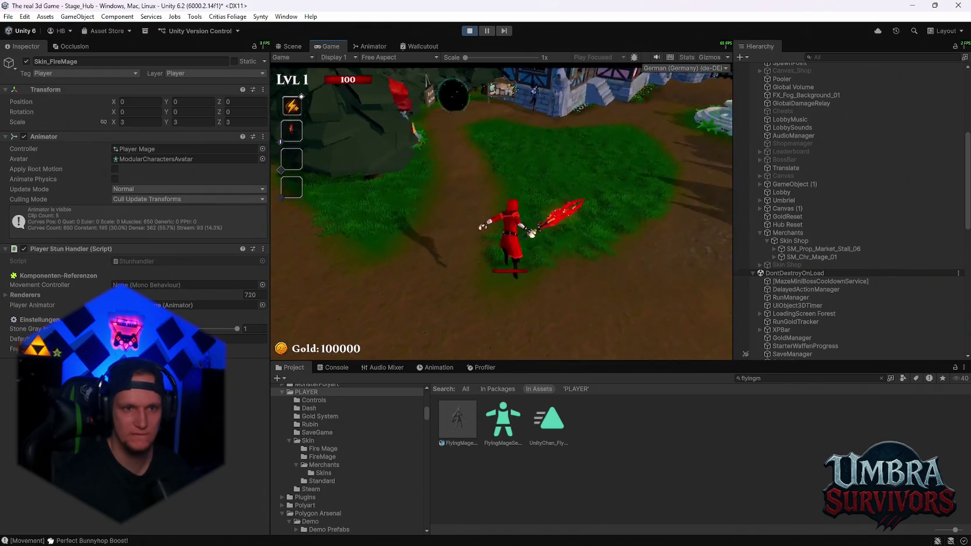
key("space")
key("w")
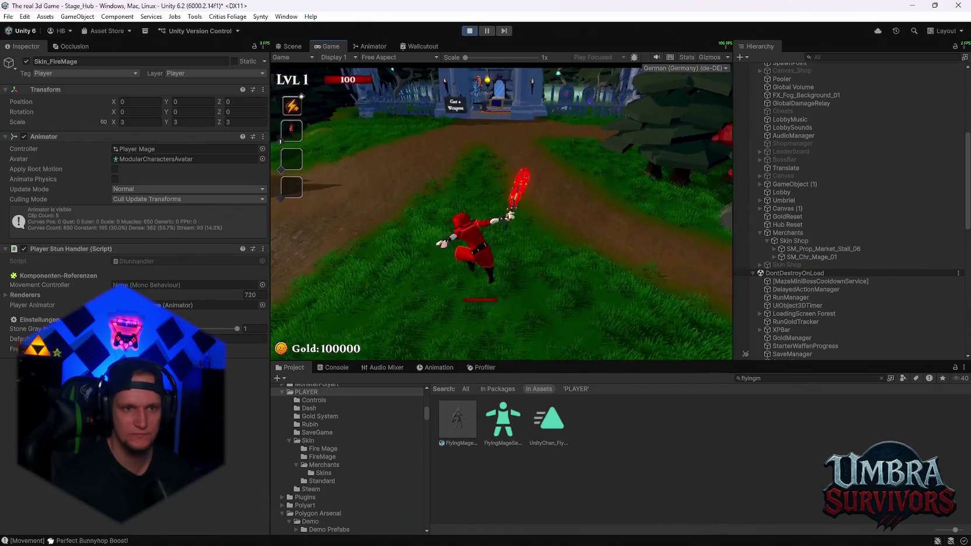
key("w")
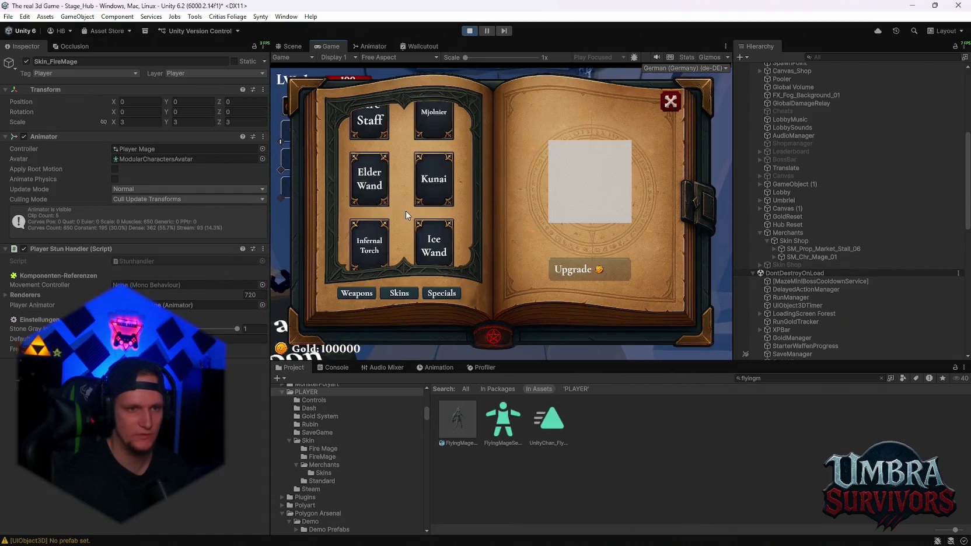
Step: Select the Elder Wand in the weapon book and return to gameplay
left_click(434, 240)
left_click(670, 104)
key("w")
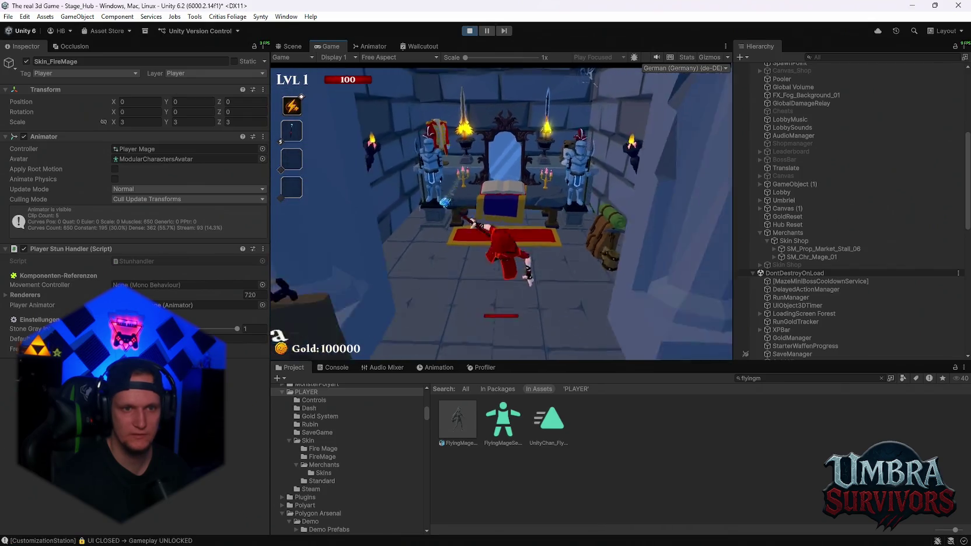
scroll(447, 147, "up", 1)
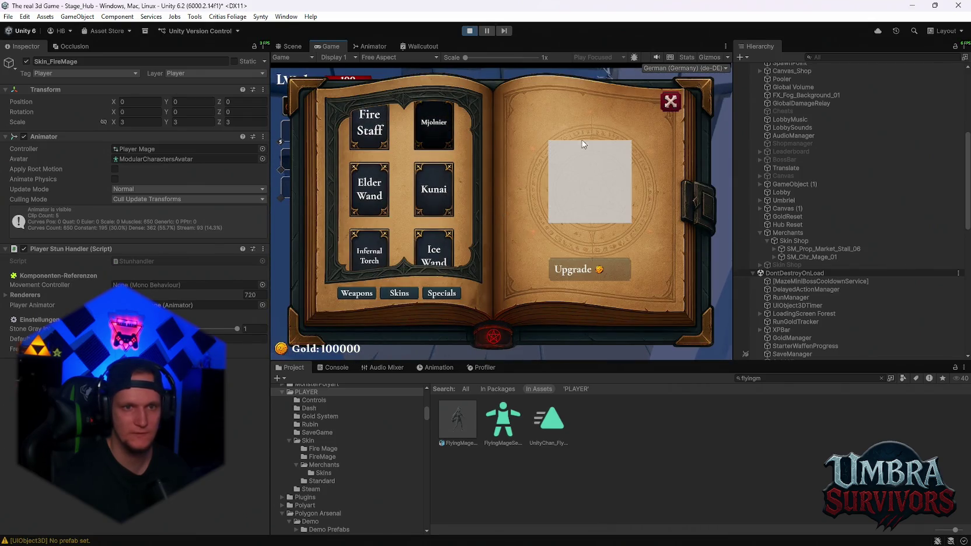
left_click(365, 178)
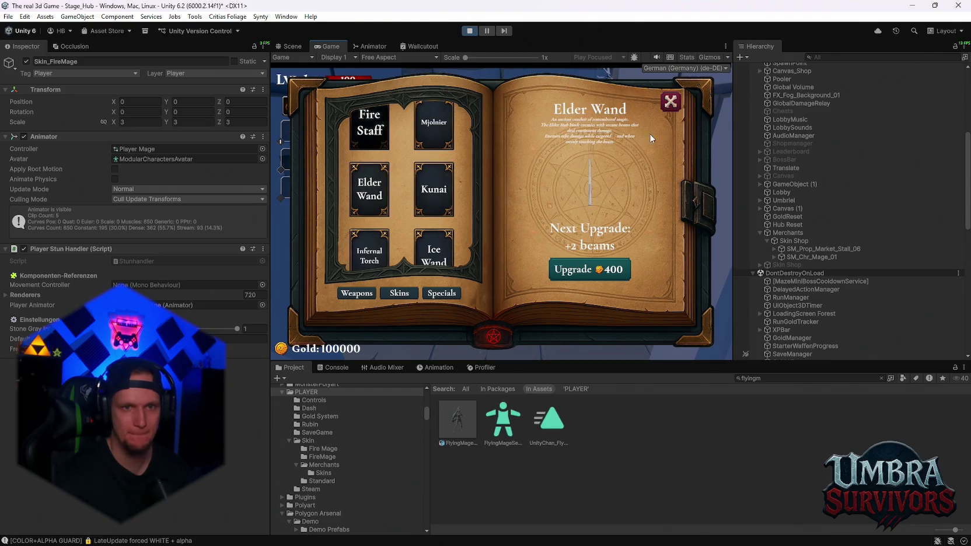
key("Escape")
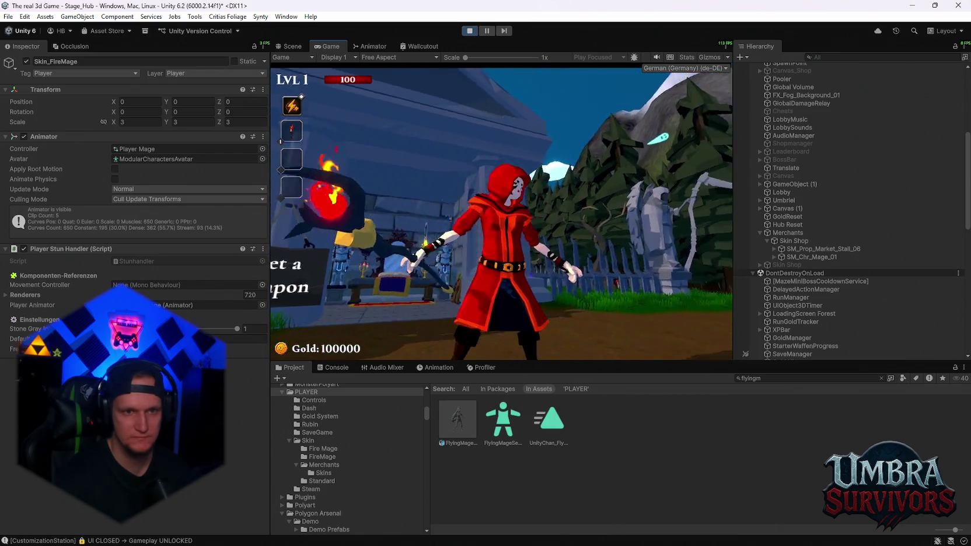
Step: Walk the Elder Wand mage around the weapon sign and onto the forest path
key("w")
key("s")
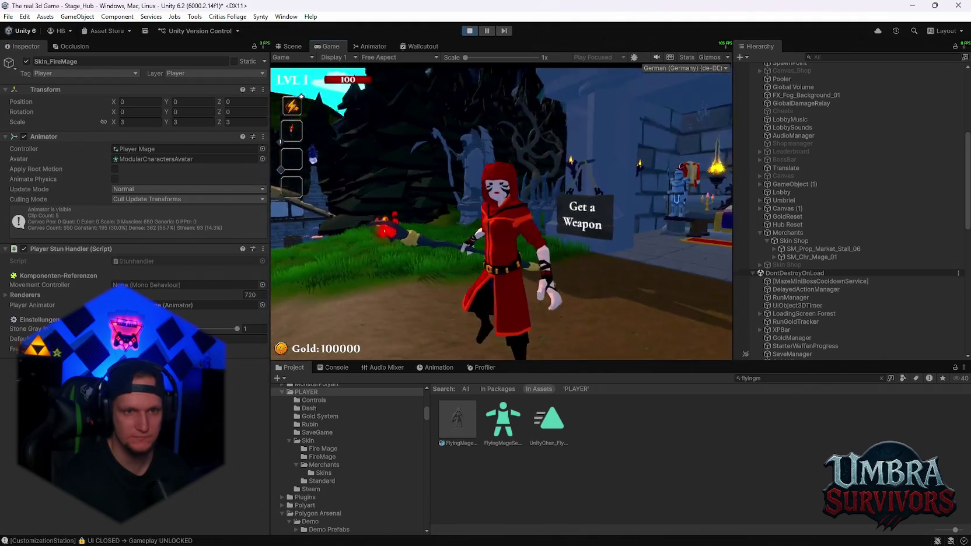
key("w")
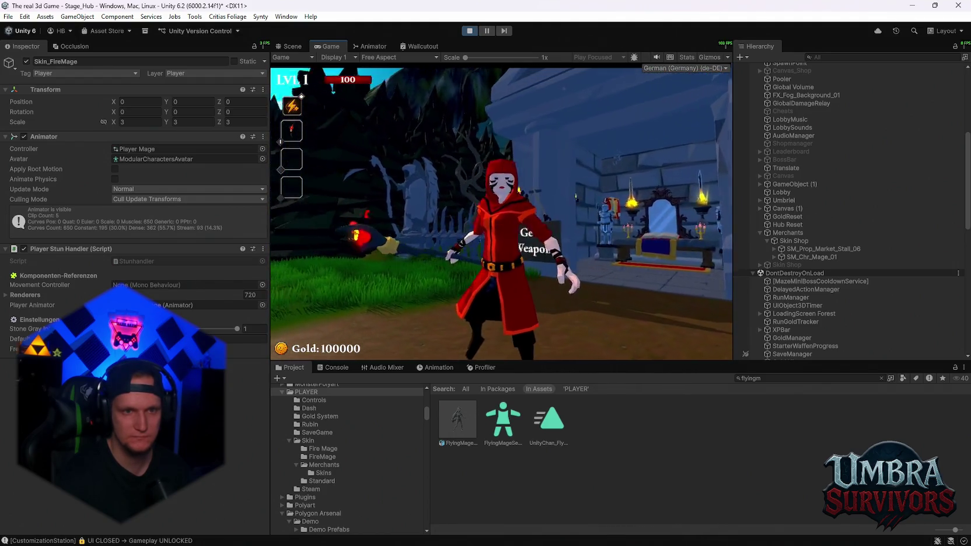
key("w")
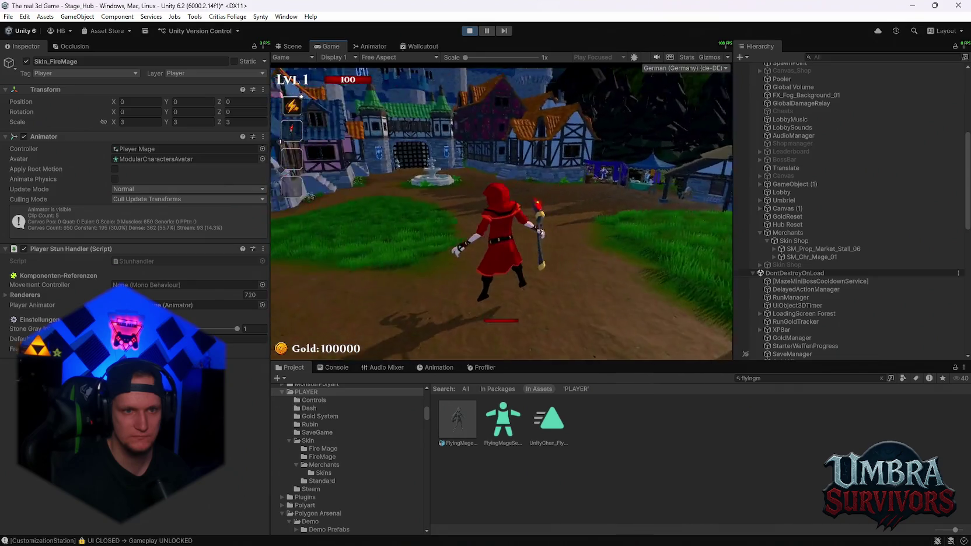
key("w")
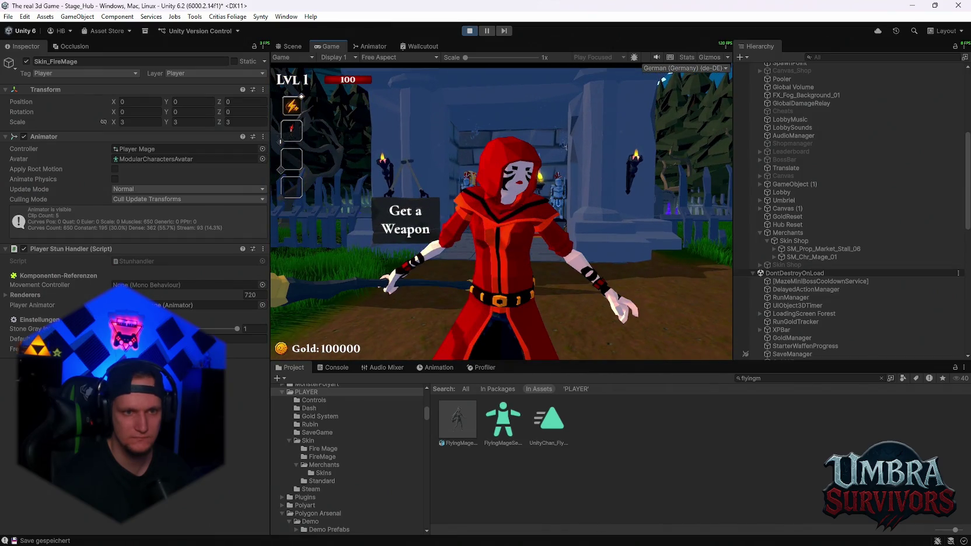
Step: Strafe and run the mage past the fountain to watch its staff animation, then pause
key("a")
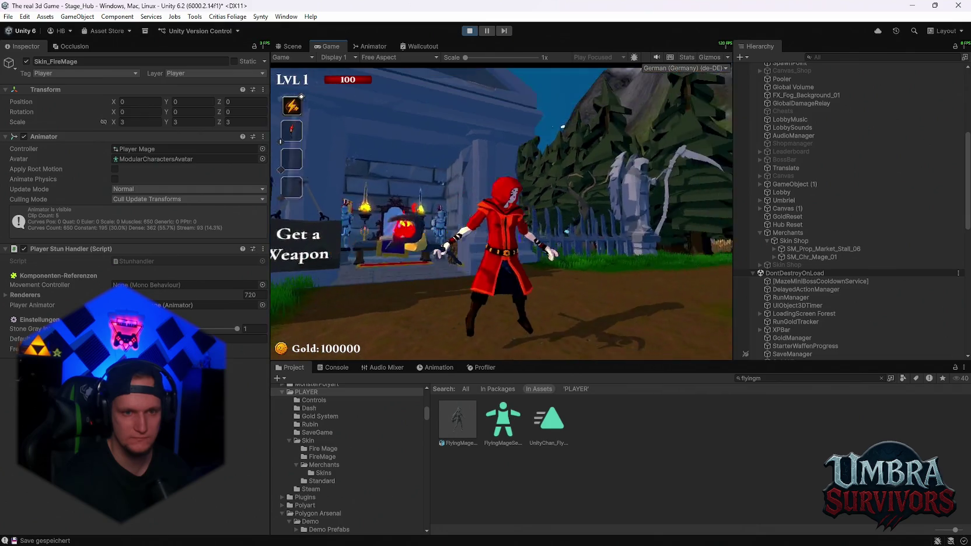
key("w")
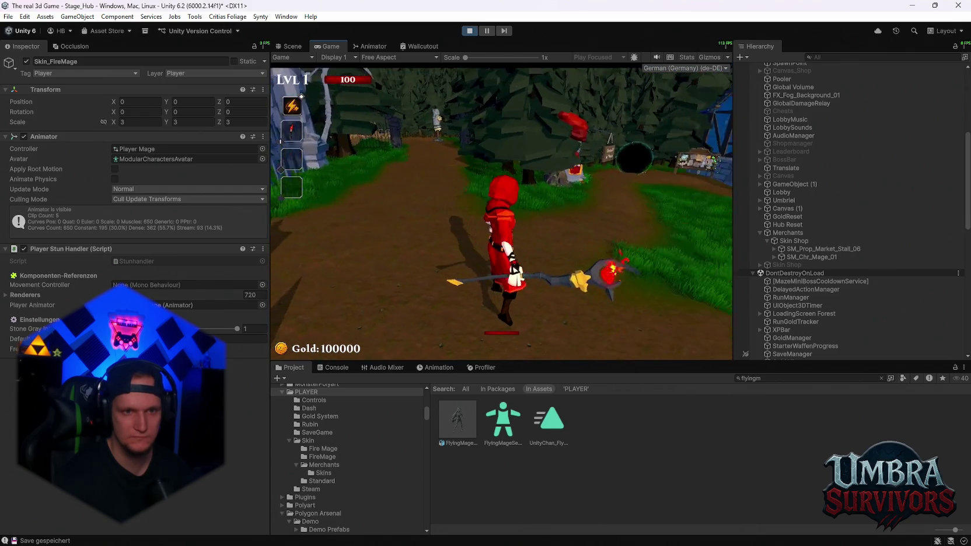
key("d")
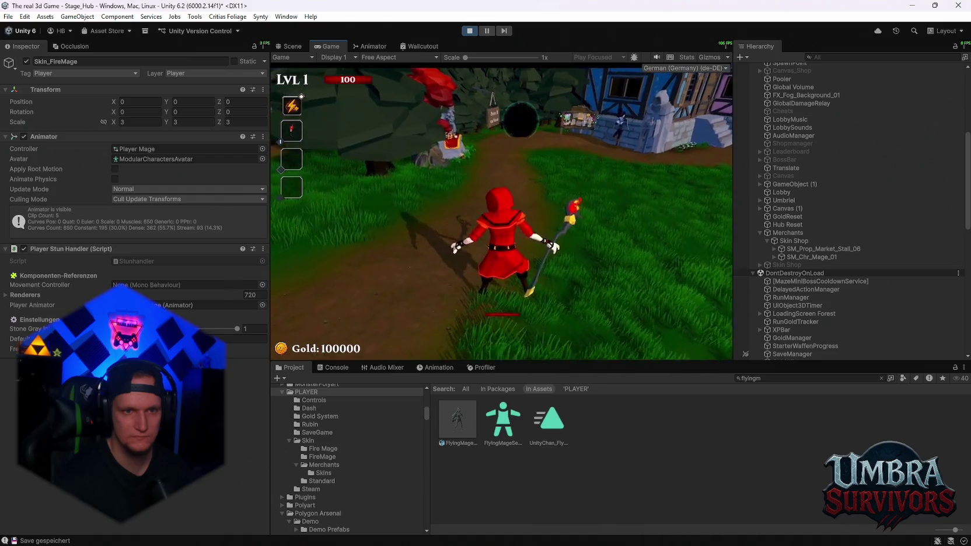
key("d")
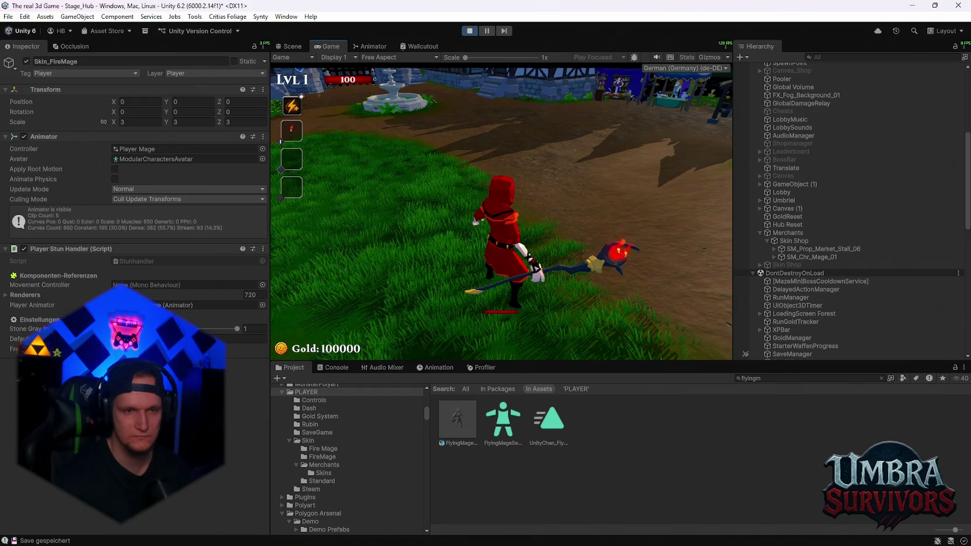
key("Escape")
Step: Bring up the FlyingMage model's idle_air clip import settings to switch on Loop Time
left_click(370, 46)
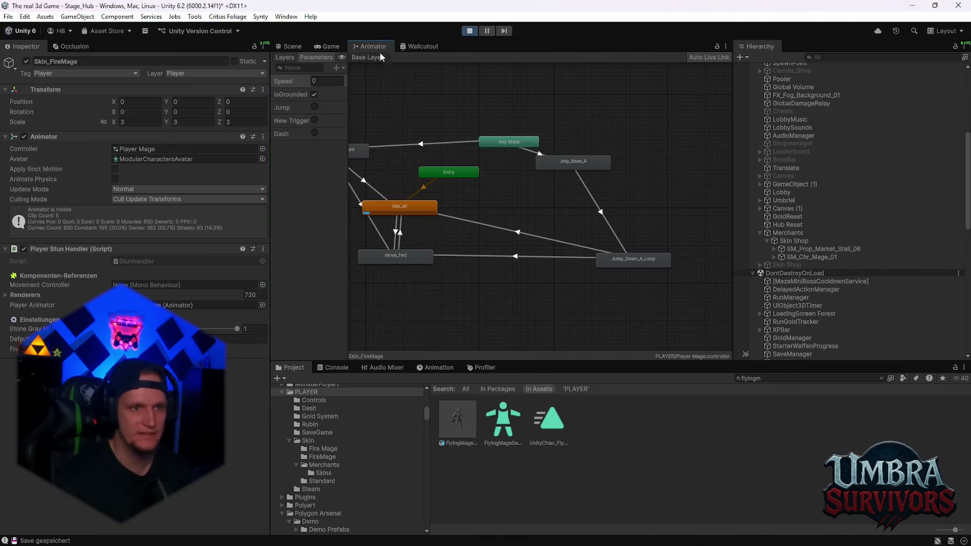
left_click(458, 419)
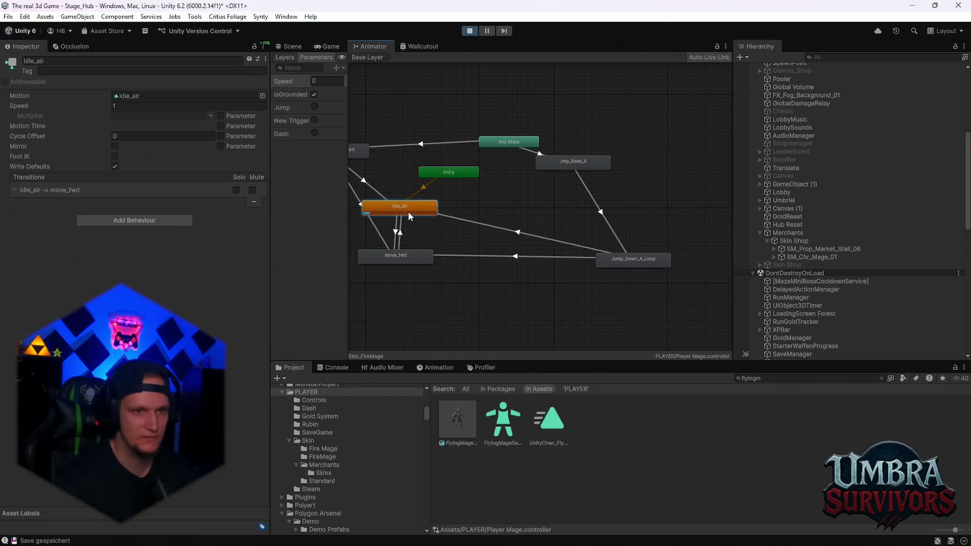
left_click(191, 290)
scroll(171, 286, "down", 10)
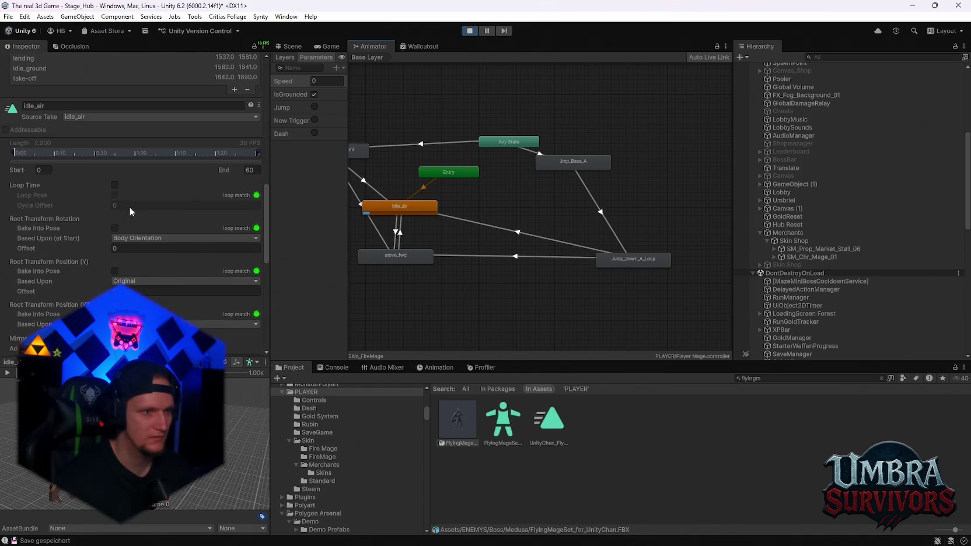
Step: Check the looping idle in the running game, then pause and return to the Animator graph
left_click(327, 47)
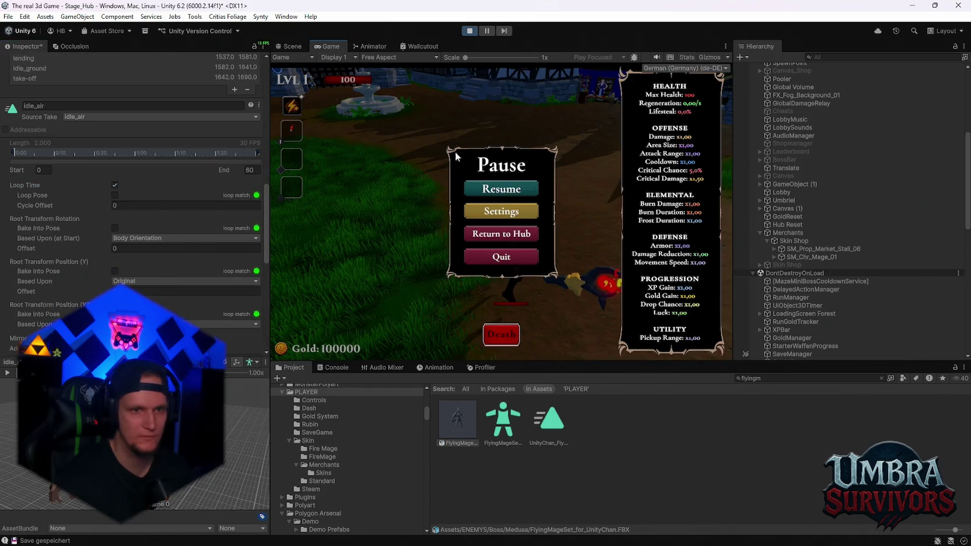
key("Escape")
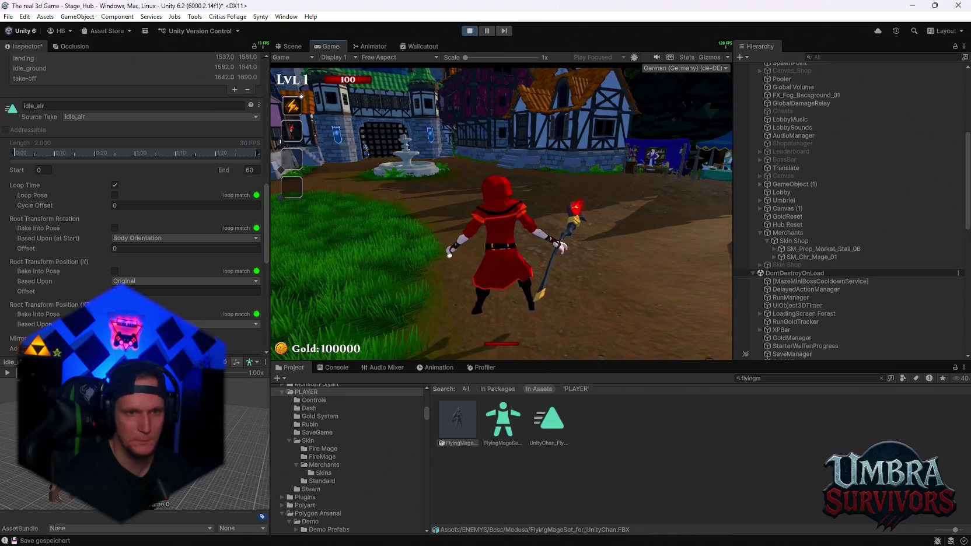
key("Escape")
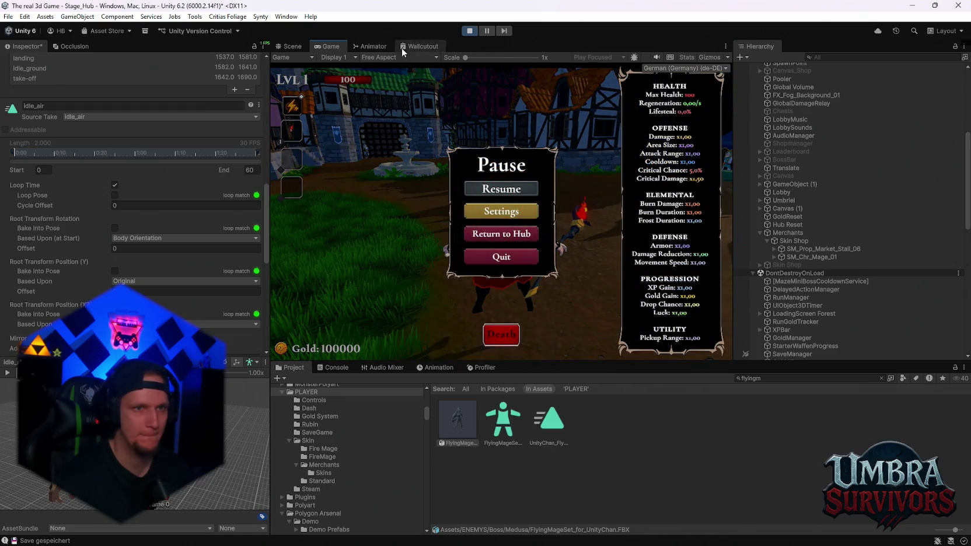
left_click(370, 46)
scroll(151, 220, "down", 5)
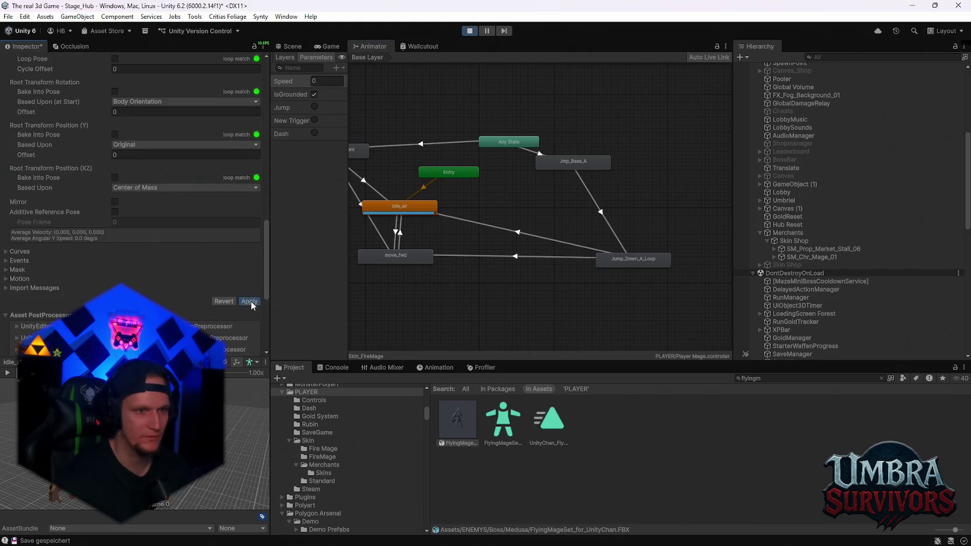
Step: Apply the FlyingMage import changes and set the clip's start root rotation basis to Original
left_click(250, 301)
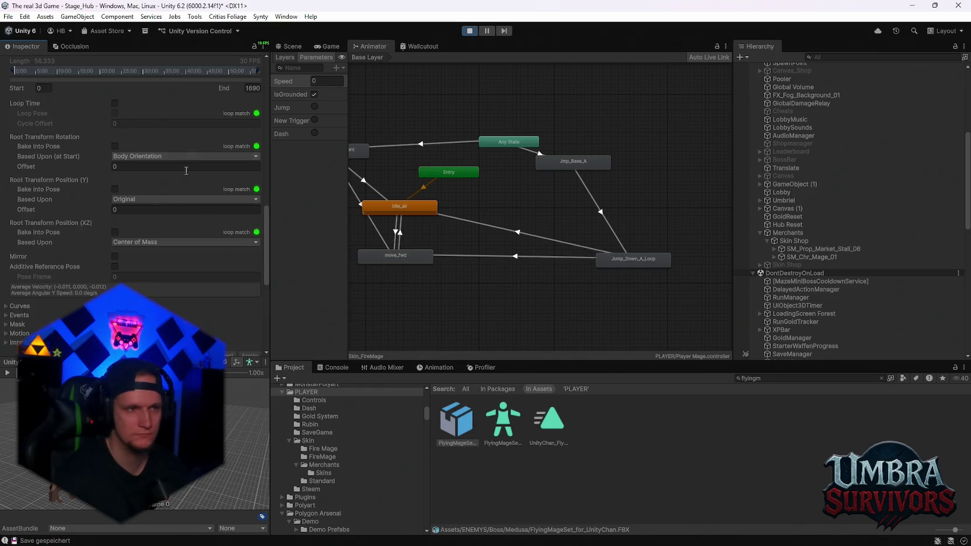
left_click(140, 156)
left_click(139, 168)
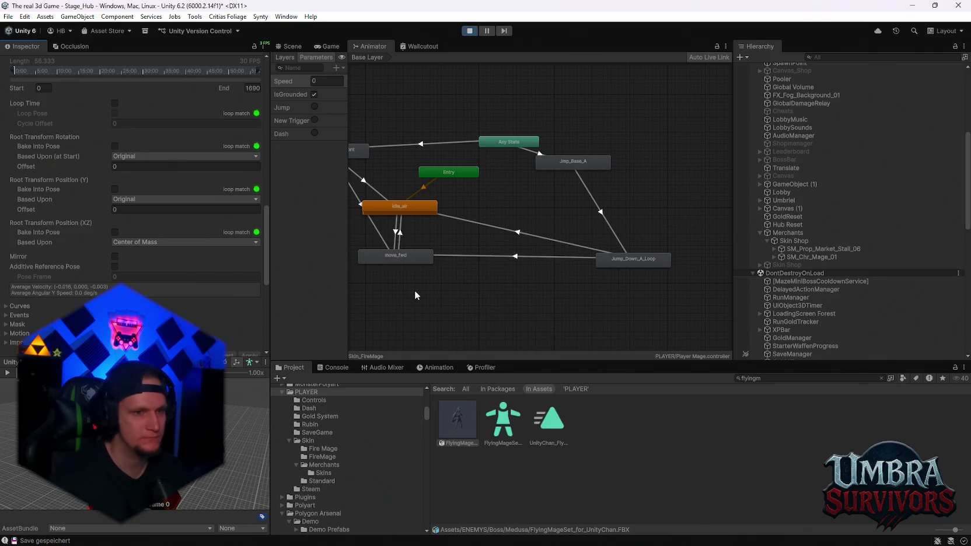
left_click(327, 46)
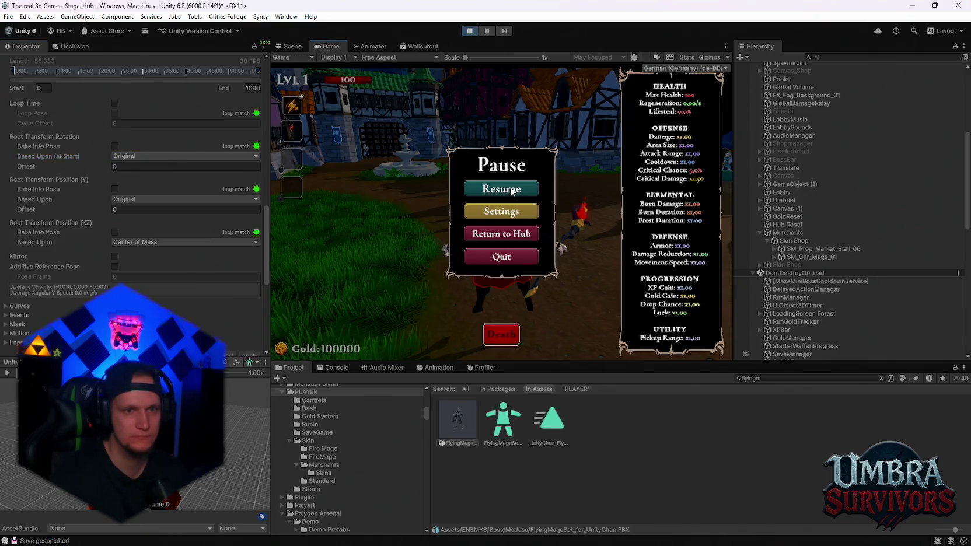
Step: Resume the game and run the staff-wielding Fire Mage up the forest path toward the temple fence
key("Escape")
key("w")
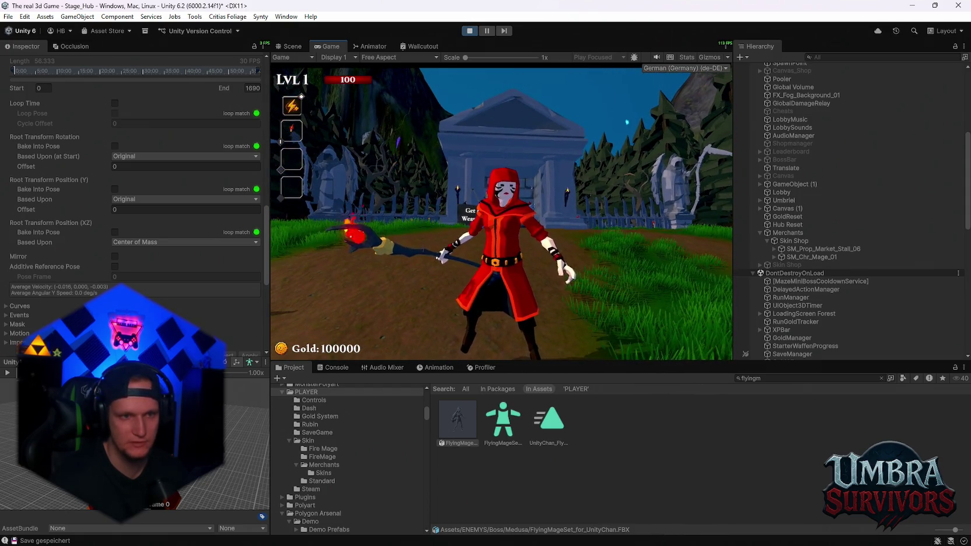
key("w")
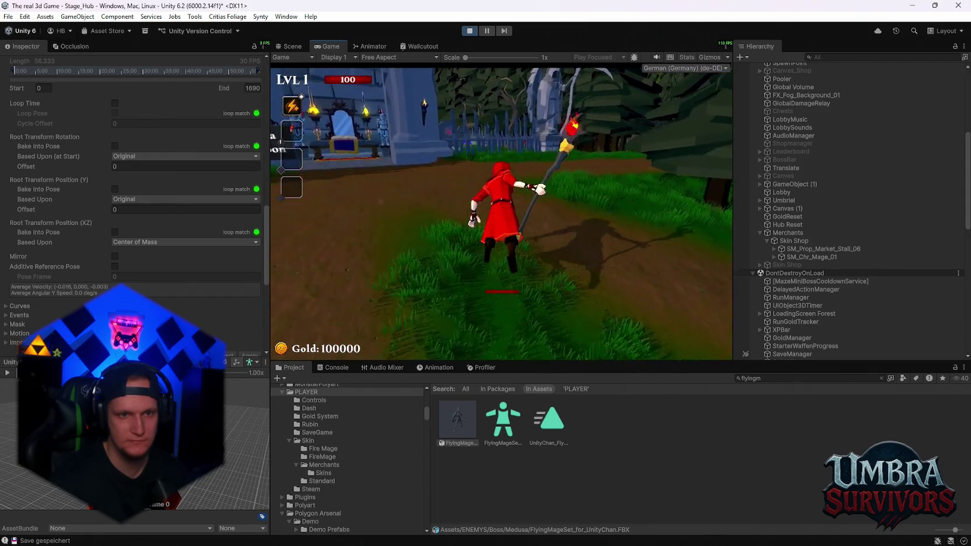
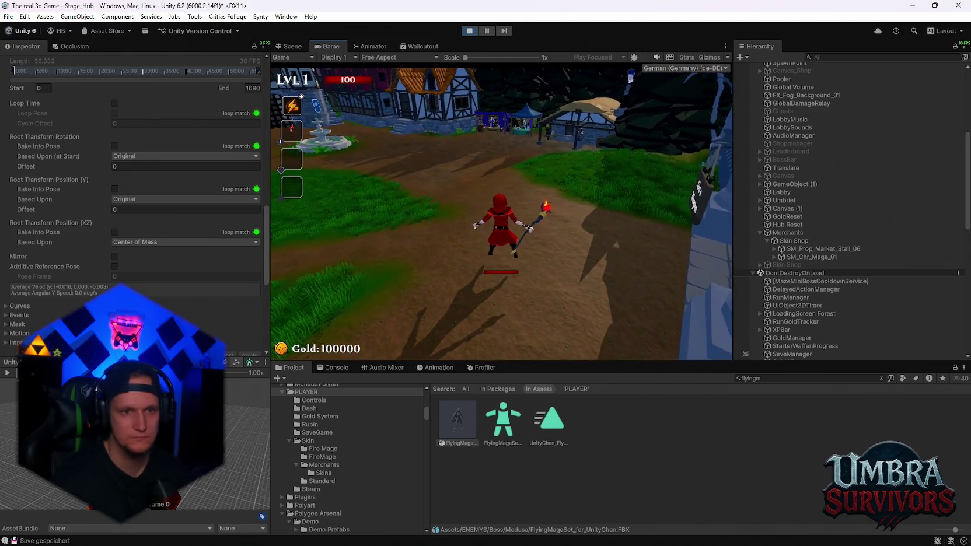
Step: Tick Loop Time on the move_fwd clip in FlyingMageSet_for_UnityChan.FBX and apply the reimport
key("Escape")
left_click(370, 46)
left_click(467, 255)
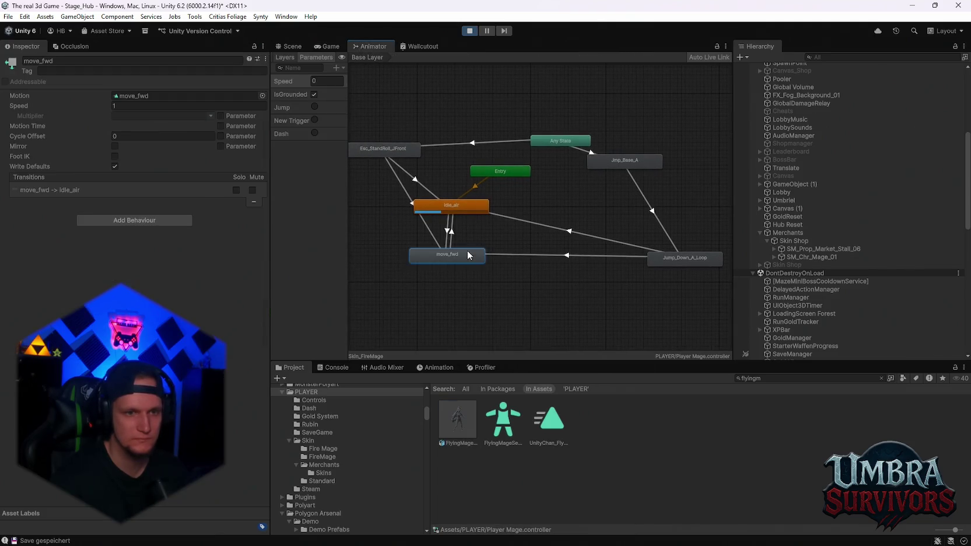
double_click(430, 252)
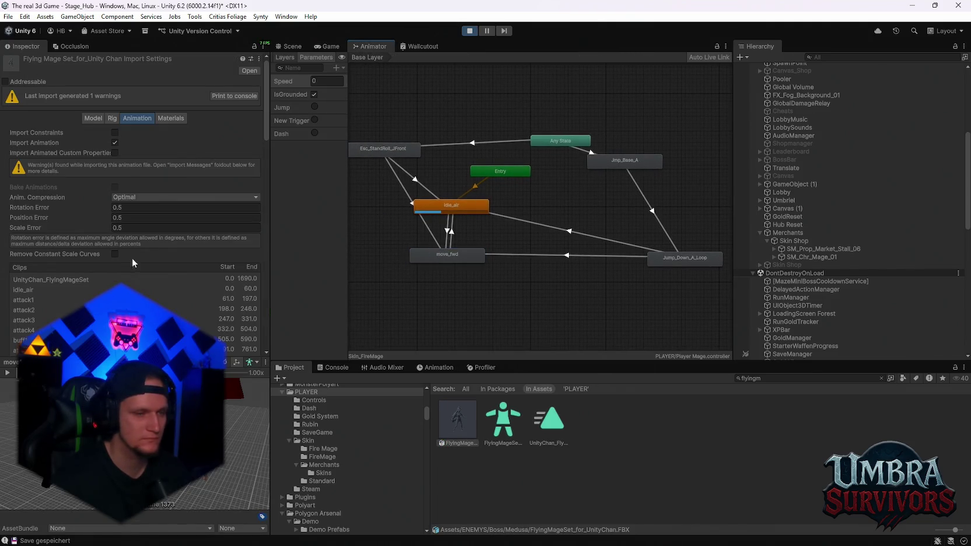
scroll(129, 238, "down", 5)
scroll(129, 239, "down", 4)
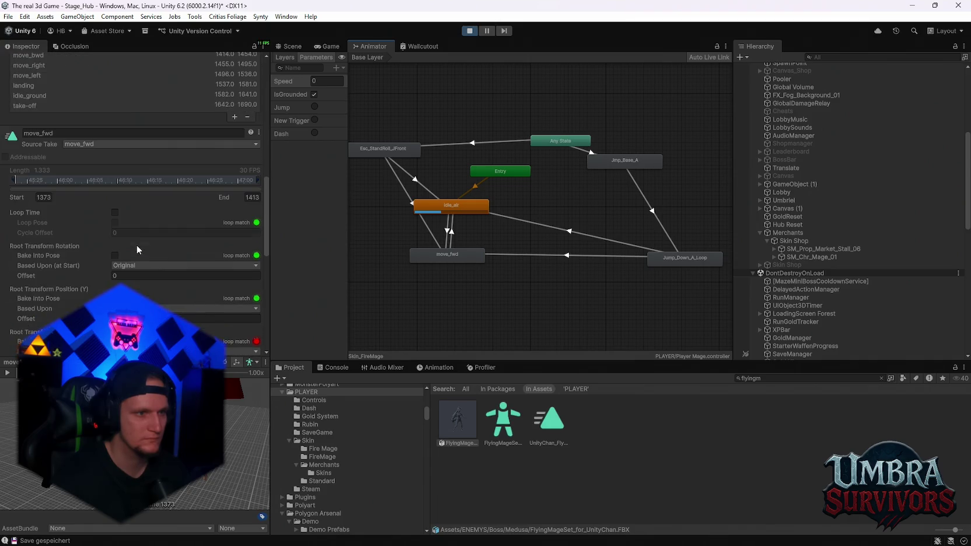
left_click(115, 212)
scroll(140, 264, "down", 6)
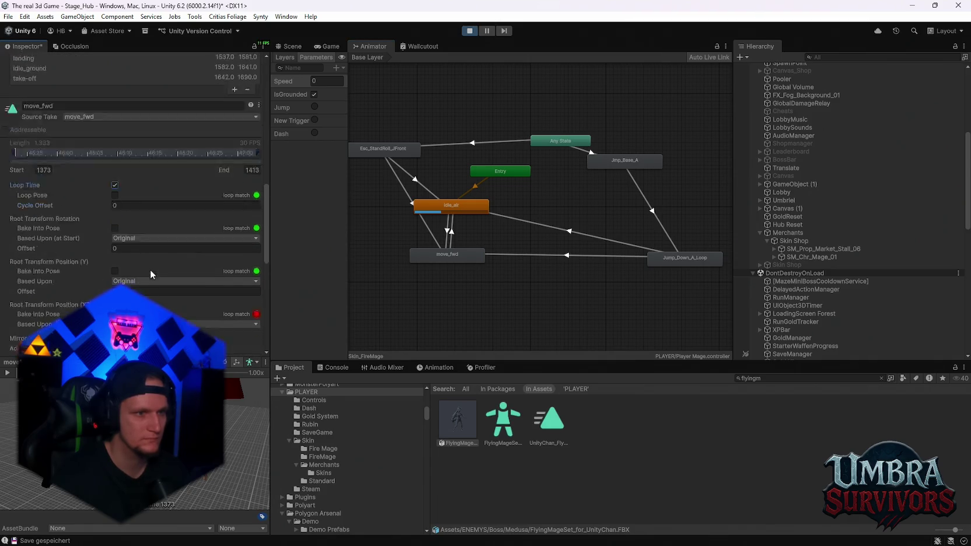
left_click(249, 302)
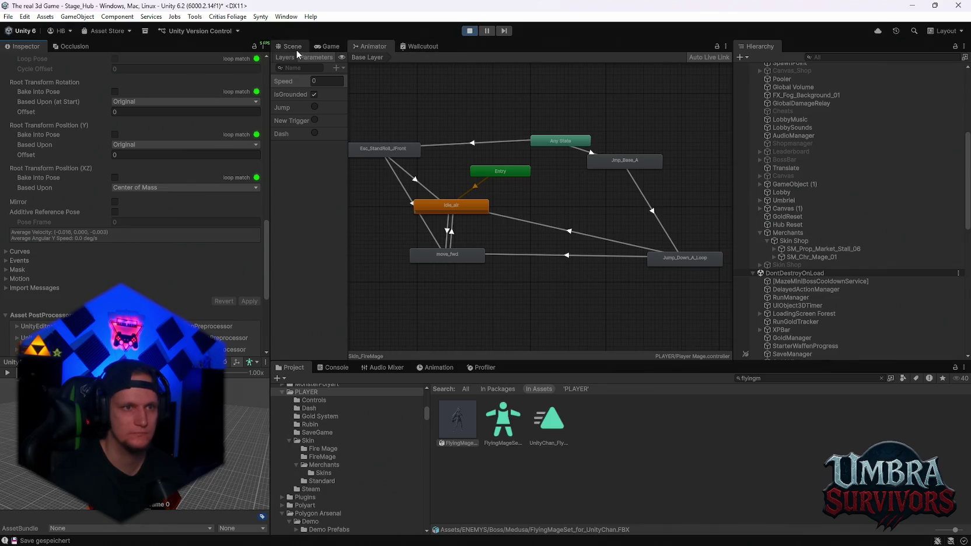
Step: Resume the game and run the mage around the fountain
left_click(327, 46)
left_click(507, 190)
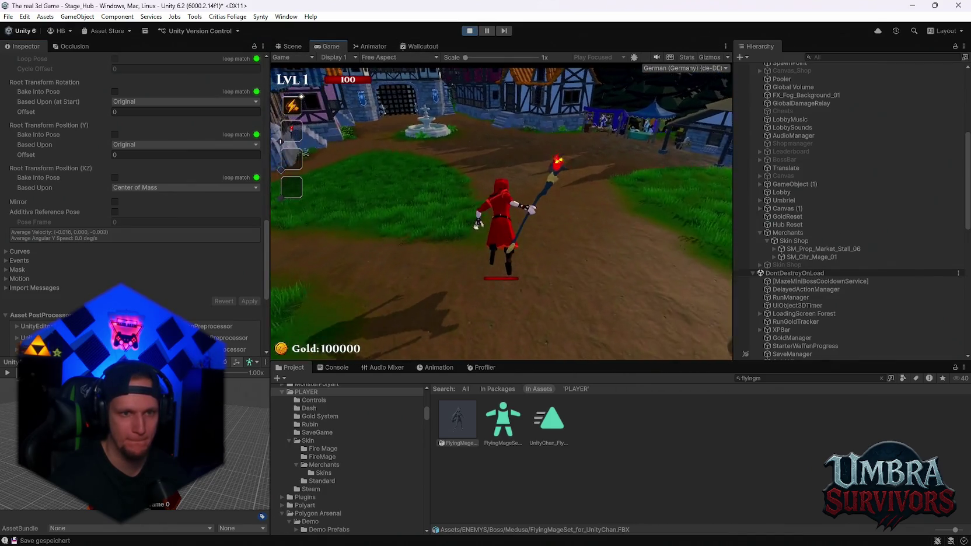
key("w")
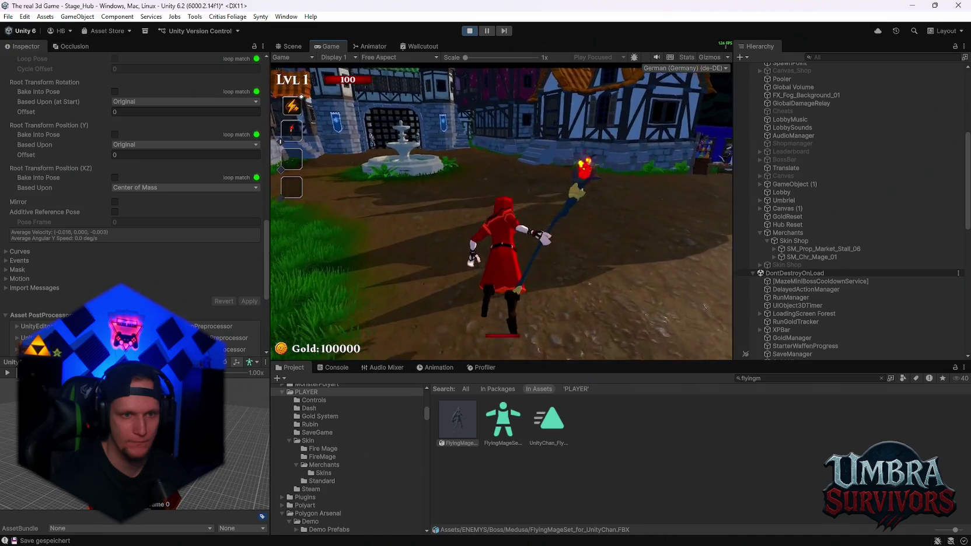
key("a")
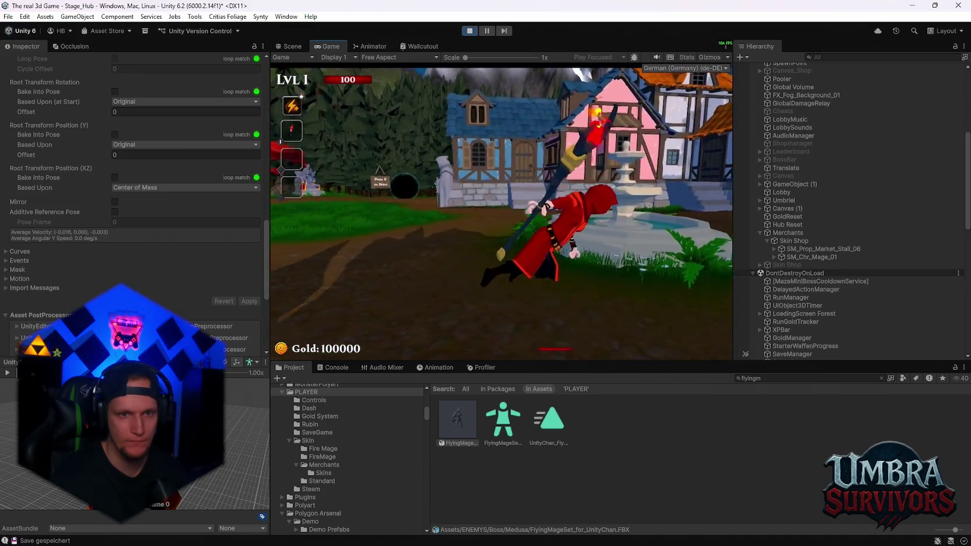
key("d")
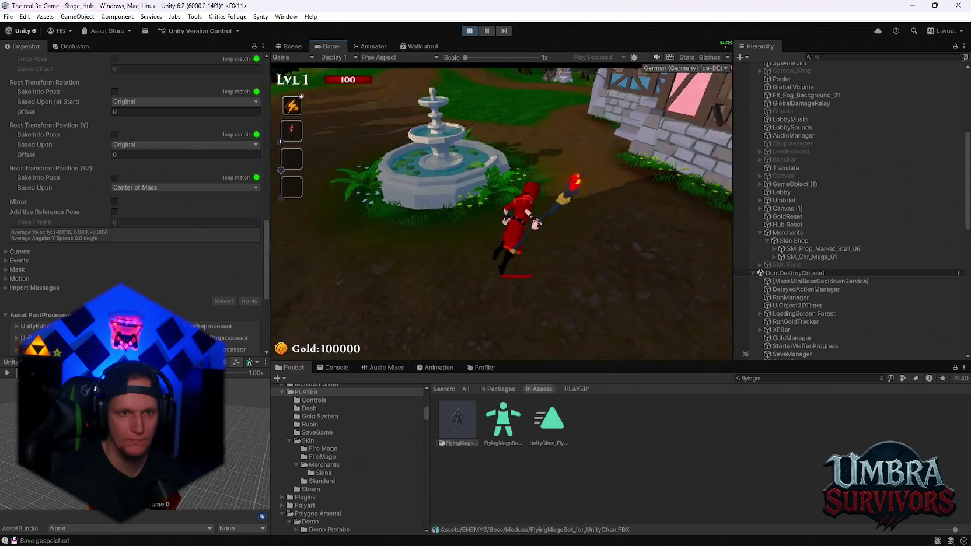
key("w")
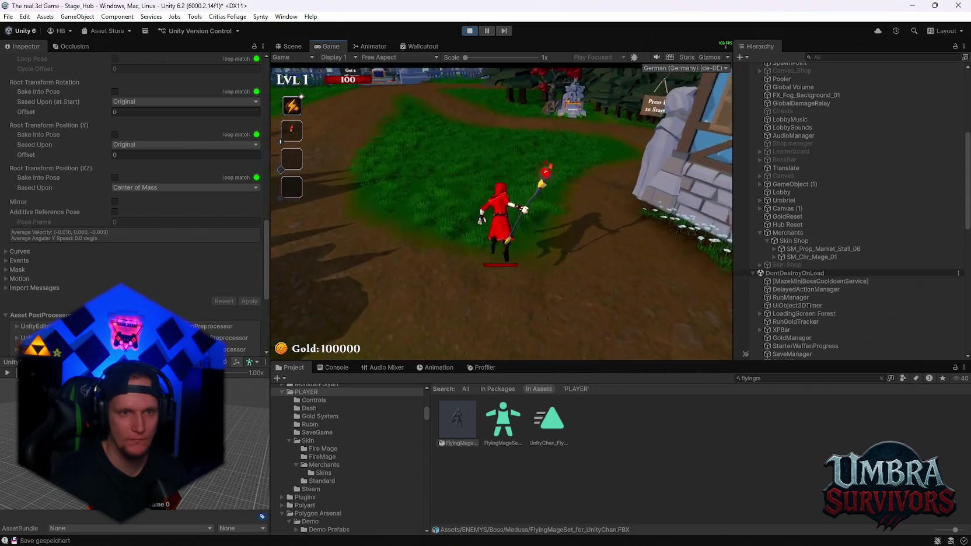
Step: Jump to the weapon gate, run the forest path, and return to the Get a Weapon building
key("space")
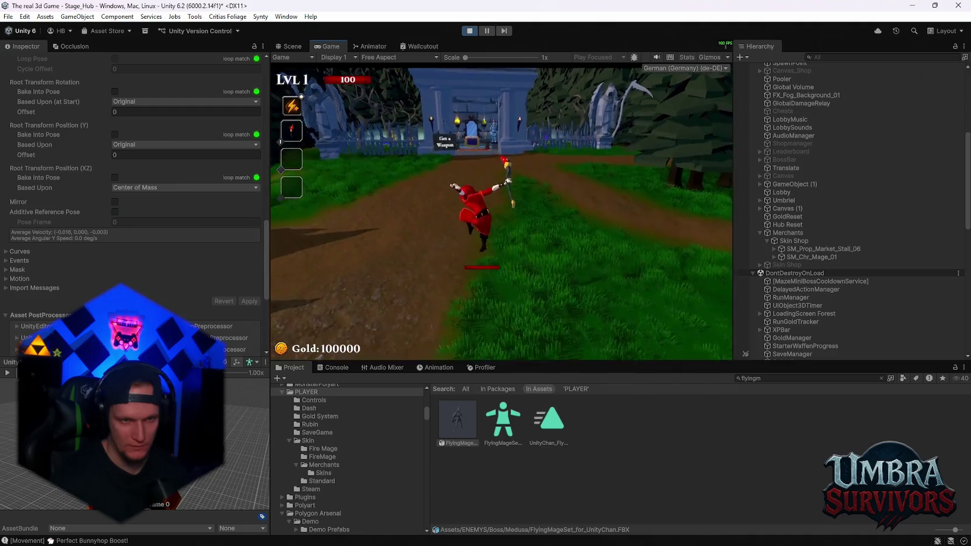
key("w")
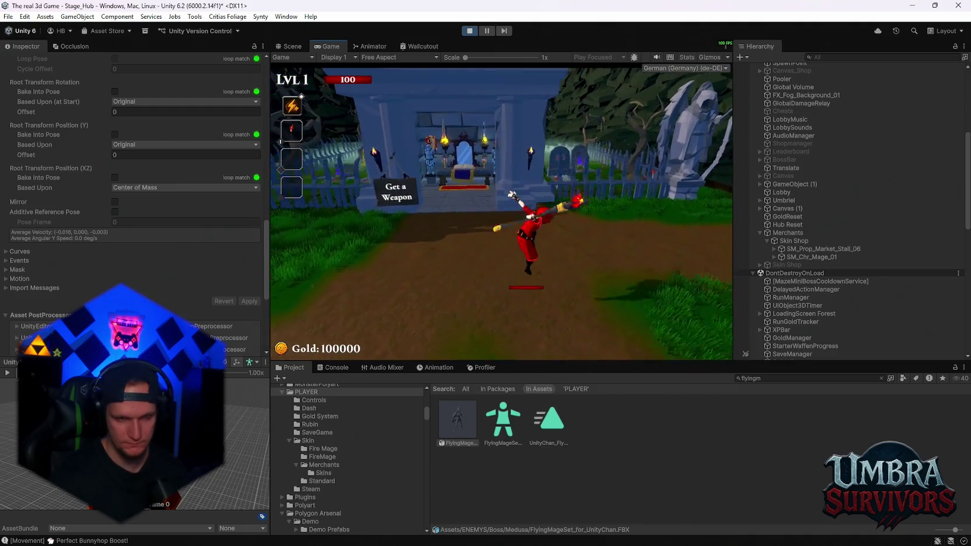
key("w")
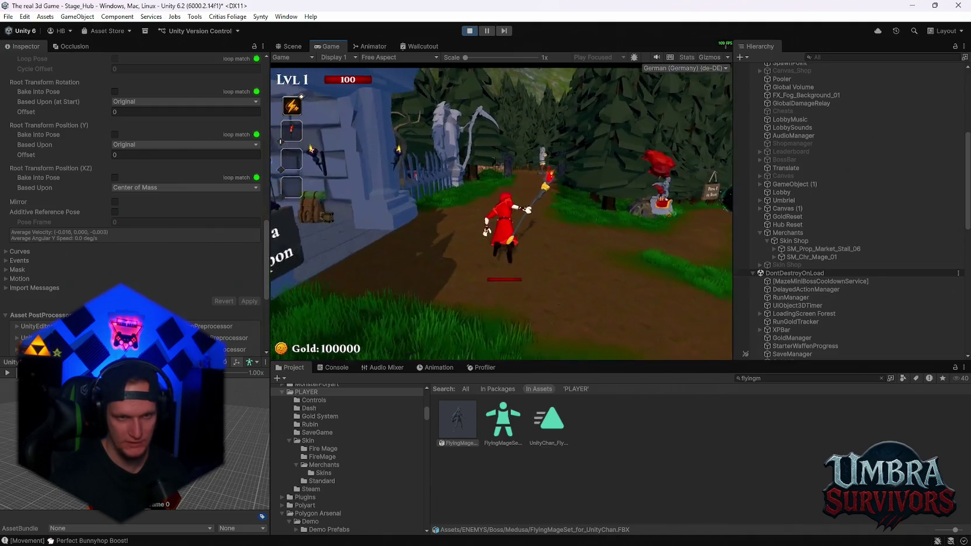
key("w")
key("w")
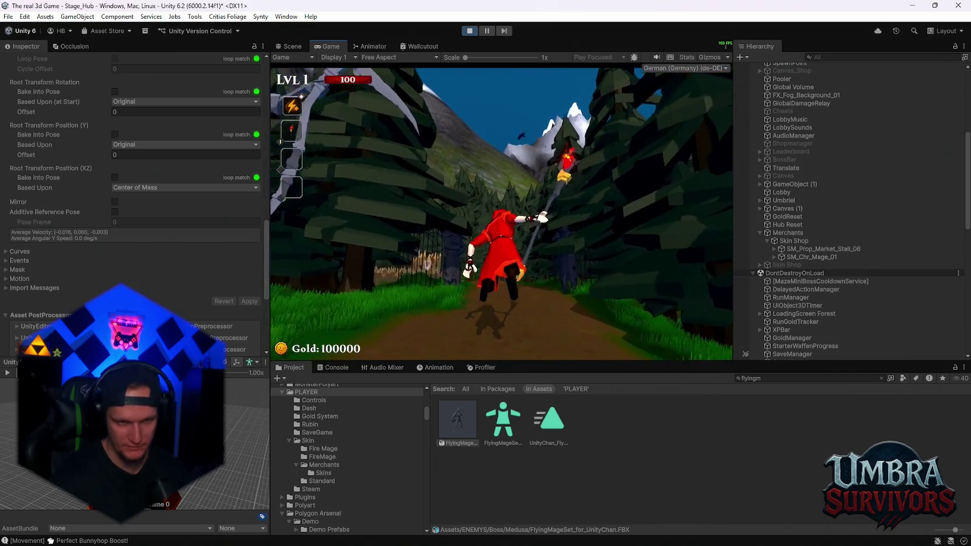
key("w")
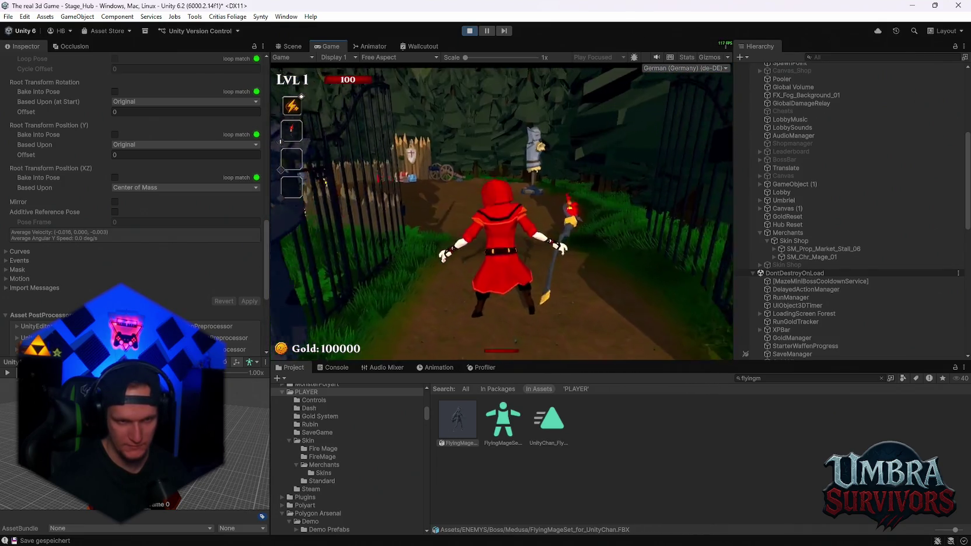
key("w")
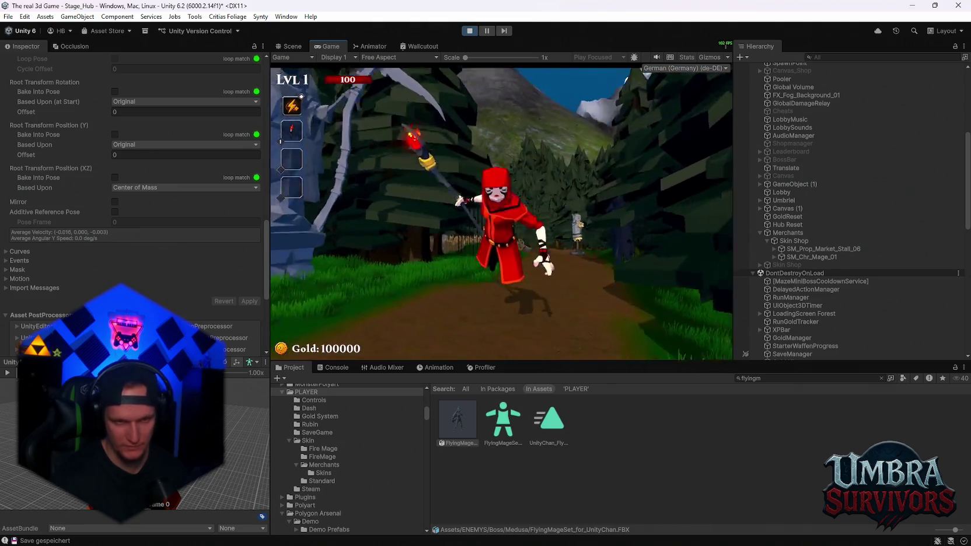
key("w")
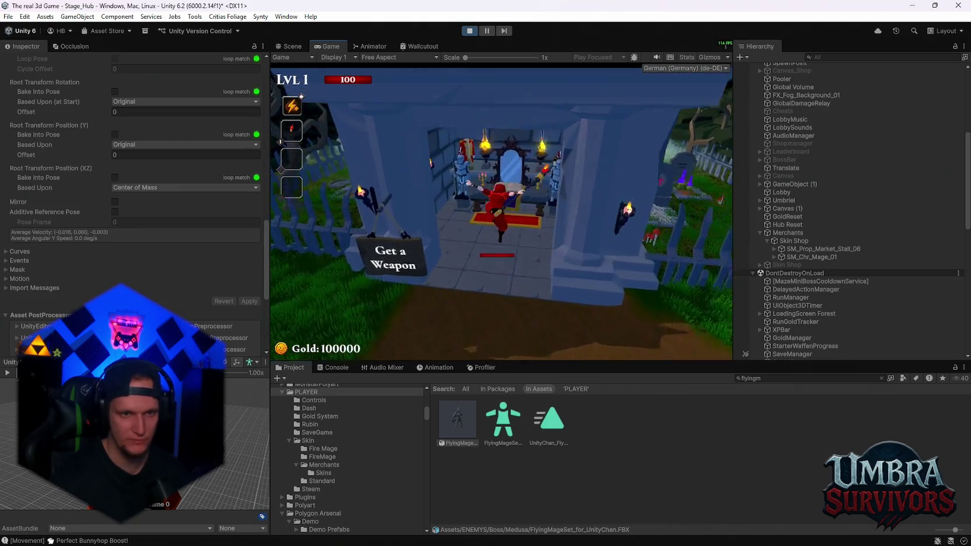
key("s")
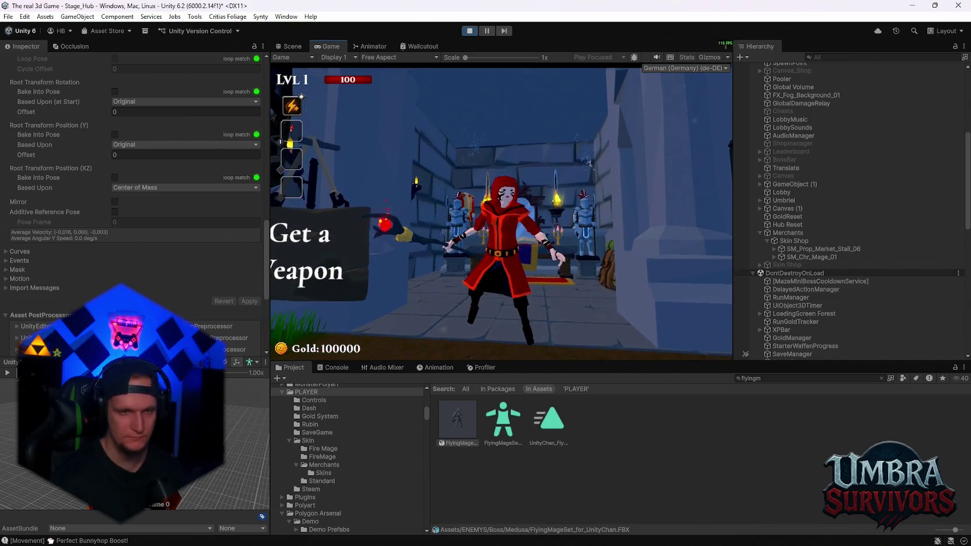
key("a")
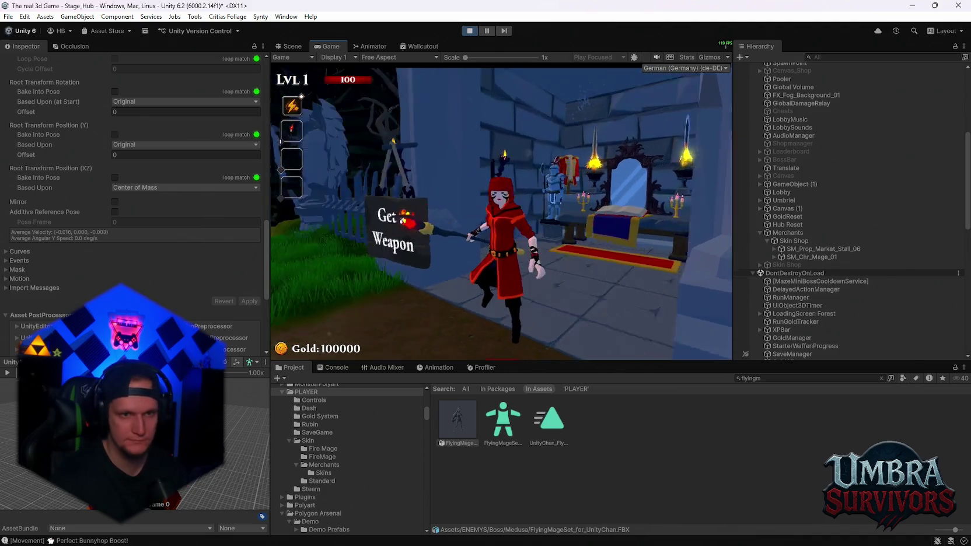
key("d")
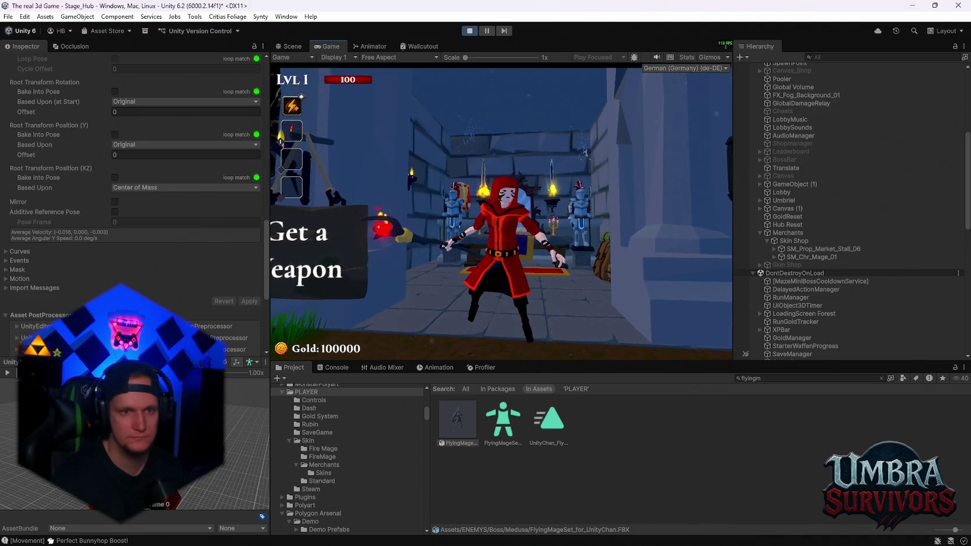
Step: Maximize the Game view and walk the mage toward the throne and back
key("Escape")
double_click(332, 51)
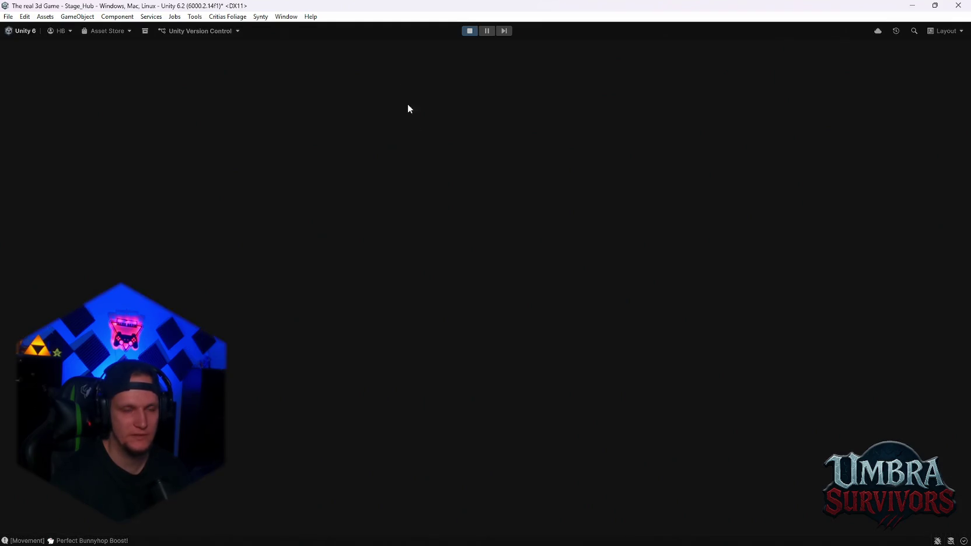
key("Escape")
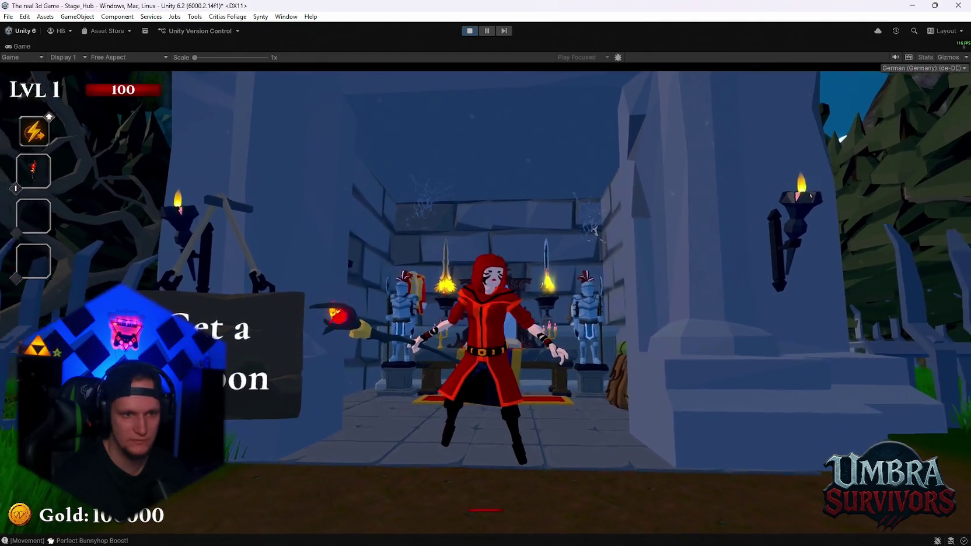
key("w")
key("s")
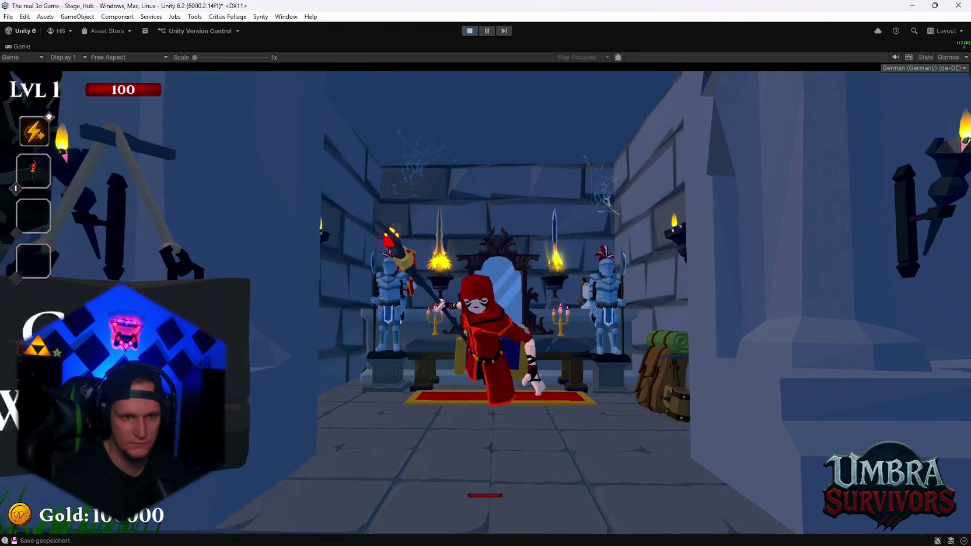
key("w")
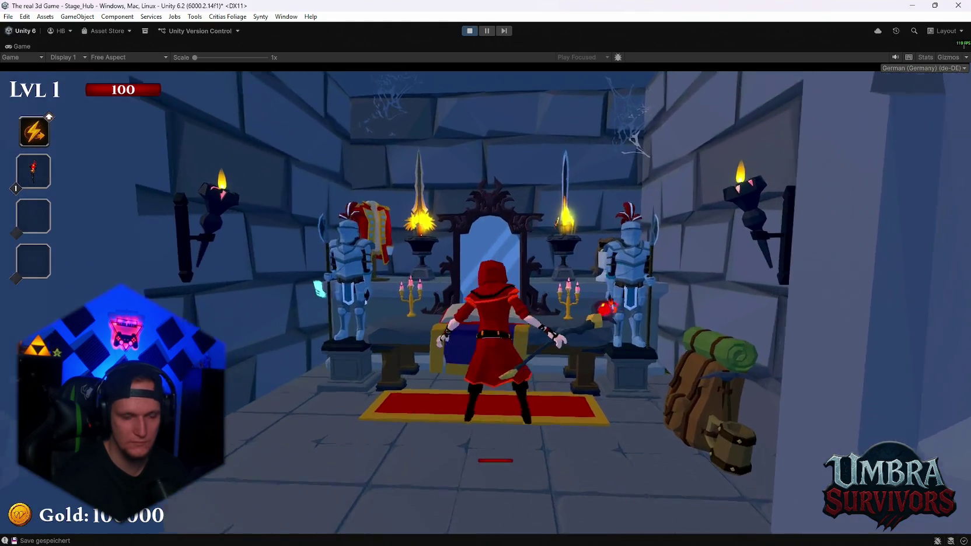
key("s")
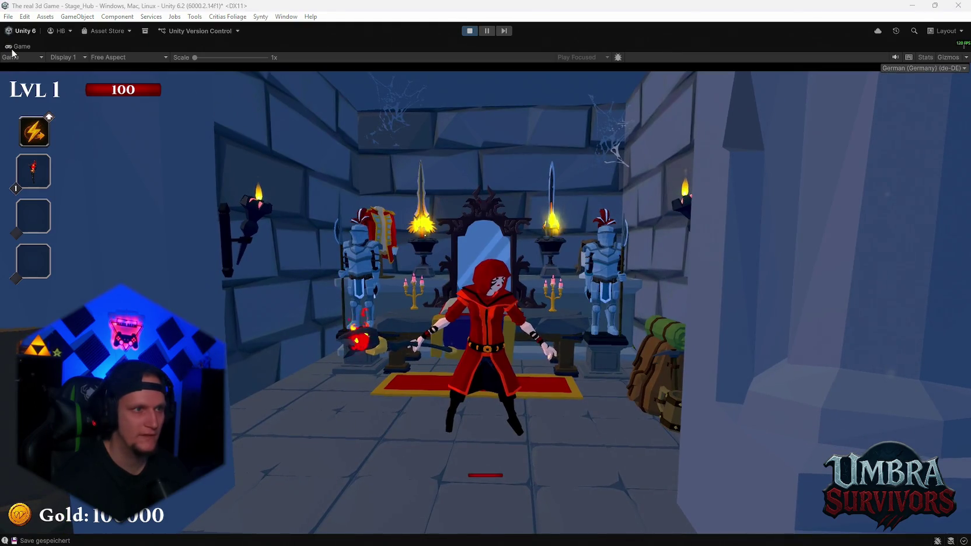
Step: Restore the normal layout and reopen the move_fwd clip's import settings from the Animator
double_click(20, 49)
left_click(366, 49)
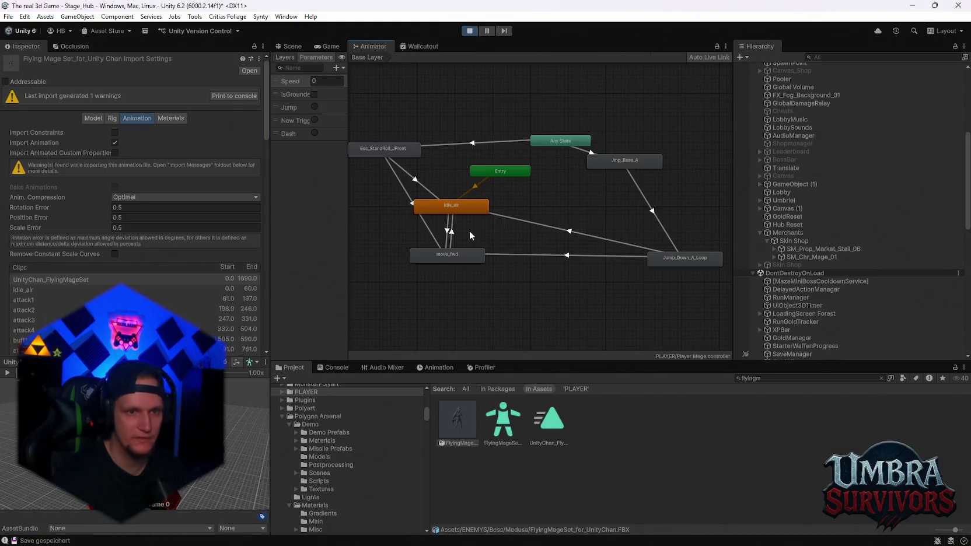
left_click(447, 260)
double_click(426, 251)
scroll(135, 175, "down", 10)
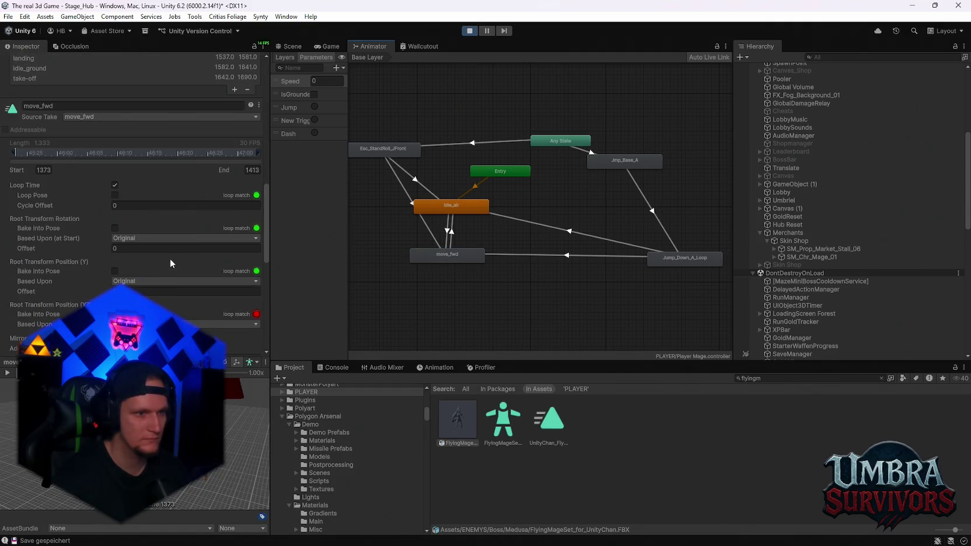
scroll(175, 286, "down", 2)
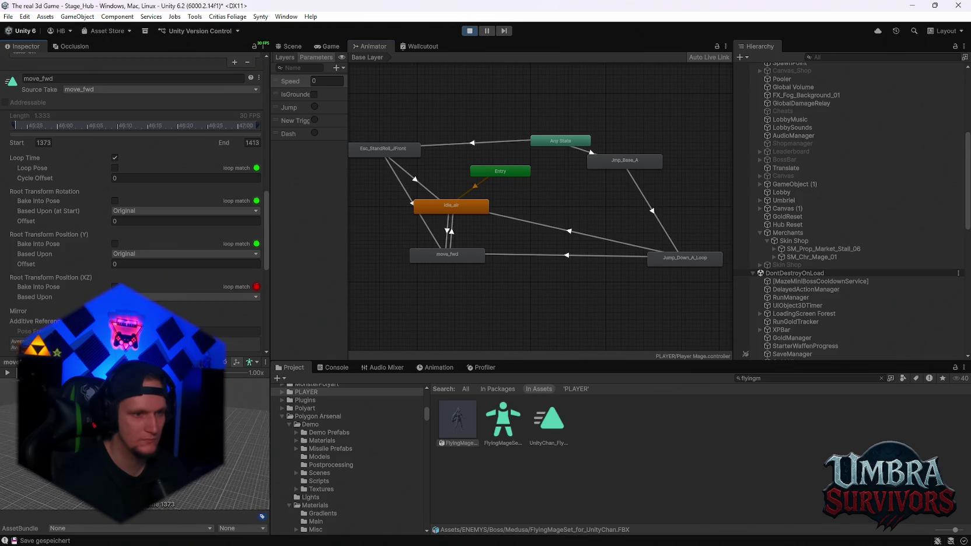
Step: Review the idle_air clip settings, then return to the running Game view
double_click(449, 208)
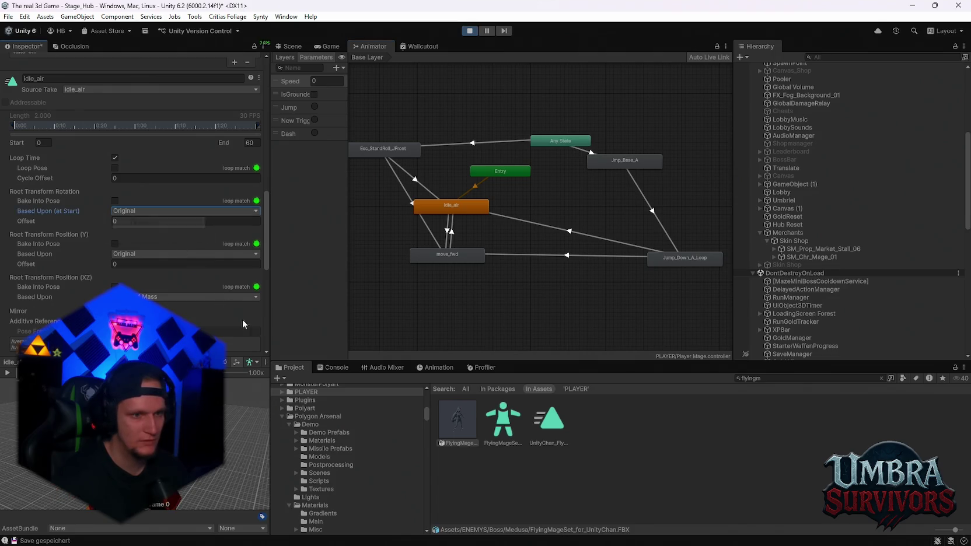
scroll(244, 325, "down", 3)
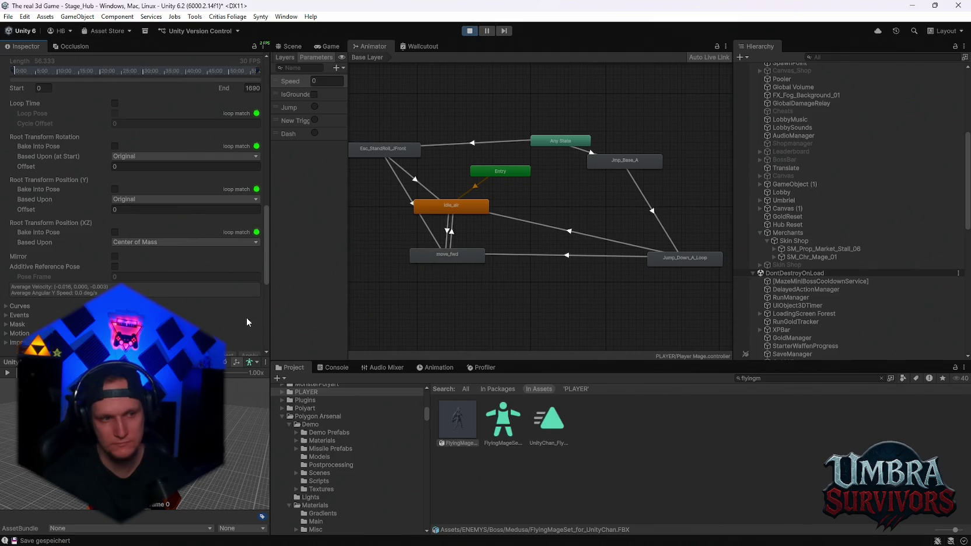
left_click(325, 45)
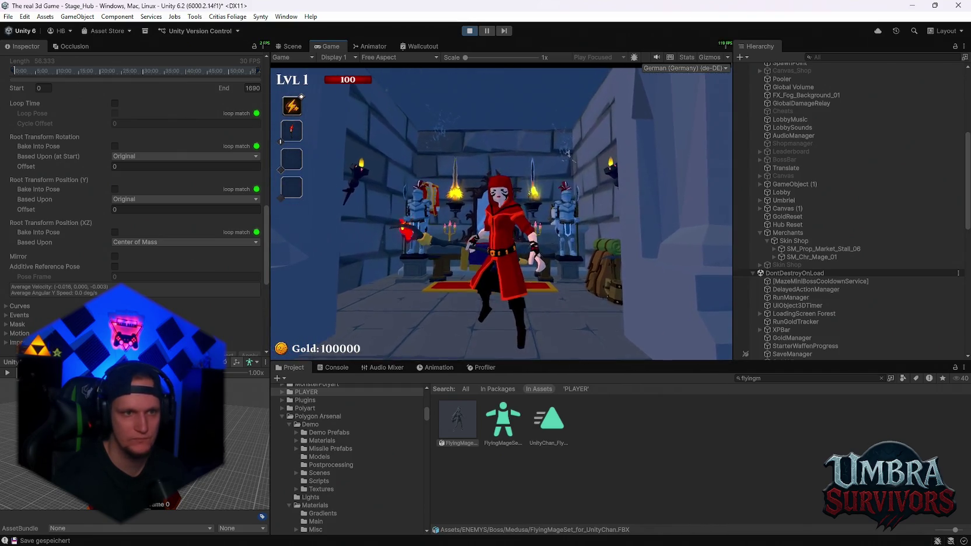
Step: Maximize the Game view and take a screen capture of the whole game area
key("Escape")
double_click(322, 48)
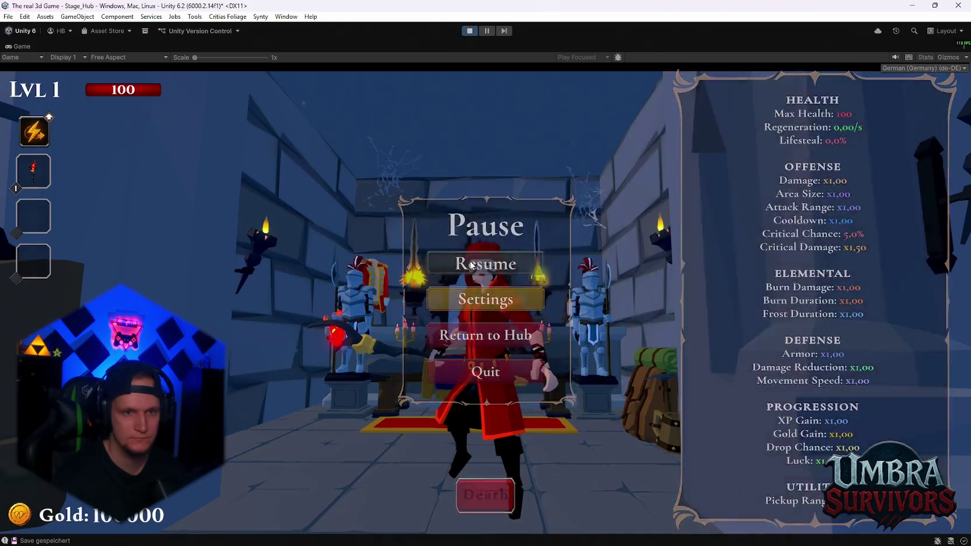
left_click(467, 263)
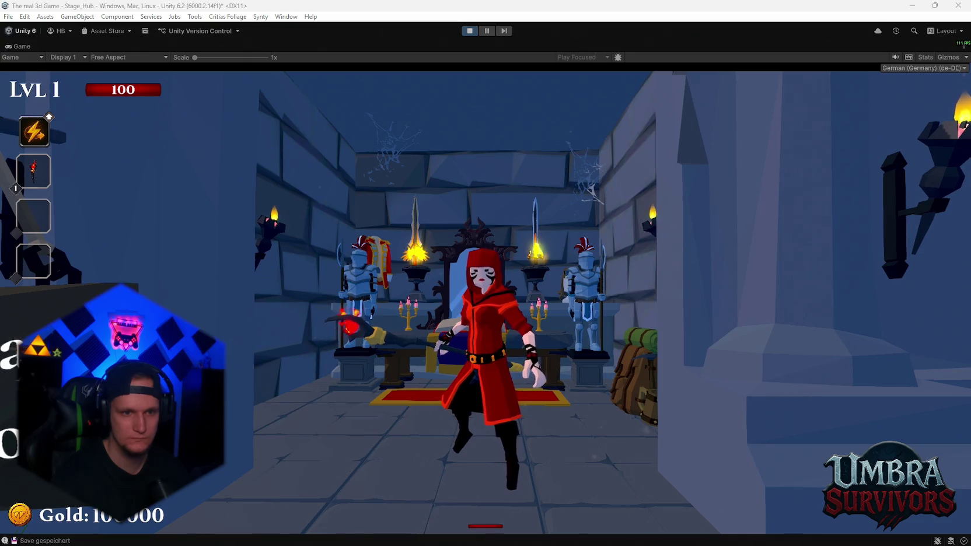
key("super+shift+s")
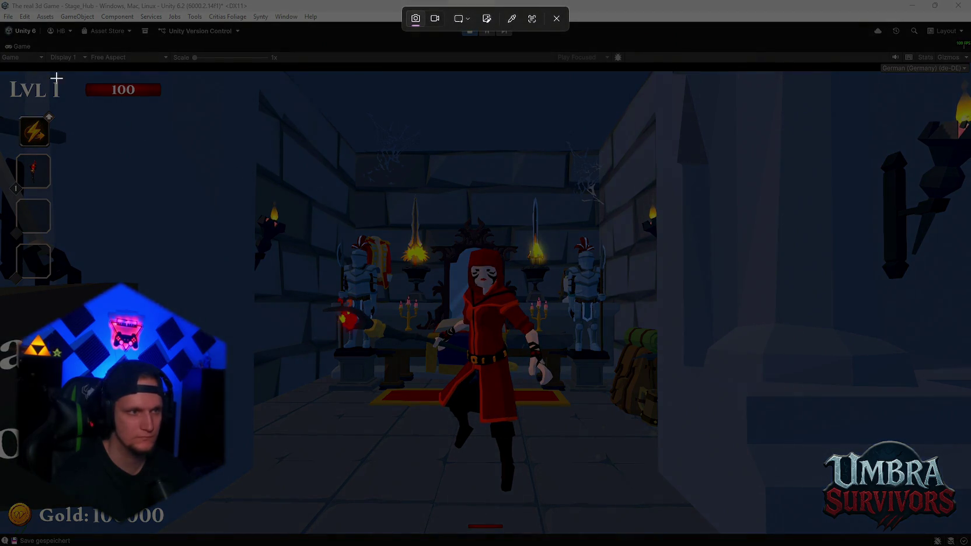
key("Escape")
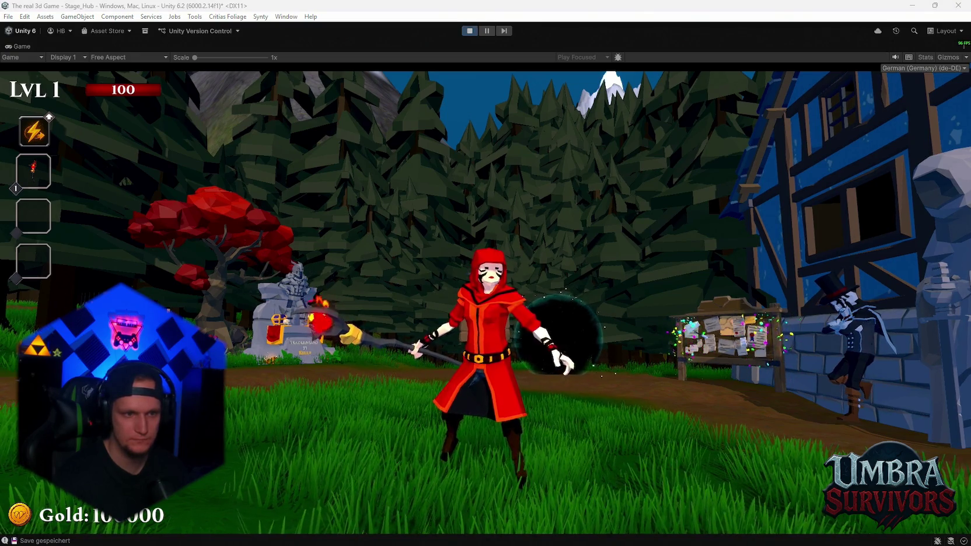
key("super+shift+s")
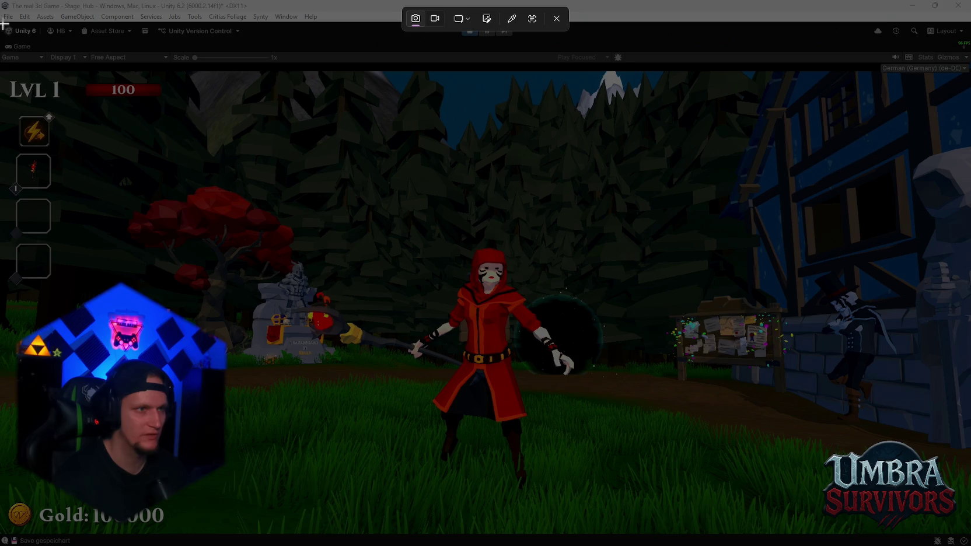
mouse_move(4, 62)
left_mouse_down()
mouse_move(307, 219)
mouse_move(880, 494)
mouse_move(957, 521)
mouse_move(969, 536)
left_mouse_up()
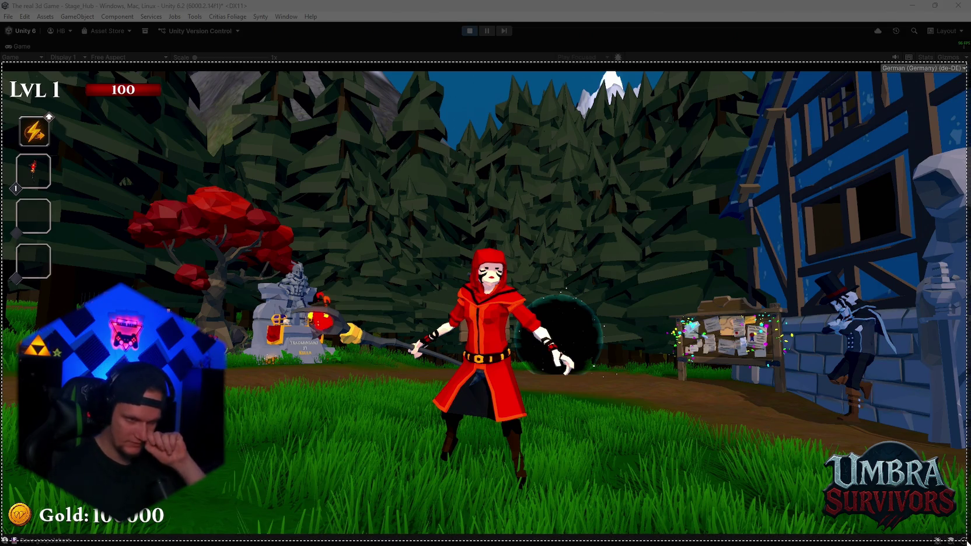
left_click_drag(968, 542, 967, 542)
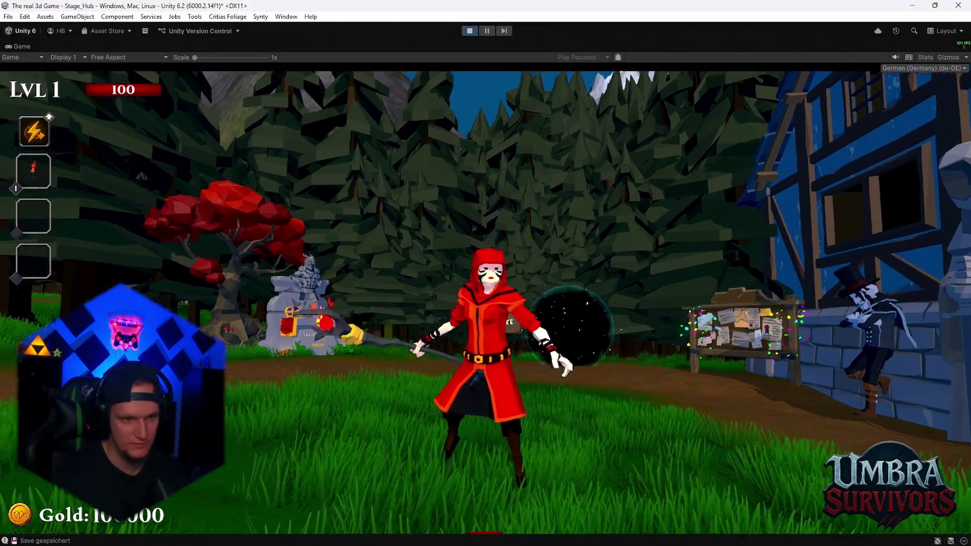
Step: Walk the mage to the notice board and open and close the global leaderboard twice
key("w")
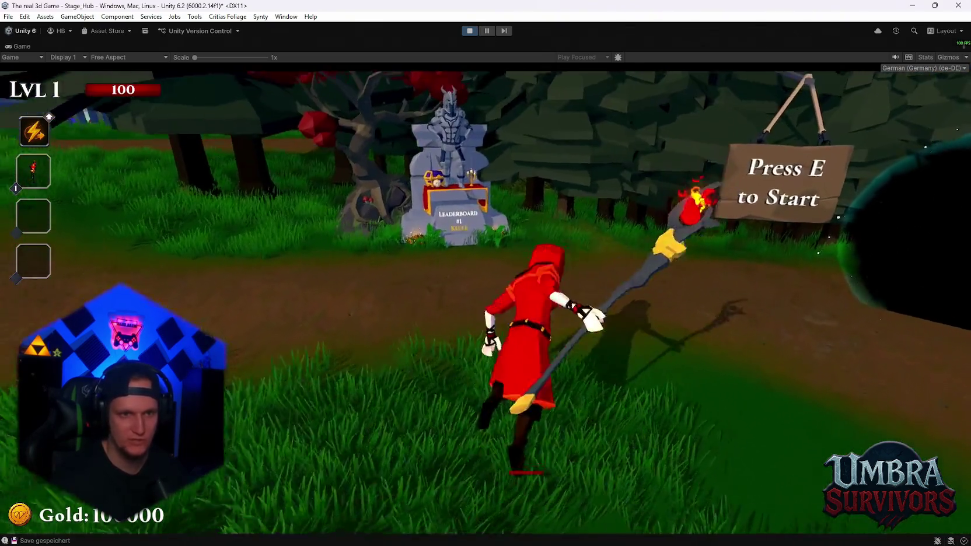
key("d")
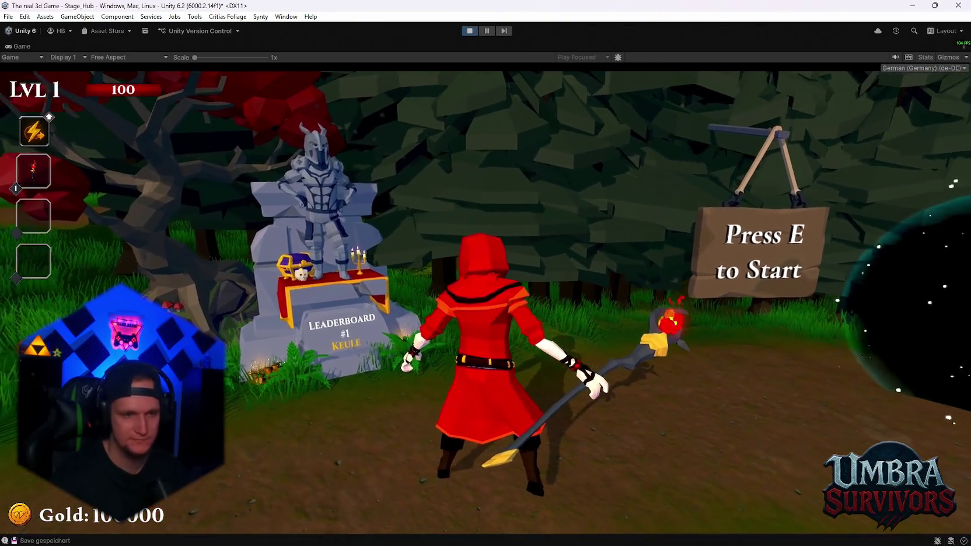
key("a")
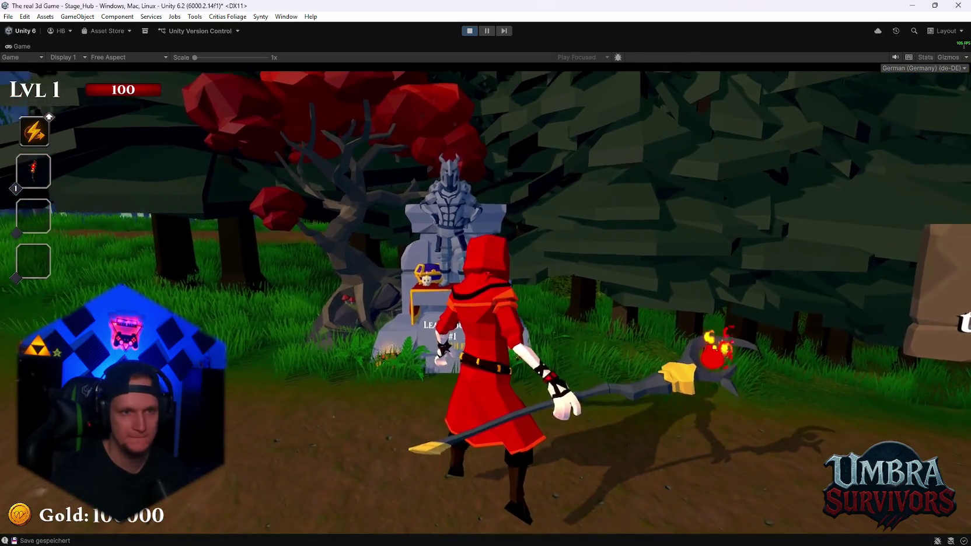
key("d")
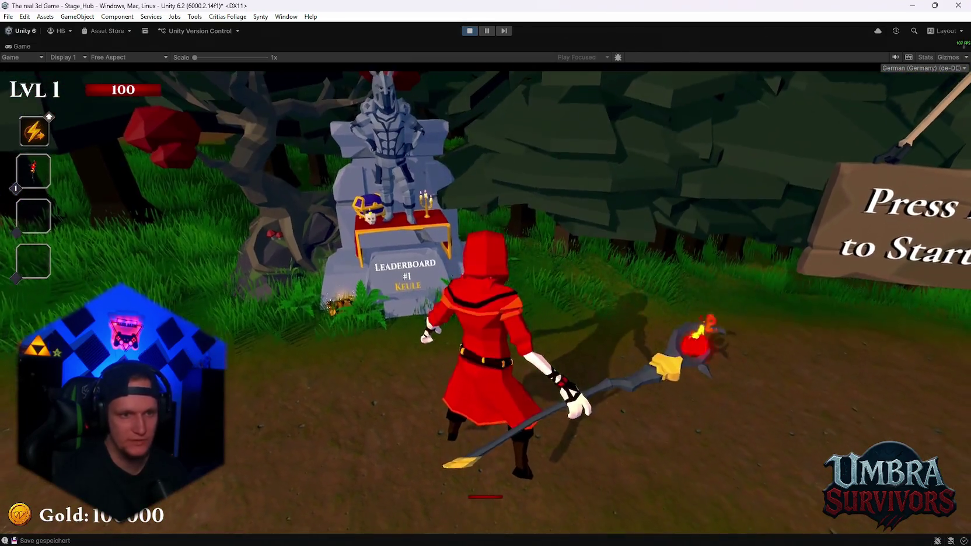
key("d")
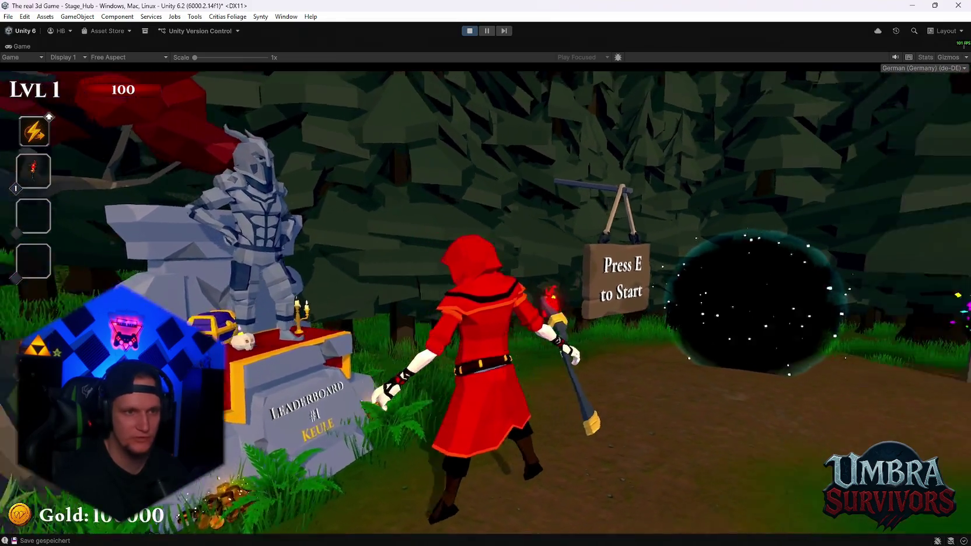
key("w")
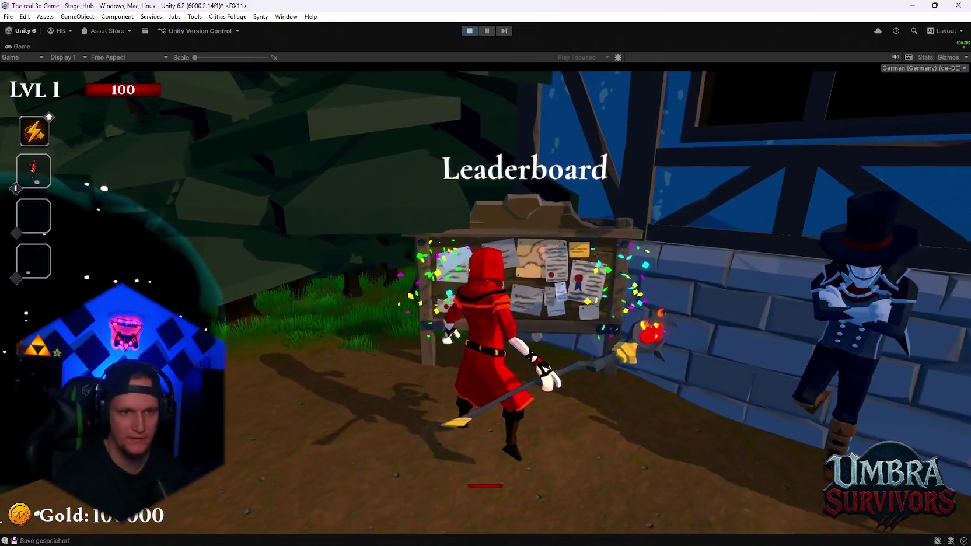
key("e")
left_click(486, 507)
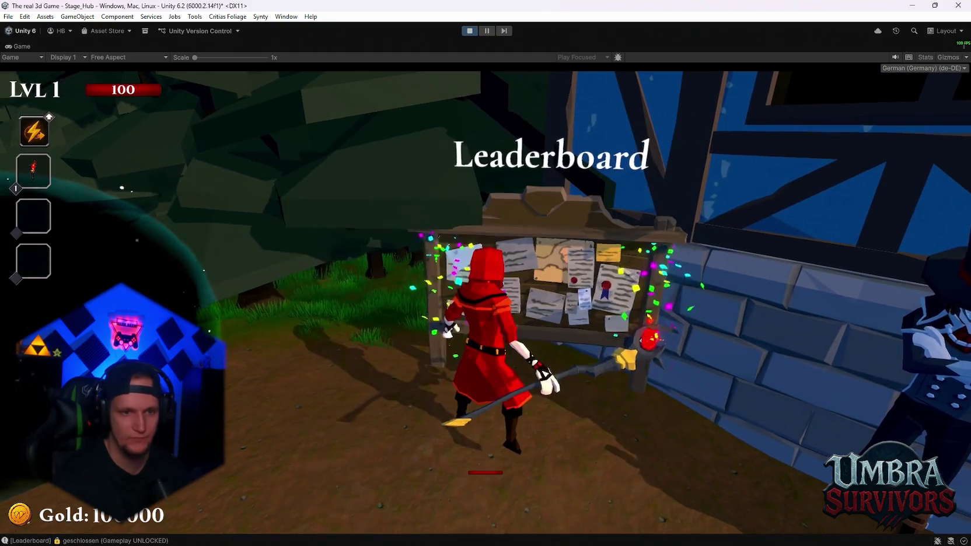
key("e")
left_click(482, 508)
Step: Run the mage along the graveyard path toward the portal, then exit Play mode
key("a")
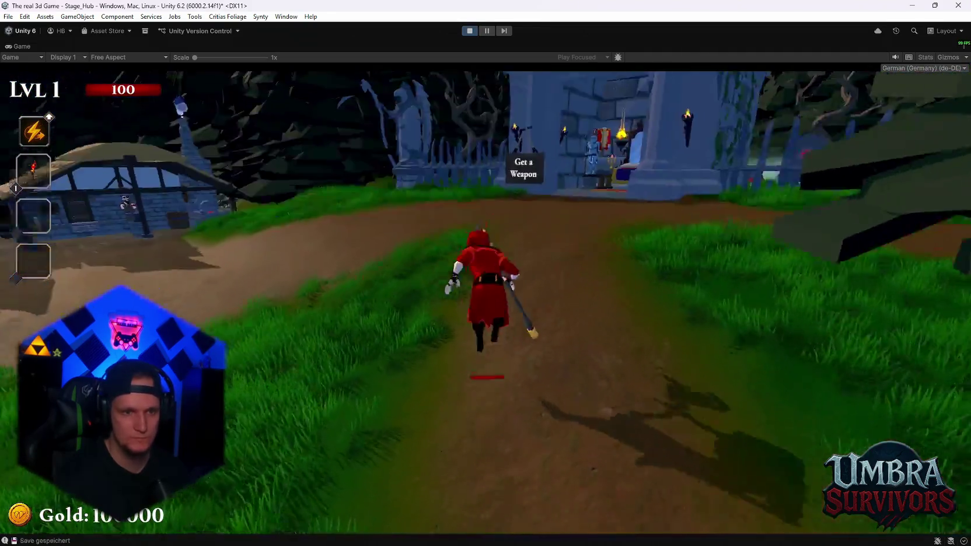
key("space")
key("w")
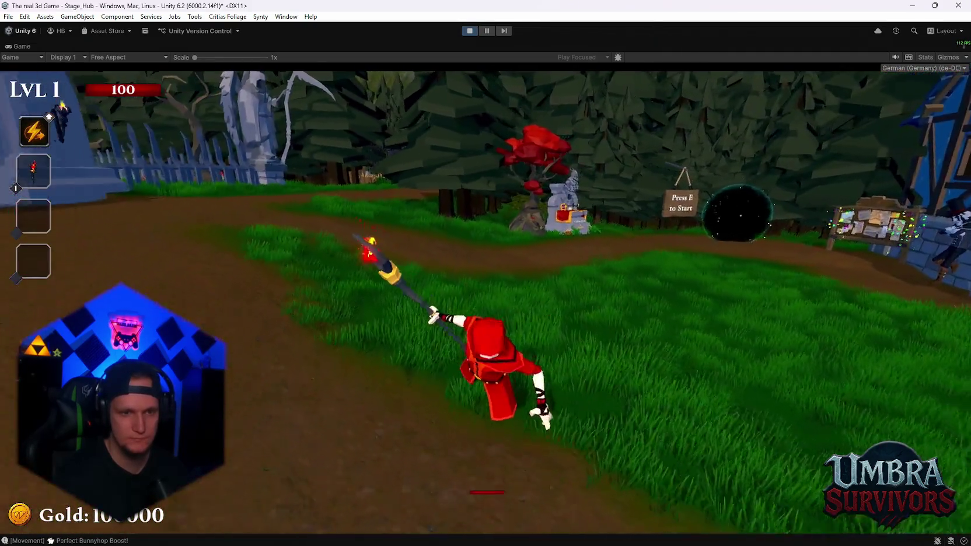
key("w")
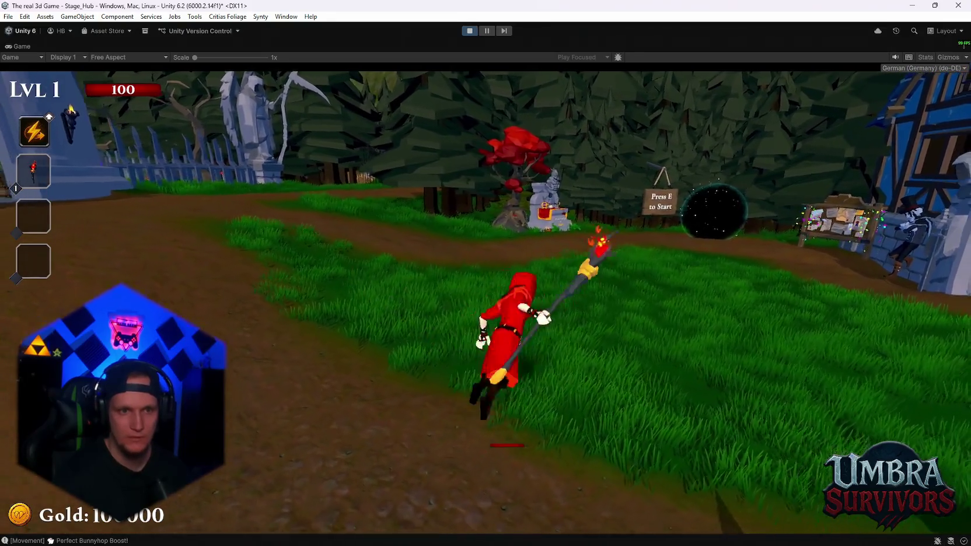
key("s")
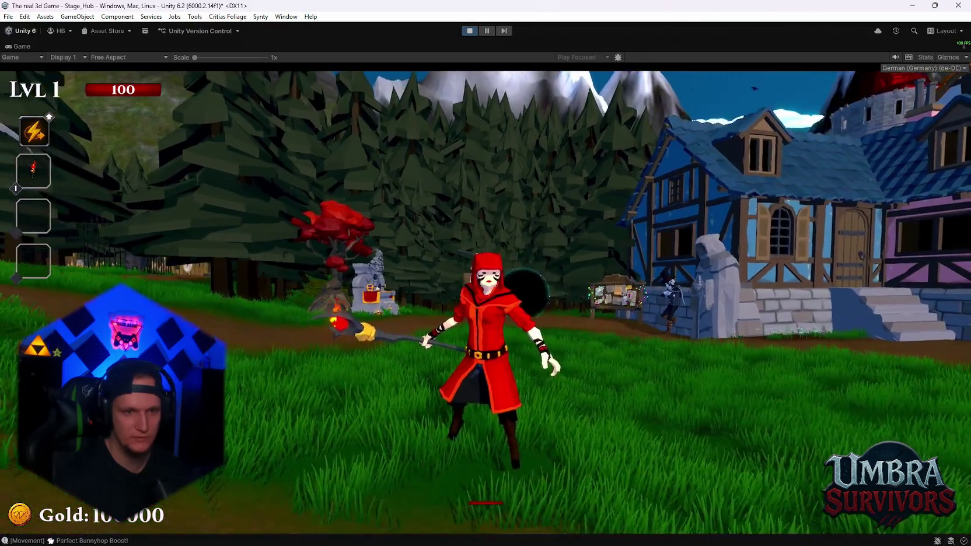
key("Escape")
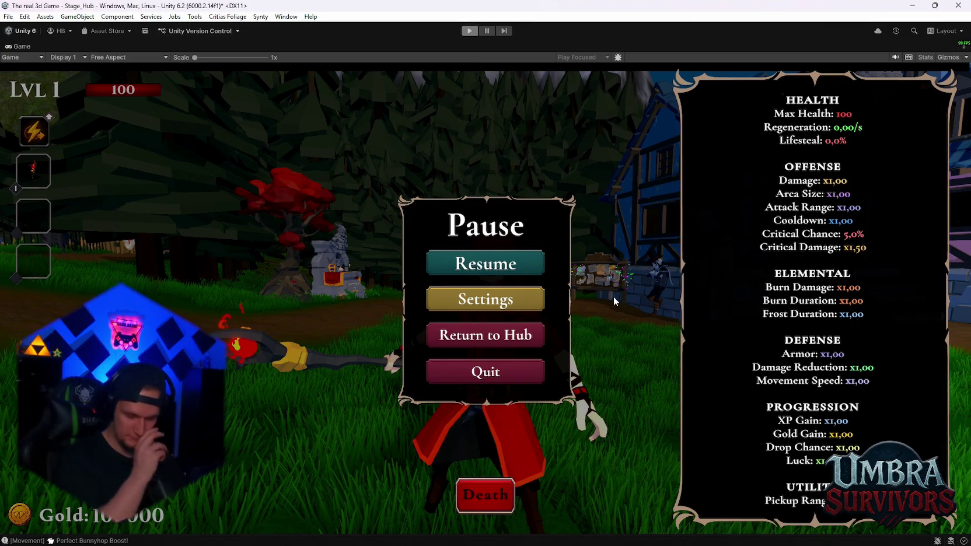
key("ctrl+p")
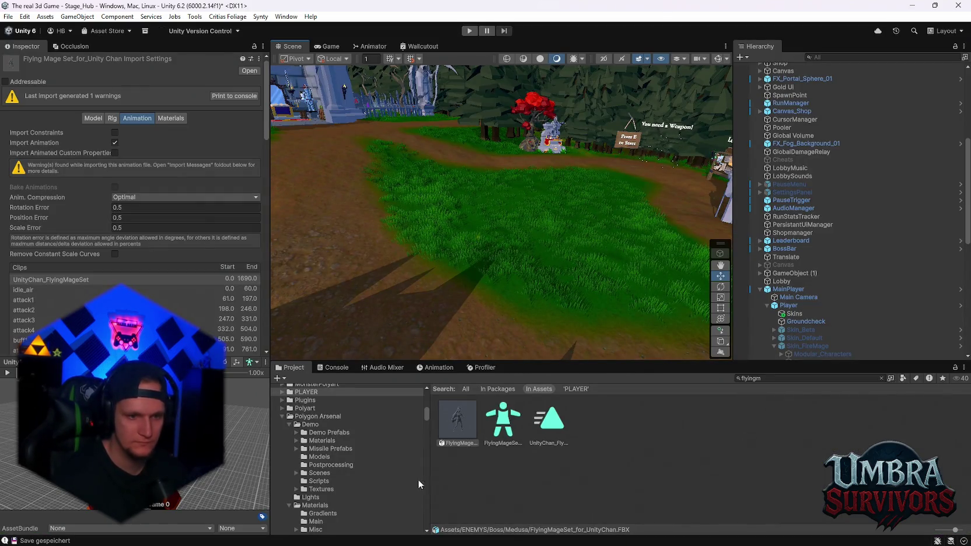
Step: Open the FireMage prefab from the PLAYER/Skin/FireMage folder for editing
scroll(355, 487, "down", 10)
scroll(357, 488, "up", 10)
scroll(324, 473, "up", 2)
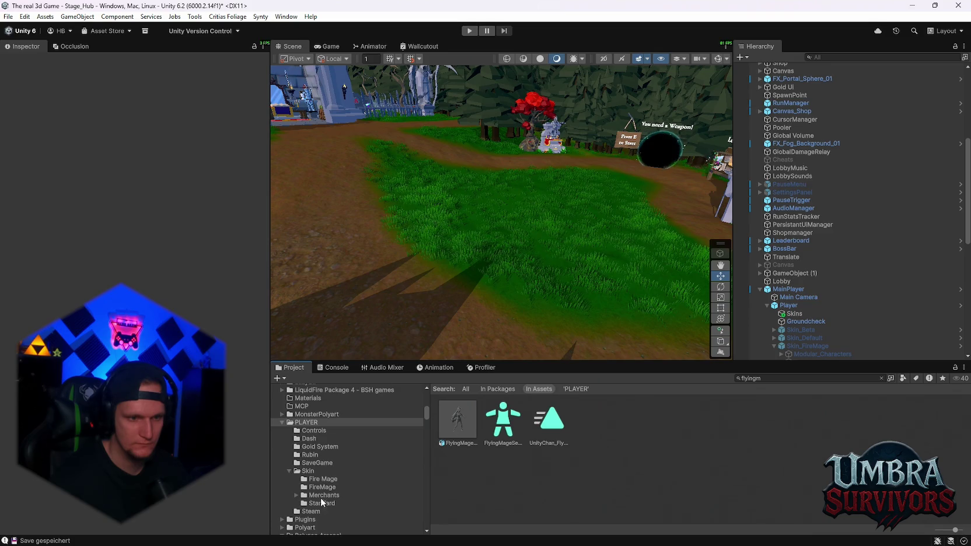
left_click(321, 488)
double_click(646, 427)
type("hair")
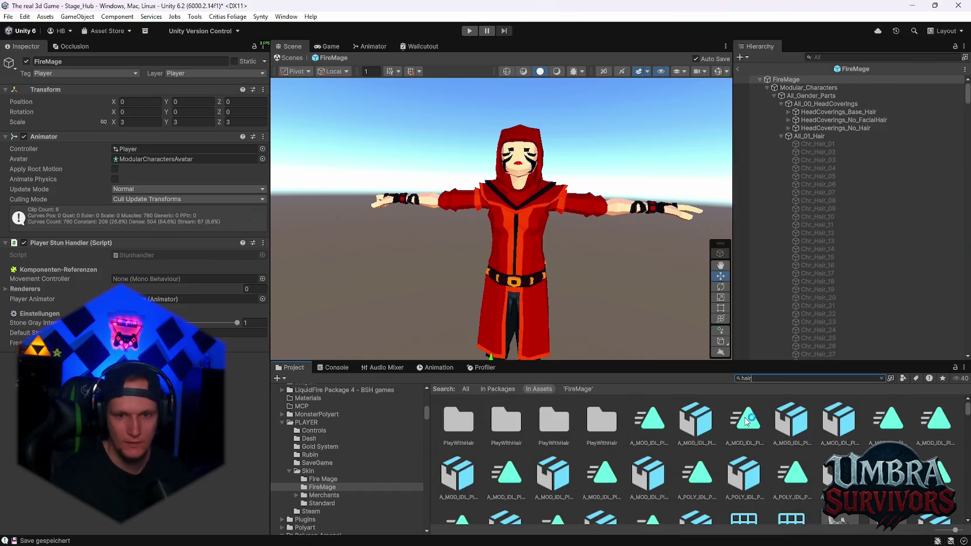
Step: Inspect the Chr_Hair_21_Static model and prefab among the hair results
scroll(753, 460, "down", 5)
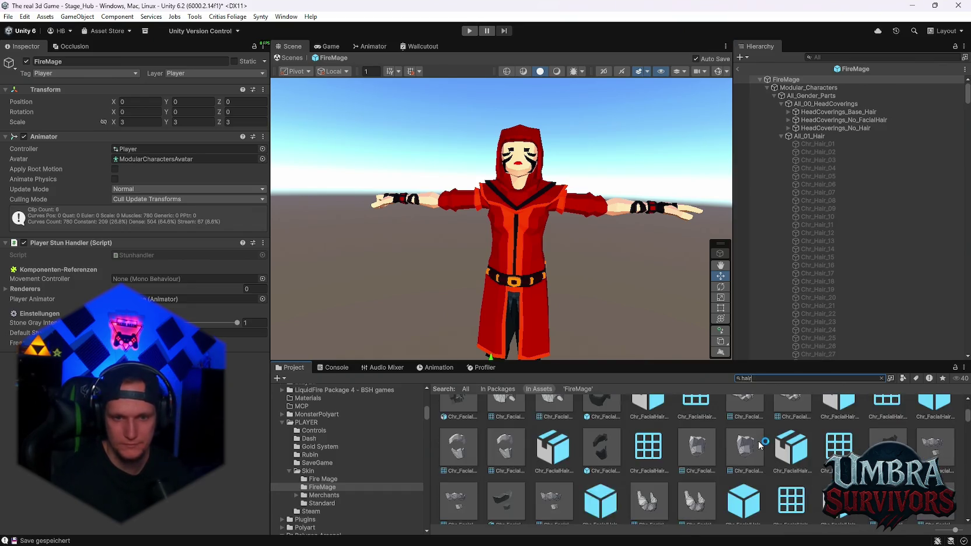
scroll(753, 460, "down", 10)
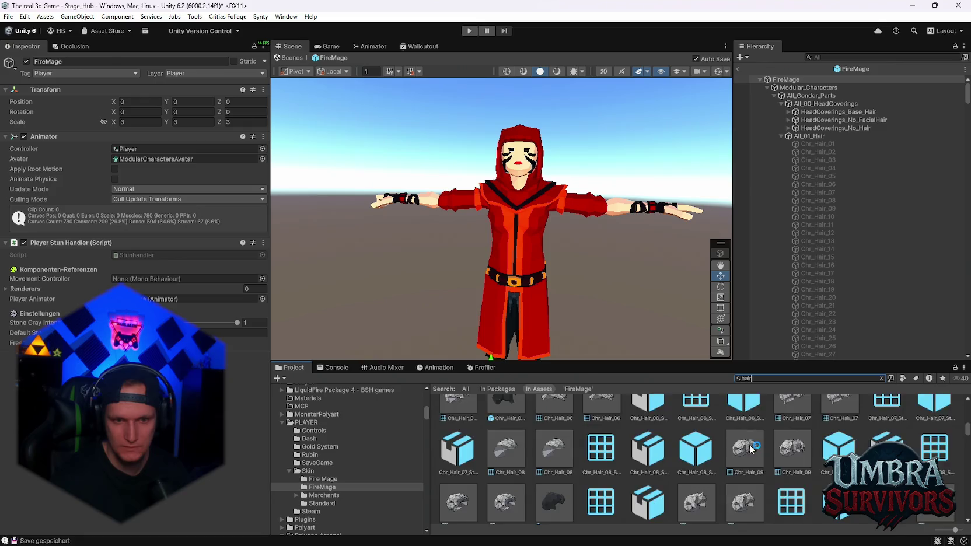
scroll(752, 455, "down", 5)
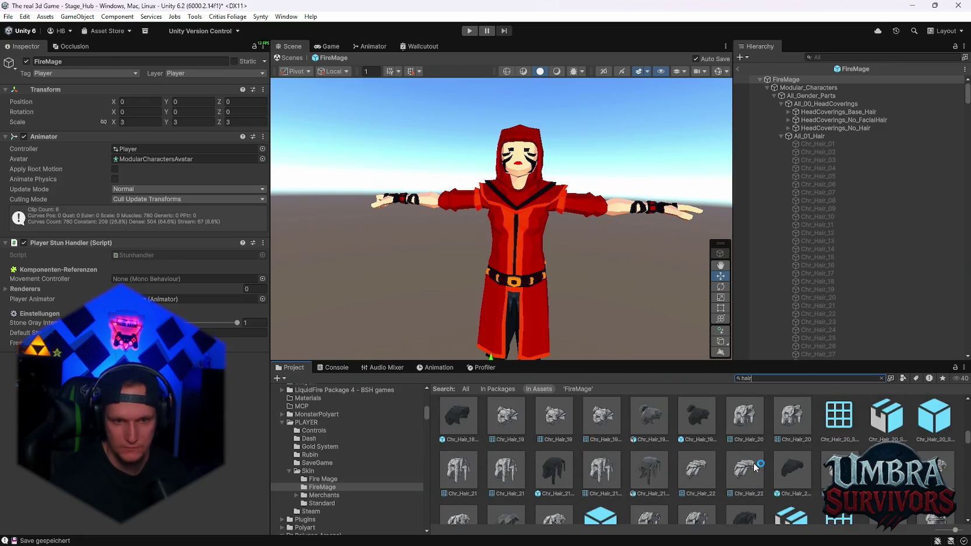
scroll(708, 455, "down", 1)
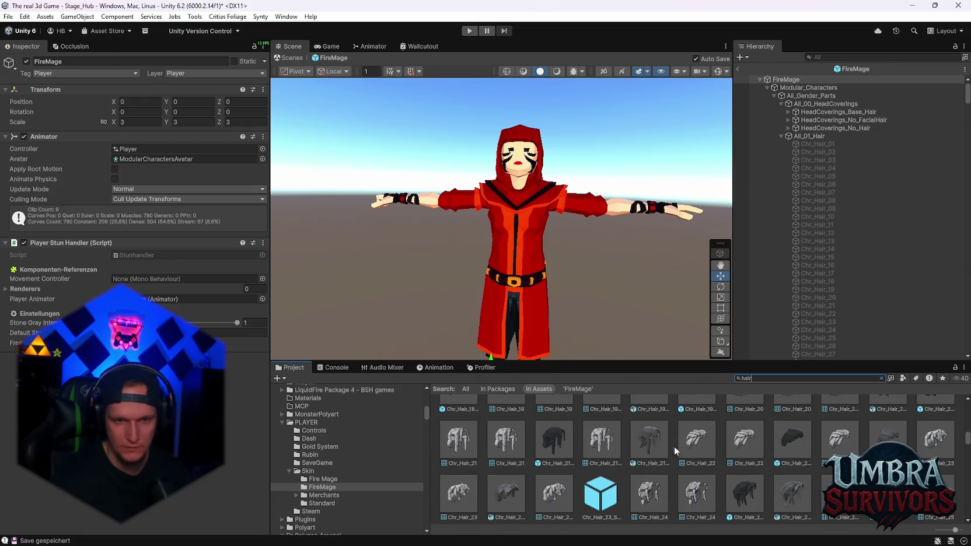
left_click(647, 442)
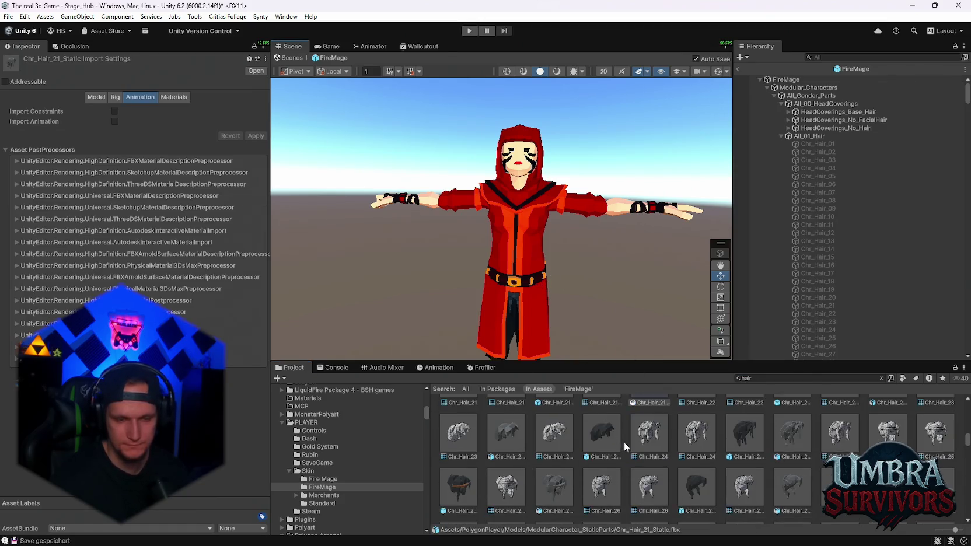
left_click(553, 440)
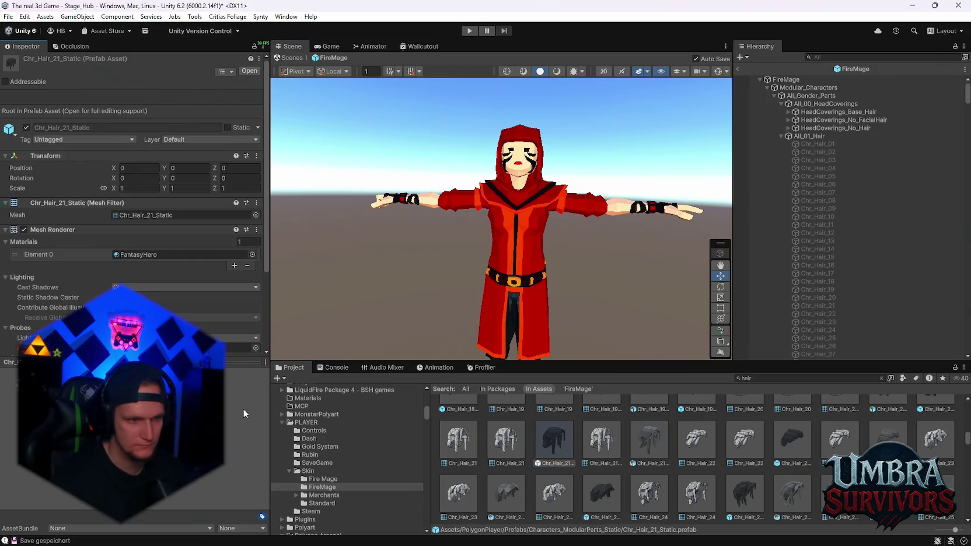
scroll(539, 292, "up", 5)
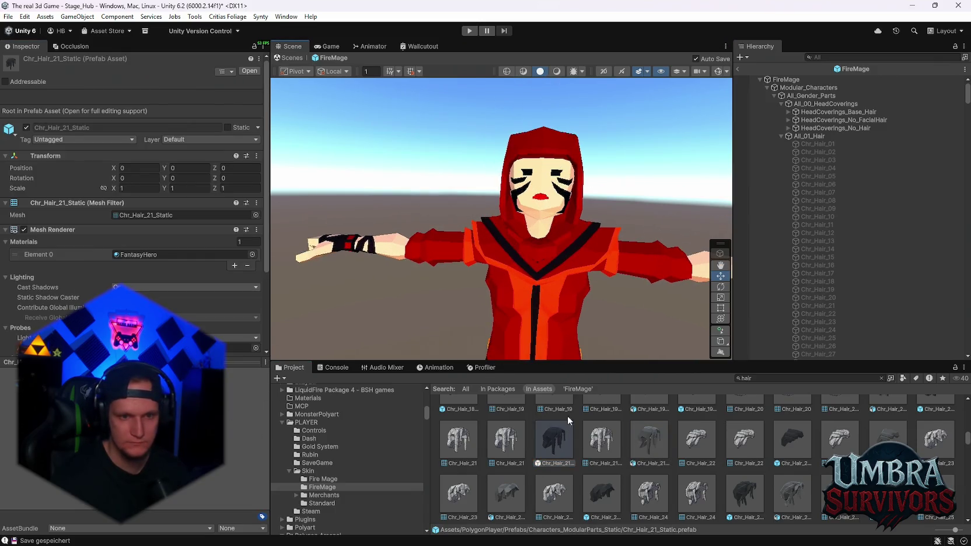
left_click_drag(538, 292, 539, 292)
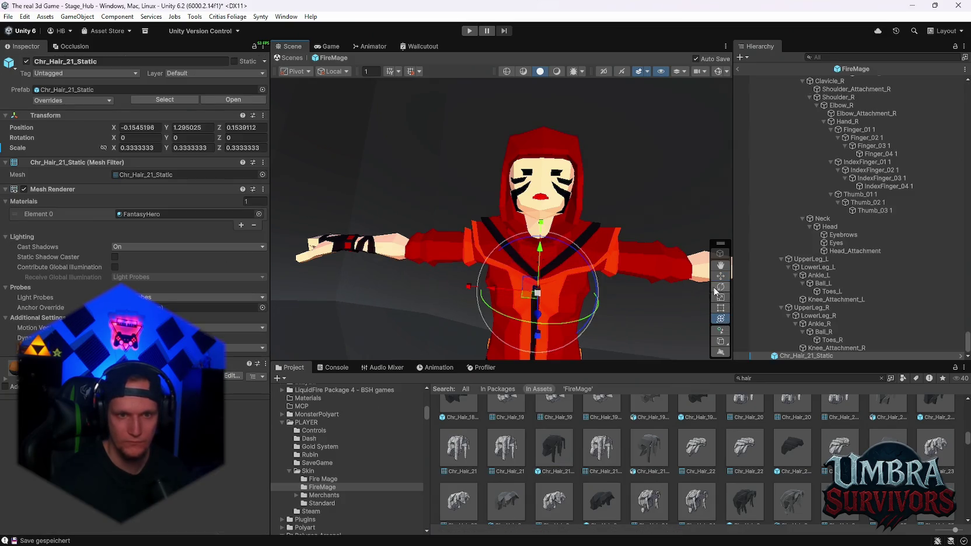
mouse_move(525, 291)
left_mouse_down()
mouse_move(474, 283)
mouse_move(647, 213)
mouse_move(615, 239)
mouse_move(559, 255)
left_mouse_up()
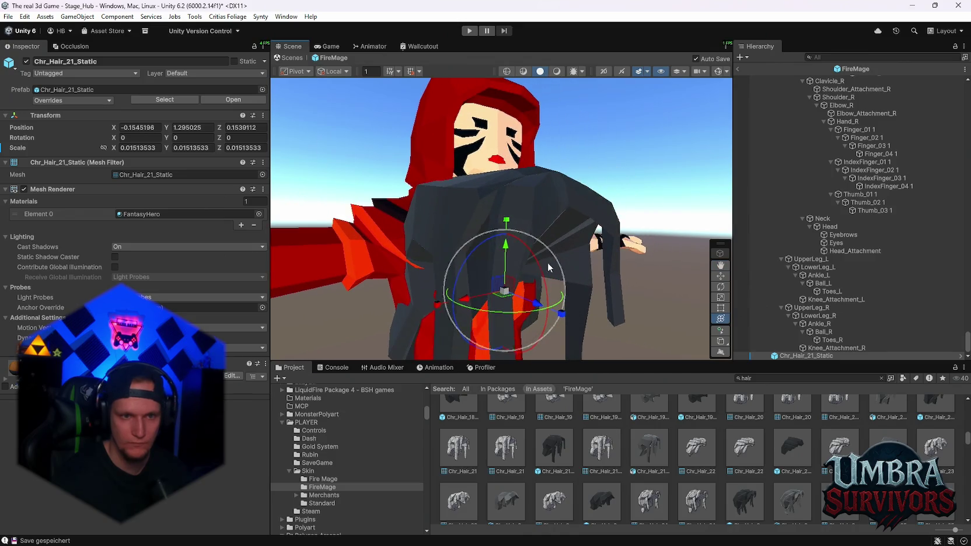
left_click_drag(507, 274, 508, 152)
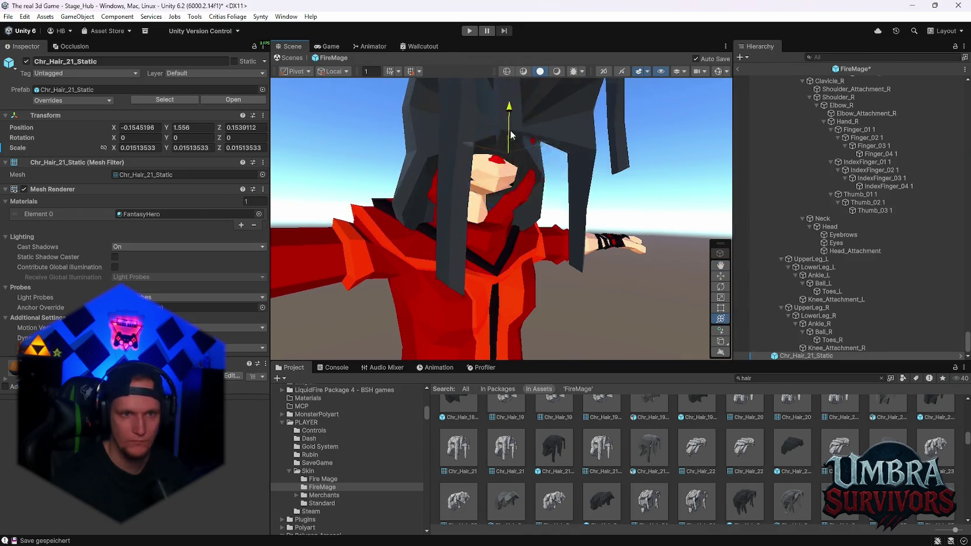
left_click_drag(514, 116, 539, 227)
left_click_drag(532, 314, 449, 278)
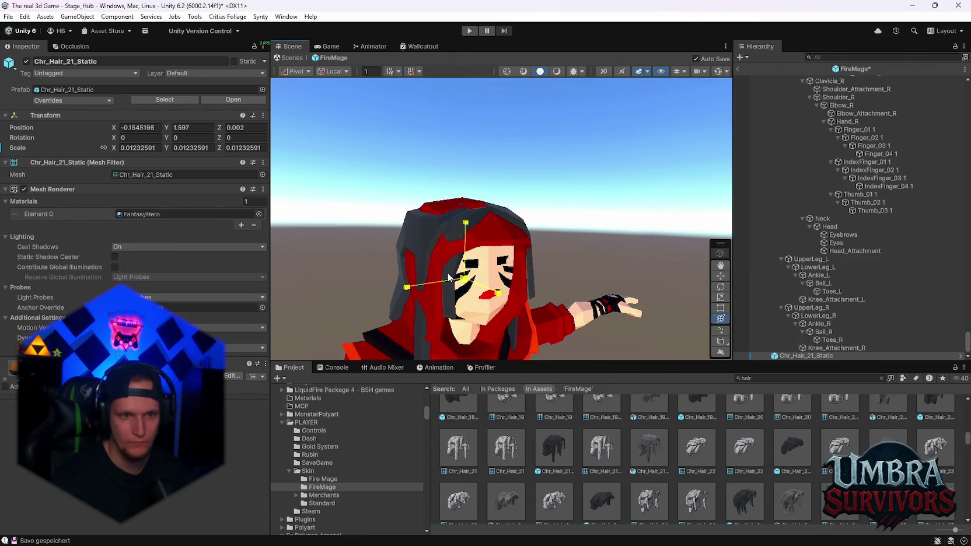
mouse_move(710, 276)
left_mouse_down()
mouse_move(520, 206)
mouse_move(647, 270)
left_mouse_up()
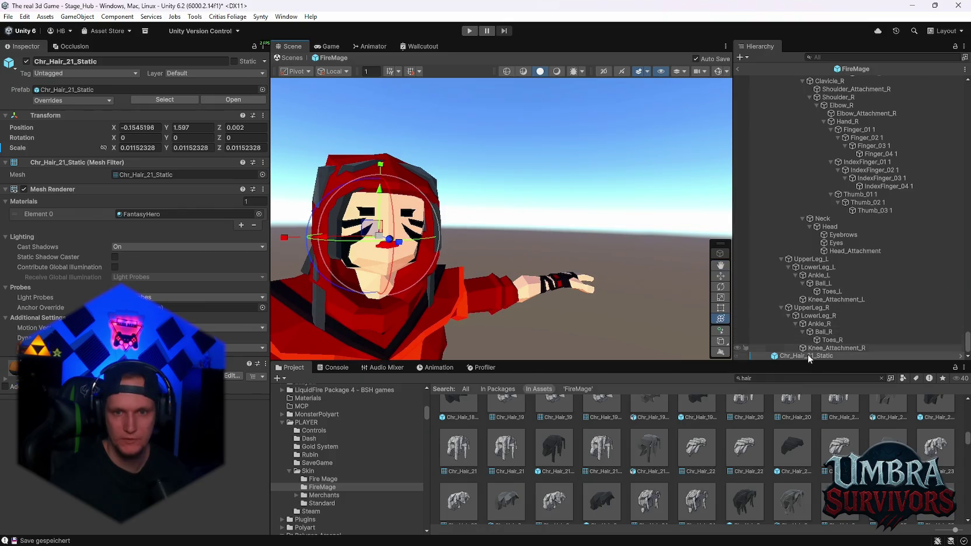
mouse_move(828, 185)
left_mouse_down()
mouse_move(826, 80)
mouse_move(825, 122)
left_mouse_up()
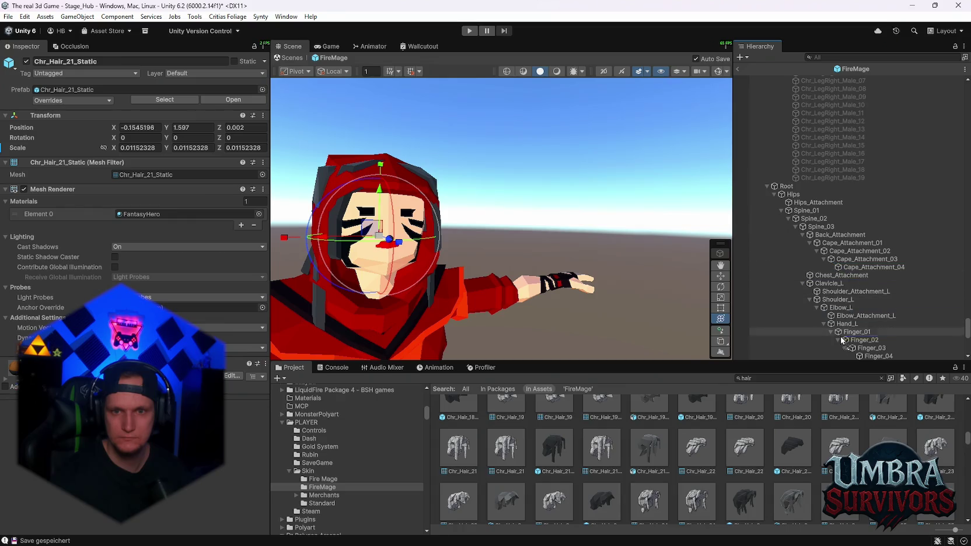
mouse_move(842, 356)
left_mouse_down()
mouse_move(861, 337)
mouse_move(849, 345)
left_mouse_up()
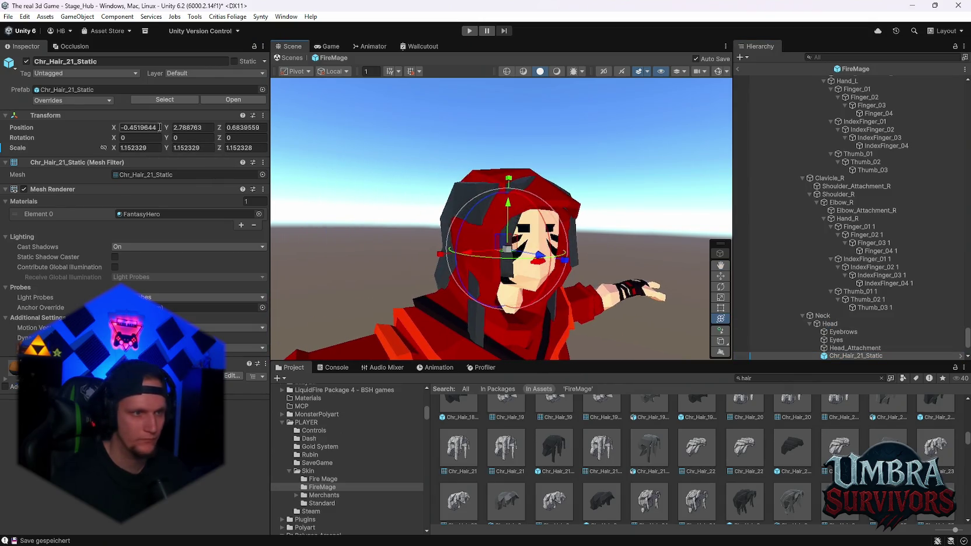
type("0")
key("Tab")
type("0")
key("Tab")
type("0")
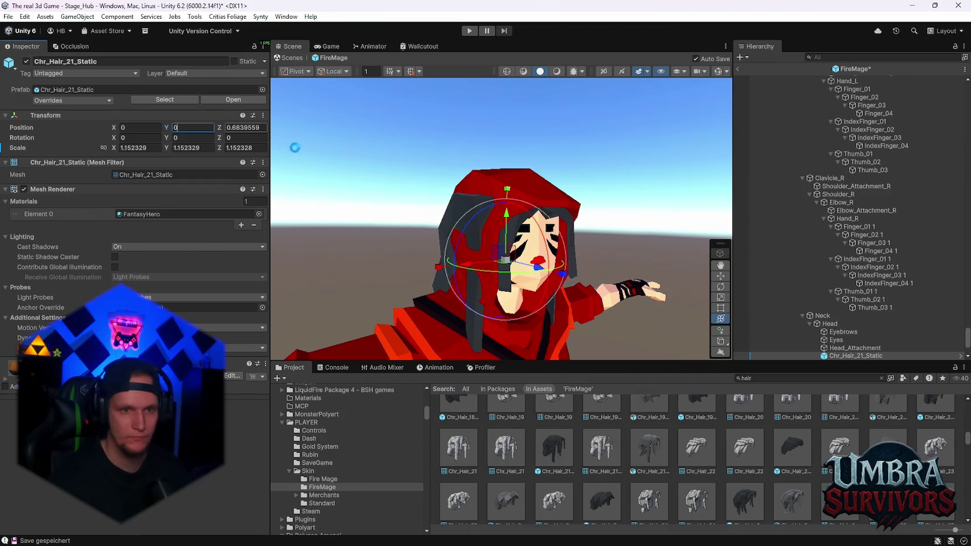
mouse_move(548, 266)
left_mouse_down()
mouse_move(527, 261)
mouse_move(531, 240)
left_mouse_up()
scroll(634, 461, "down", 5)
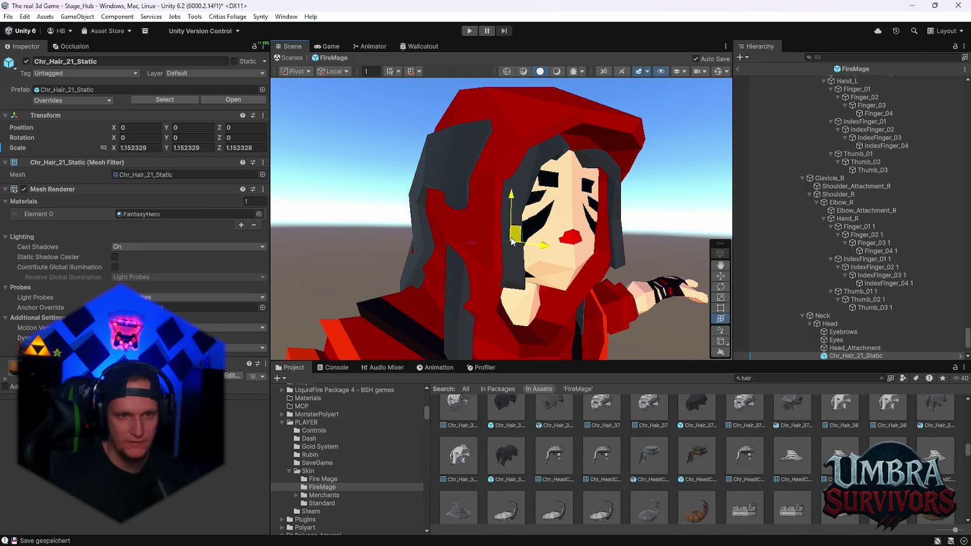
left_click_drag(512, 241, 507, 246)
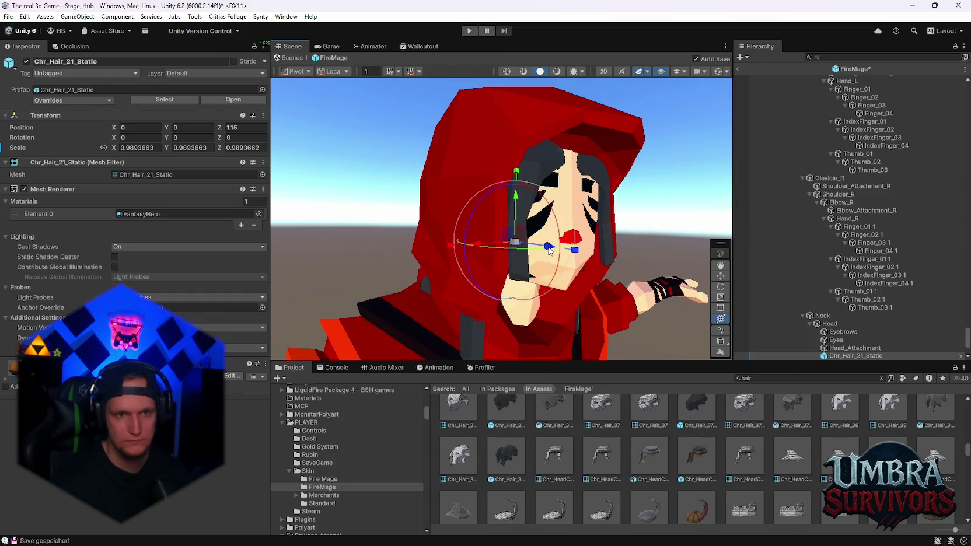
left_click_drag(515, 215, 515, 214)
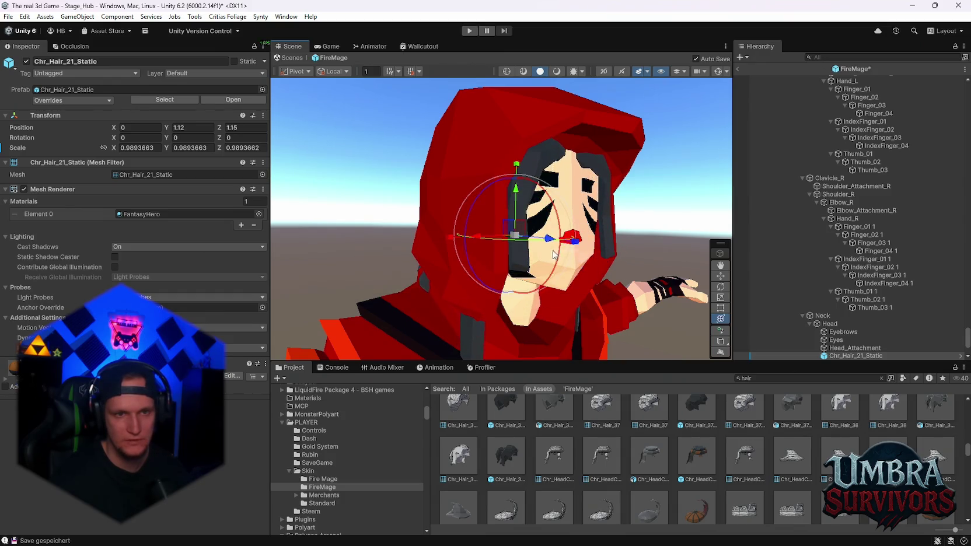
left_click(846, 349)
left_click(841, 356)
key("Delete")
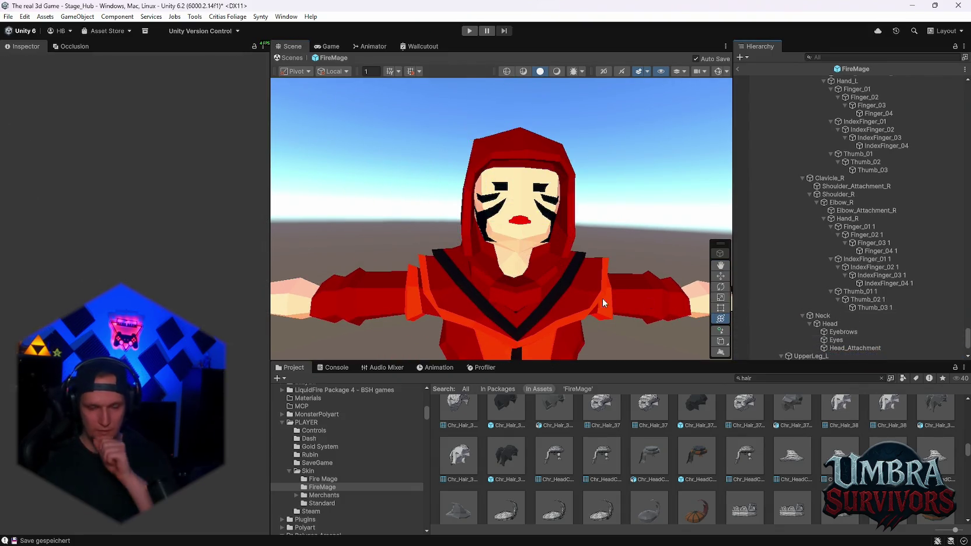
Step: Browse the hair results and inspect the Chr_Hair_30_Static asset
scroll(709, 421, "down", 5)
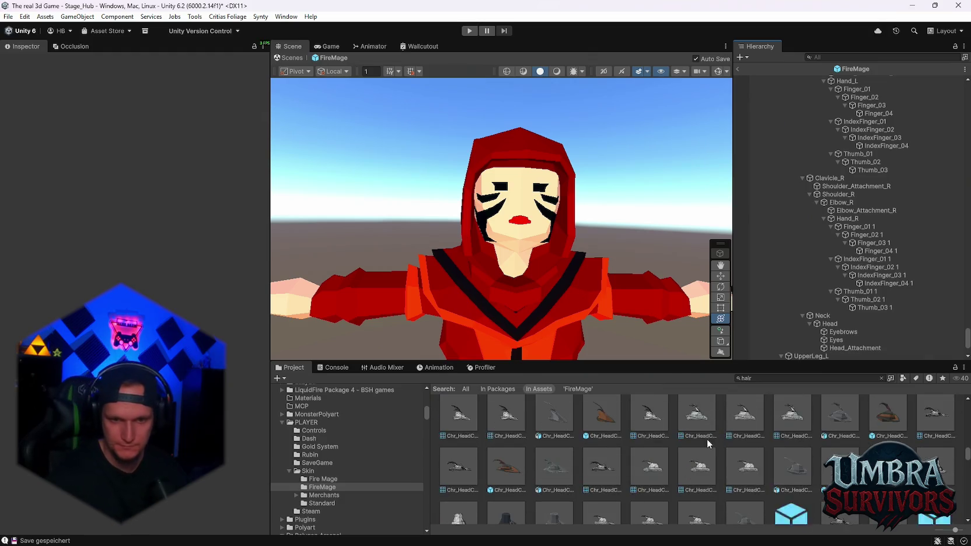
scroll(691, 461, "down", 3)
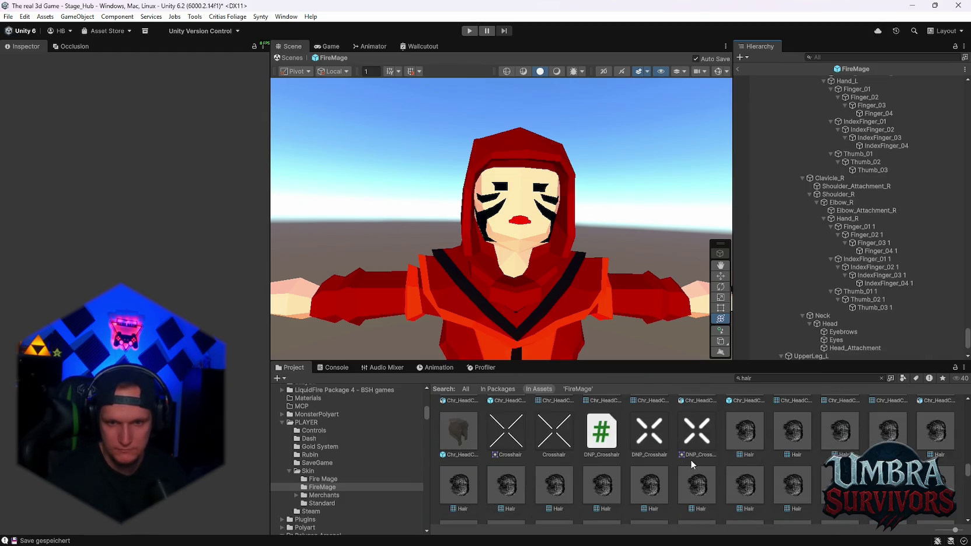
scroll(698, 461, "up", 2)
scroll(707, 463, "down", 2)
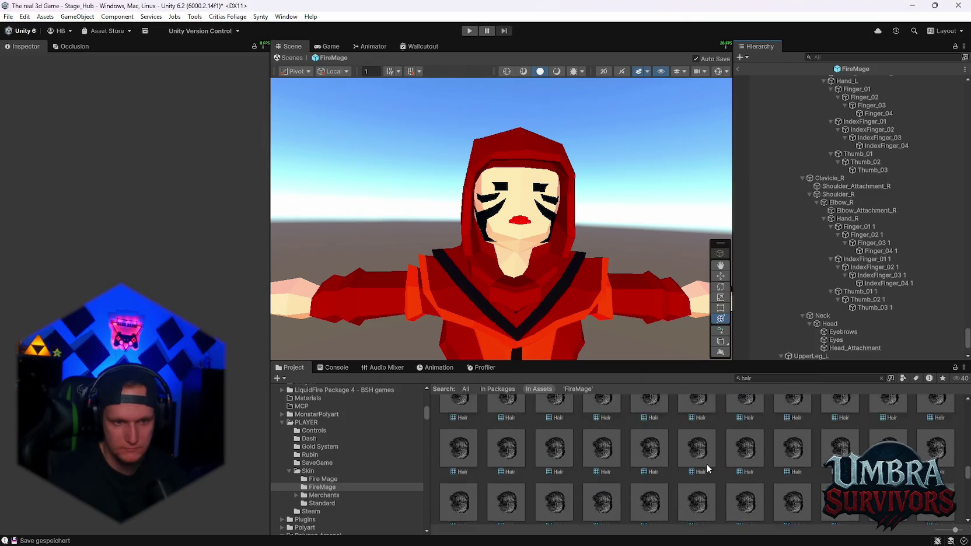
scroll(722, 470, "up", 3)
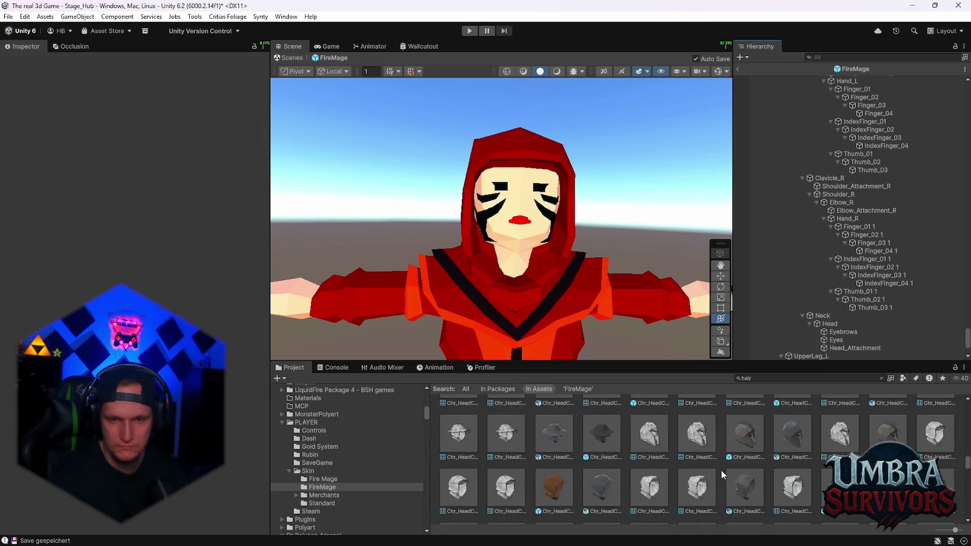
scroll(723, 470, "up", 5)
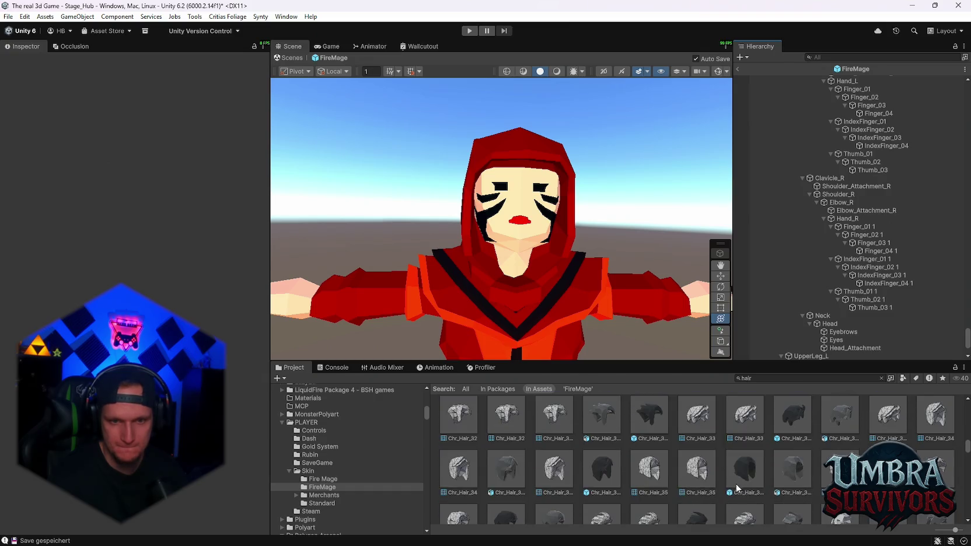
left_click(604, 484)
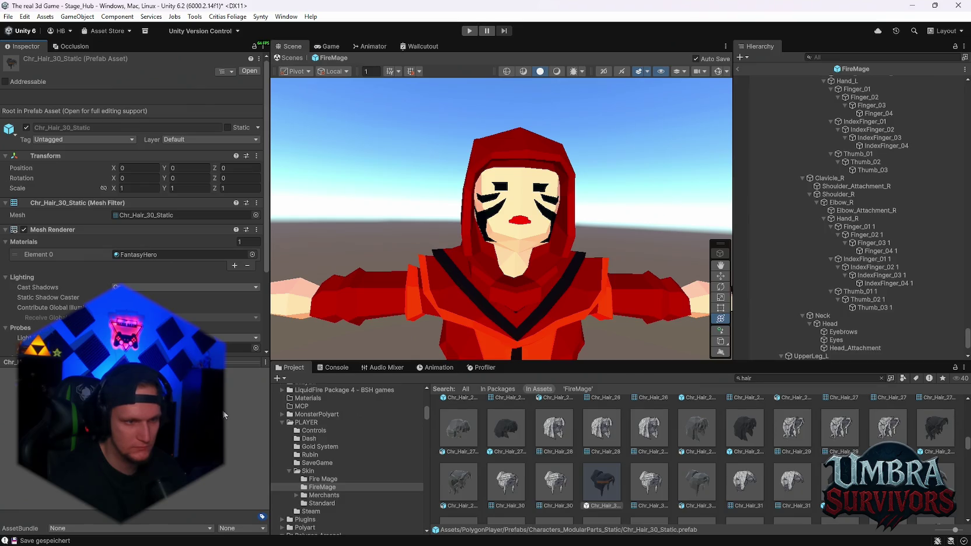
Step: Scroll up through the hair results and inspect Chr_Hair_03_Static
scroll(542, 492, "up", 5)
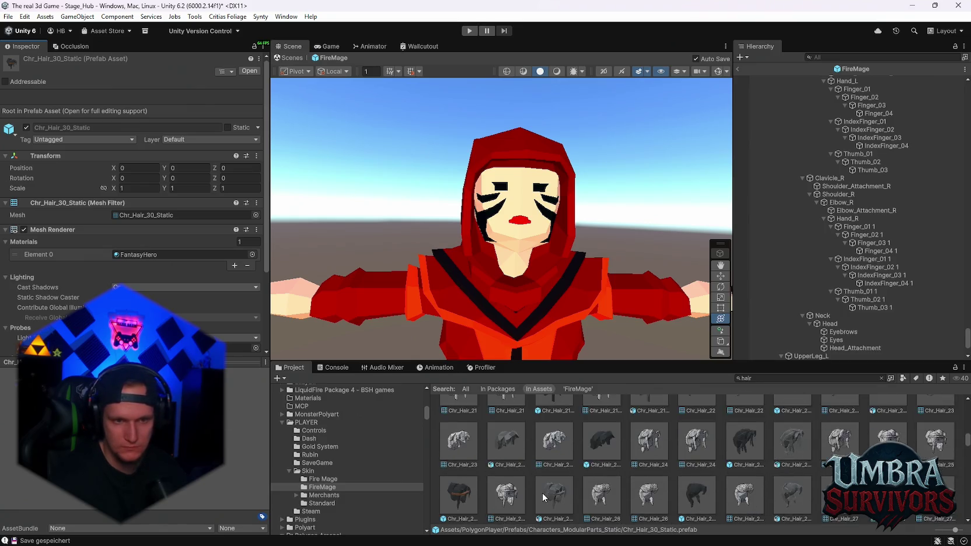
scroll(587, 493, "up", 1)
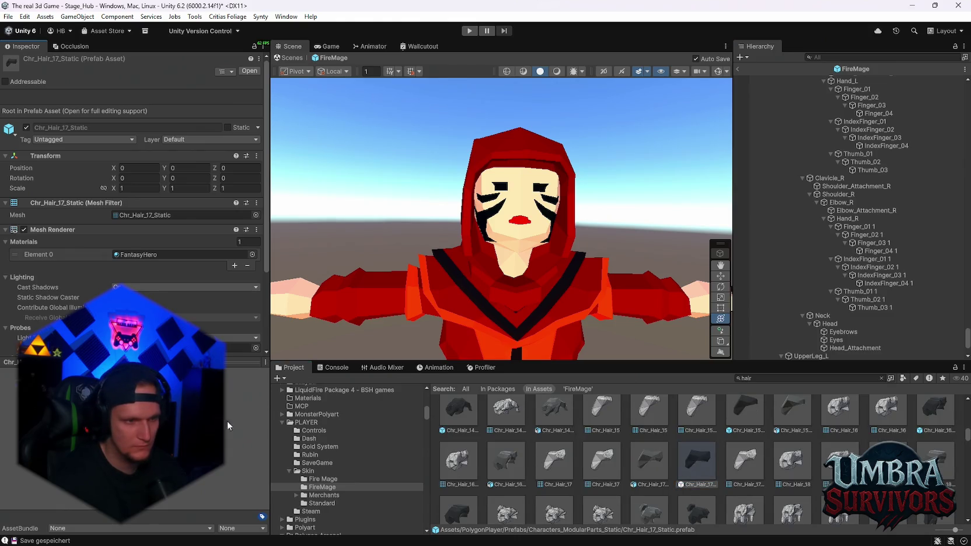
scroll(734, 497, "up", 3)
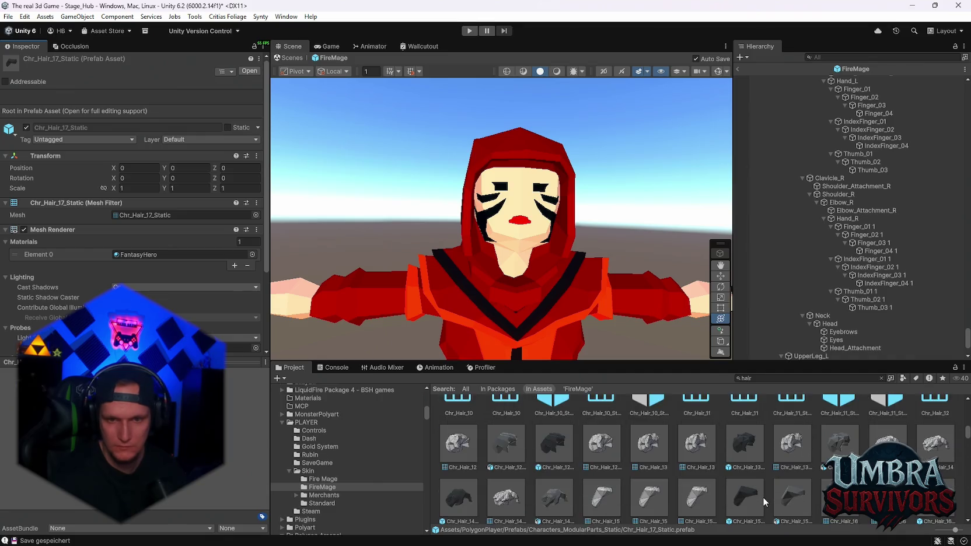
scroll(659, 479, "up", 1)
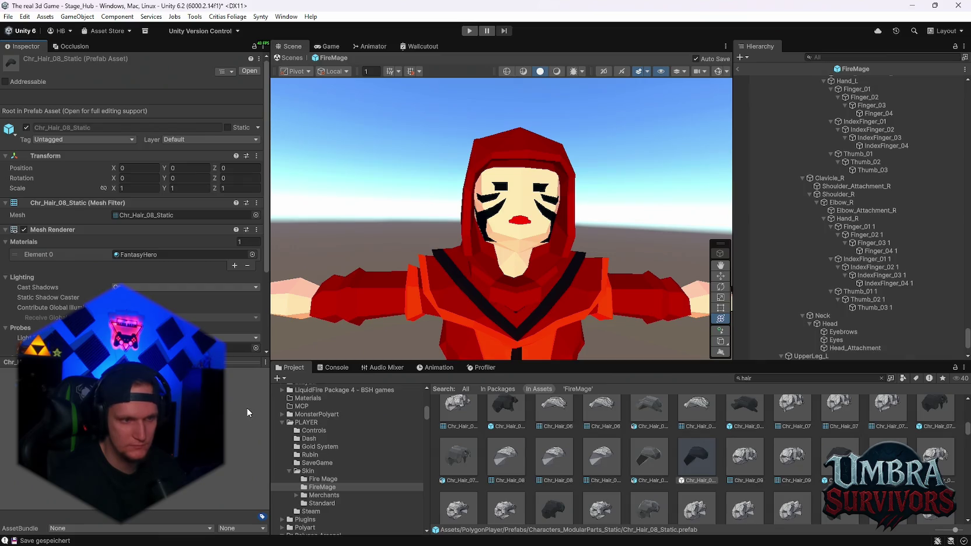
scroll(807, 464, "up", 1)
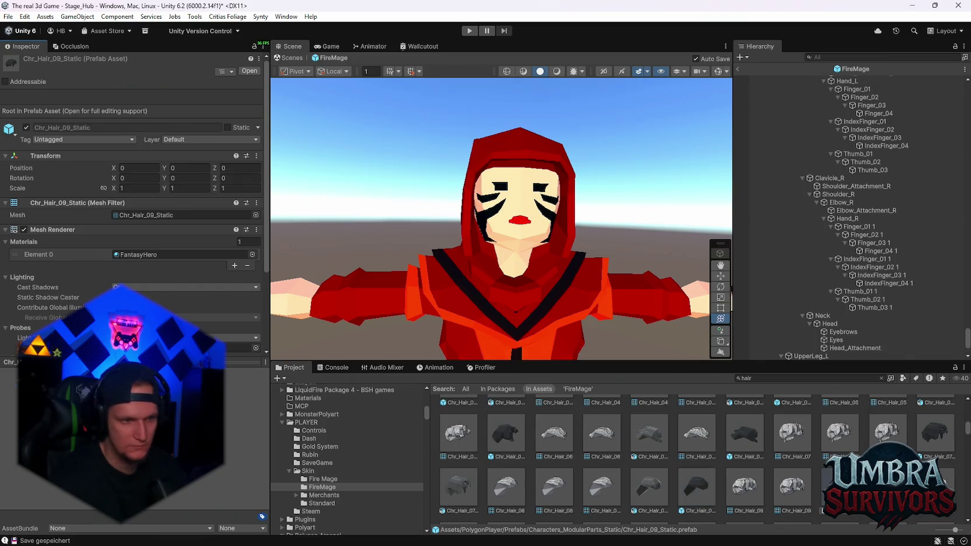
scroll(788, 502, "up", 1)
scroll(519, 468, "up", 2)
left_click(467, 474)
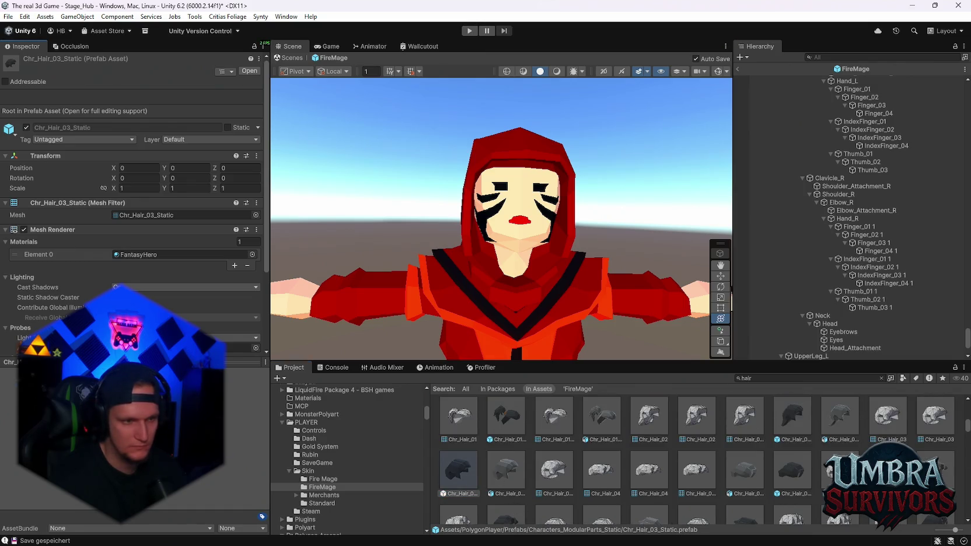
Step: Inspect the Chr_FacialHair_Male_02_Static asset
scroll(603, 457, "up", 1)
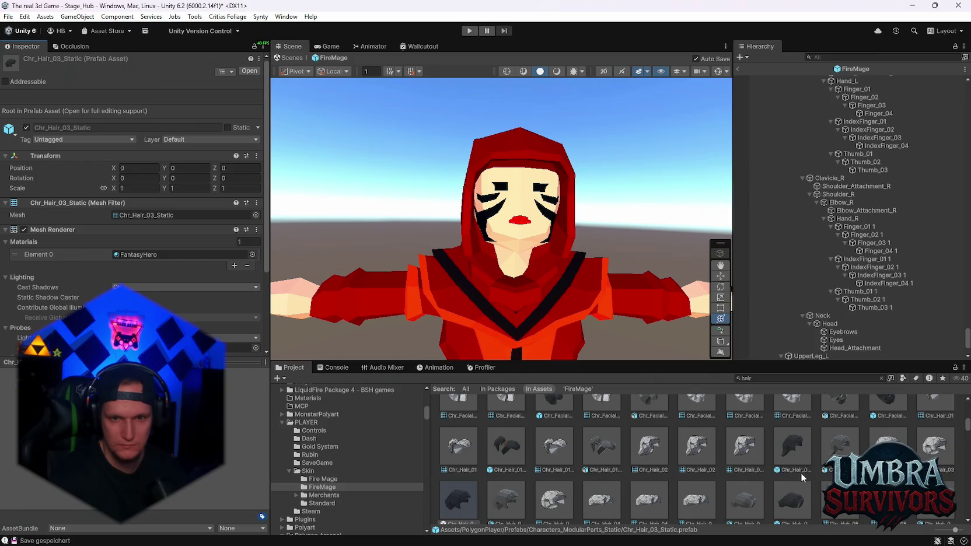
scroll(799, 477, "up", 1)
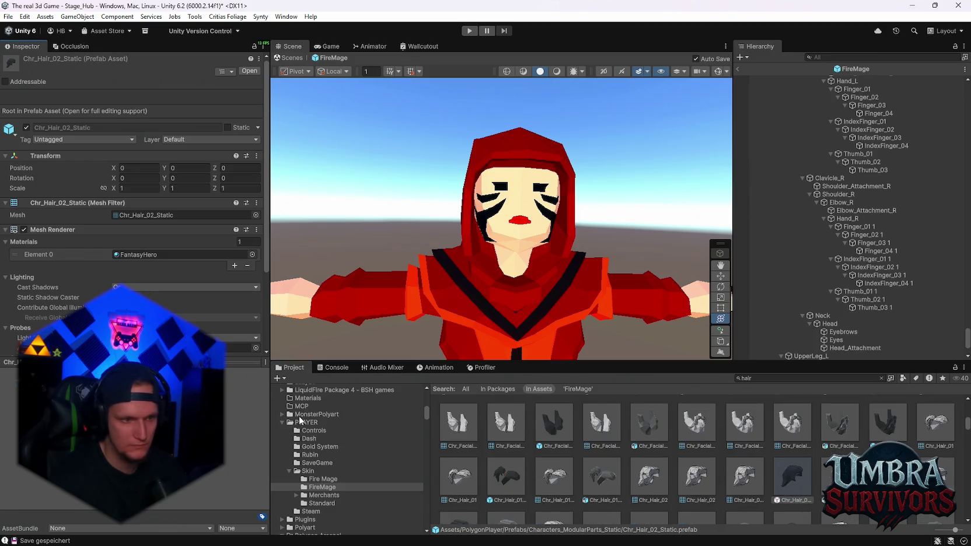
scroll(630, 470, "up", 5)
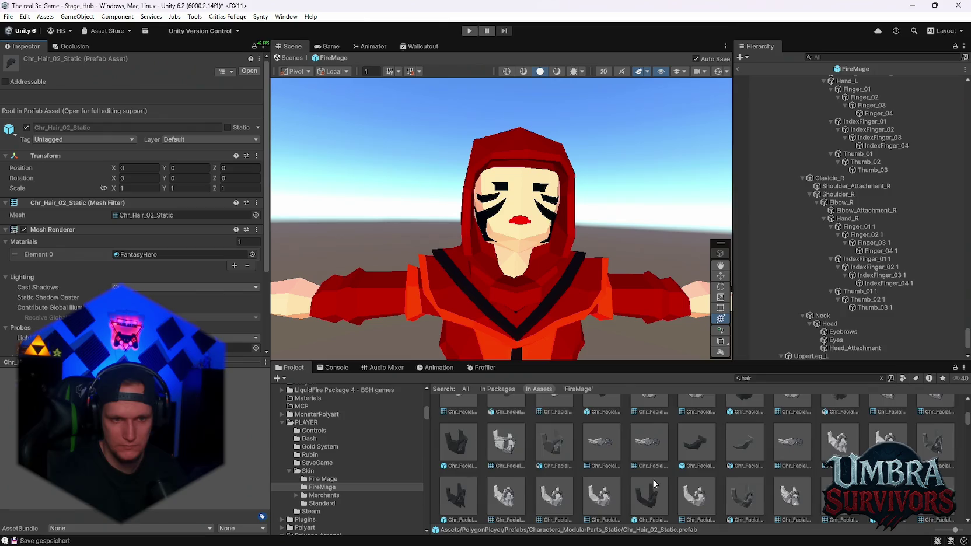
scroll(734, 488, "up", 4)
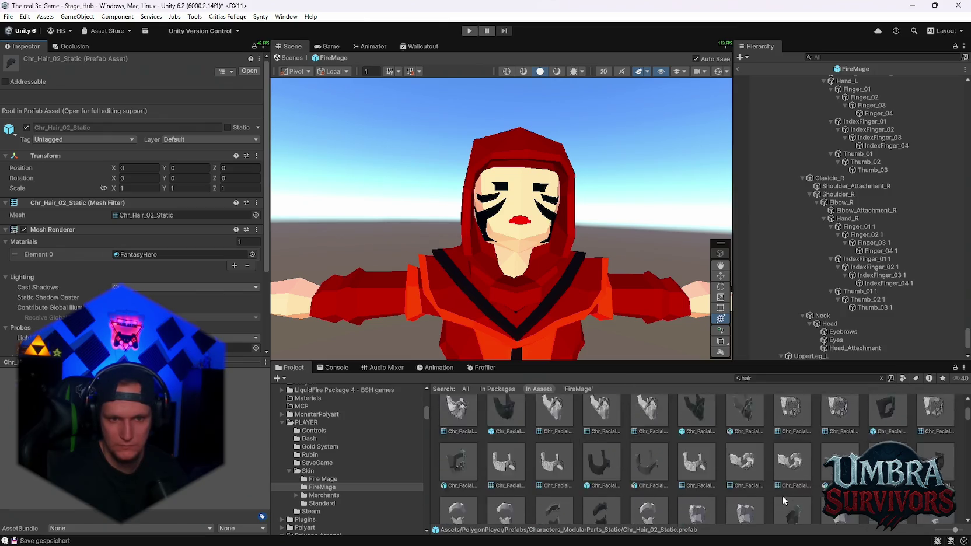
scroll(777, 499, "up", 2)
scroll(779, 493, "down", 4)
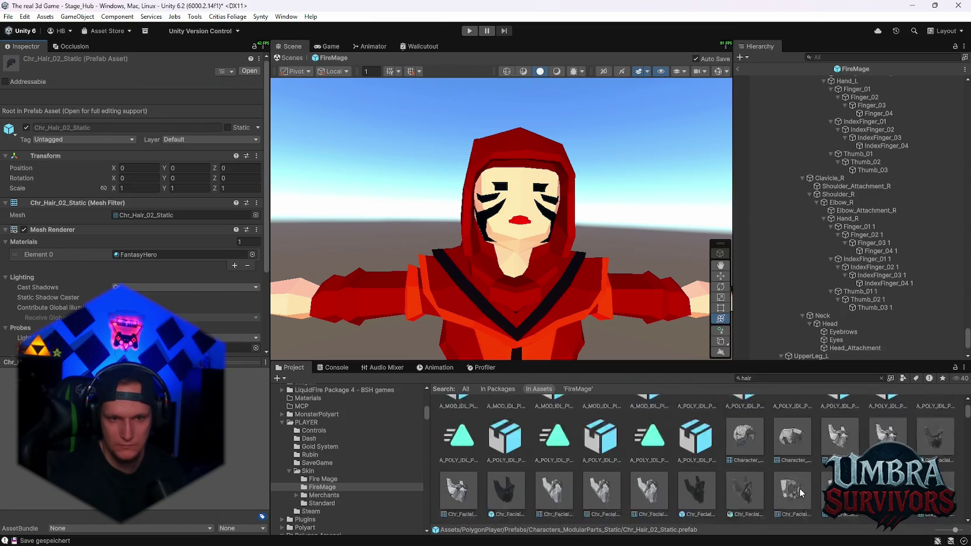
left_click(752, 468)
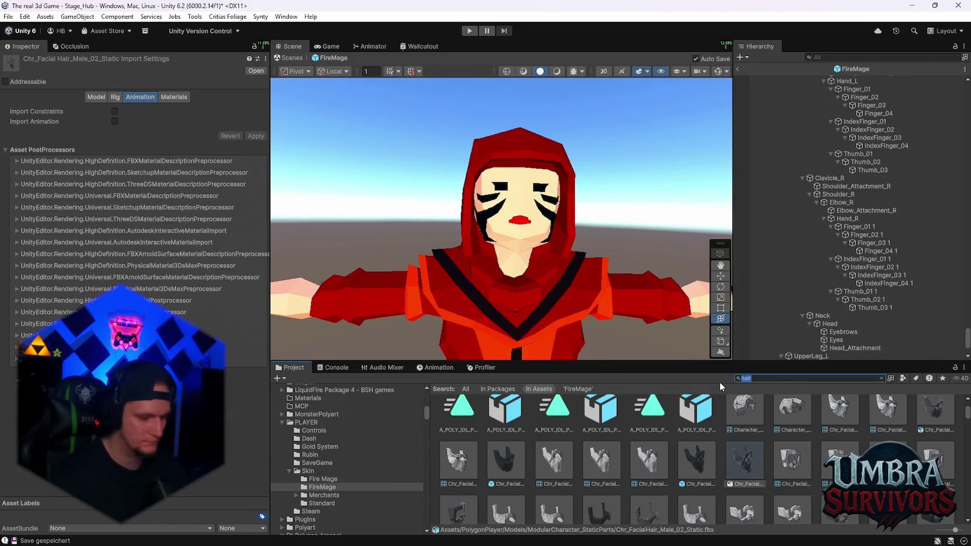
Step: Search the Project window for 'female' and scroll down through the results
type("female")
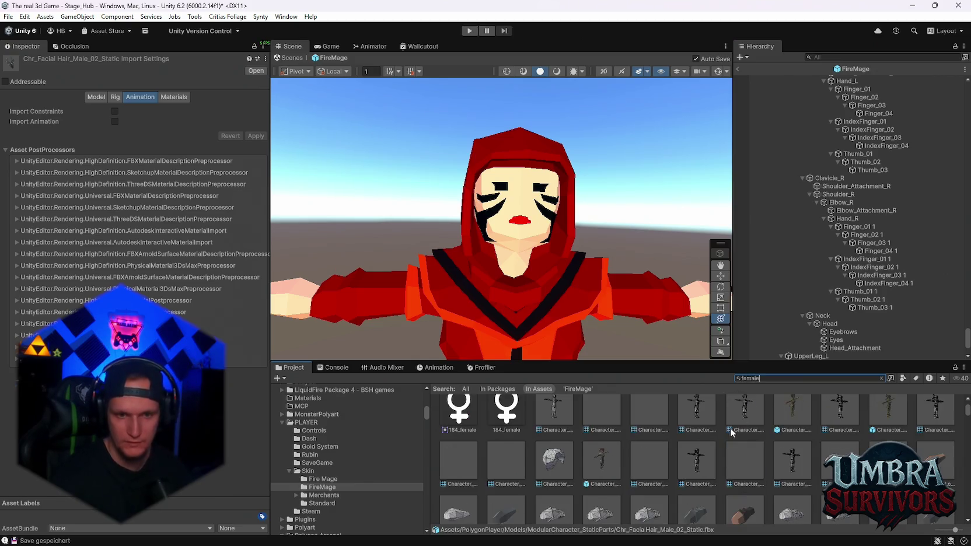
scroll(695, 467, "down", 5)
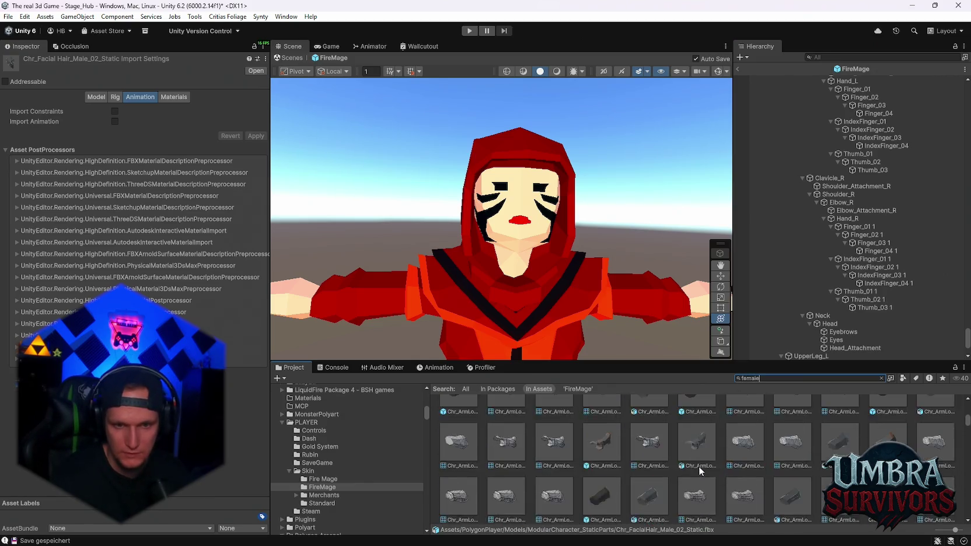
scroll(712, 469, "down", 1)
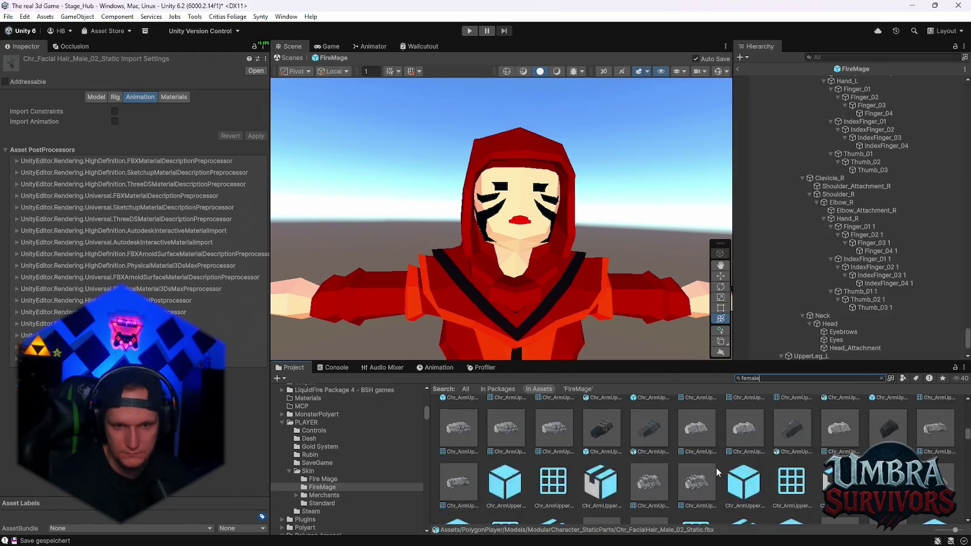
scroll(715, 467, "down", 6)
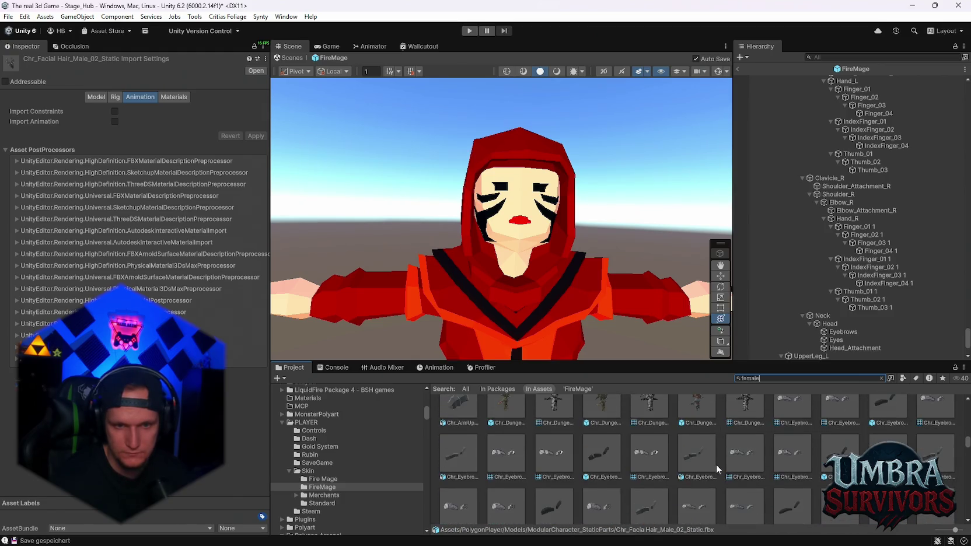
scroll(717, 464, "down", 5)
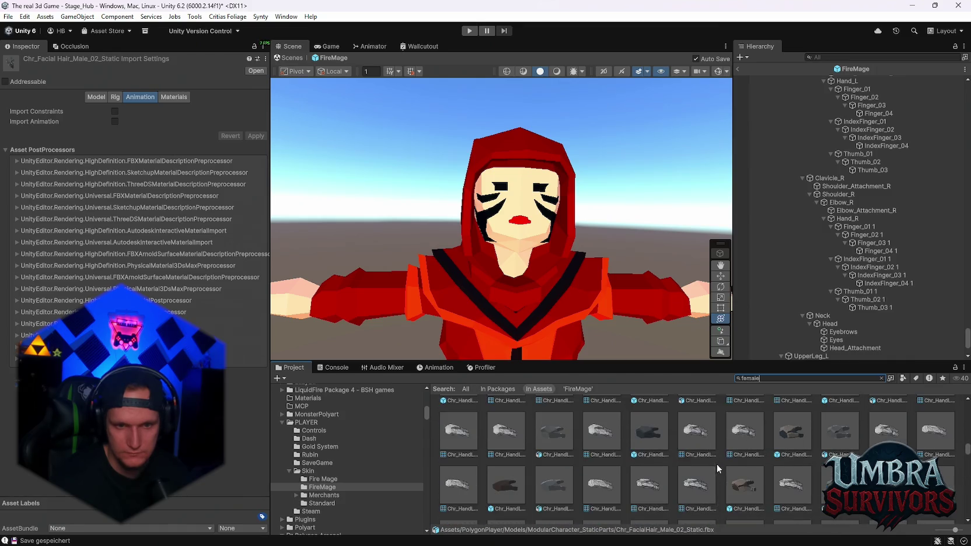
scroll(680, 453, "down", 5)
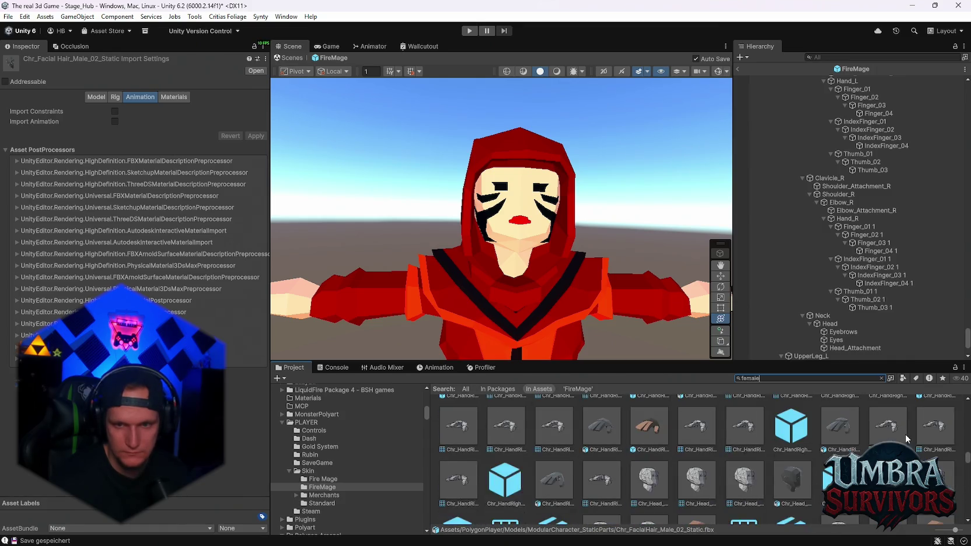
scroll(809, 452, "down", 5)
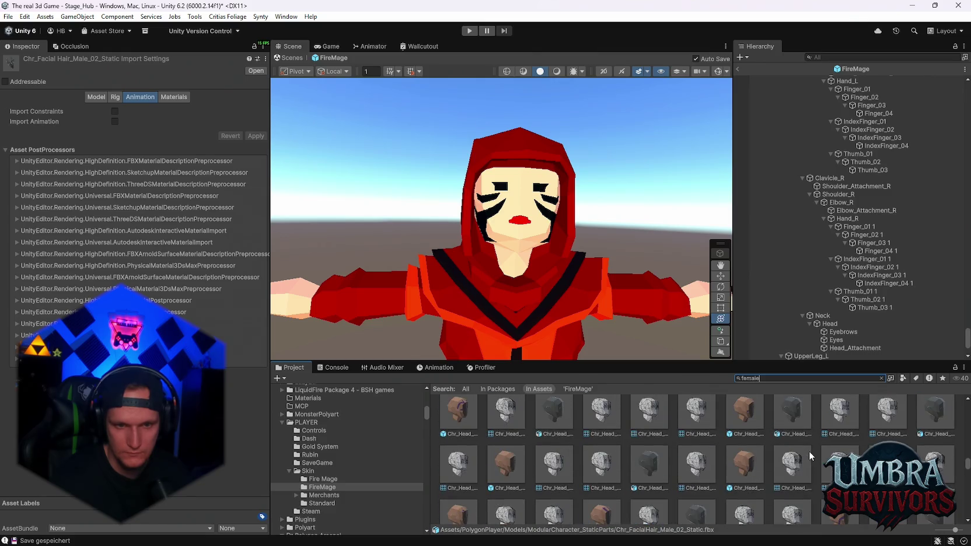
scroll(809, 451, "down", 3)
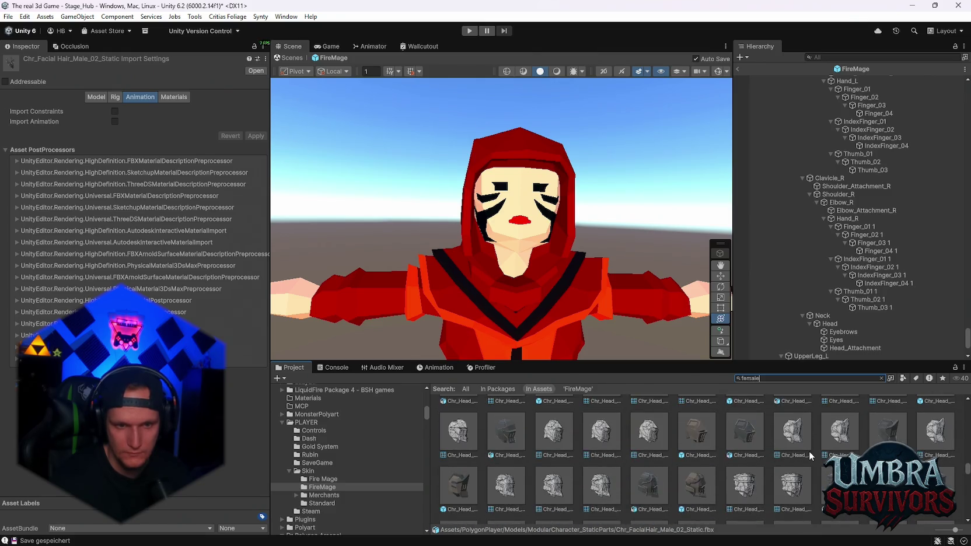
scroll(809, 452, "down", 5)
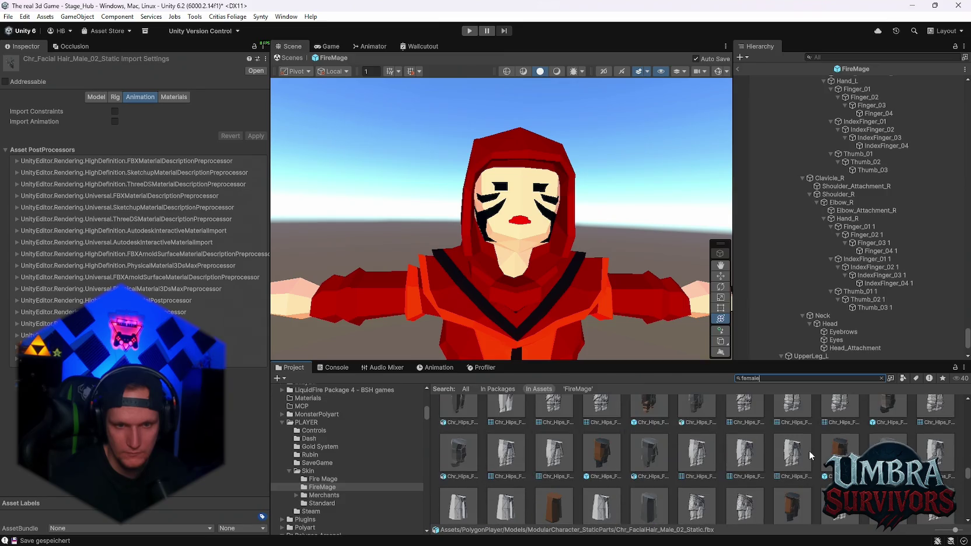
scroll(809, 451, "down", 4)
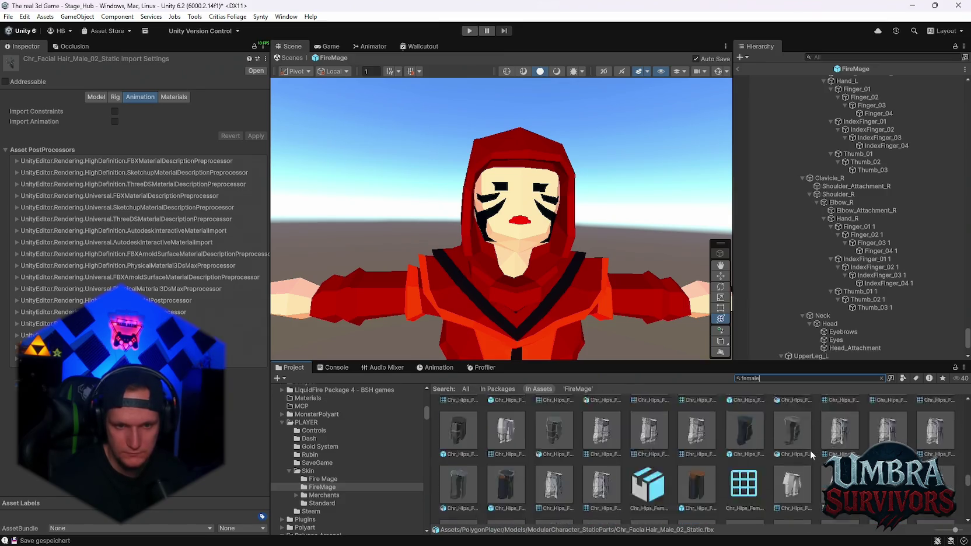
scroll(812, 450, "down", 3)
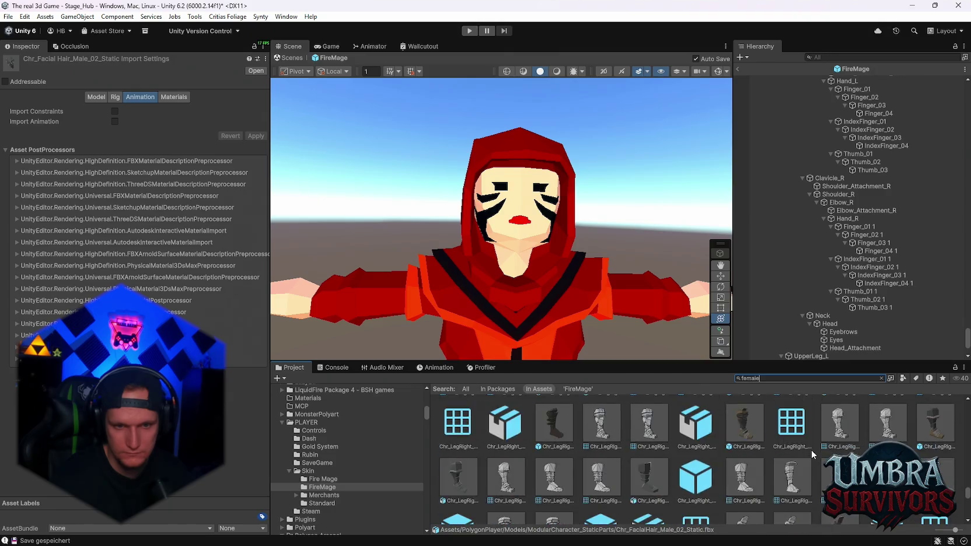
scroll(811, 450, "down", 6)
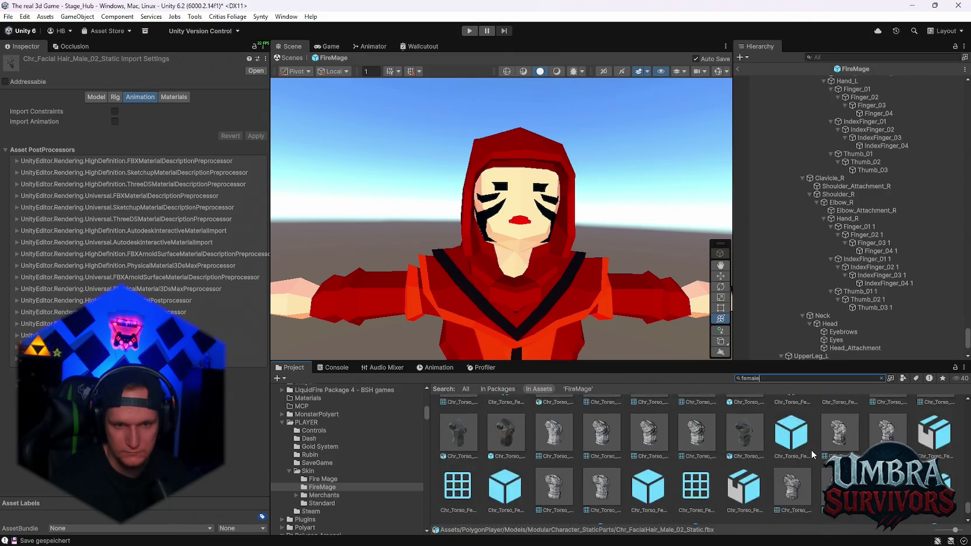
Step: Look back and forth through the female torso, hip and leg parts
scroll(812, 450, "up", 3)
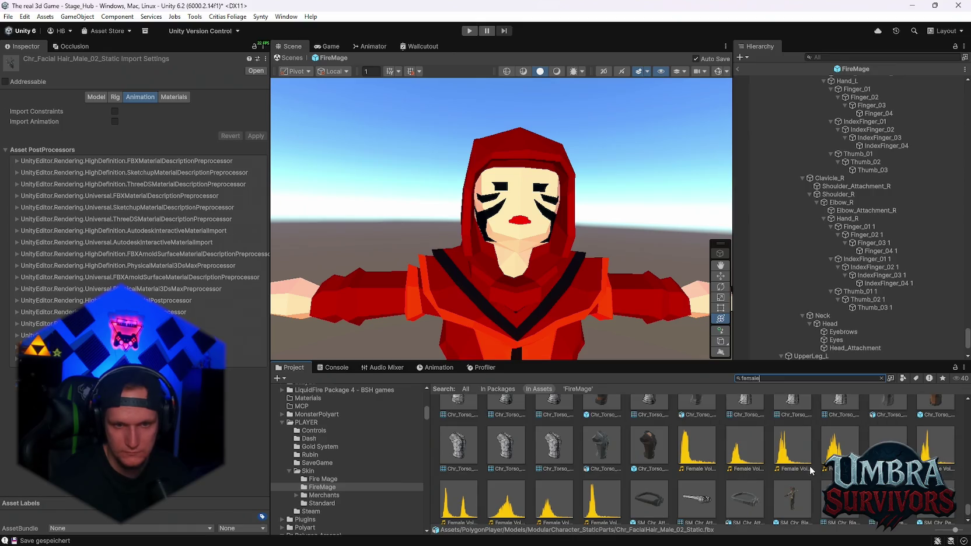
left_click_drag(966, 511, 875, 442)
scroll(875, 442, "down", 3)
scroll(818, 461, "up", 3)
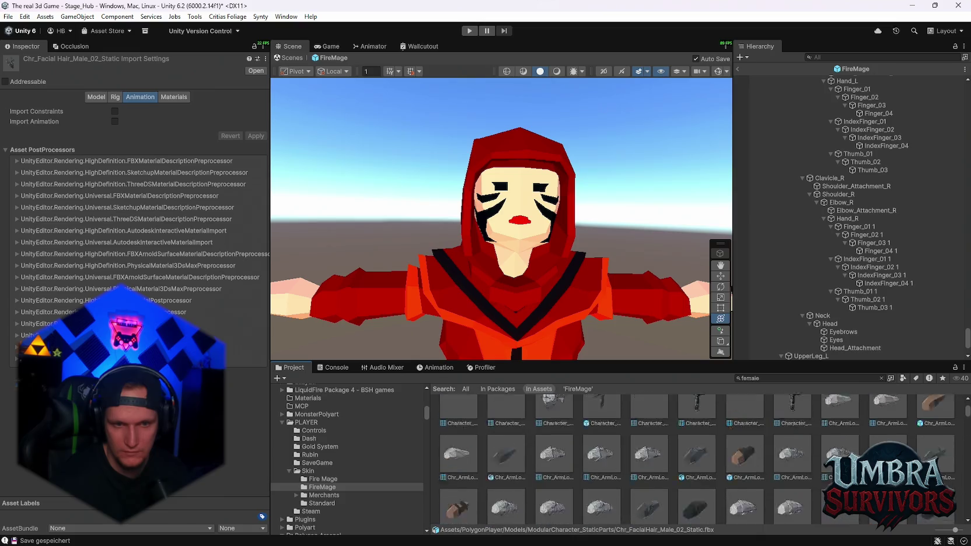
scroll(736, 467, "up", 2)
scroll(738, 467, "down", 5)
scroll(945, 435, "down", 3)
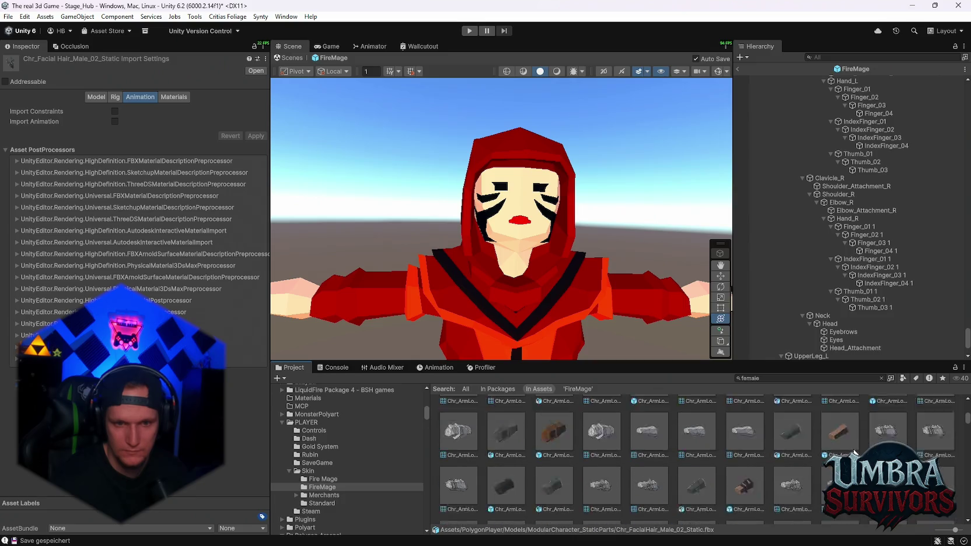
left_click_drag(967, 430, 968, 445)
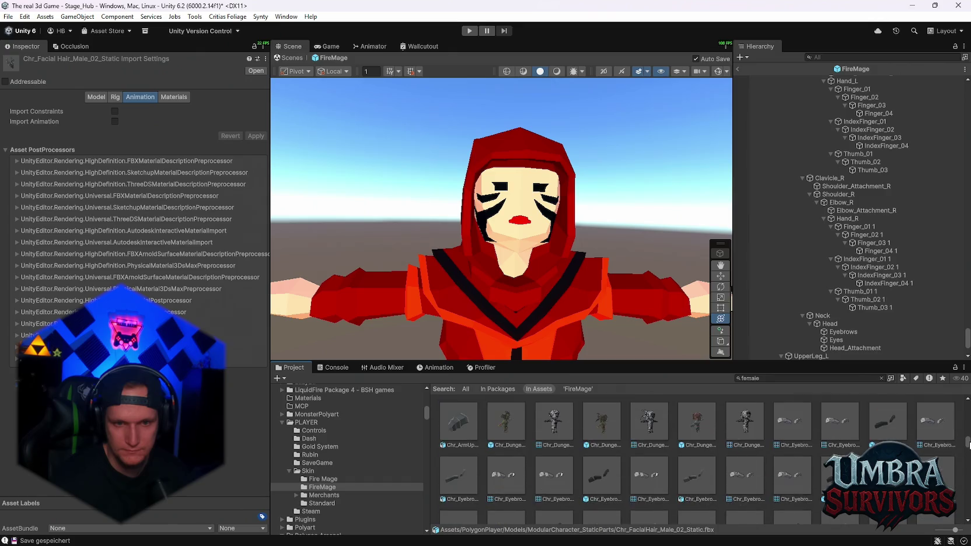
scroll(888, 438, "down", 3)
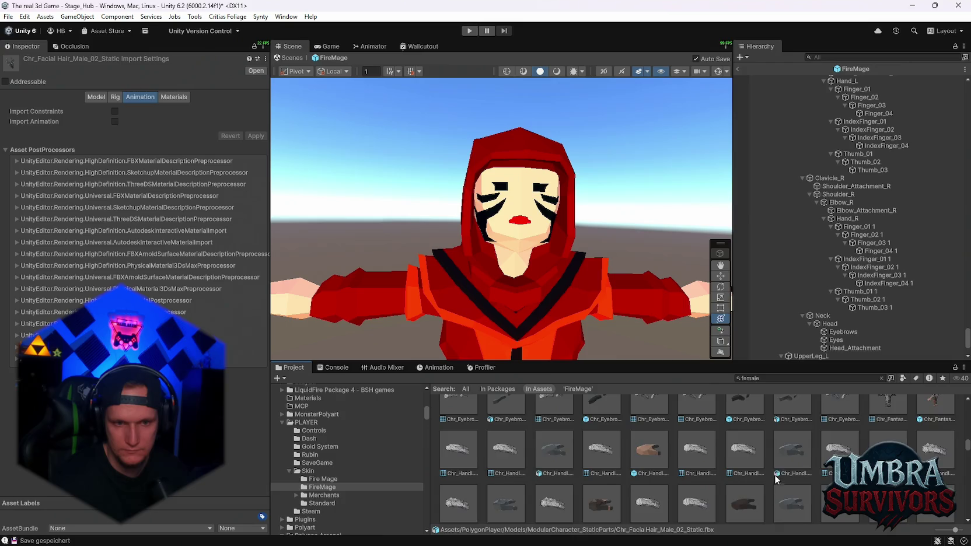
scroll(780, 482, "up", 2)
scroll(780, 484, "up", 2)
scroll(781, 484, "down", 5)
scroll(957, 445, "down", 3)
left_click_drag(968, 460, 958, 519)
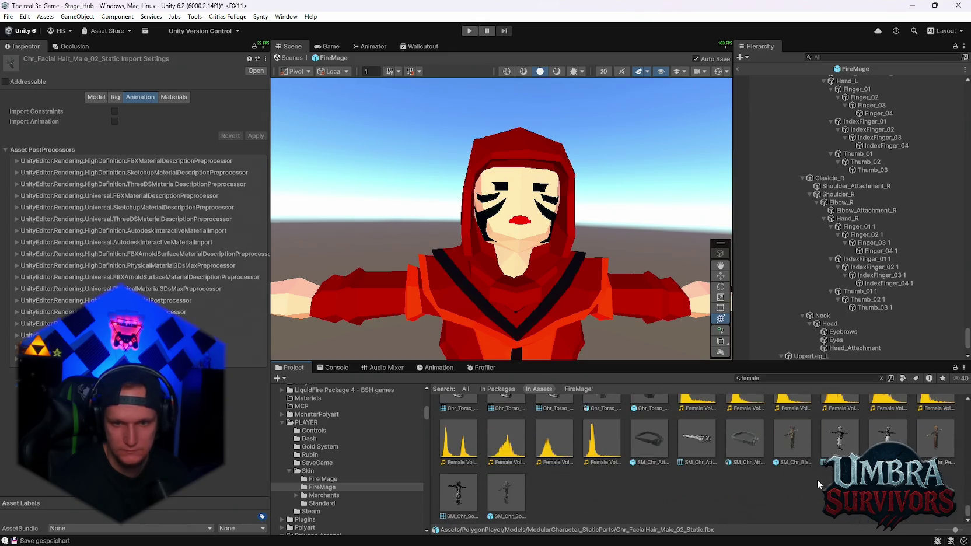
scroll(820, 479, "up", 4)
scroll(775, 463, "up", 2)
Step: Search the Project for 'hair' and attach SM_Chr_Count_Hair_01 under Head_Attachment
left_click(739, 378)
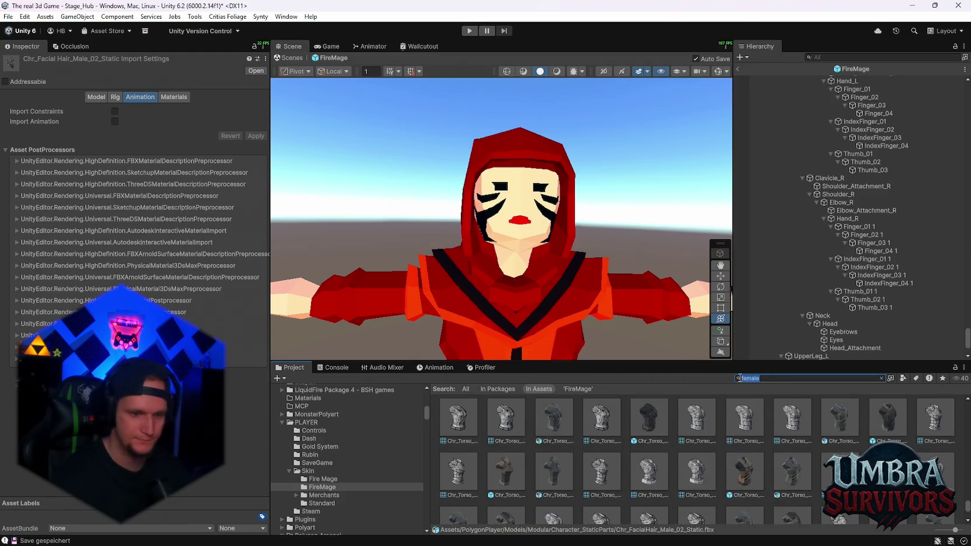
type("hair")
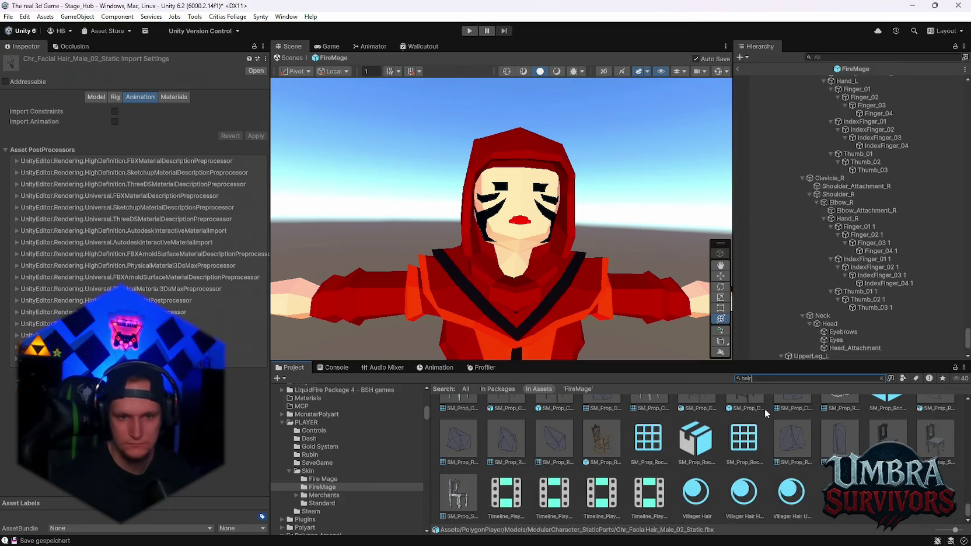
left_click_drag(968, 511, 966, 494)
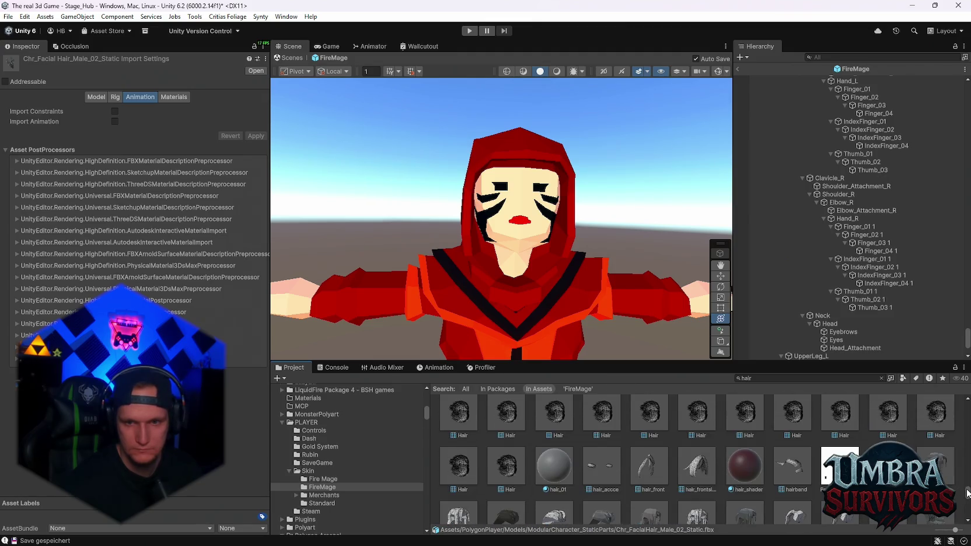
left_click(641, 484)
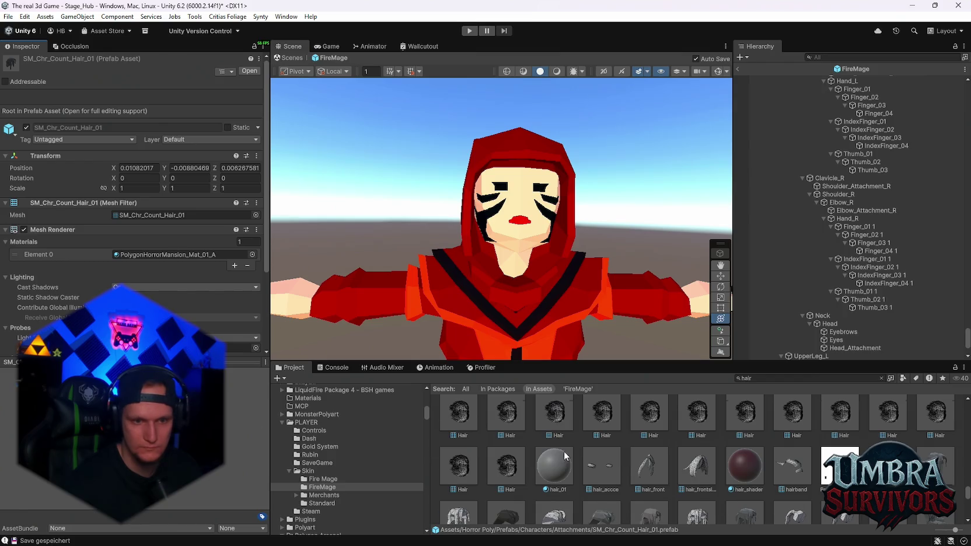
scroll(620, 464, "down", 2)
scroll(839, 311, "down", 3)
left_click_drag(839, 311, 841, 295)
mouse_move(573, 246)
left_mouse_down()
mouse_move(626, 250)
mouse_move(574, 251)
left_mouse_up()
Step: Zero the hair's Transform position fields
type("0")
key("Tab")
type("0")
key("Tab")
type("0")
mouse_move(604, 192)
left_mouse_down()
mouse_move(568, 191)
mouse_move(546, 119)
left_mouse_up()
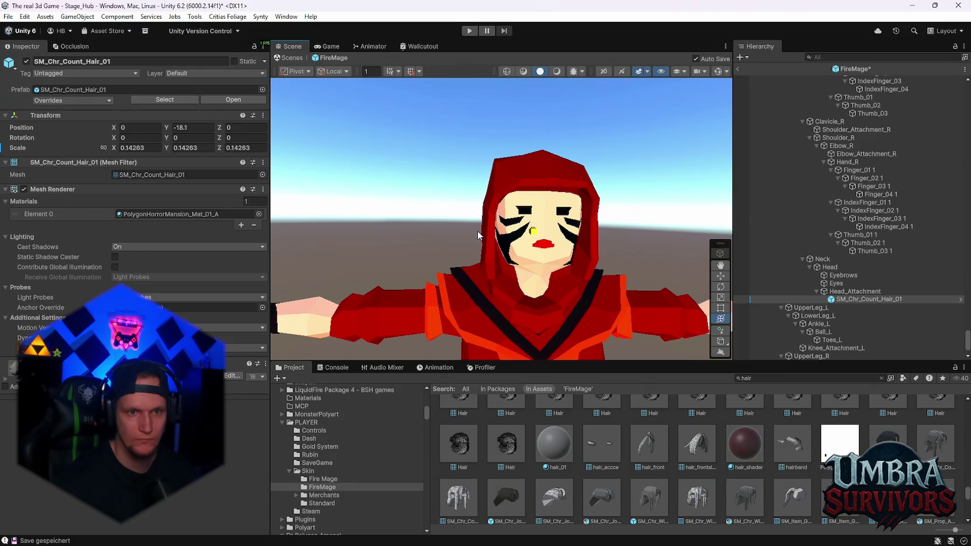
Step: Adjust the hair's scale values in the Inspector, then reselect SM_Chr_Count_Hair_01
left_click_drag(529, 224, 511, 234)
scroll(560, 253, "down", 10)
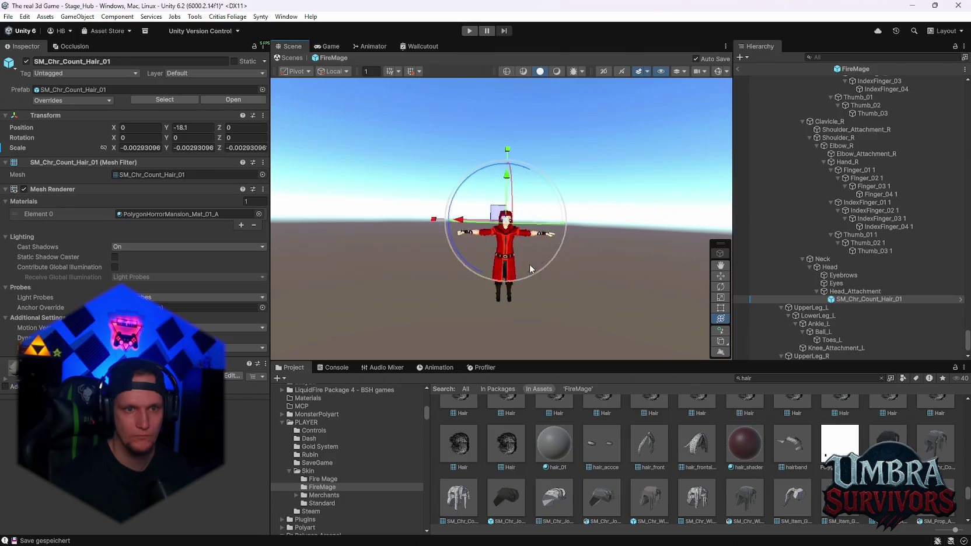
scroll(507, 235, "up", 3)
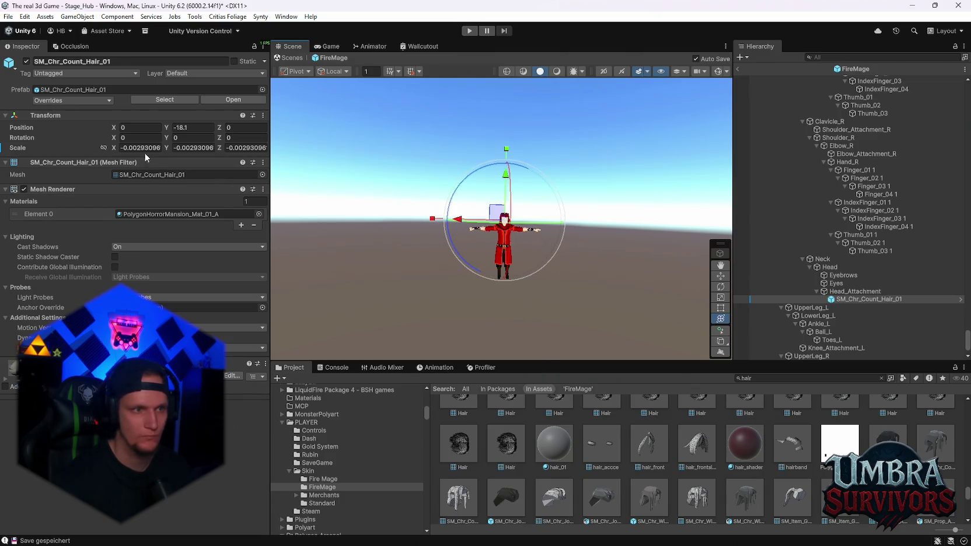
type("1")
key("Tab")
type("1")
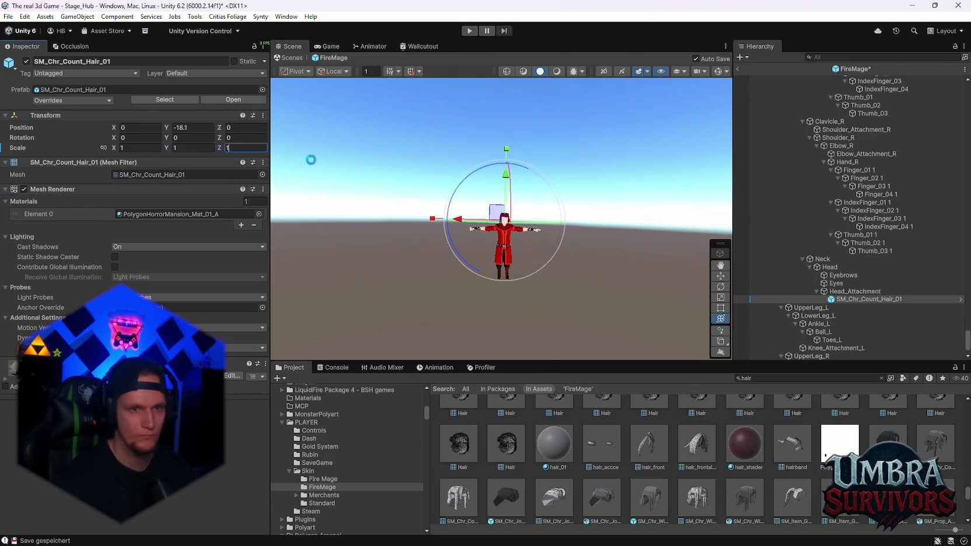
type("fff")
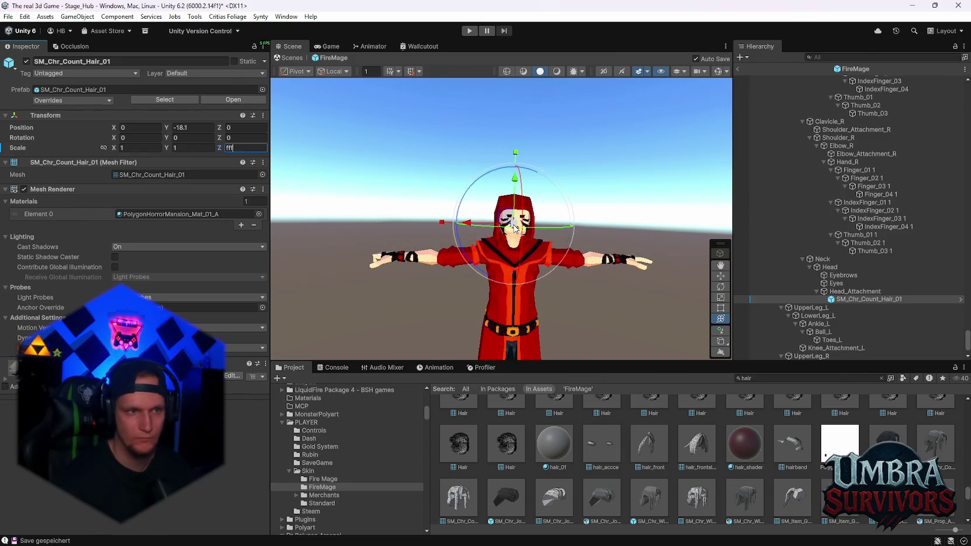
left_click(880, 298)
left_click(858, 291)
left_click(865, 299)
scroll(600, 252, "up", 2)
scroll(530, 237, "up", 5)
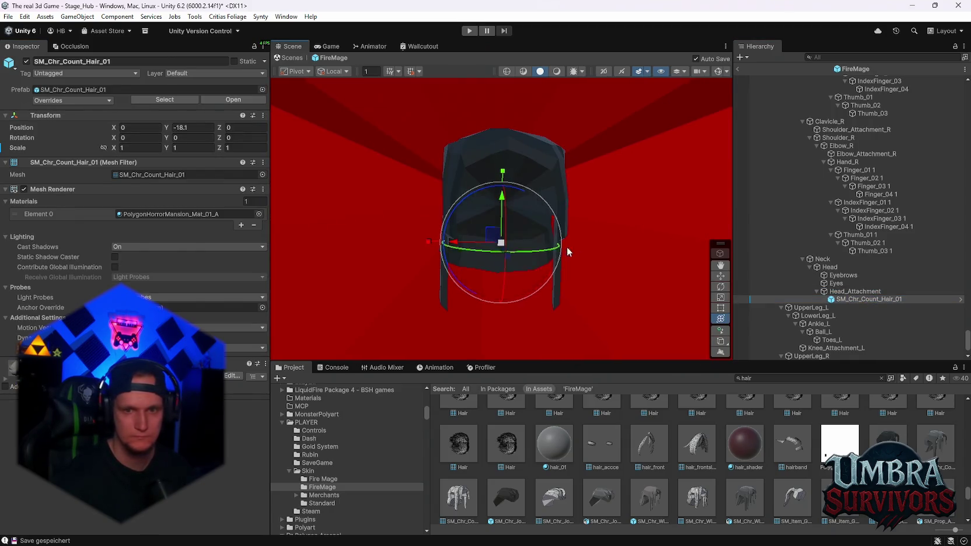
scroll(554, 252, "down", 3)
Step: Scale the hair up with the gizmo to about 94.6, then nudge it sideways on X
left_click_drag(501, 222, 544, 221)
mouse_move(675, 221)
left_mouse_down()
mouse_move(845, 220)
mouse_move(179, 239)
left_mouse_up()
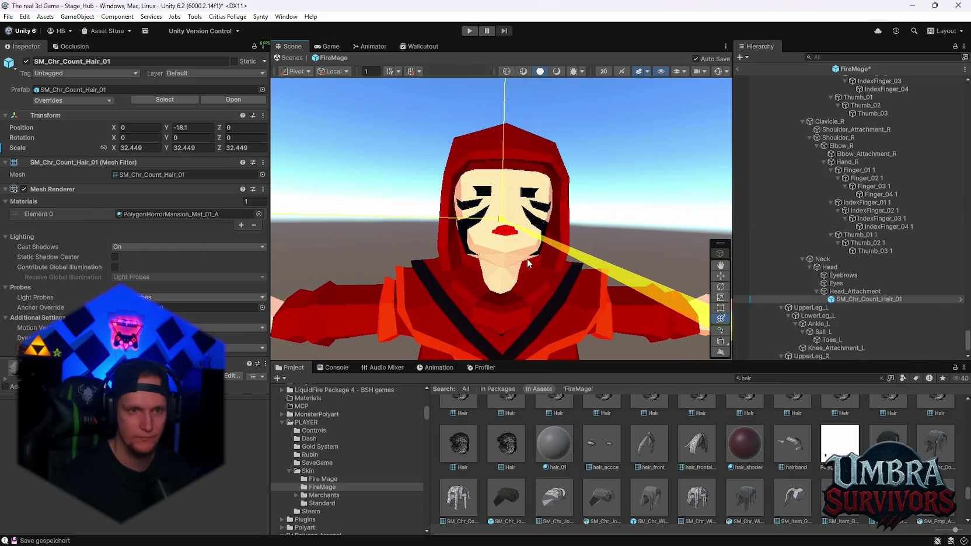
left_click_drag(372, 278, 409, 275)
scroll(493, 258, "up", 3)
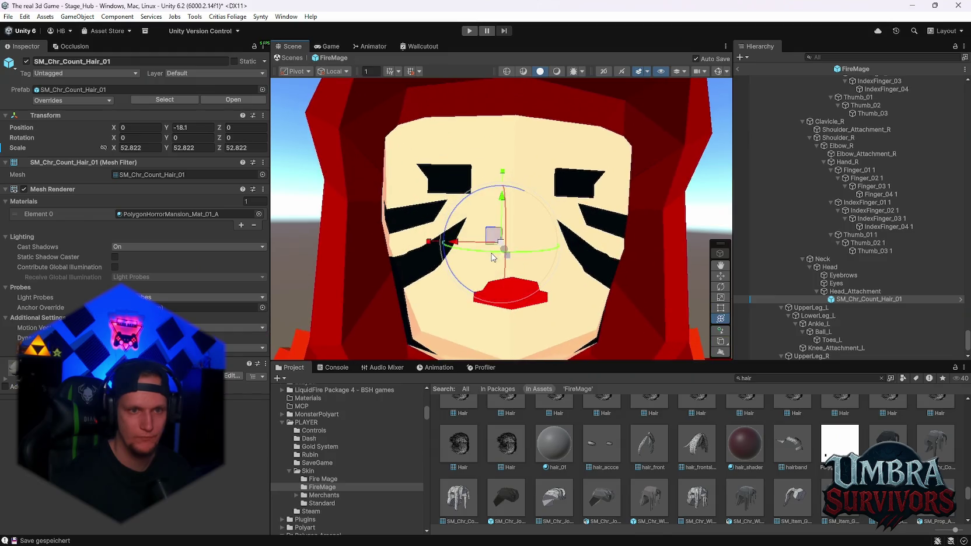
left_click_drag(501, 245, 604, 239)
key("y")
scroll(532, 244, "down", 2)
mouse_move(543, 240)
left_mouse_down()
mouse_move(532, 244)
mouse_move(535, 230)
mouse_move(579, 219)
mouse_move(546, 233)
mouse_move(466, 229)
left_mouse_up()
scroll(546, 233, "up", 3)
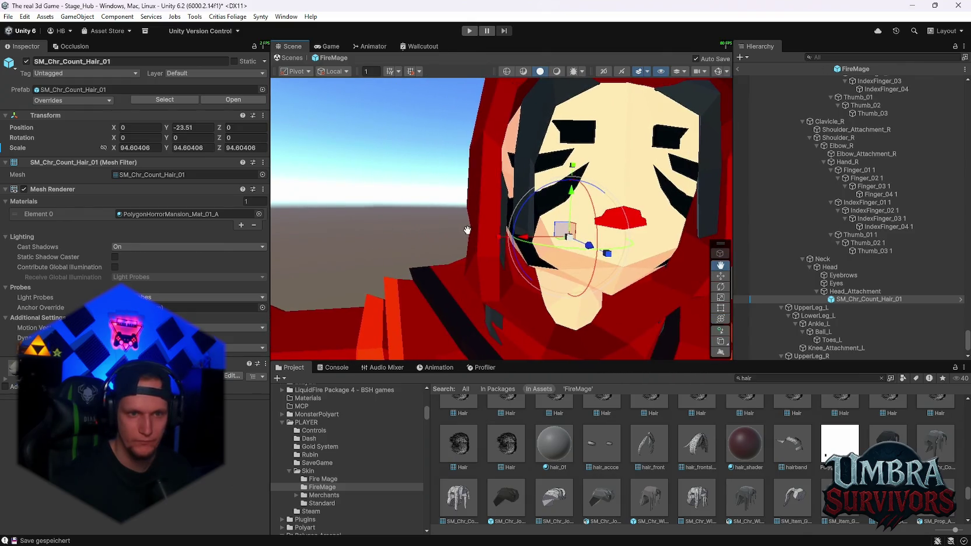
mouse_move(558, 232)
left_mouse_down()
mouse_move(535, 238)
mouse_move(548, 193)
mouse_move(562, 232)
left_mouse_up()
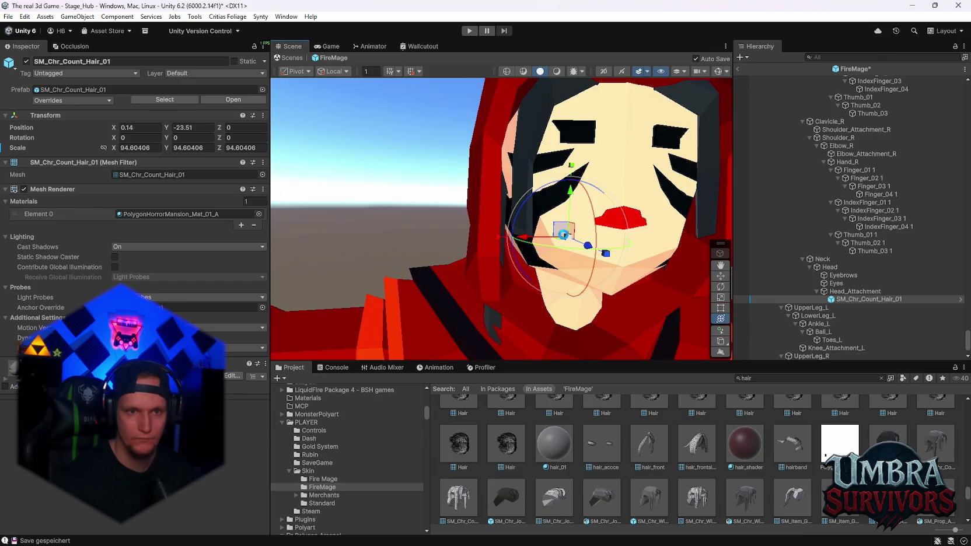
Step: Flatten, lower and narrow the Count hair on the FireMage's head
mouse_move(570, 171)
left_mouse_down()
mouse_move(570, 183)
mouse_move(523, 228)
mouse_move(519, 169)
mouse_move(540, 239)
mouse_move(565, 229)
left_mouse_up()
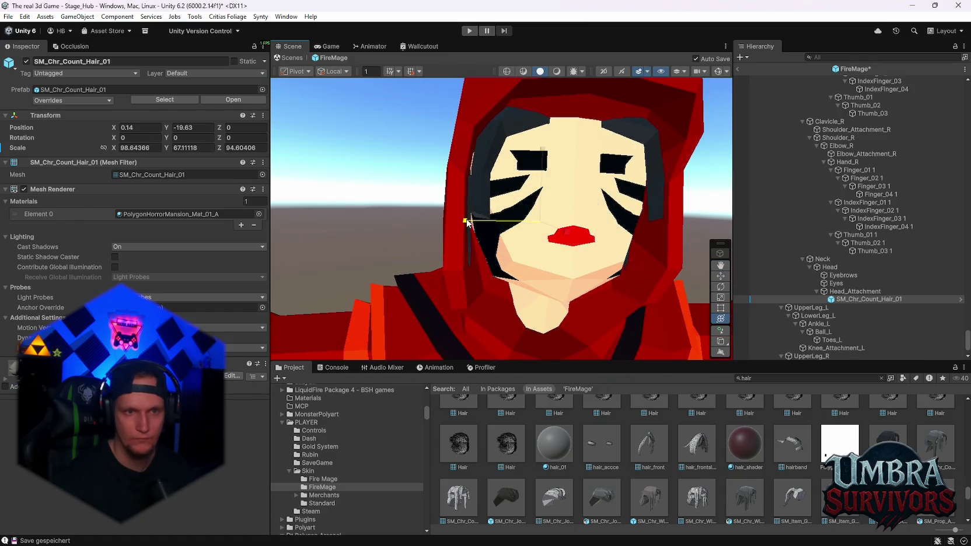
mouse_move(565, 229)
left_mouse_down()
mouse_move(543, 173)
mouse_move(542, 184)
left_mouse_up()
mouse_move(539, 225)
left_mouse_down()
mouse_move(584, 193)
mouse_move(618, 195)
mouse_move(544, 206)
mouse_move(490, 238)
mouse_move(594, 209)
mouse_move(545, 224)
left_mouse_up()
mouse_move(458, 218)
left_mouse_down()
mouse_move(481, 221)
mouse_move(419, 213)
mouse_move(559, 227)
mouse_move(511, 225)
mouse_move(524, 228)
left_mouse_up()
Step: Shift the hair along X and push it forward over the face, orbiting to check the fit
mouse_move(469, 248)
left_mouse_down()
mouse_move(437, 248)
mouse_move(570, 170)
mouse_move(624, 202)
mouse_move(607, 176)
mouse_move(607, 185)
mouse_move(466, 139)
mouse_move(438, 233)
mouse_move(467, 246)
mouse_move(538, 235)
mouse_move(484, 226)
left_mouse_up()
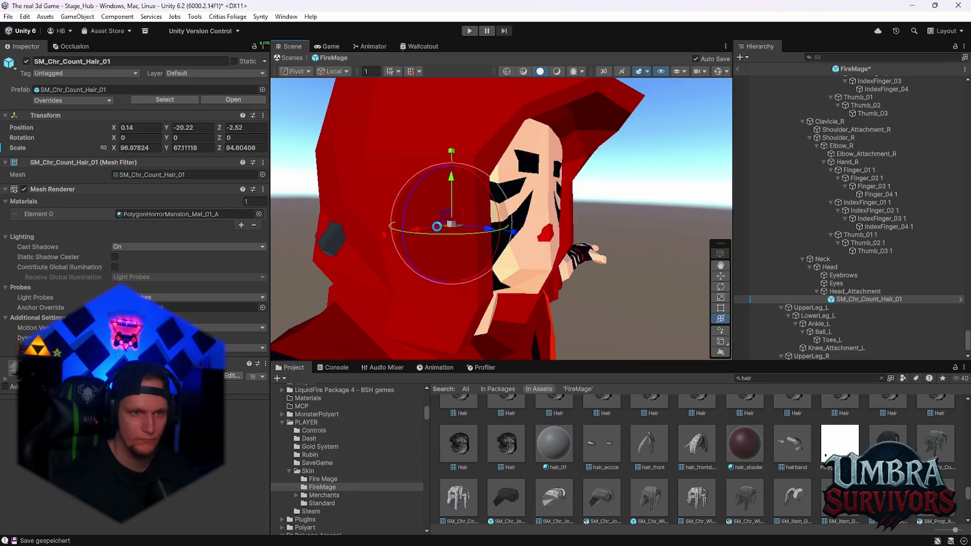
left_click_drag(423, 230, 426, 227)
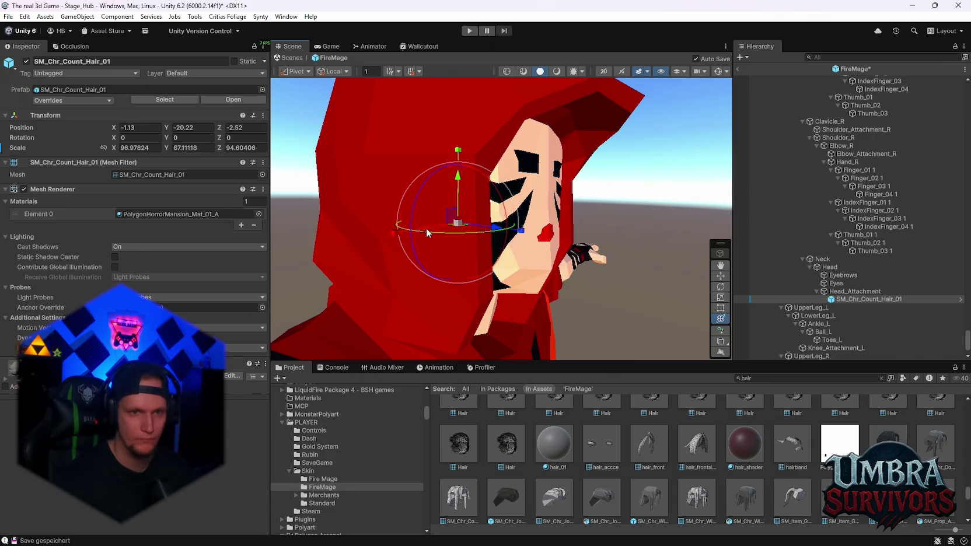
key("f")
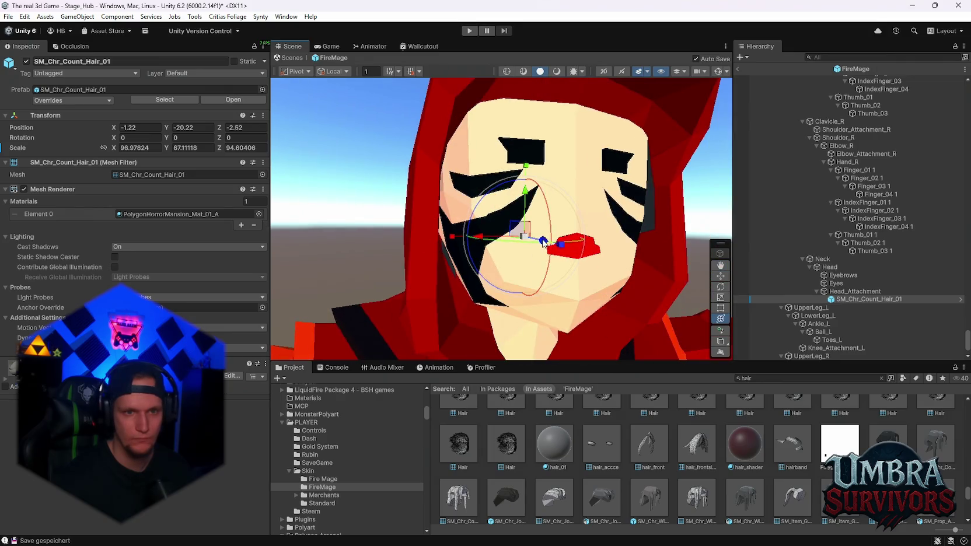
mouse_move(546, 242)
left_mouse_down()
mouse_move(550, 257)
mouse_move(326, 260)
mouse_move(415, 254)
mouse_move(370, 240)
mouse_move(555, 247)
left_mouse_up()
mouse_move(482, 237)
left_mouse_down()
mouse_move(576, 195)
mouse_move(396, 202)
mouse_move(471, 206)
mouse_move(513, 234)
mouse_move(559, 241)
left_mouse_up()
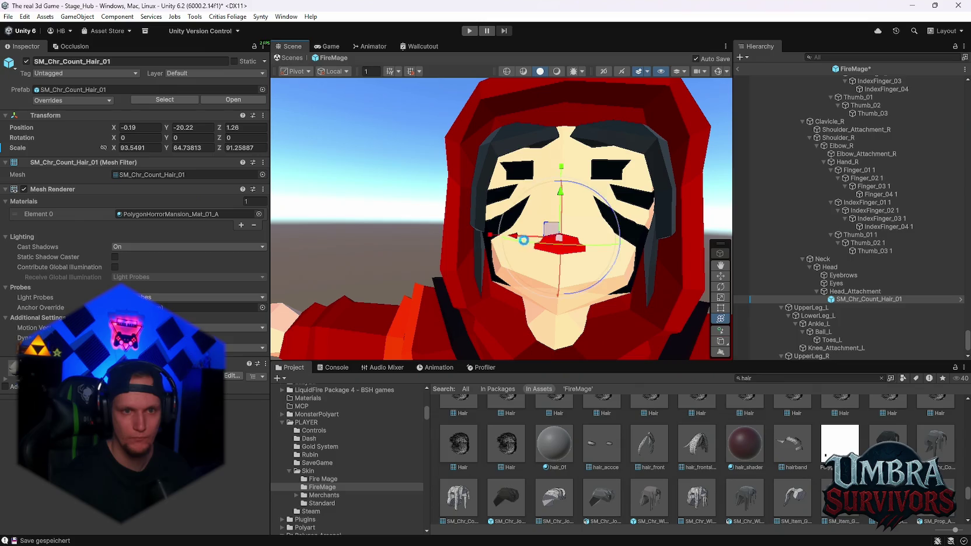
mouse_move(499, 226)
left_mouse_down()
mouse_move(461, 221)
mouse_move(513, 219)
mouse_move(413, 216)
mouse_move(496, 219)
mouse_move(506, 243)
mouse_move(593, 250)
left_mouse_up()
scroll(625, 467, "up", 2)
Step: Browse the hair search results and preview Chr_Hair_14 and Chr_Hair_21_Static in the Inspector
scroll(642, 469, "down", 3)
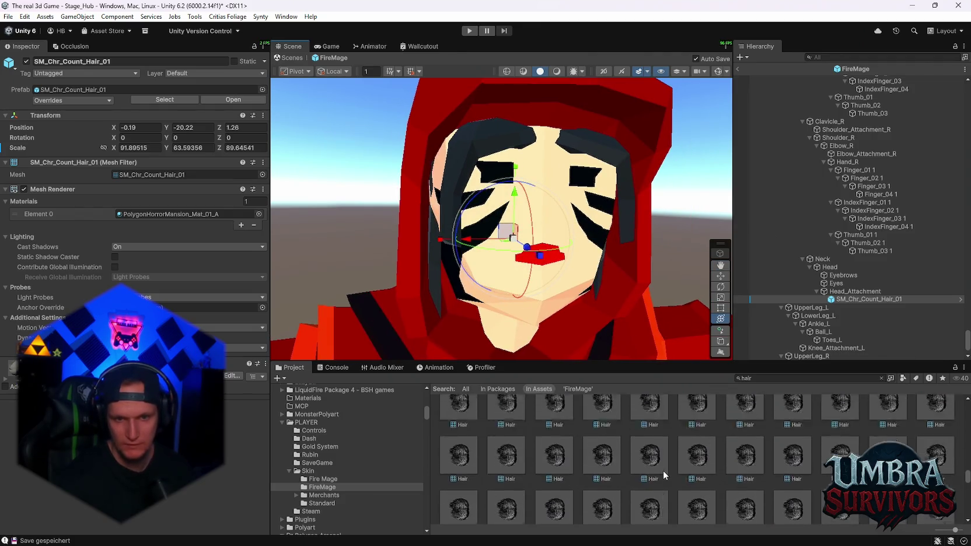
scroll(671, 471, "up", 3)
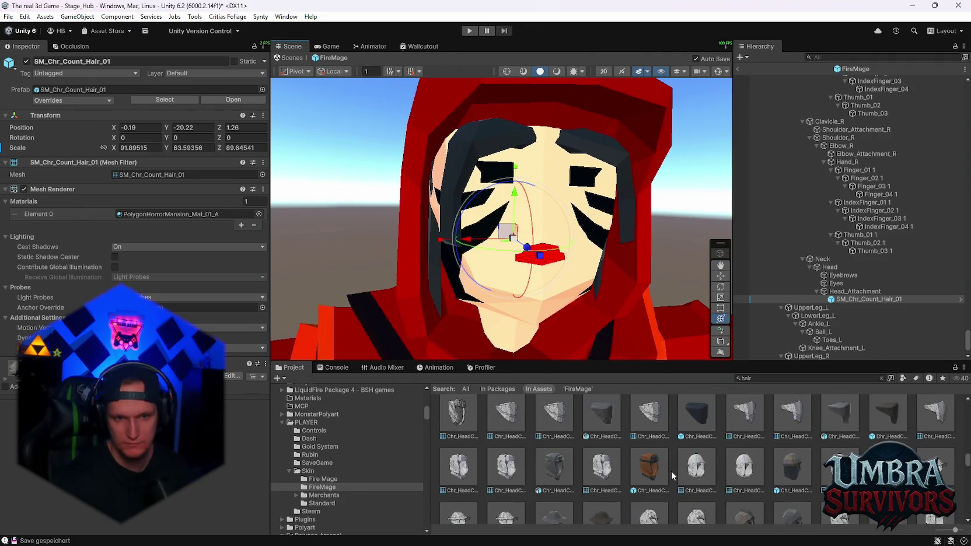
scroll(669, 470, "up", 3)
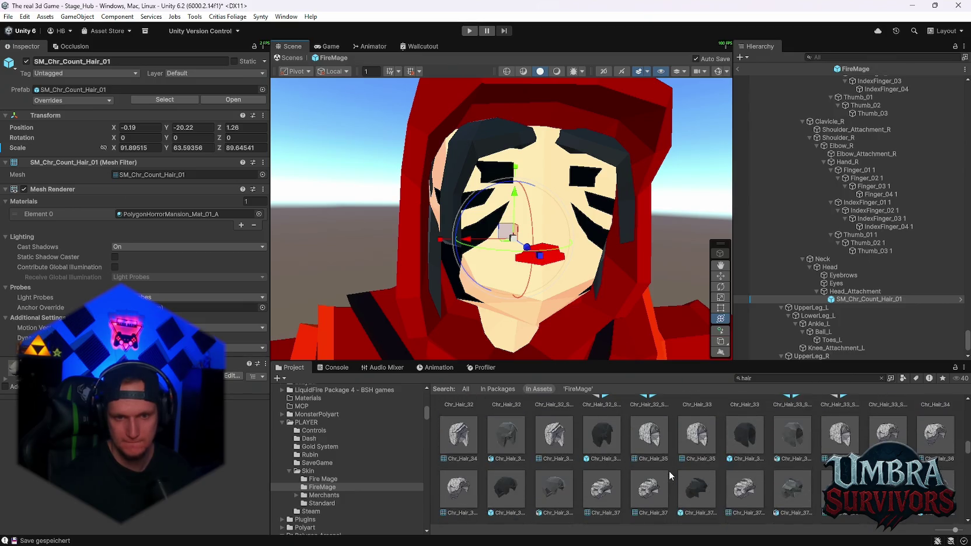
scroll(652, 467, "up", 3)
scroll(652, 470, "up", 3)
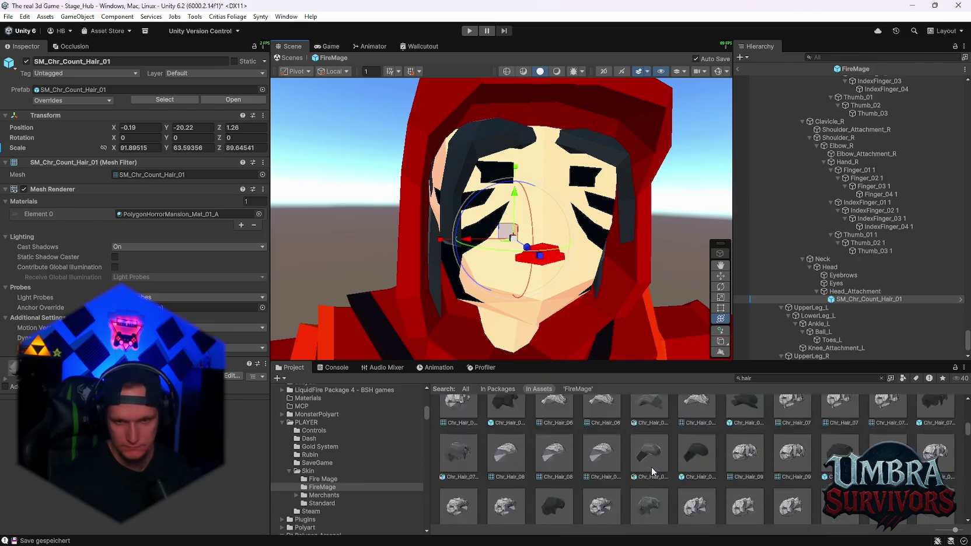
scroll(651, 471, "up", 1)
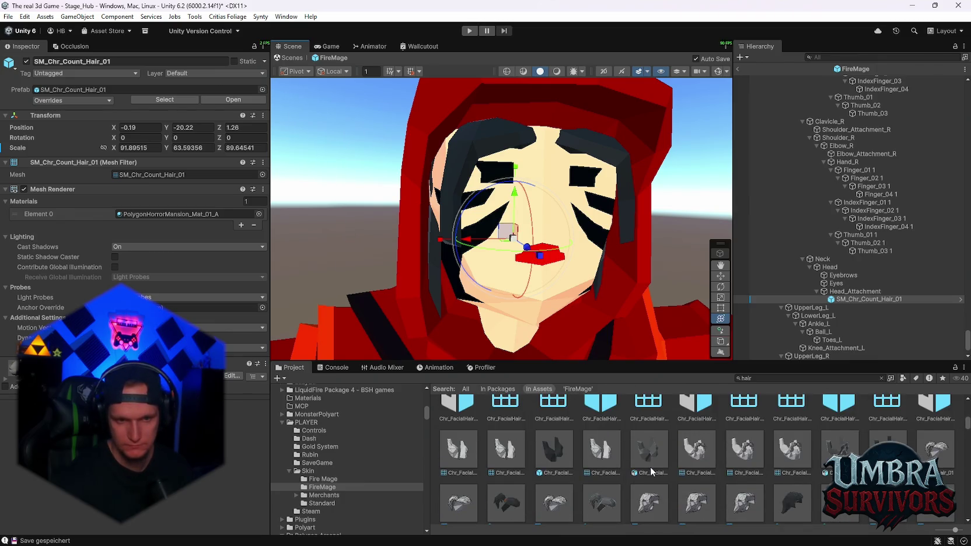
scroll(642, 471, "up", 3)
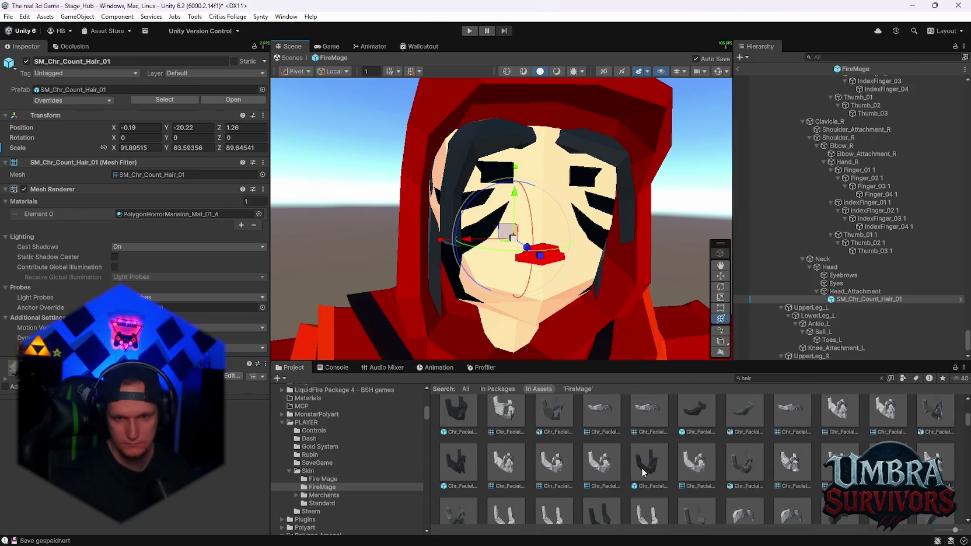
scroll(641, 467, "up", 3)
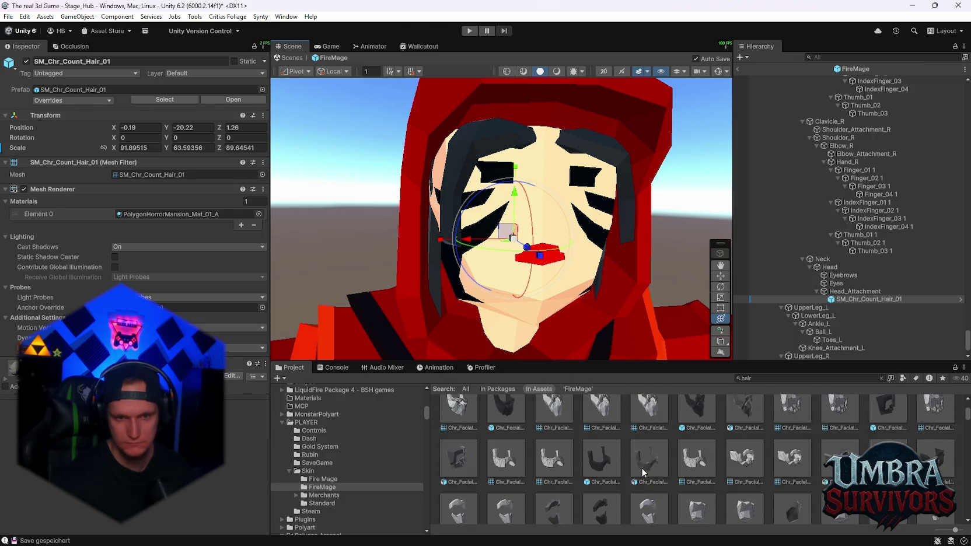
scroll(641, 470, "up", 2)
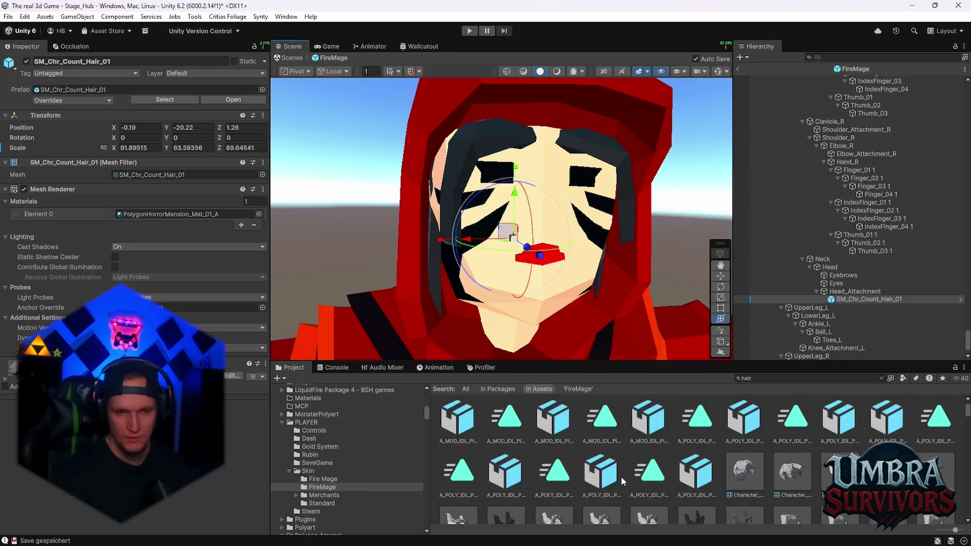
scroll(642, 461, "up", 2)
scroll(673, 450, "down", 8)
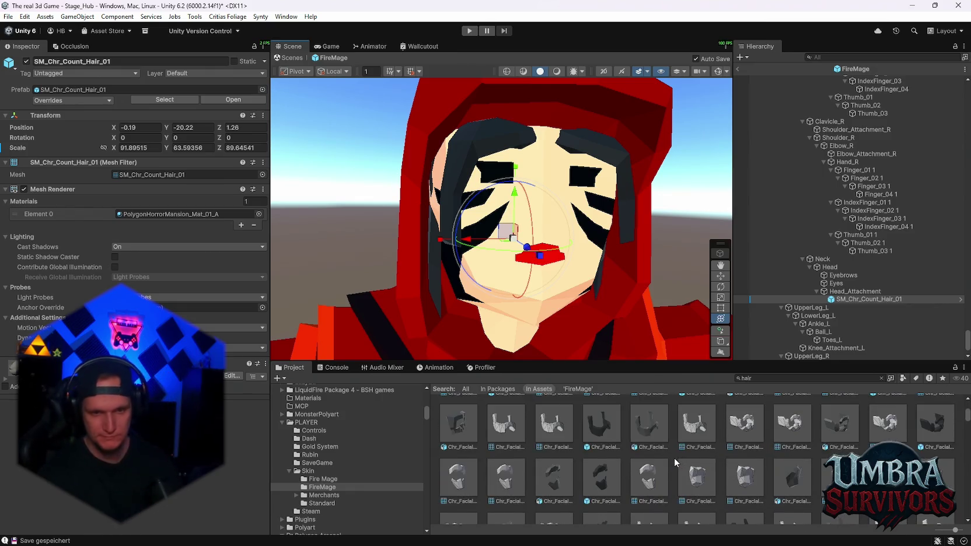
scroll(675, 458, "down", 2)
scroll(672, 458, "down", 12)
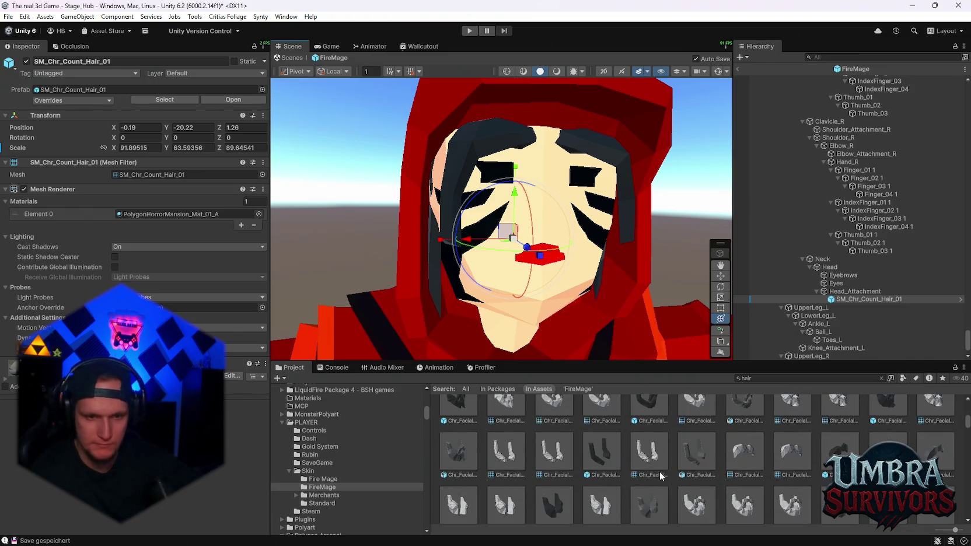
scroll(630, 472, "down", 5)
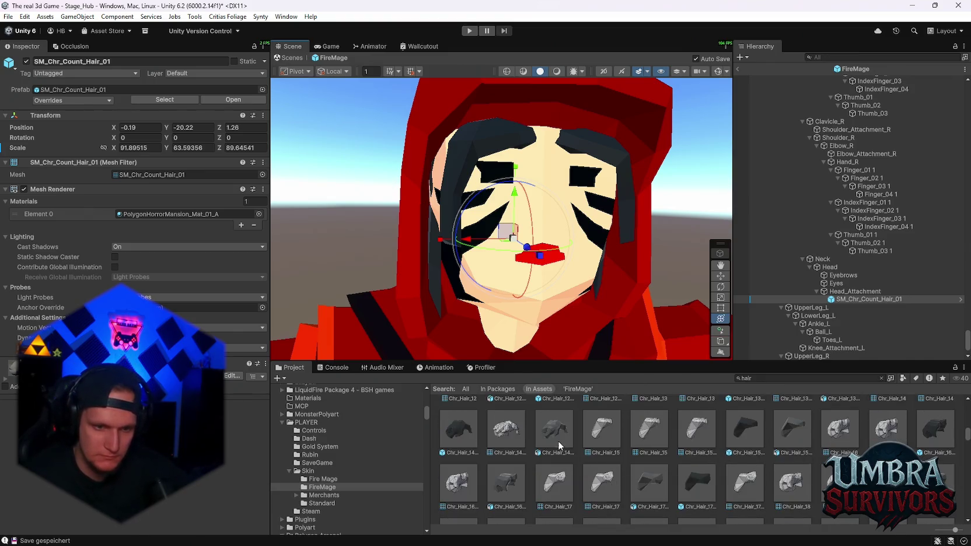
left_click(460, 436)
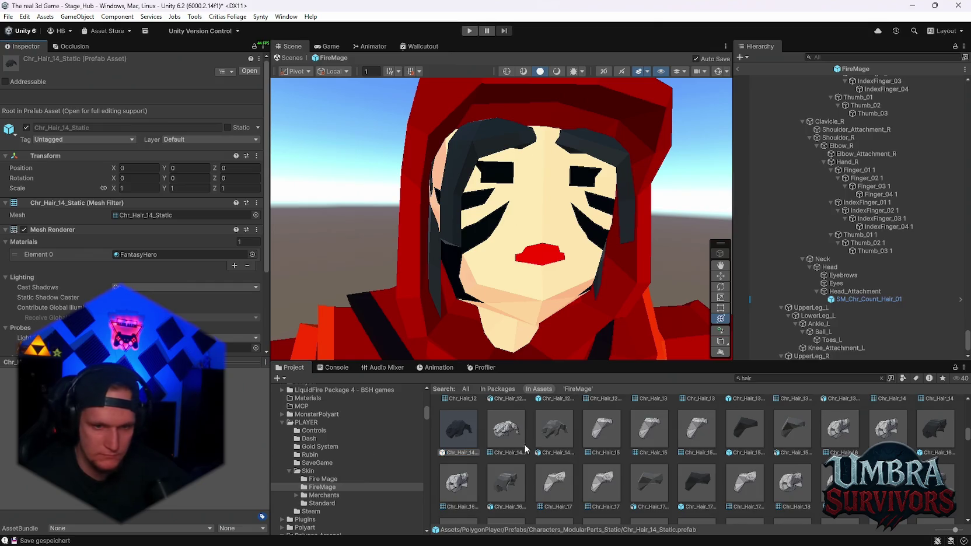
scroll(537, 448, "down", 6)
scroll(585, 453, "up", 1)
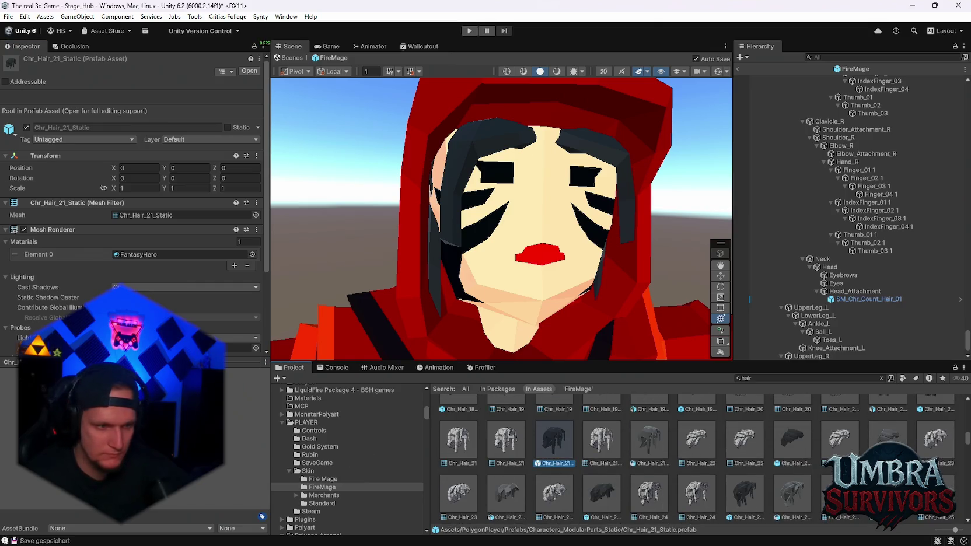
left_click_drag(387, 300, 319, 370)
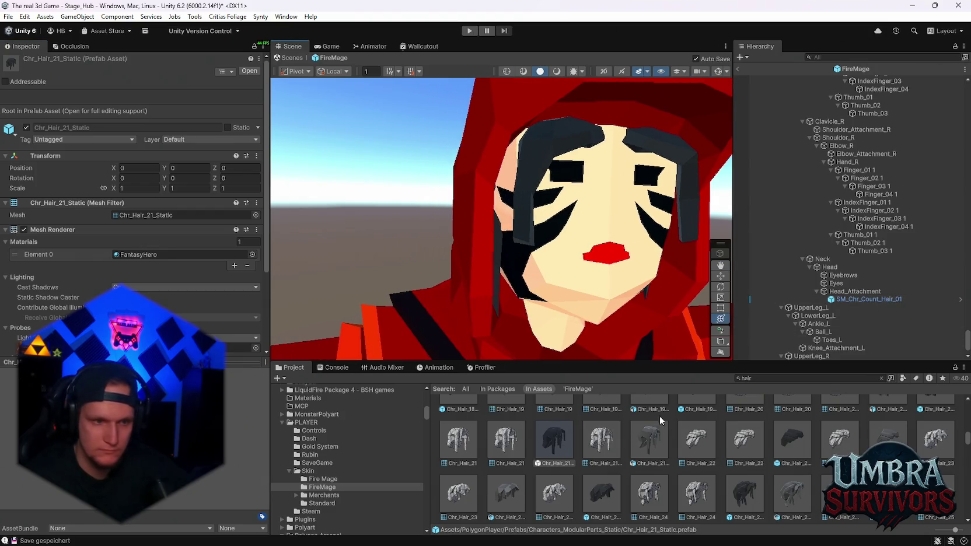
Step: Delete SM_Chr_Count_Hair_01 and attach Chr_Hair_24_Static under Head_Attachment
left_click_drag(839, 301, 847, 305)
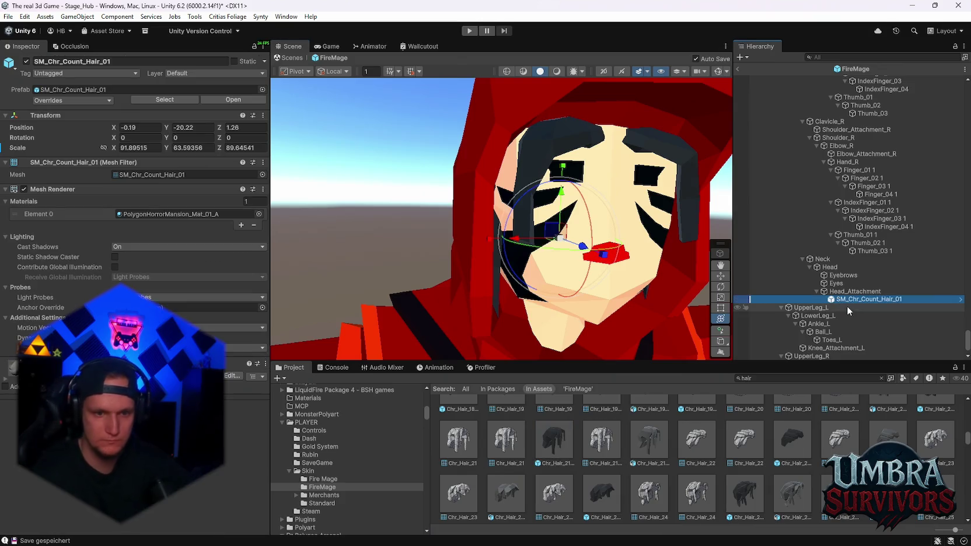
key("Delete")
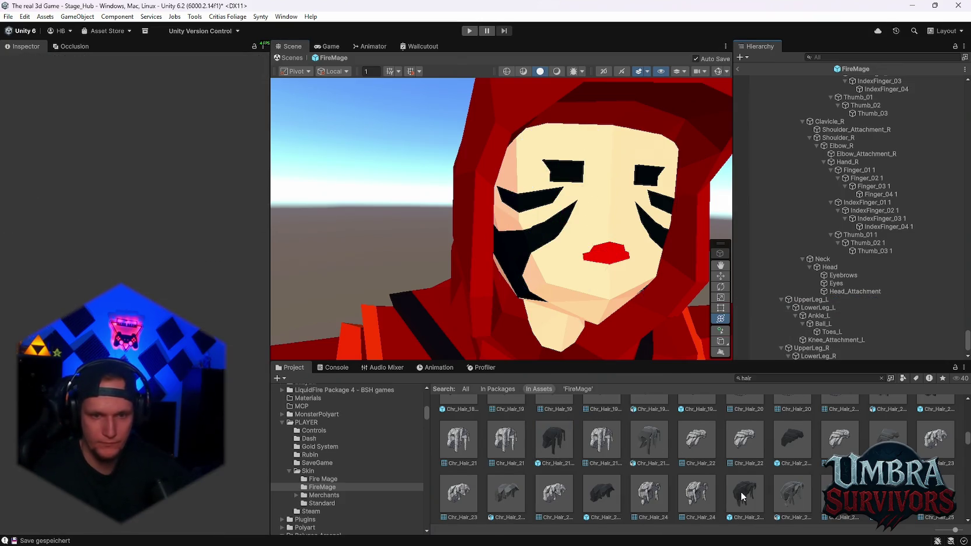
left_click(743, 497)
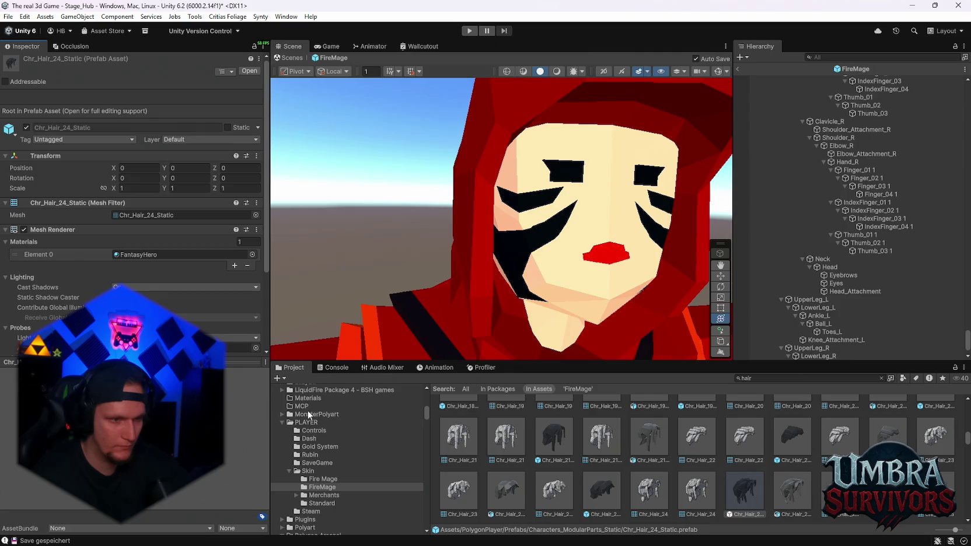
mouse_move(743, 495)
left_mouse_down()
mouse_move(809, 295)
mouse_move(800, 336)
mouse_move(788, 337)
mouse_move(845, 279)
left_mouse_up()
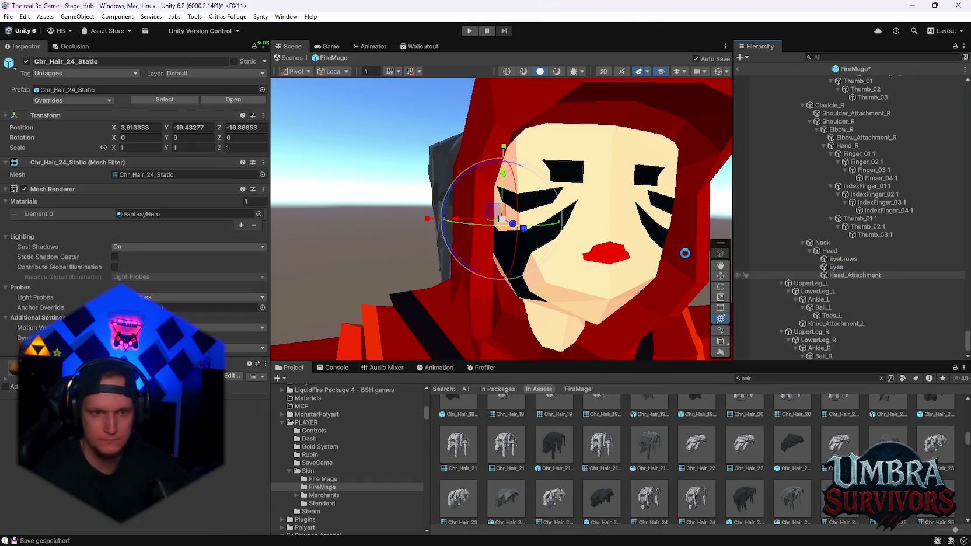
Step: Set the new hair's Position X, Y and Z to 0
type("0")
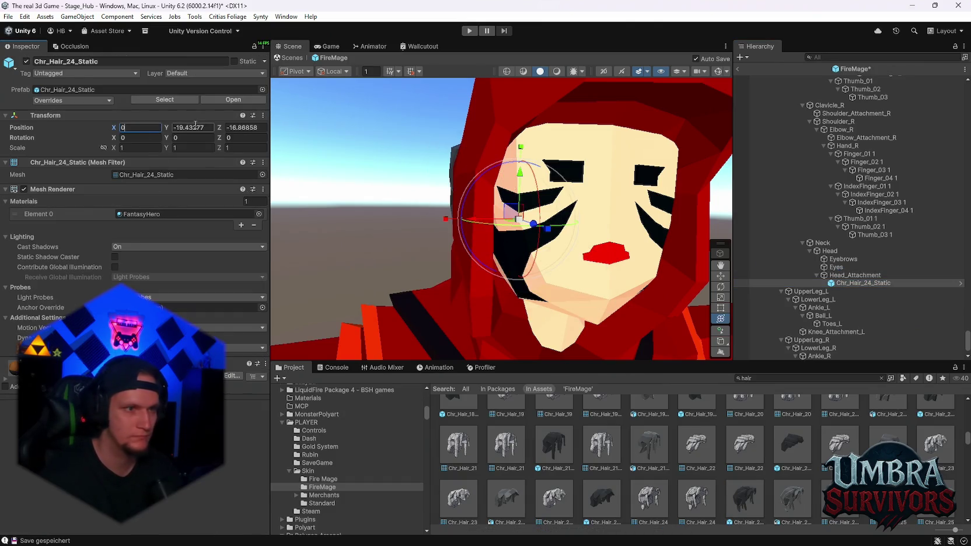
key("Tab")
type("0")
key("Tab")
type("0")
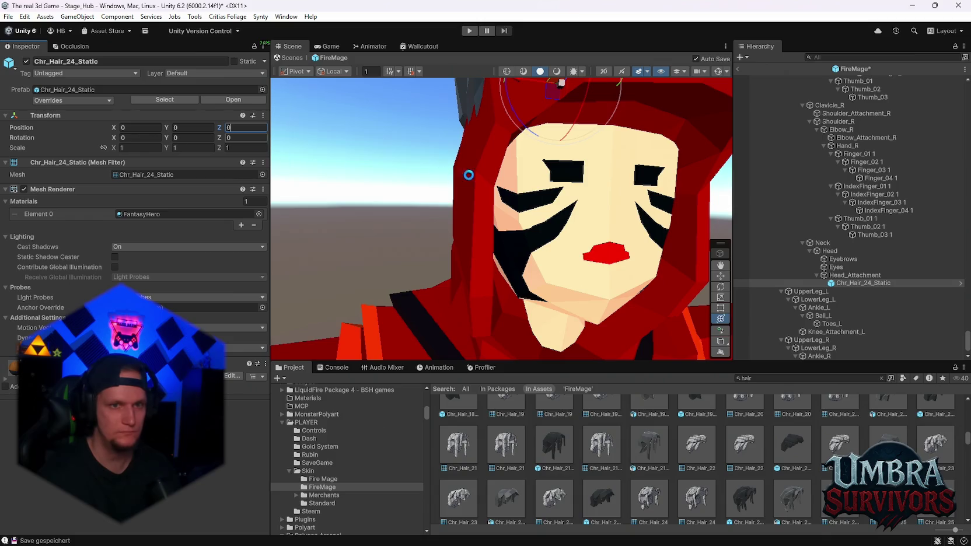
scroll(607, 206, "down", 3)
left_click_drag(532, 190, 550, 199)
Step: Raise, push forward and slightly lower Chr_Hair_24_Static on the forehead with the Move gizmo
left_click_drag(633, 195, 456, 222)
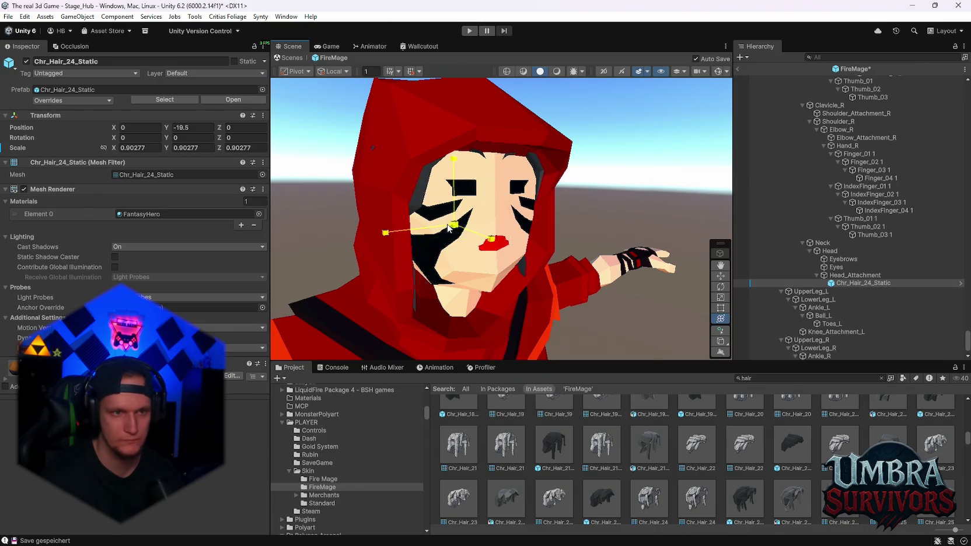
left_click_drag(450, 229, 461, 233)
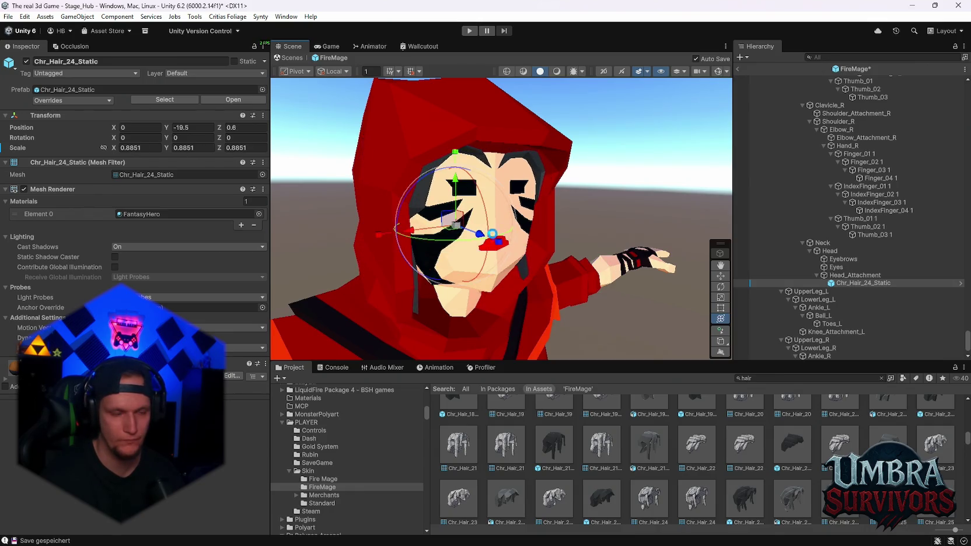
scroll(581, 270, "up", 2)
left_click_drag(580, 270, 575, 294)
scroll(575, 295, "up", 2)
mouse_move(576, 231)
left_mouse_down()
mouse_move(576, 219)
mouse_move(596, 286)
left_mouse_up()
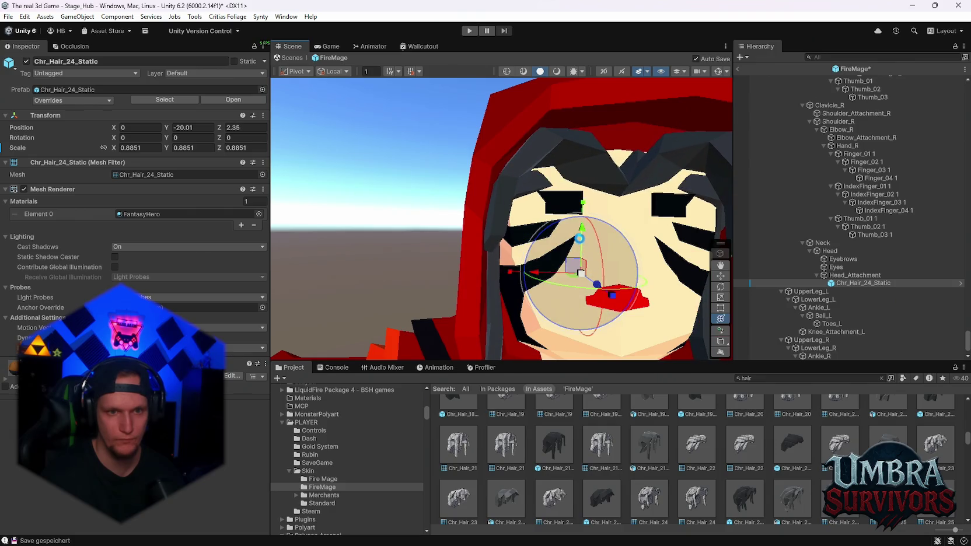
mouse_move(582, 243)
left_mouse_down()
mouse_move(577, 223)
mouse_move(588, 255)
mouse_move(520, 255)
left_mouse_up()
scroll(578, 234, "down", 3)
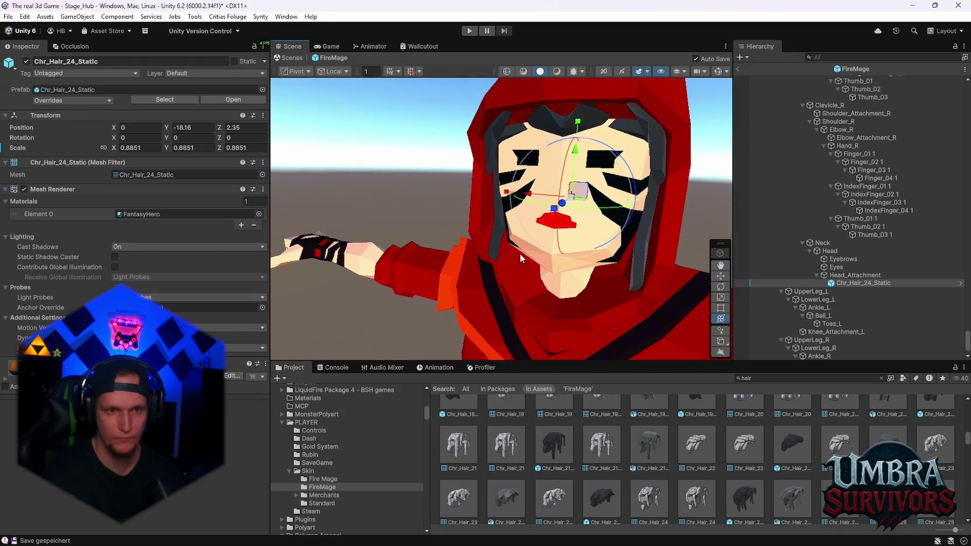
mouse_move(562, 204)
left_mouse_down()
mouse_move(554, 214)
mouse_move(607, 193)
mouse_move(536, 198)
left_mouse_up()
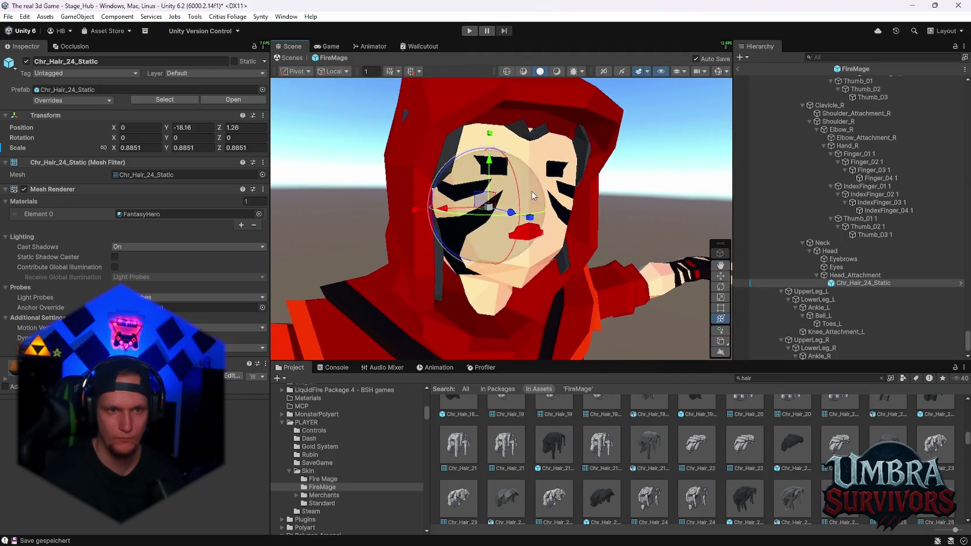
mouse_move(490, 168)
left_mouse_down()
mouse_move(621, 185)
mouse_move(518, 177)
left_mouse_up()
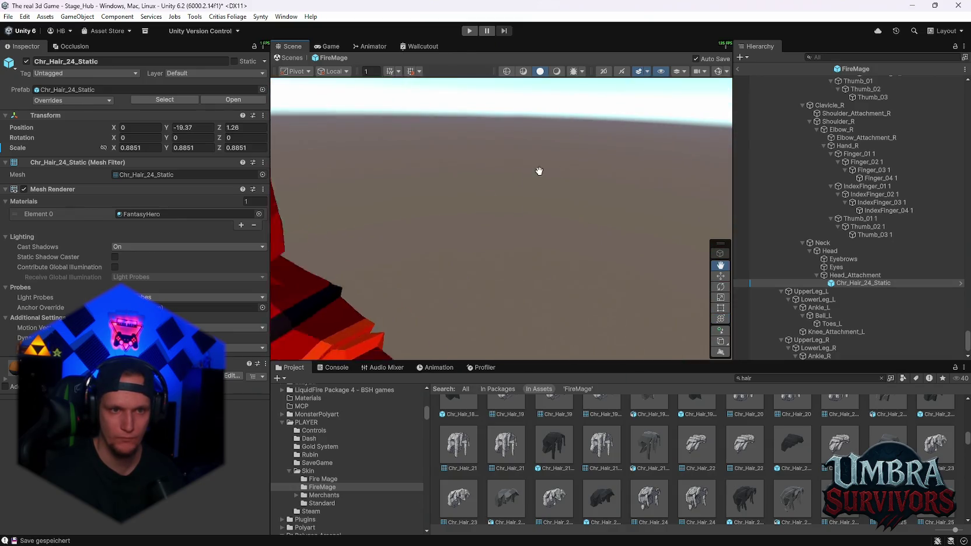
Step: Move the hair further forward and narrow it to sit inside the hood
key("f")
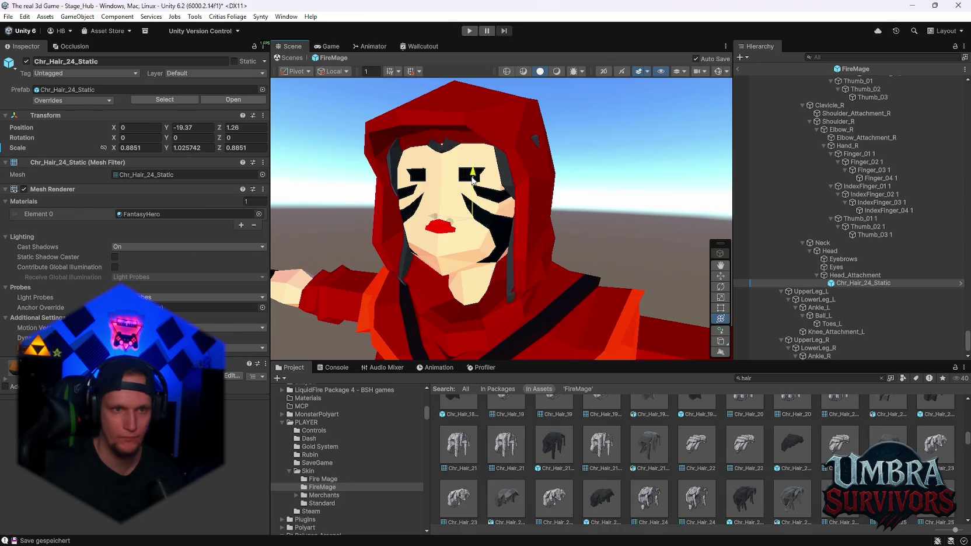
left_click_drag(469, 188, 469, 192)
scroll(514, 209, "down", 3)
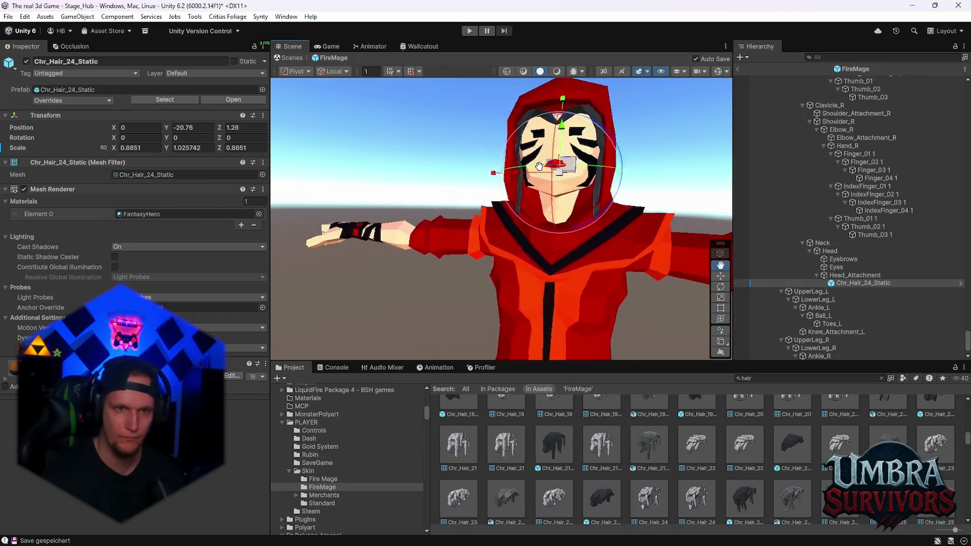
scroll(514, 210, "up", 2)
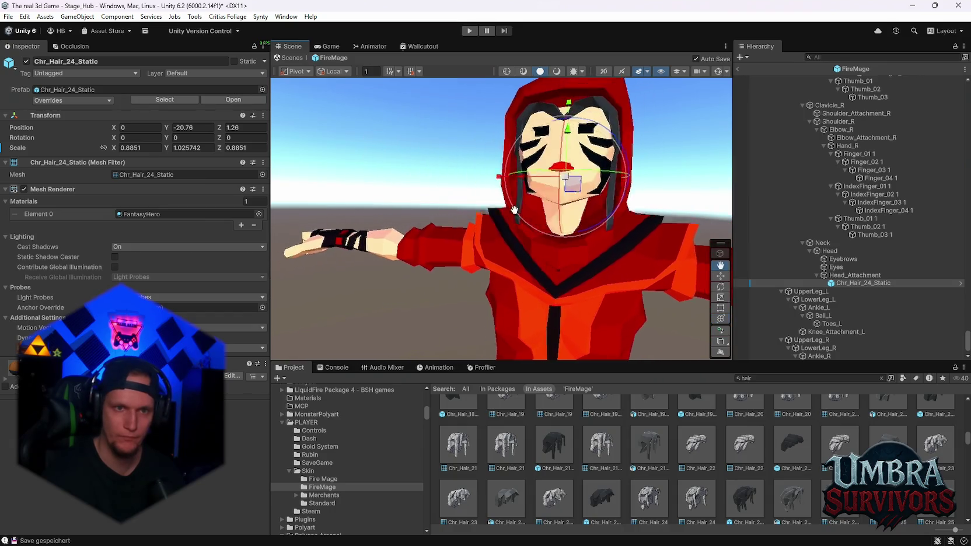
mouse_move(502, 234)
left_mouse_down()
mouse_move(400, 319)
mouse_move(456, 308)
mouse_move(577, 208)
mouse_move(629, 217)
mouse_move(625, 240)
mouse_move(683, 196)
mouse_move(671, 207)
mouse_move(541, 204)
left_mouse_up()
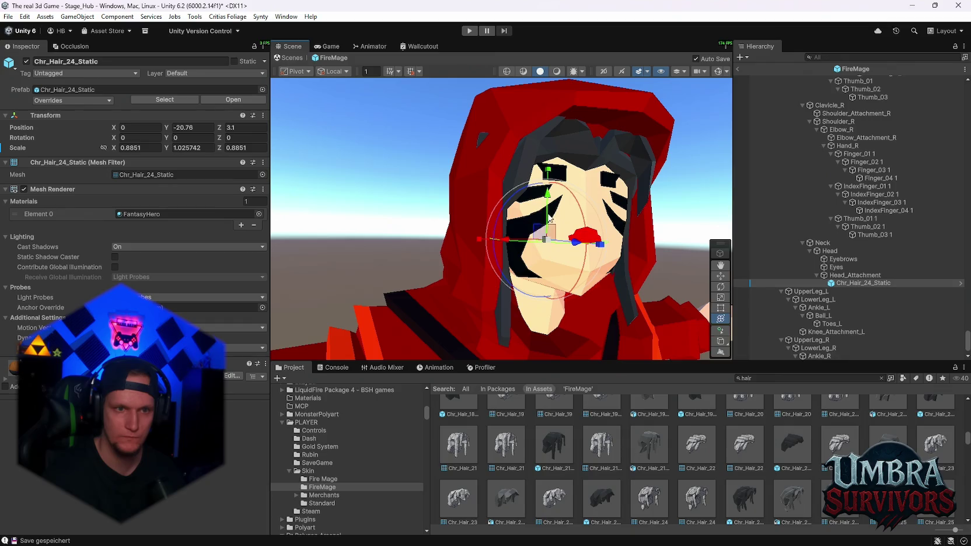
left_click_drag(479, 241, 481, 242)
mouse_move(635, 191)
left_mouse_down()
mouse_move(508, 208)
mouse_move(542, 223)
mouse_move(392, 261)
mouse_move(493, 209)
left_mouse_up()
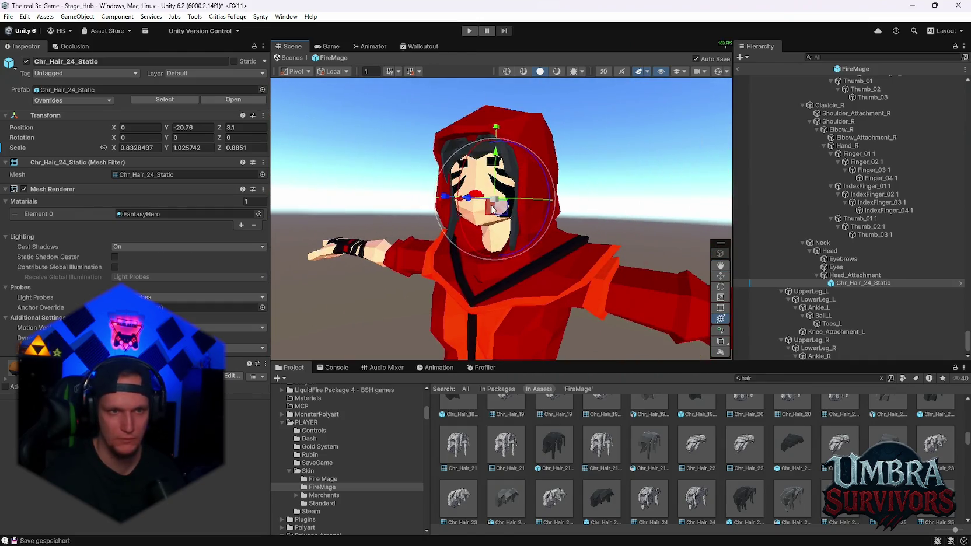
left_click(493, 209)
scroll(481, 268, "up", 3)
mouse_move(481, 268)
left_mouse_down()
mouse_move(610, 227)
mouse_move(635, 240)
mouse_move(525, 271)
mouse_move(543, 245)
mouse_move(492, 247)
mouse_move(548, 258)
mouse_move(503, 286)
mouse_move(472, 218)
mouse_move(512, 234)
mouse_move(513, 277)
mouse_move(549, 245)
mouse_move(585, 243)
mouse_move(530, 264)
mouse_move(582, 192)
left_mouse_up()
scroll(543, 245, "up", 5)
scroll(493, 247, "down", 5)
scroll(472, 218, "down", 3)
scroll(548, 245, "up", 3)
scroll(631, 456, "up", 3)
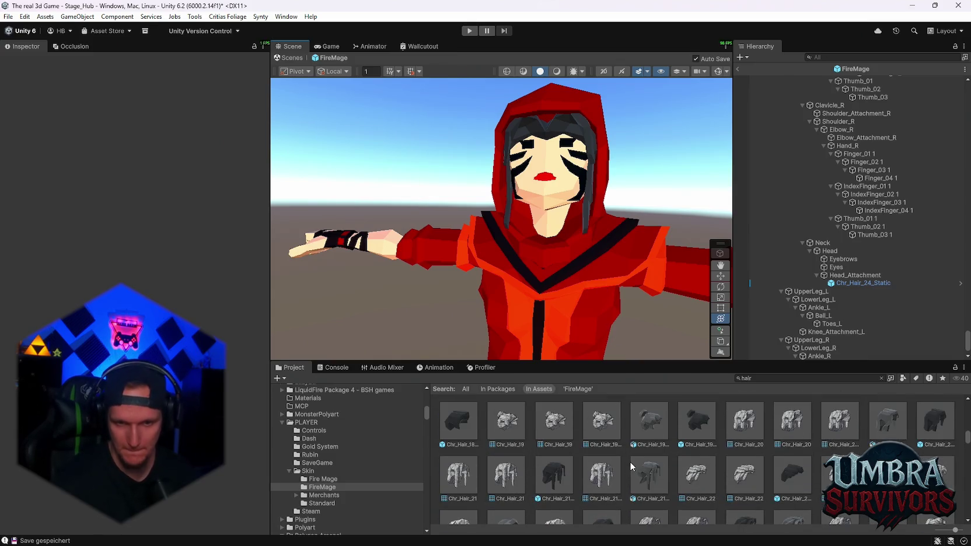
scroll(412, 175, "down", 5)
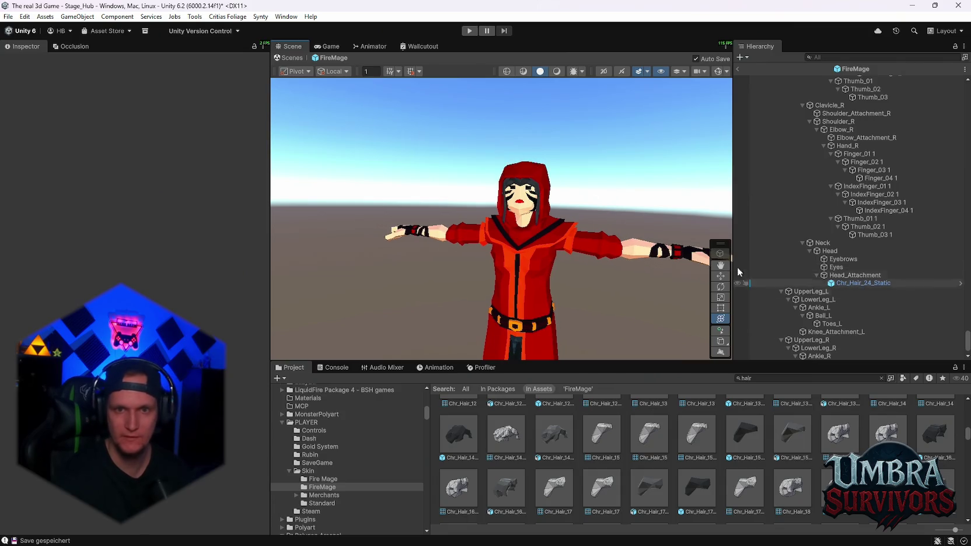
scroll(828, 152, "up", 10)
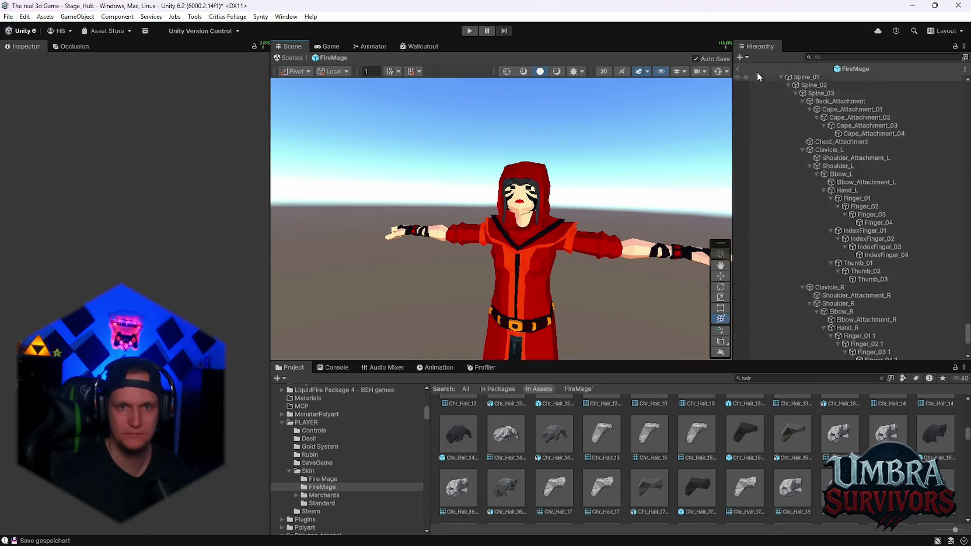
Step: Exit Prefab Mode, briefly reopen the FireMage prefab, and return to the Stage_Hub scene
left_click(738, 69)
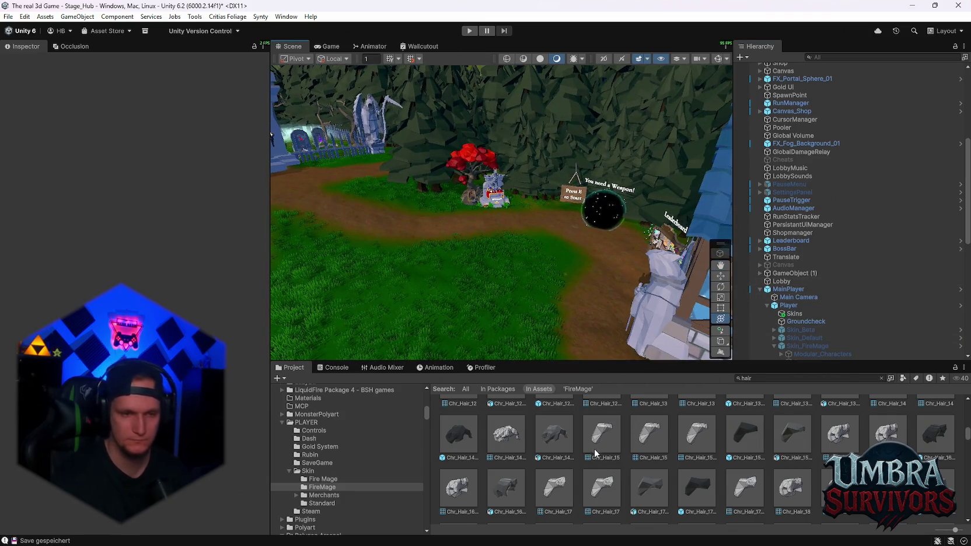
left_click(322, 487)
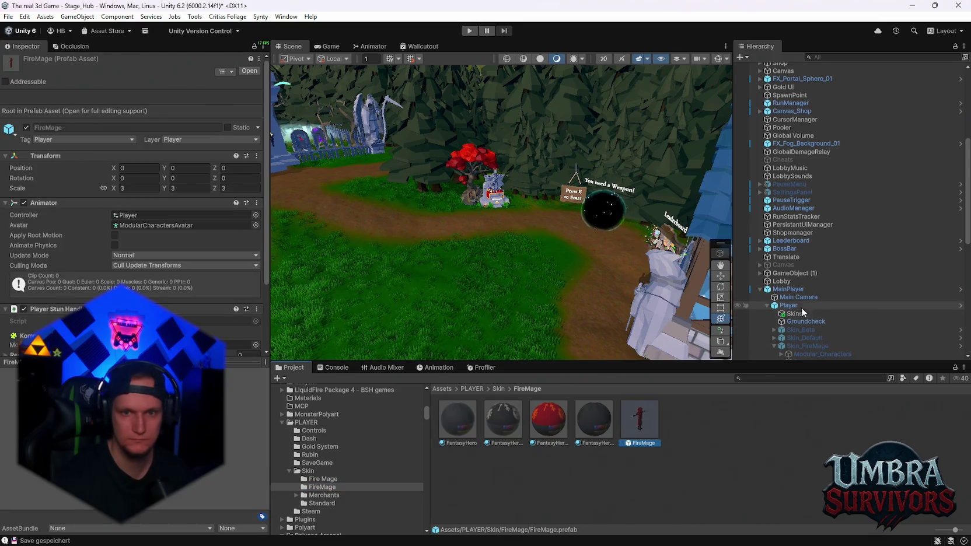
right_click(644, 421)
left_click(654, 124)
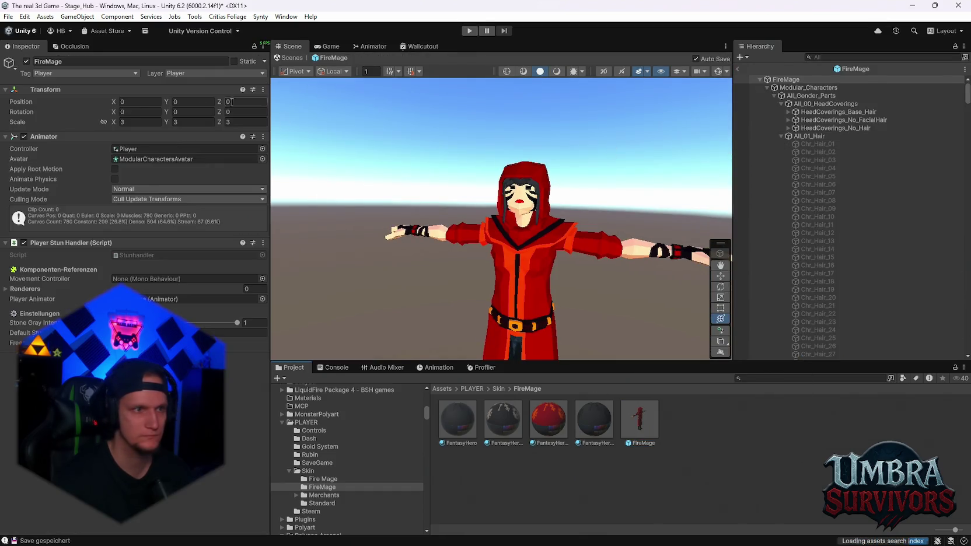
left_click(738, 71)
Step: Toggle Skin_FireMage active on and back off, leaving it disabled
left_click(800, 346)
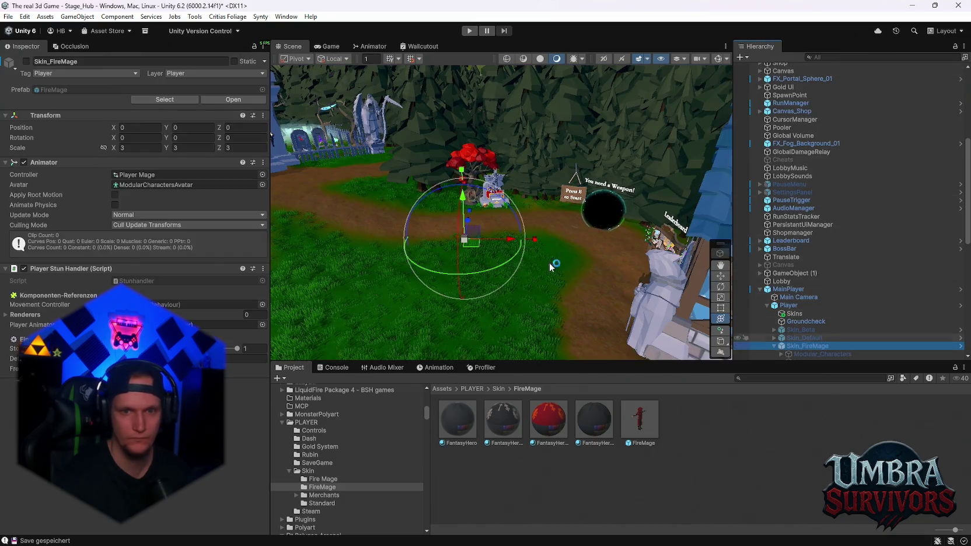
left_click(26, 62)
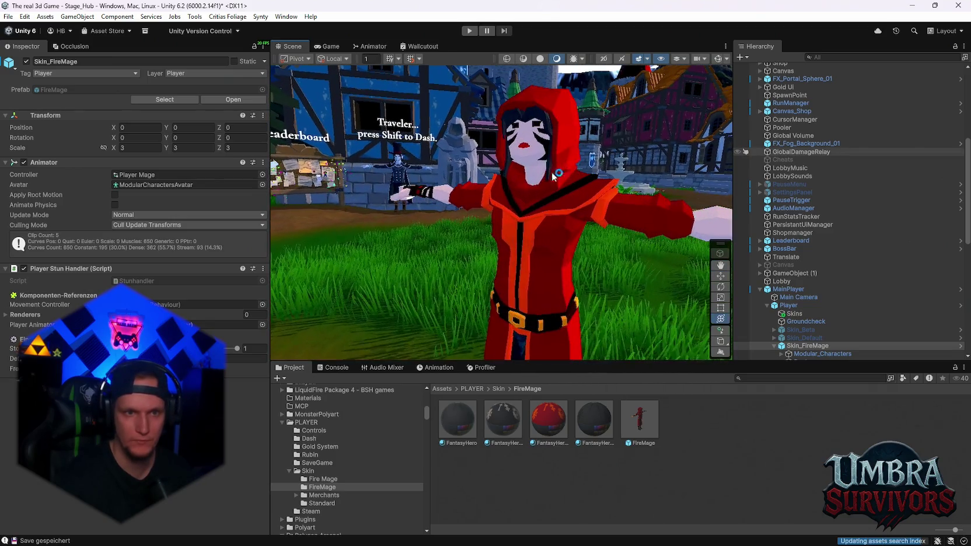
left_click(26, 62)
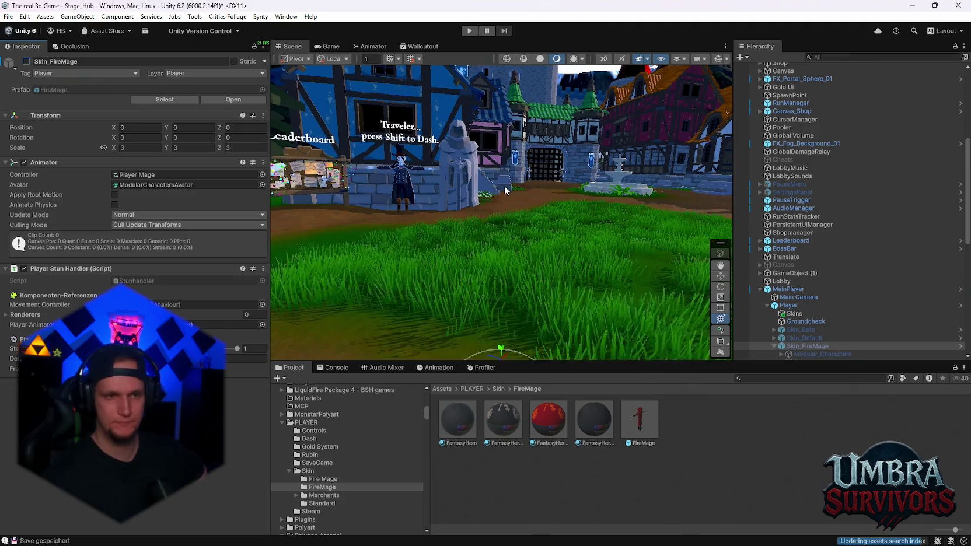
mouse_move(628, 200)
left_mouse_down()
mouse_move(531, 178)
mouse_move(471, 188)
mouse_move(551, 166)
left_mouse_up()
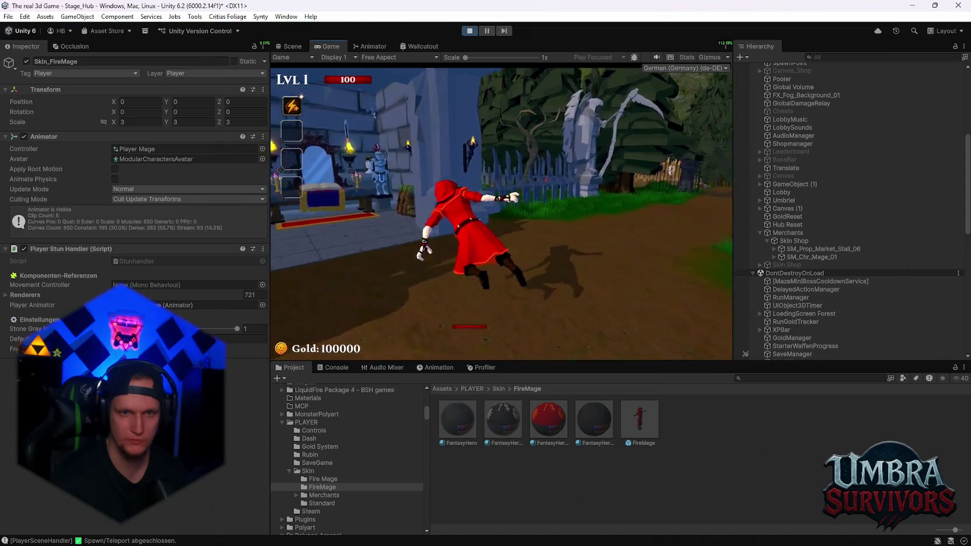
Step: Browse Mjolnier, Fire Staff and Elder Wand in the weapon book, then select Kunai
scroll(444, 203, "down", 2)
scroll(435, 175, "up", 2)
left_click(429, 133)
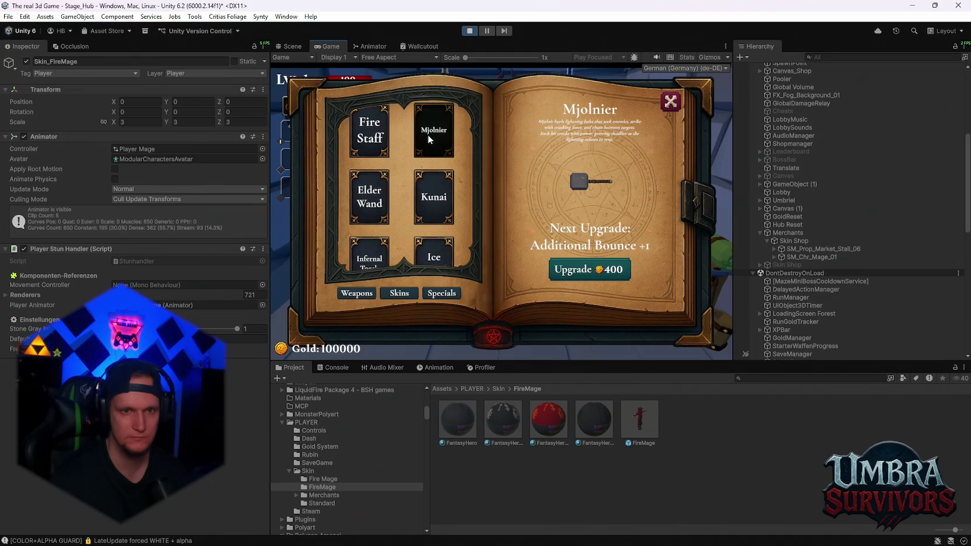
left_click(379, 142)
left_click(373, 204)
scroll(427, 216, "down", 1)
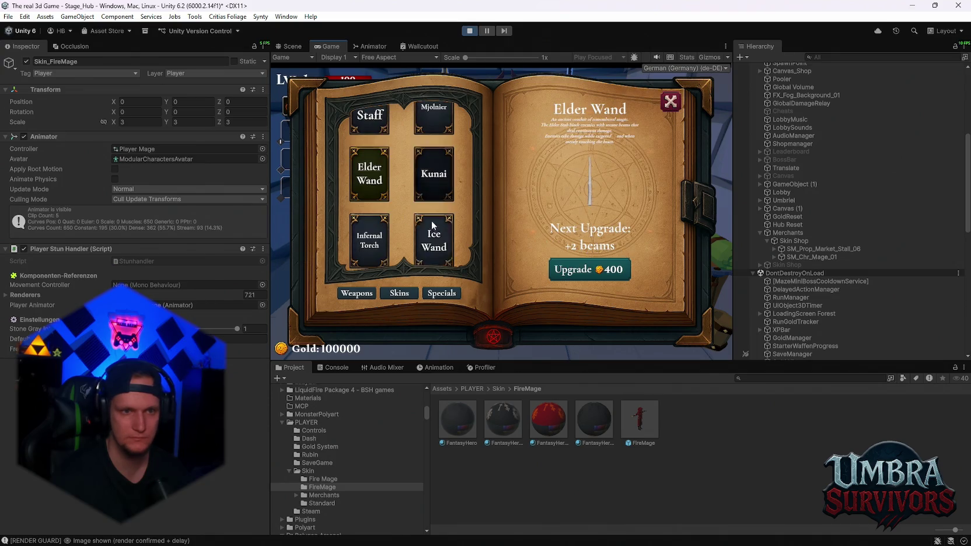
left_click(432, 193)
Step: Close the weapon book, run the mage around, and pause the game with Esc
left_click(671, 102)
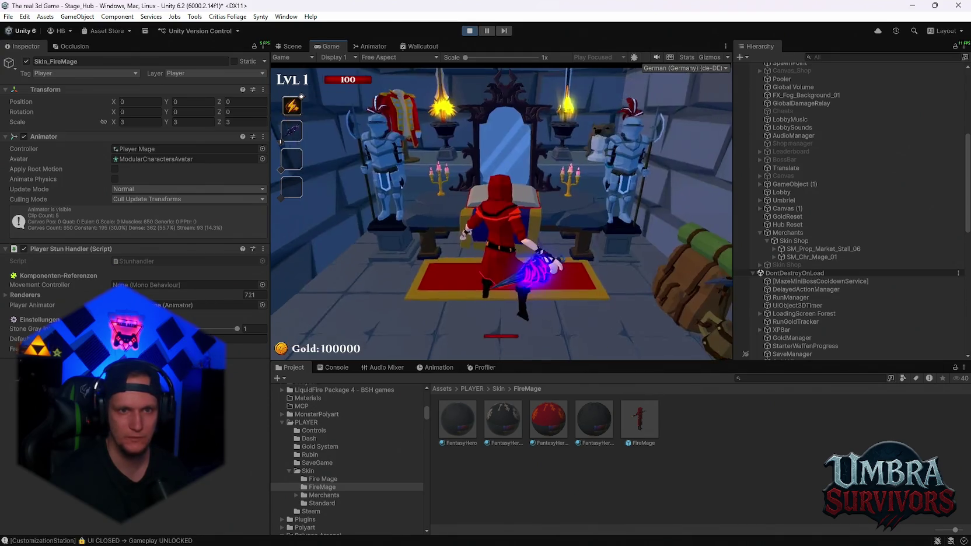
key("w")
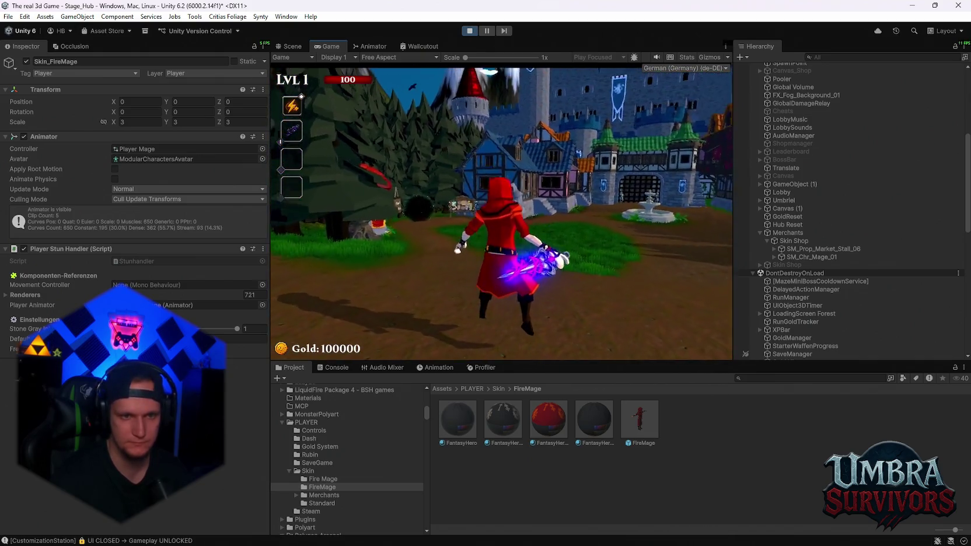
key("Escape")
scroll(855, 283, "down", 10)
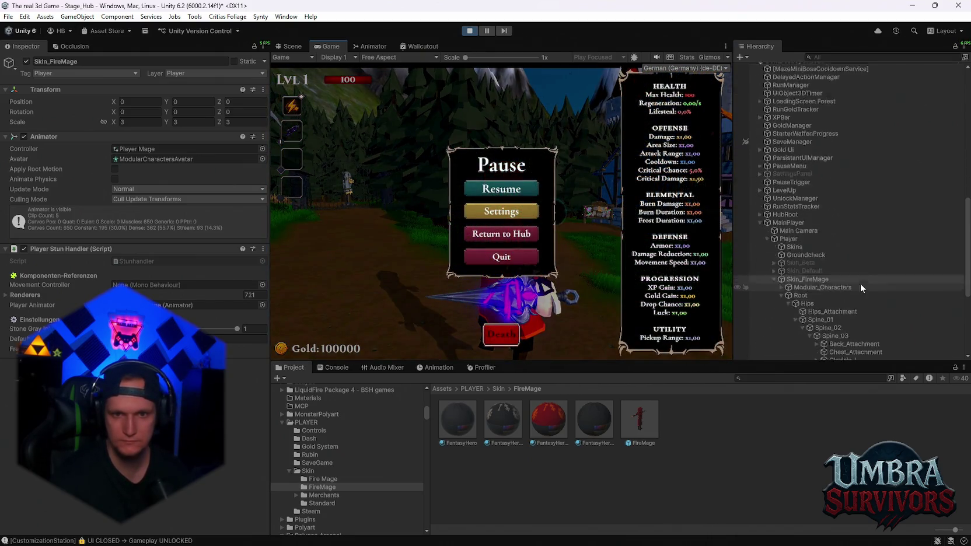
Step: Frame Kunai Void(Clone) under Hand_R in the Scene view and move it to 11.1, 4.4, 25.5
left_click(874, 291)
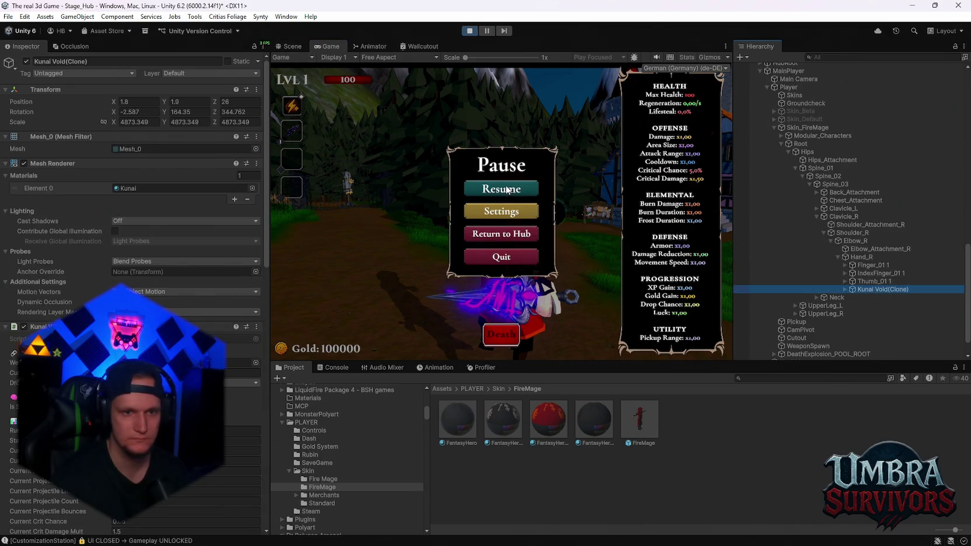
left_click(305, 46)
key("f")
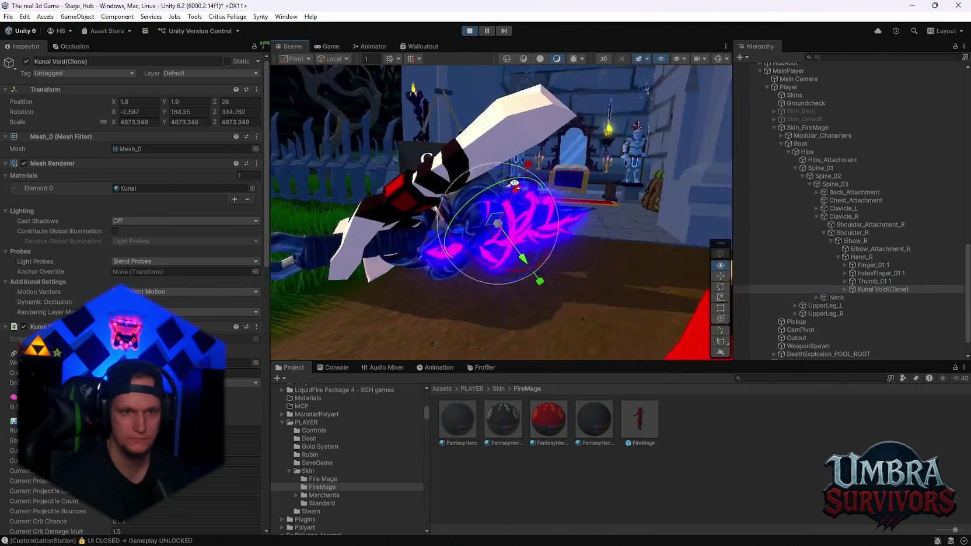
mouse_move(515, 184)
left_mouse_down()
mouse_move(528, 170)
mouse_move(516, 150)
mouse_move(467, 190)
mouse_move(547, 213)
mouse_move(558, 226)
left_mouse_up()
key("w")
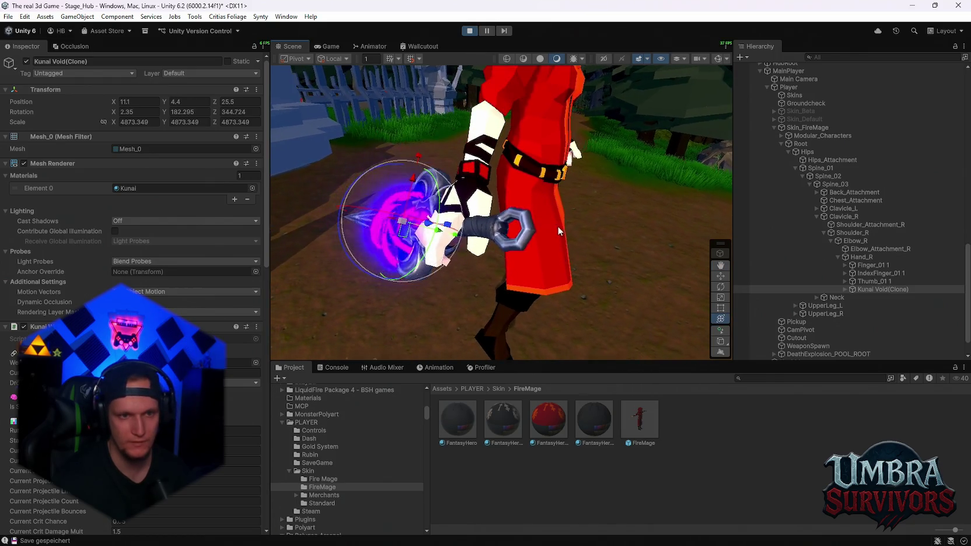
Step: Resume the game to test the grip, snip the Inspector values, and stop Play mode
left_click(340, 46)
left_click(511, 195)
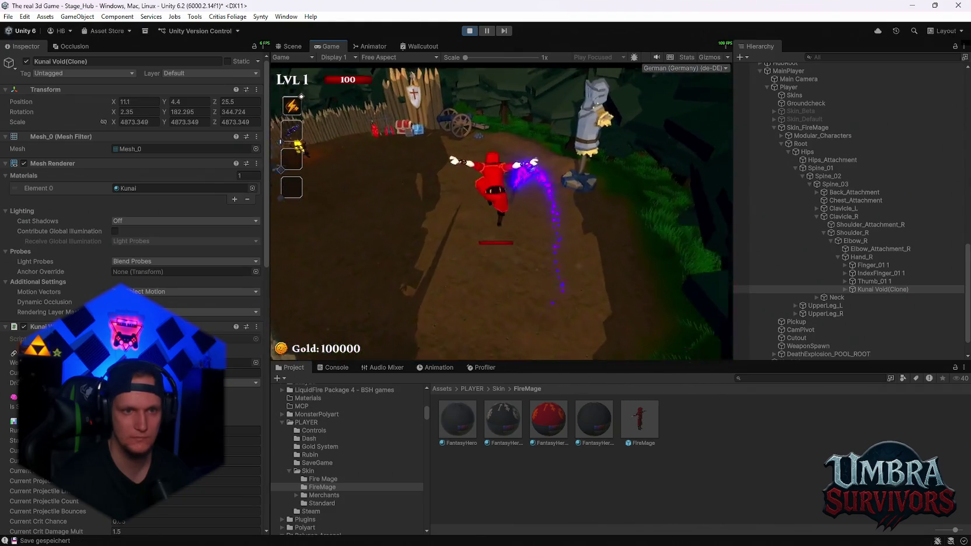
key("space")
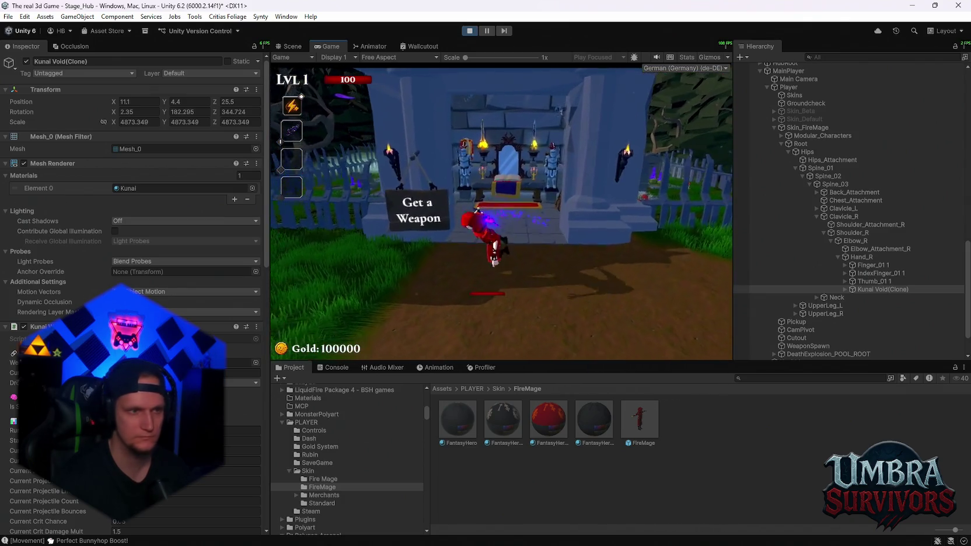
key("super+shift+s")
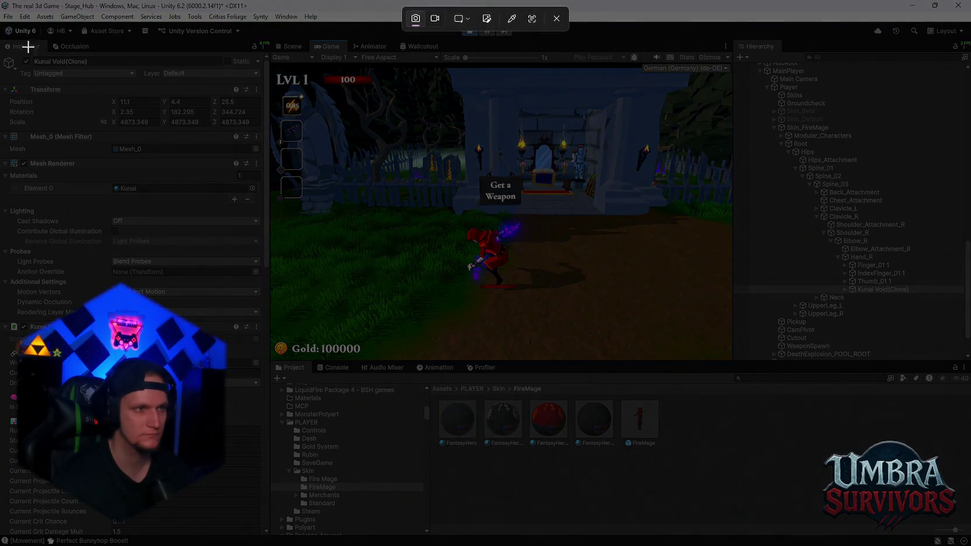
left_click_drag(259, 51, 2, 271)
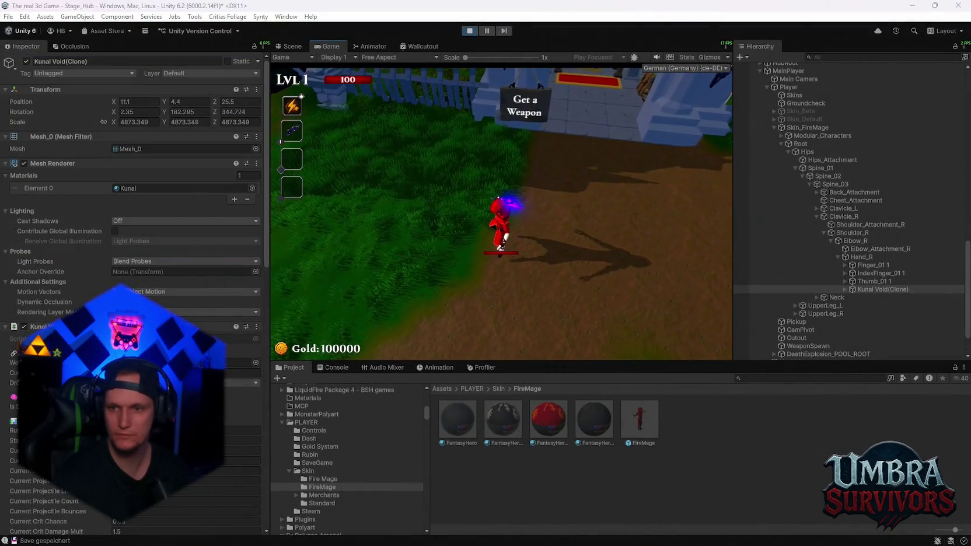
left_click(470, 31)
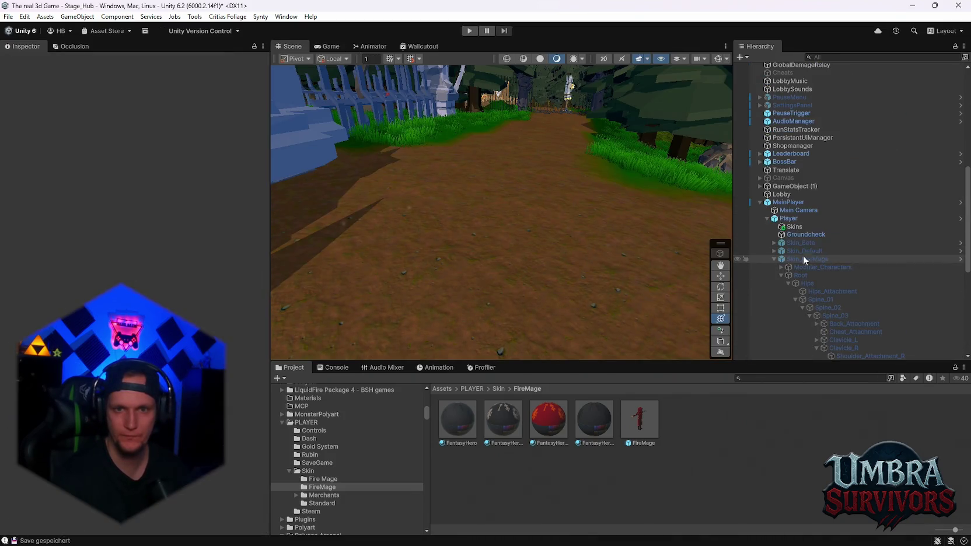
Step: Select Player and duplicate the Kunai entry in Weapon Offsets
left_click(793, 220)
scroll(131, 292, "down", 10)
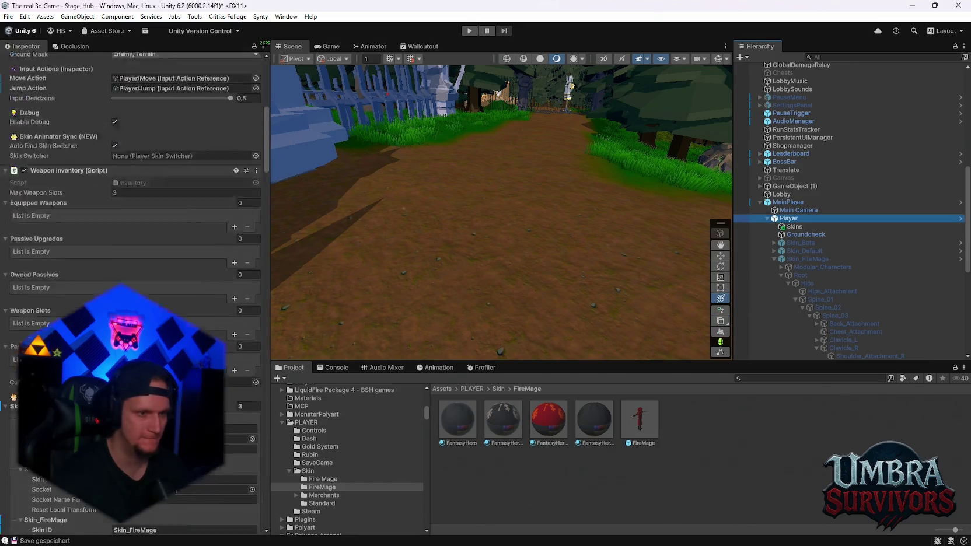
scroll(131, 234, "down", 20)
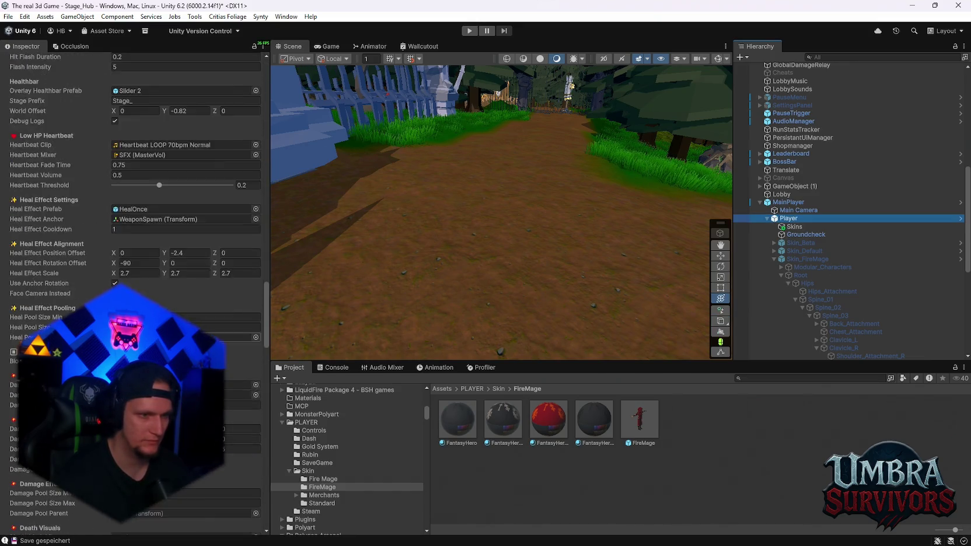
scroll(134, 292, "down", 20)
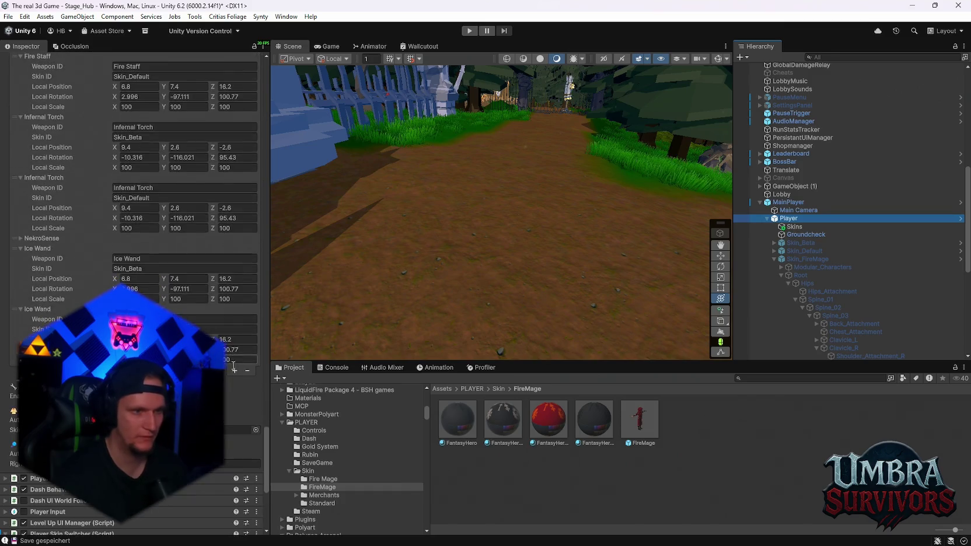
scroll(69, 189, "up", 10)
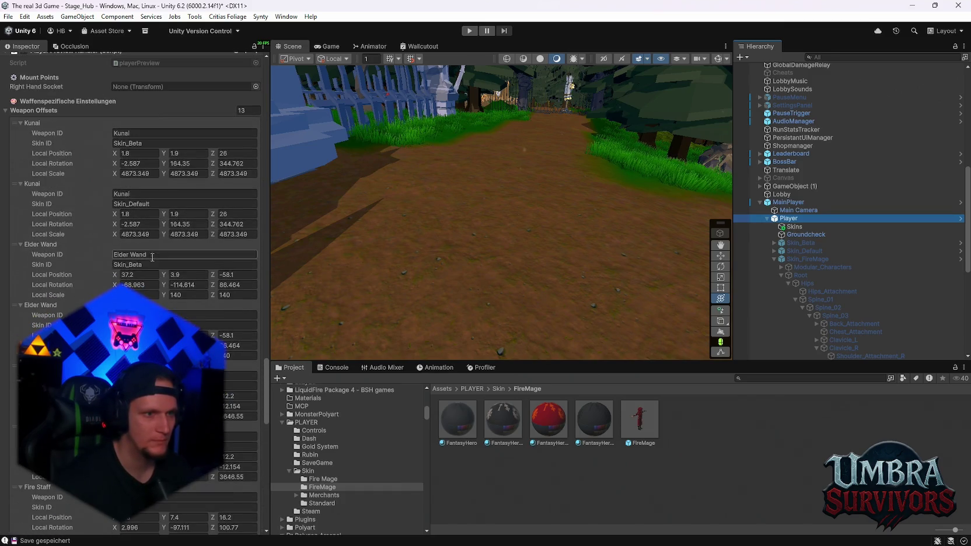
right_click(29, 184)
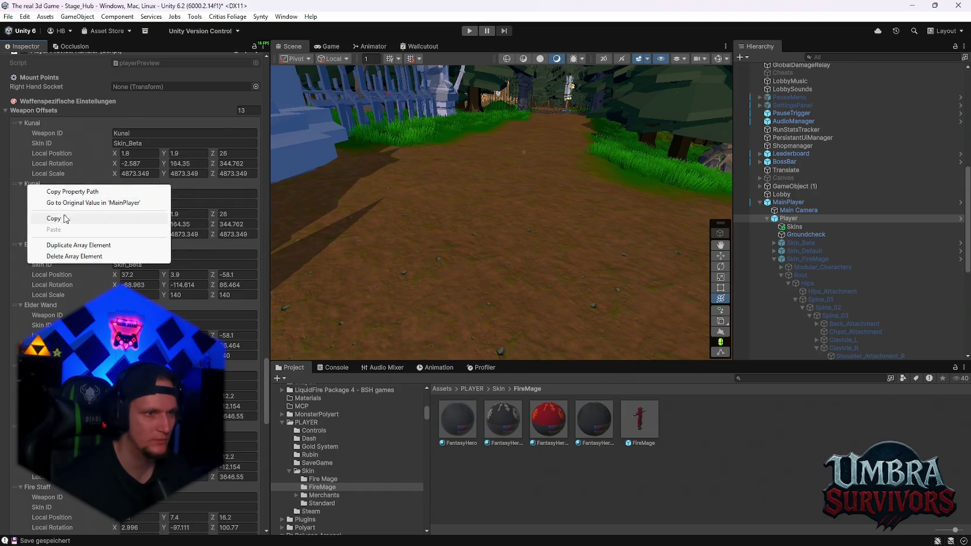
left_click(71, 245)
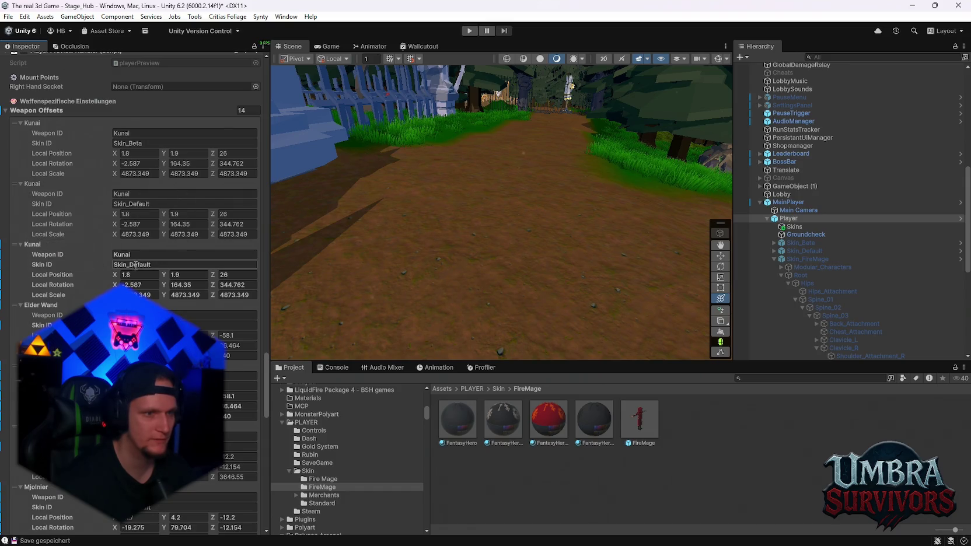
Step: Set the new entry's Skin ID to Skin_FireMage with position 11.1, 4.4, 25.5, then enter Play mode
double_click(162, 267)
type("FireMage")
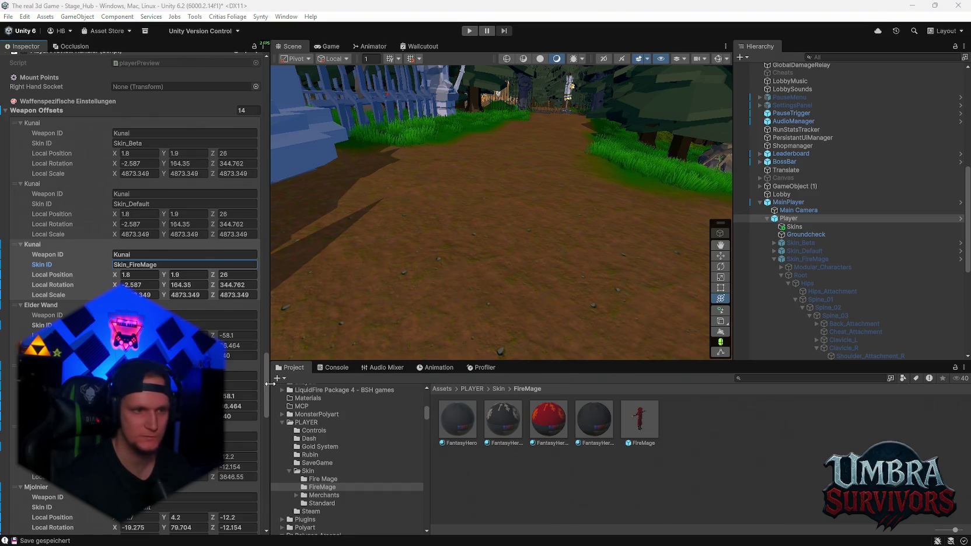
left_click(142, 274)
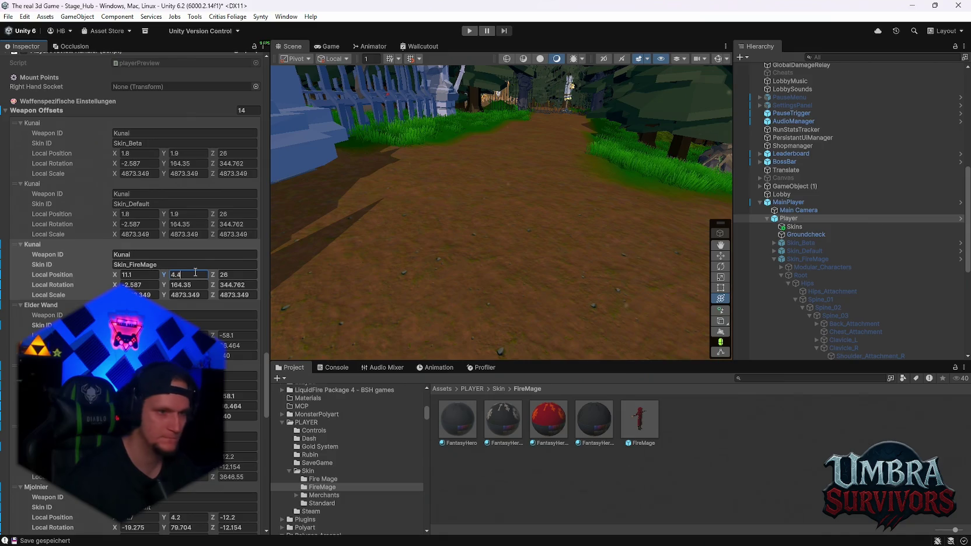
left_click(246, 274)
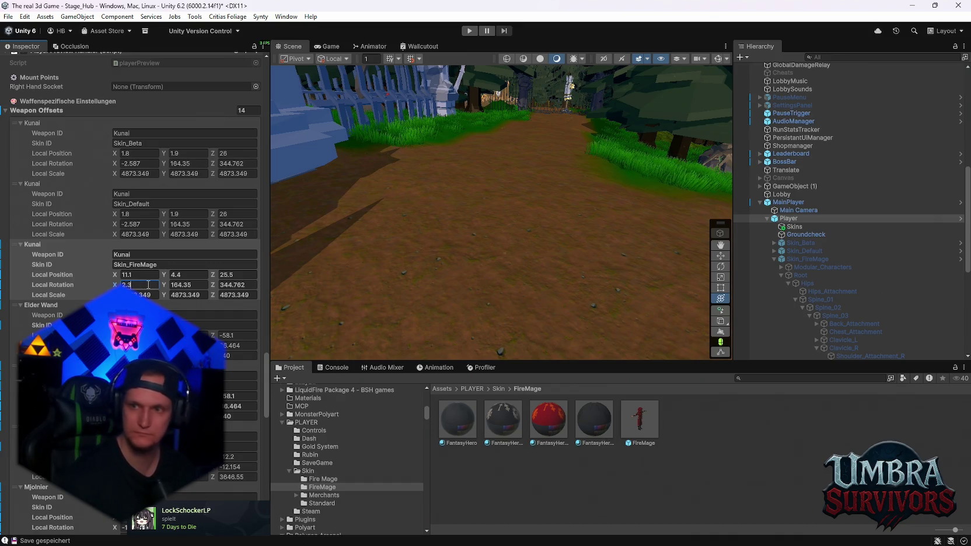
type("5")
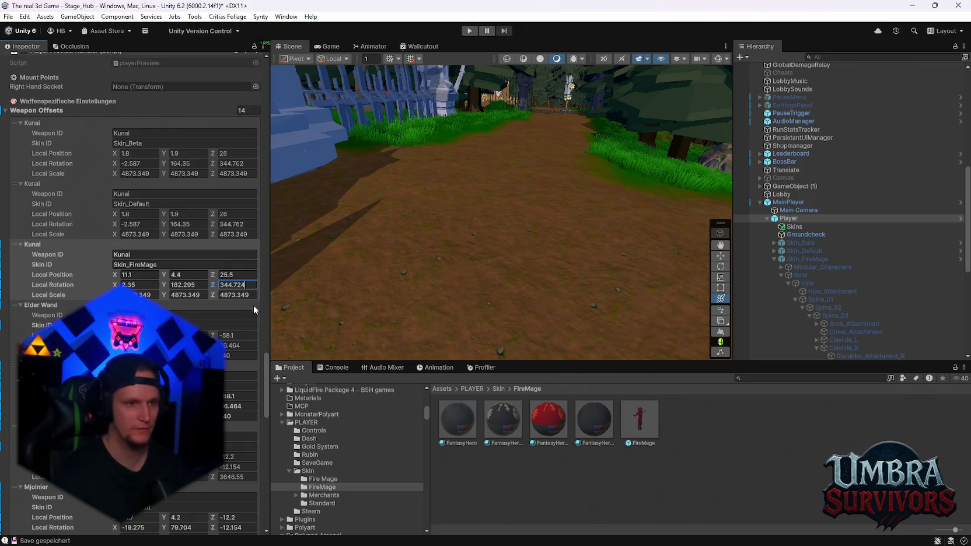
left_click(470, 30)
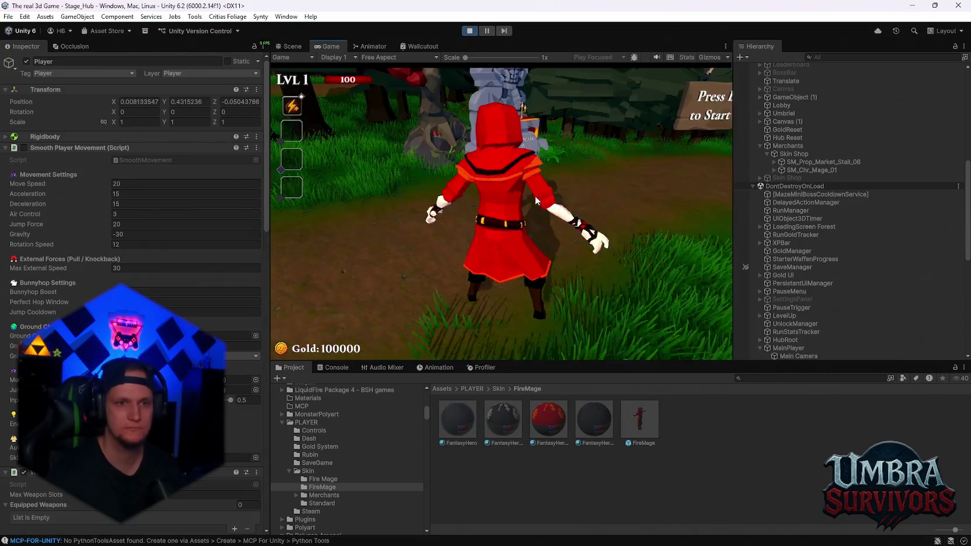
Step: Run to the weapon station and equip the Kunai from the weapon book
key("w")
key("w")
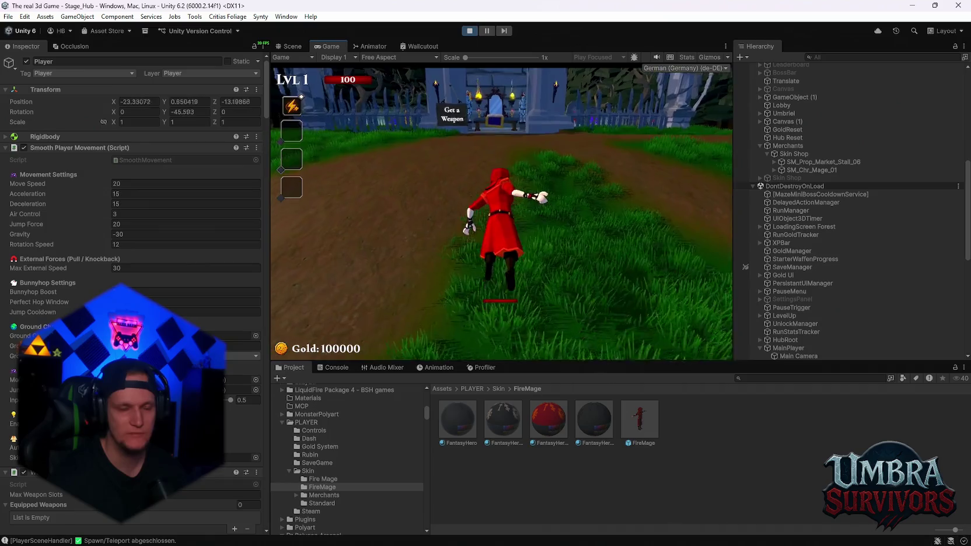
key("w")
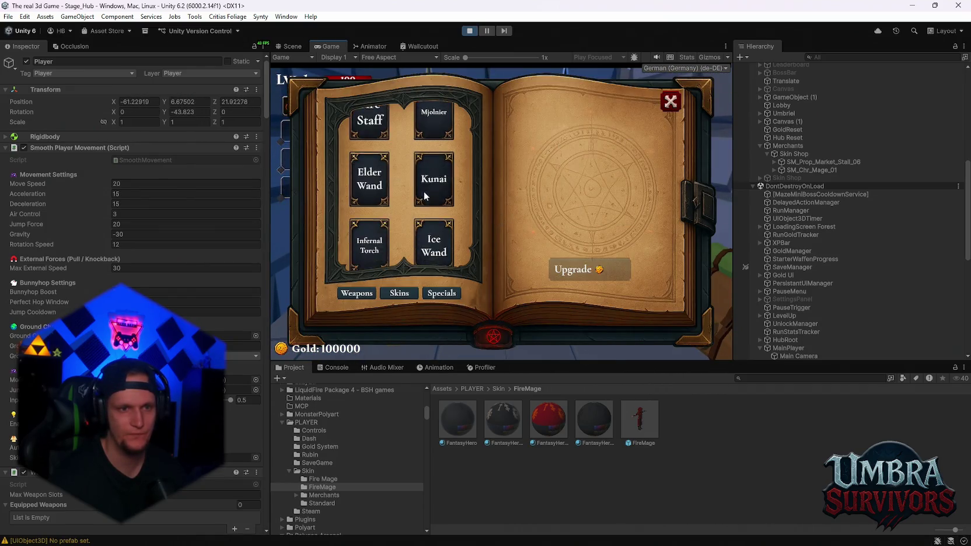
left_click(434, 248)
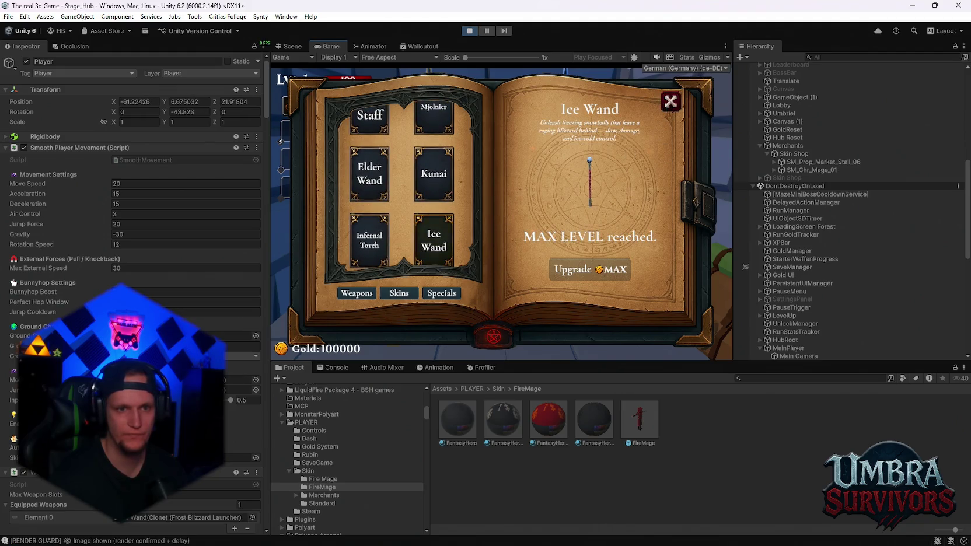
left_click(434, 174)
left_click(670, 102)
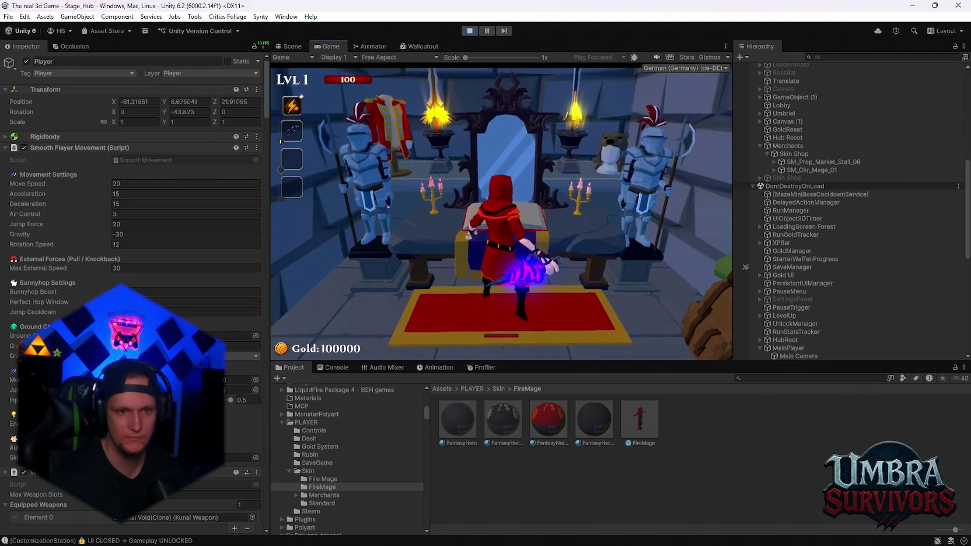
Step: Run the fire mage through town with the Kunai, pausing and resuming with Escape
key("w")
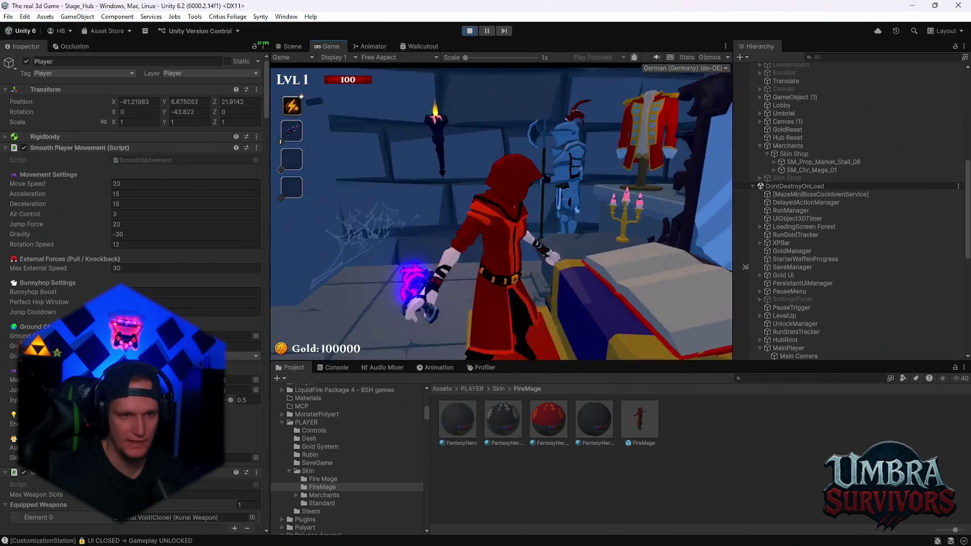
key("w")
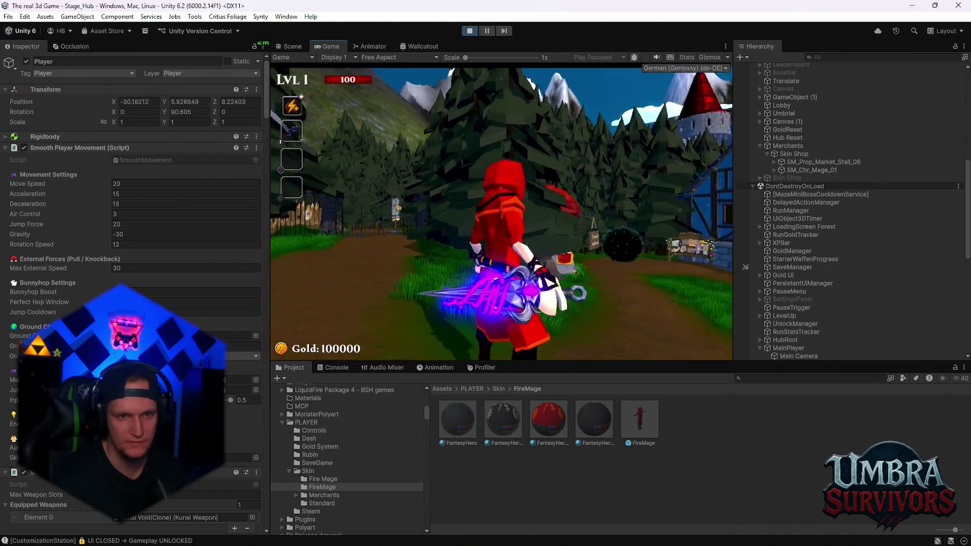
key("w")
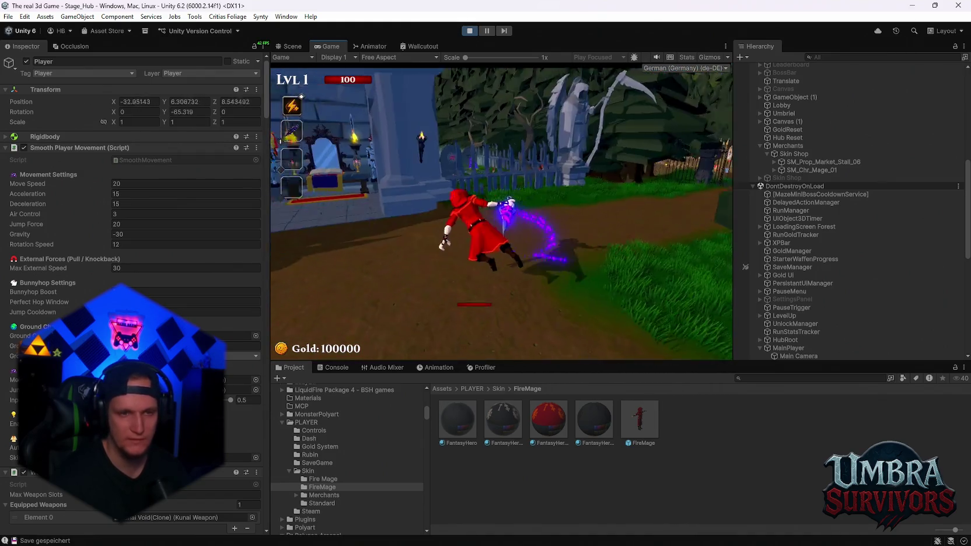
key("Escape")
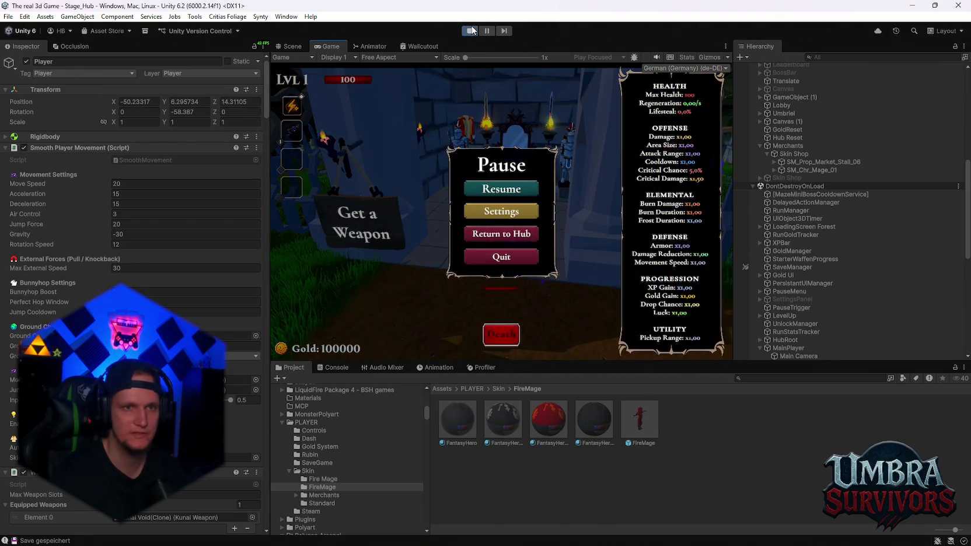
key("Escape")
key("s")
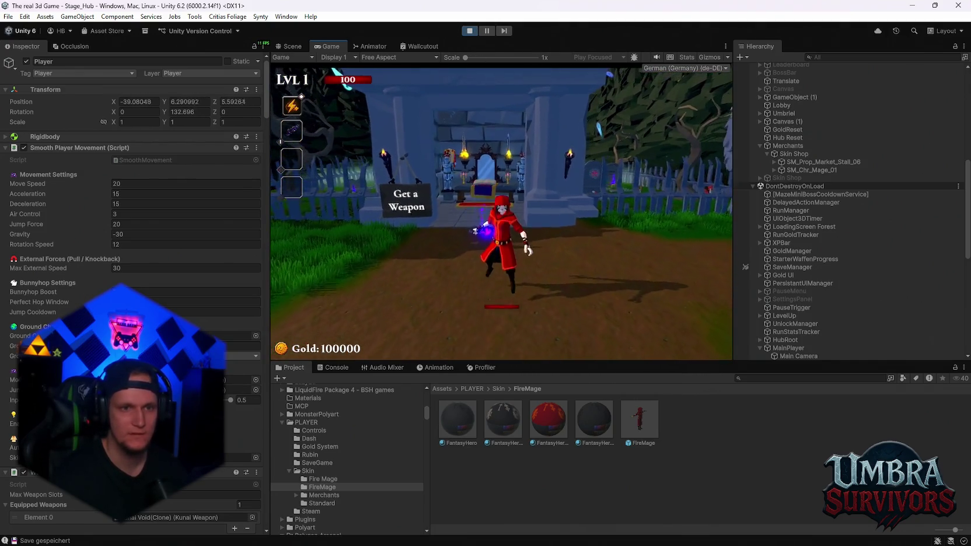
key("Escape")
left_click(371, 47)
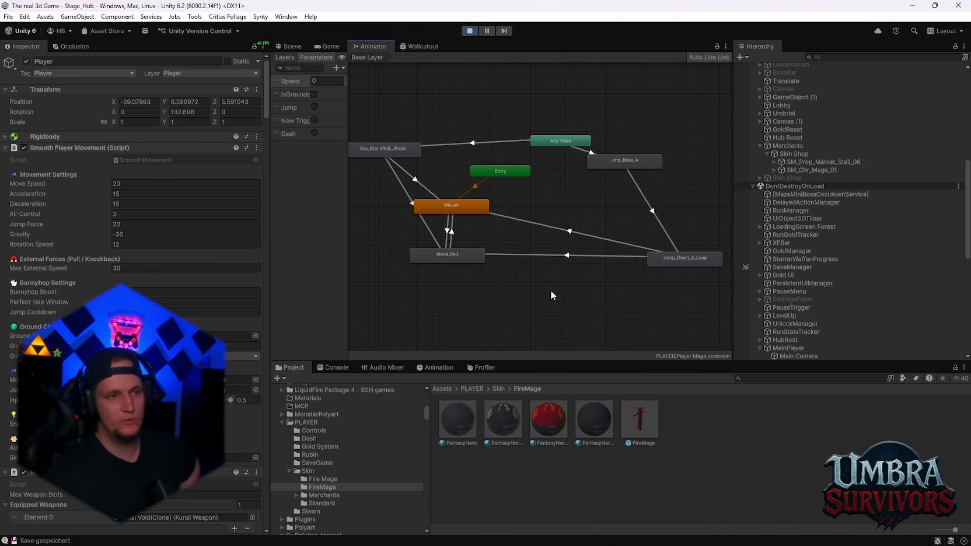
Step: Search the Project for 'fly' and drag the Fly Up.FBX clip into the Player Mage animator graph
scroll(346, 471, "down", 15)
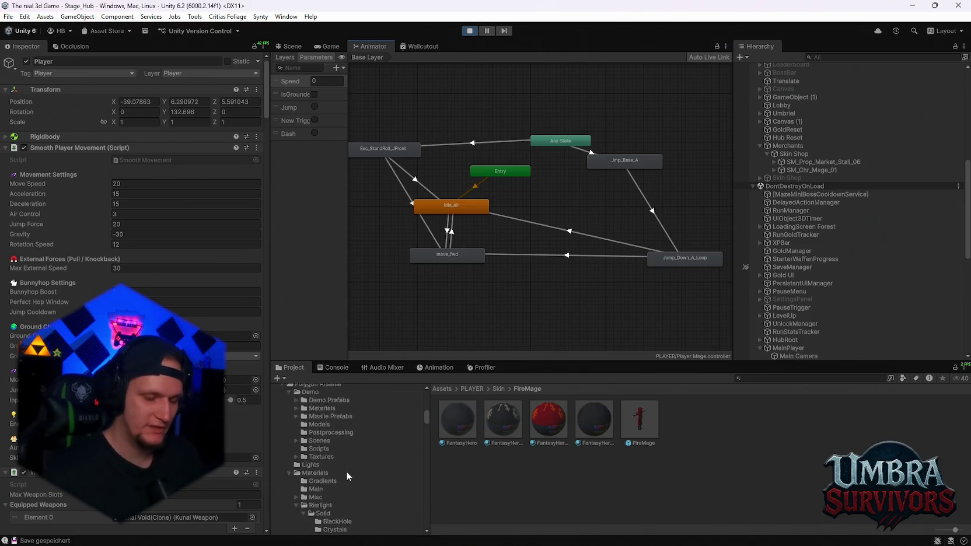
scroll(361, 472, "down", 10)
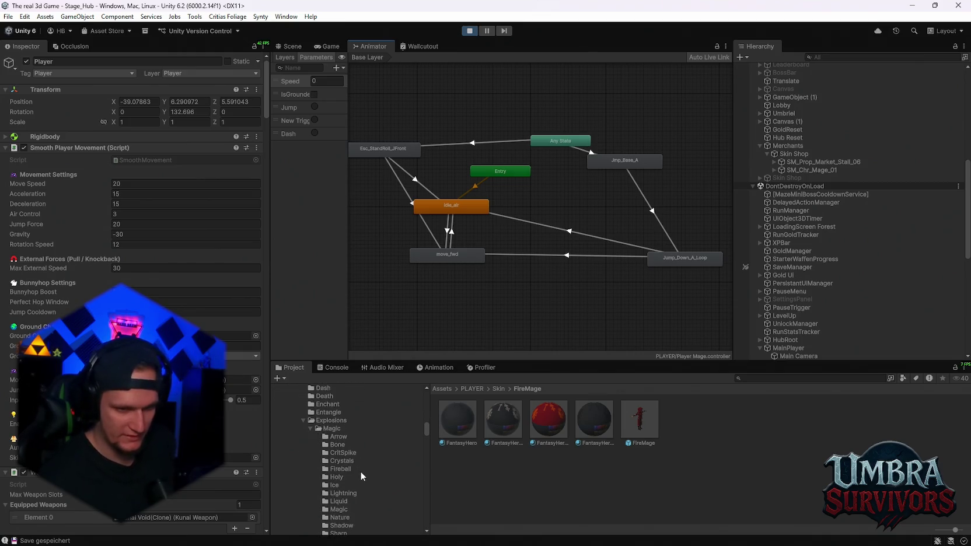
scroll(375, 457, "down", 10)
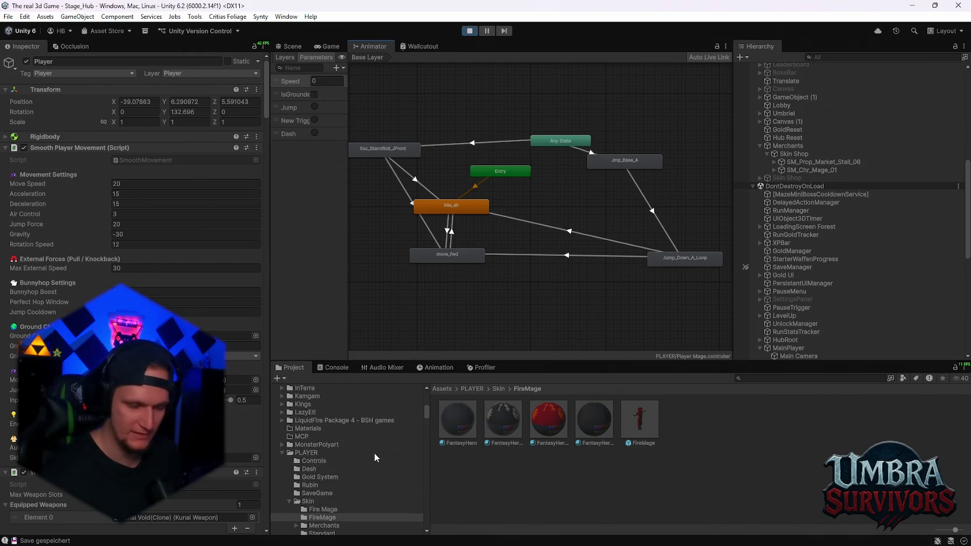
scroll(369, 461, "up", 10)
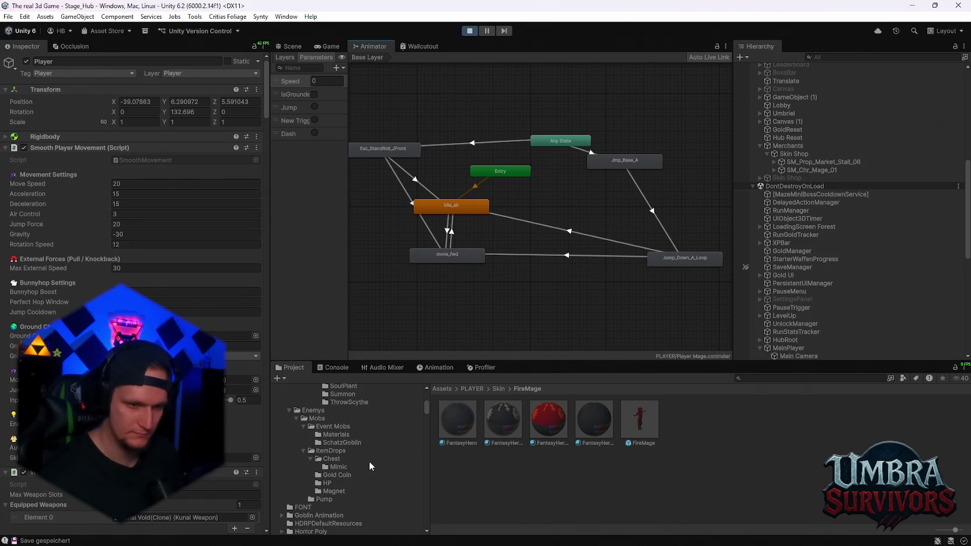
left_click(760, 378)
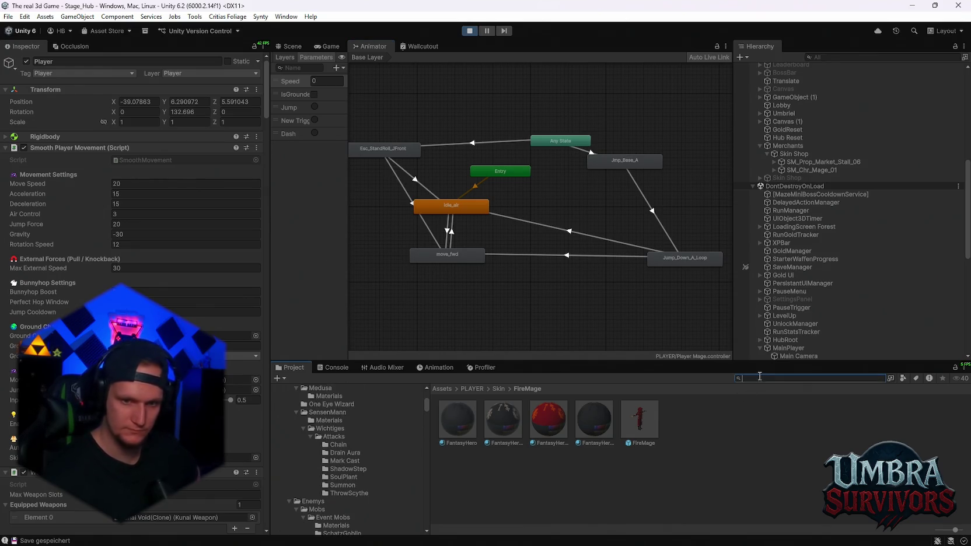
type("fiy")
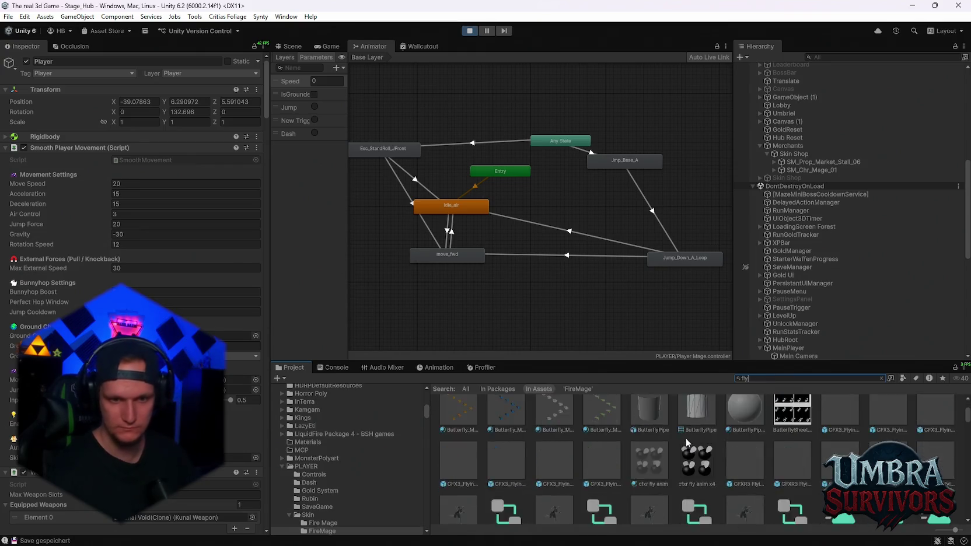
scroll(743, 465, "down", 3)
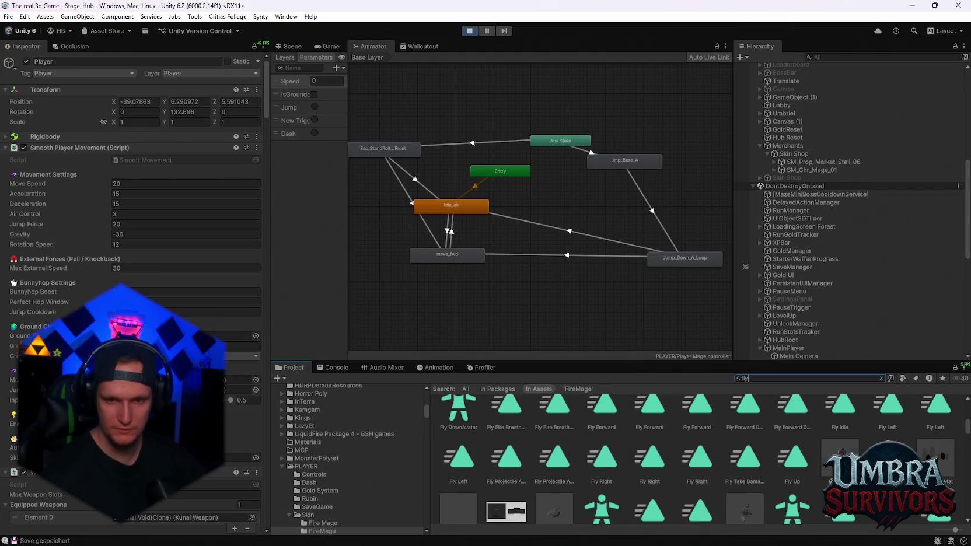
left_click(840, 459)
left_click_drag(546, 280, 546, 286)
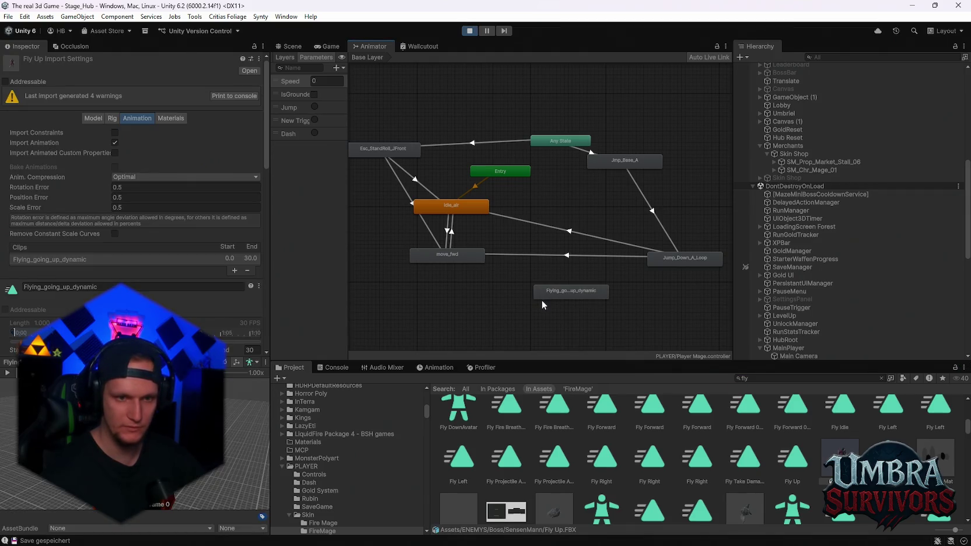
Step: Preview the Fly Up clip with Center of Mass as Root Transform Position (Y) basis, then revert to Original
scroll(564, 287, "up", 3)
left_click(7, 373)
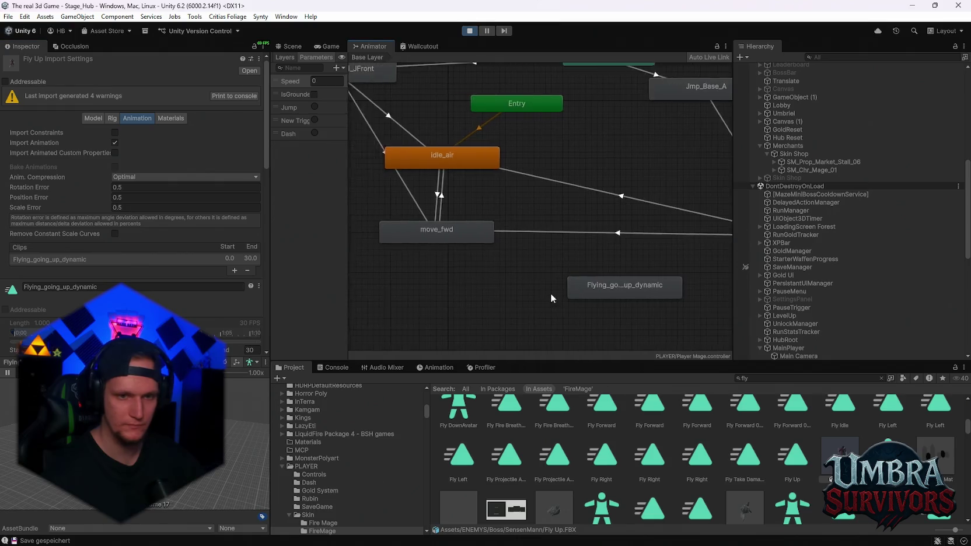
scroll(554, 291, "up", 3)
scroll(570, 290, "down", 2)
left_click_drag(605, 293, 606, 295)
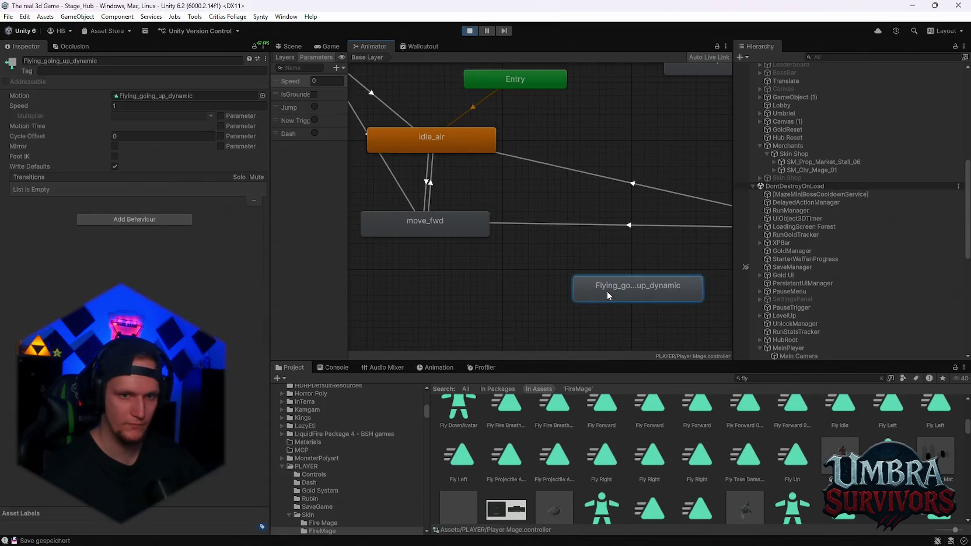
scroll(150, 253, "down", 3)
scroll(150, 253, "down", 6)
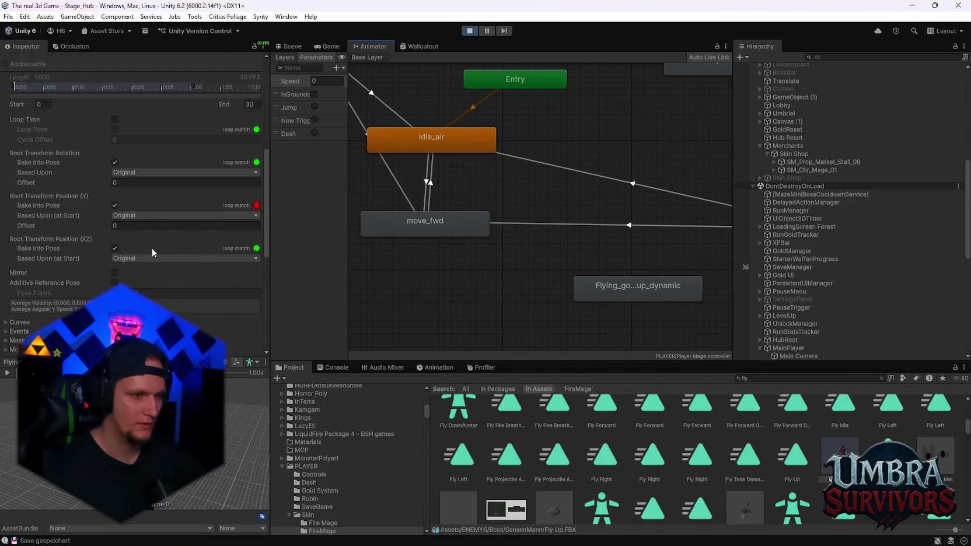
left_click(129, 214)
left_click(154, 241)
left_click(10, 374)
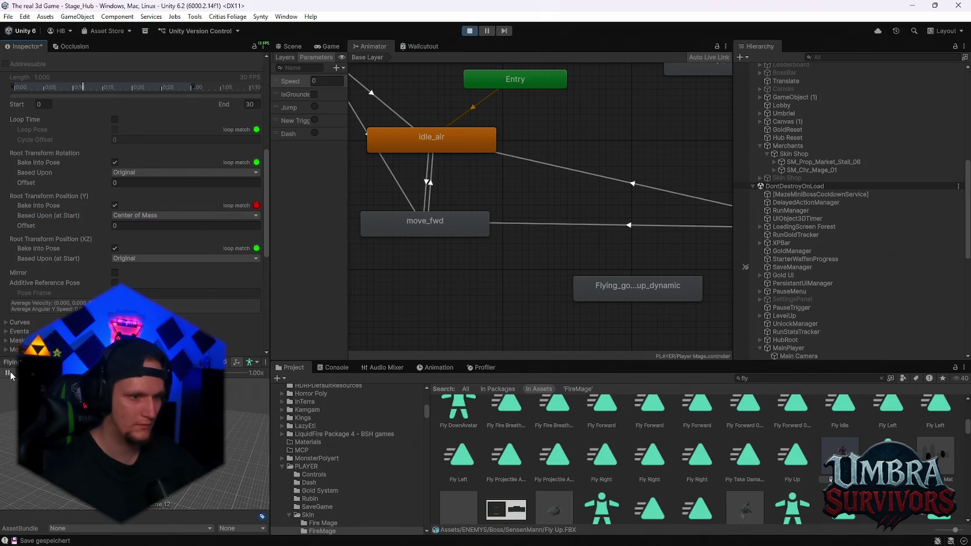
left_click(135, 216)
left_click(136, 224)
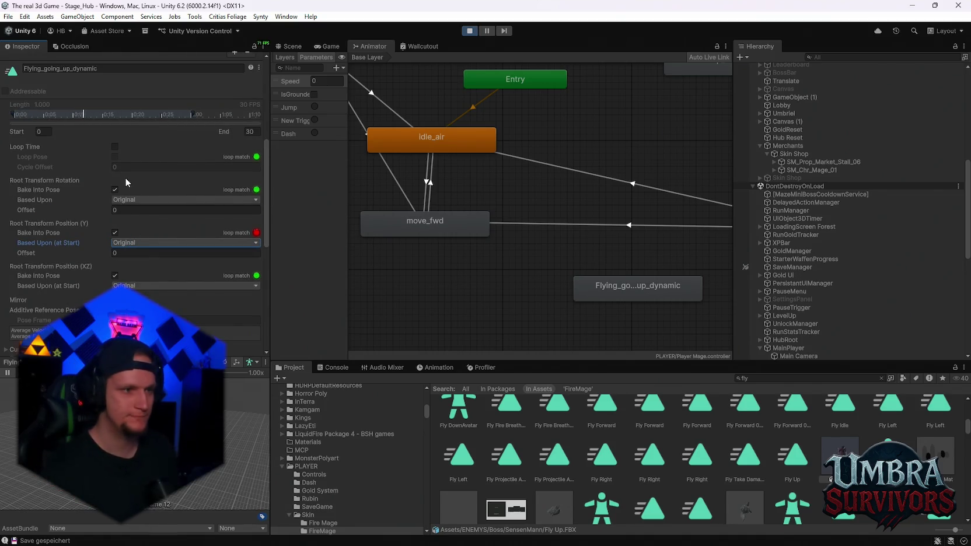
Step: Uncheck Root Transform Position (Y) Bake Into Pose, apply, and open the Fly Up import settings
left_click(116, 232)
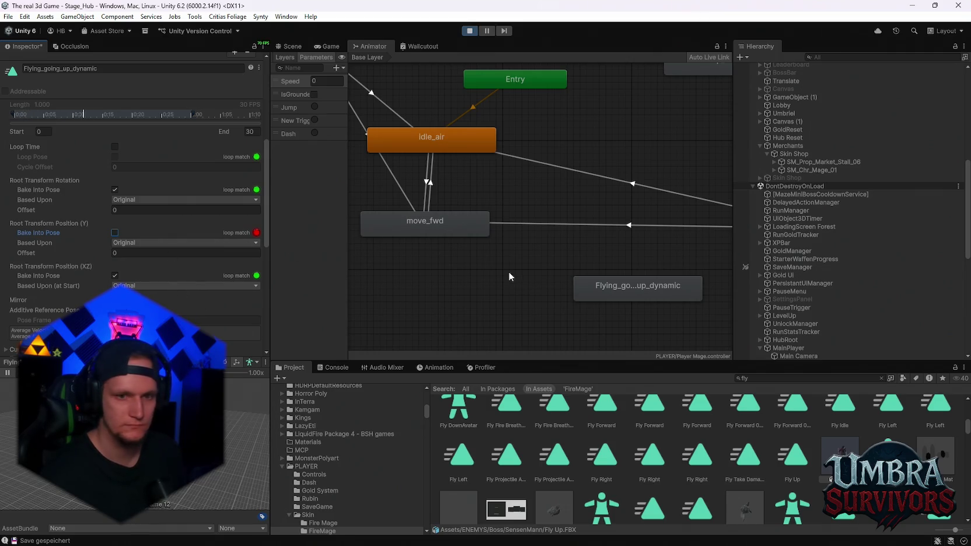
scroll(584, 271, "down", 5)
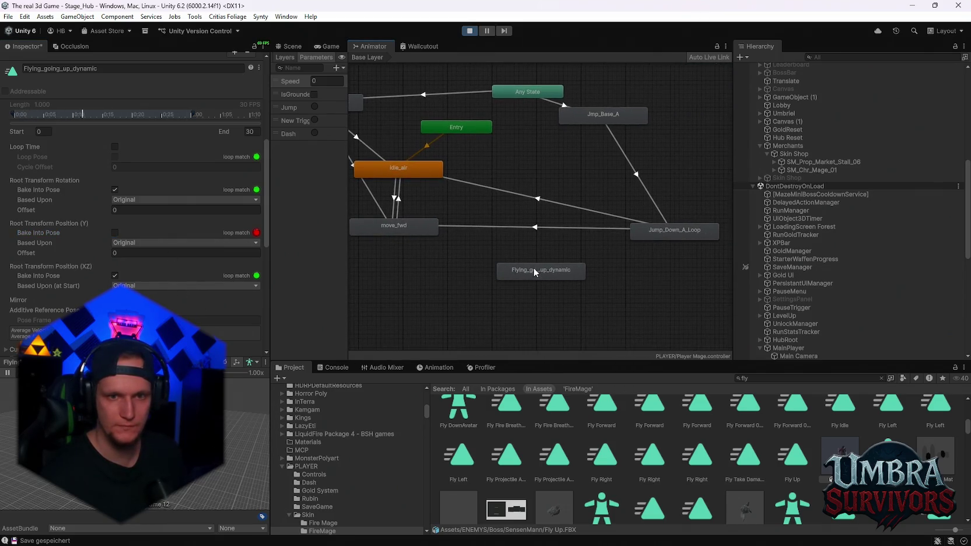
left_click(533, 267)
left_click(472, 298)
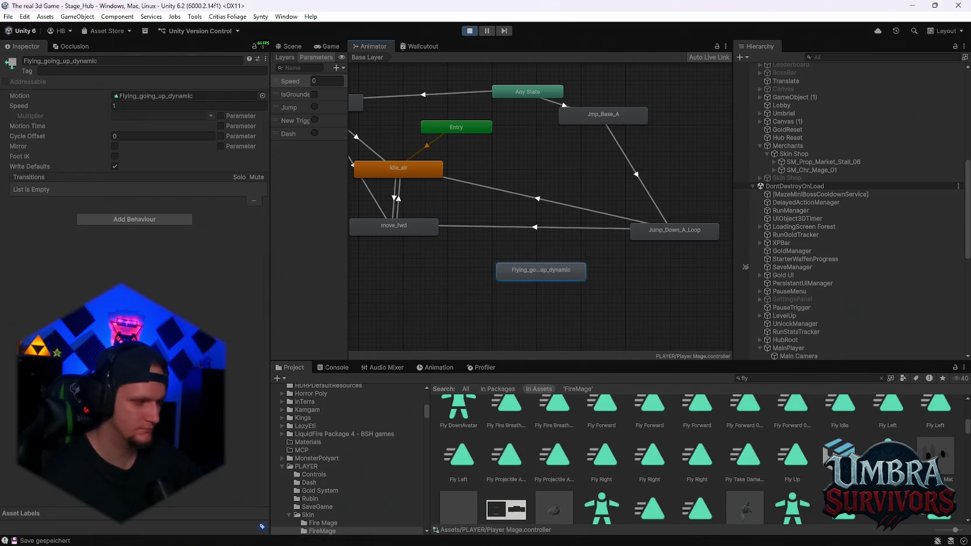
double_click(534, 269)
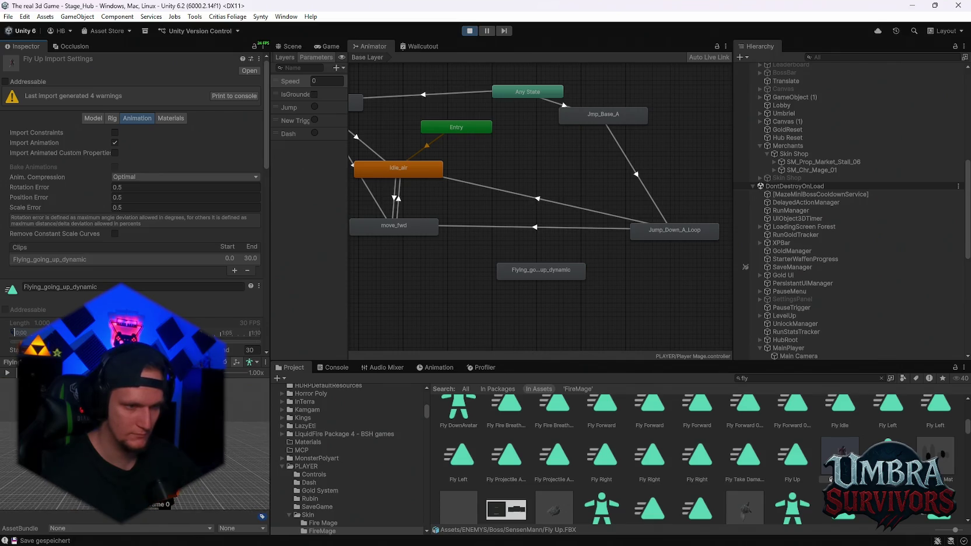
left_click(12, 377)
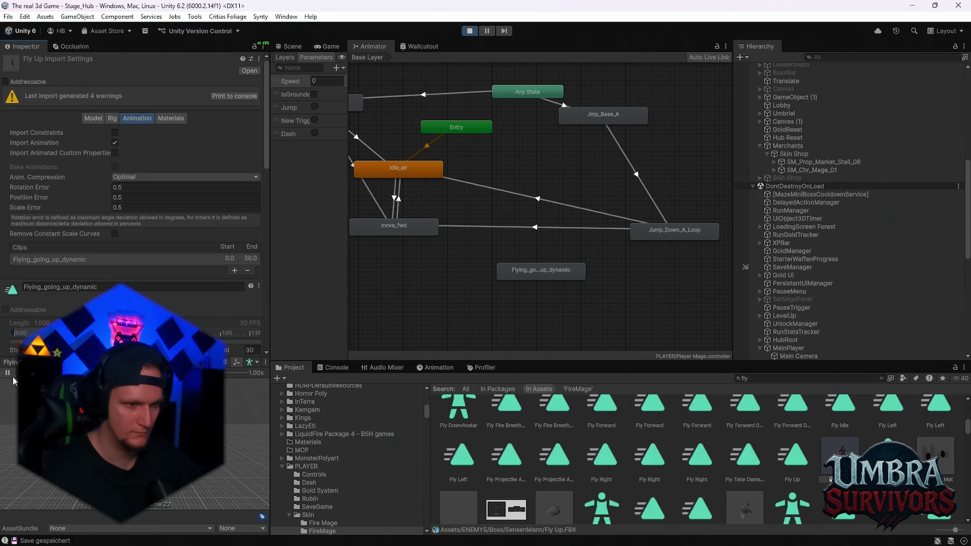
scroll(648, 450, "down", 5)
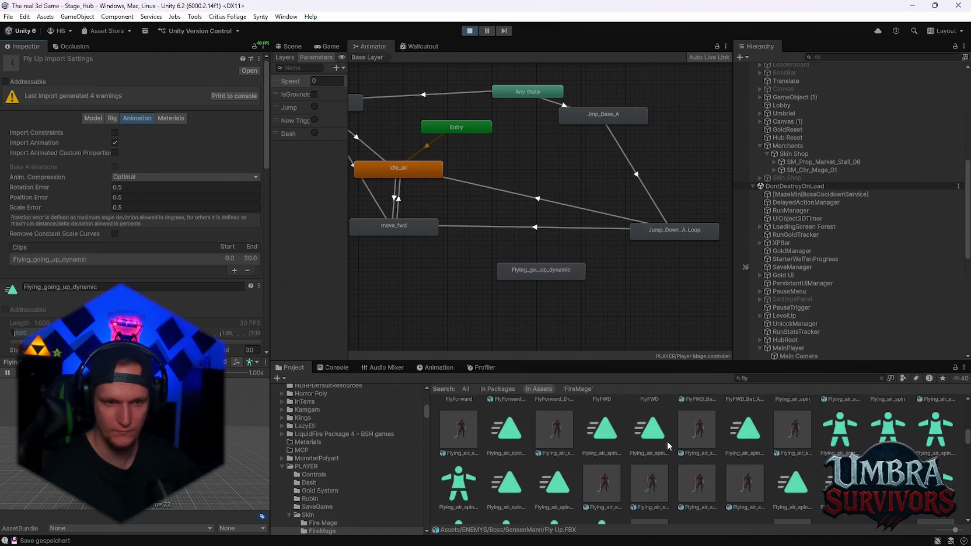
left_click_drag(457, 298, 528, 295)
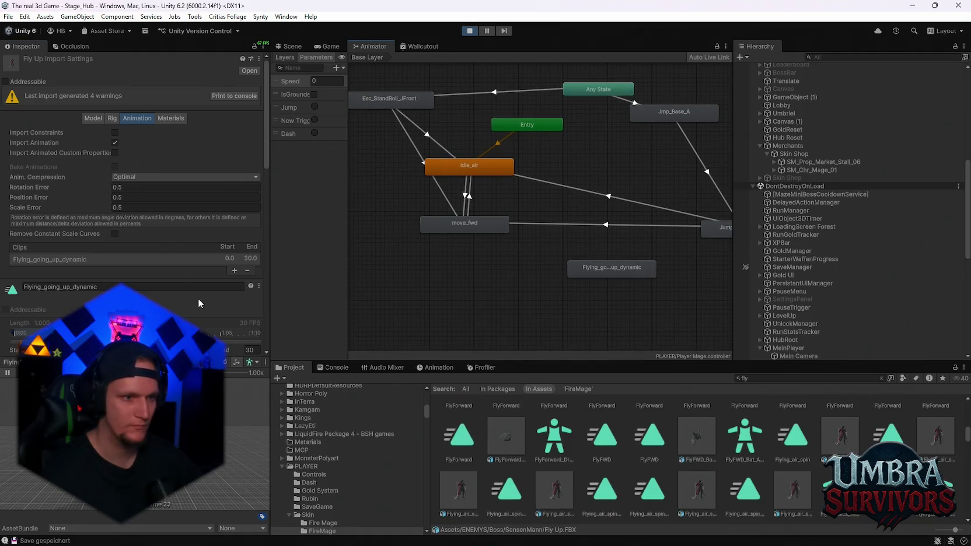
scroll(197, 299, "down", 10)
scroll(193, 302, "up", 10)
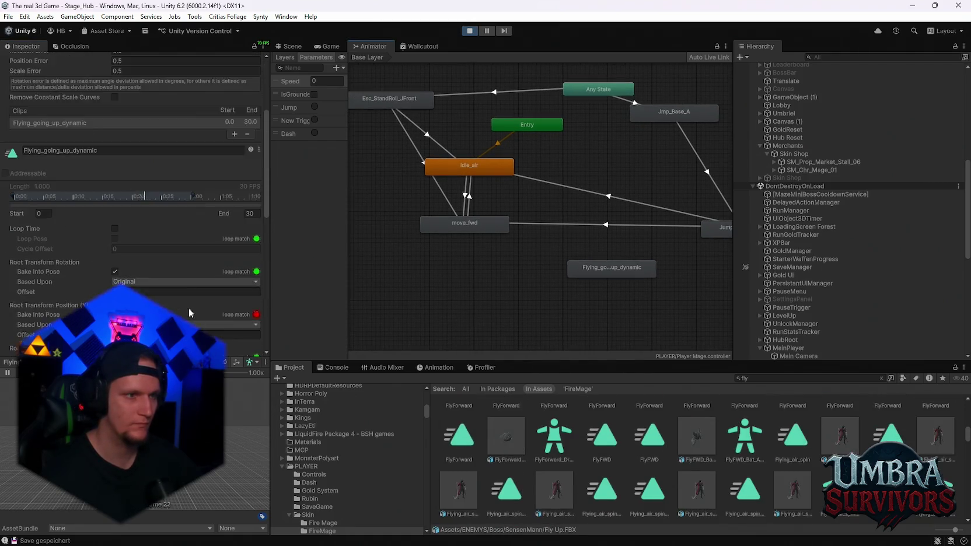
left_click(112, 119)
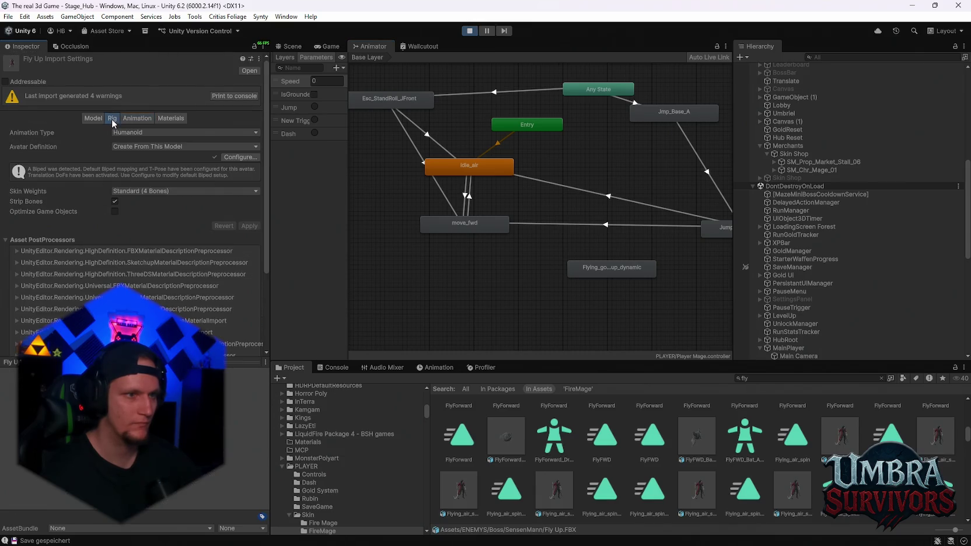
left_click(97, 119)
left_click(135, 120)
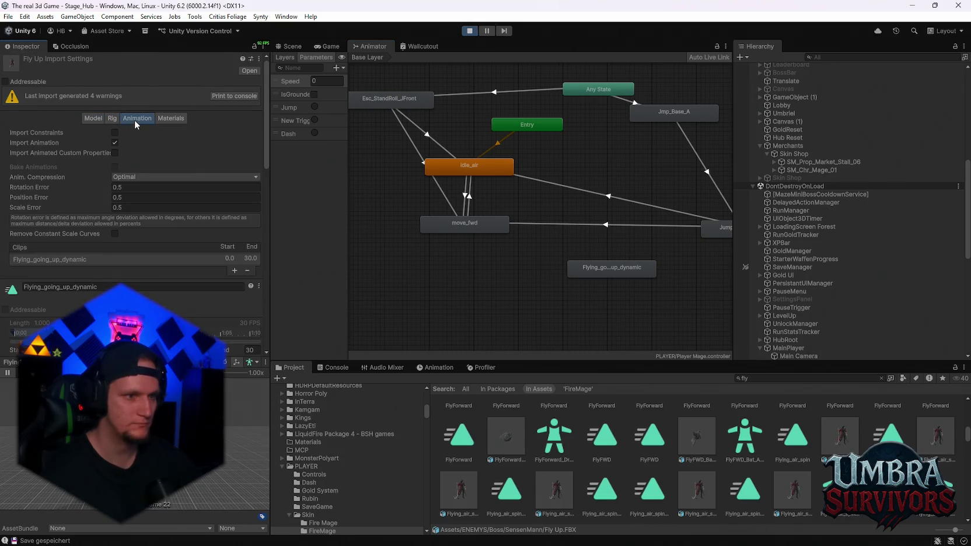
scroll(159, 245, "down", 2)
scroll(167, 262, "down", 2)
scroll(167, 262, "down", 4)
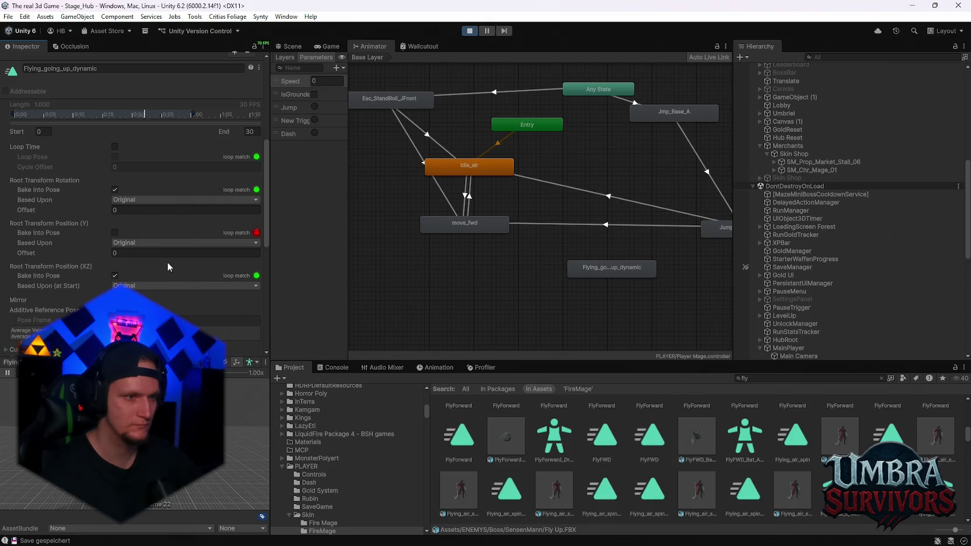
scroll(167, 262, "down", 3)
scroll(138, 230, "up", 1)
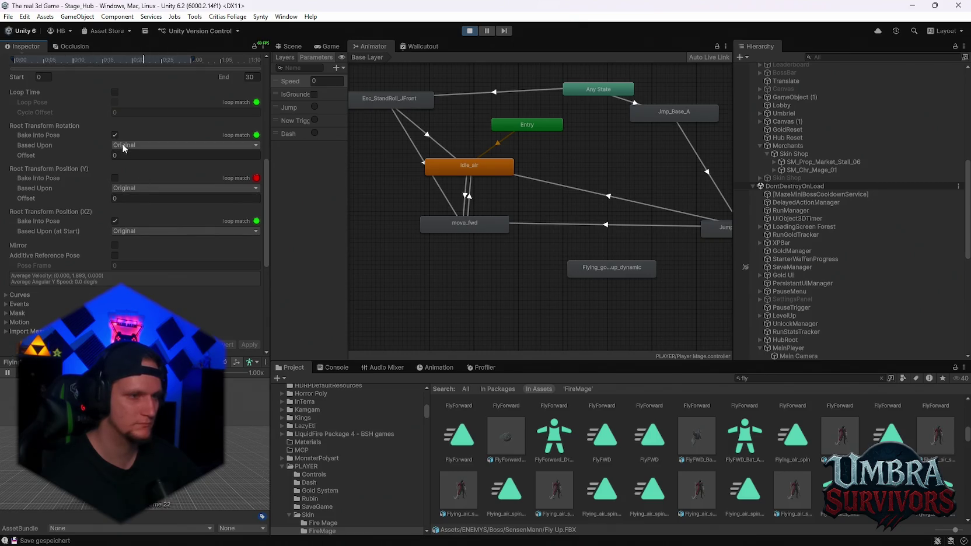
scroll(117, 251, "down", 2)
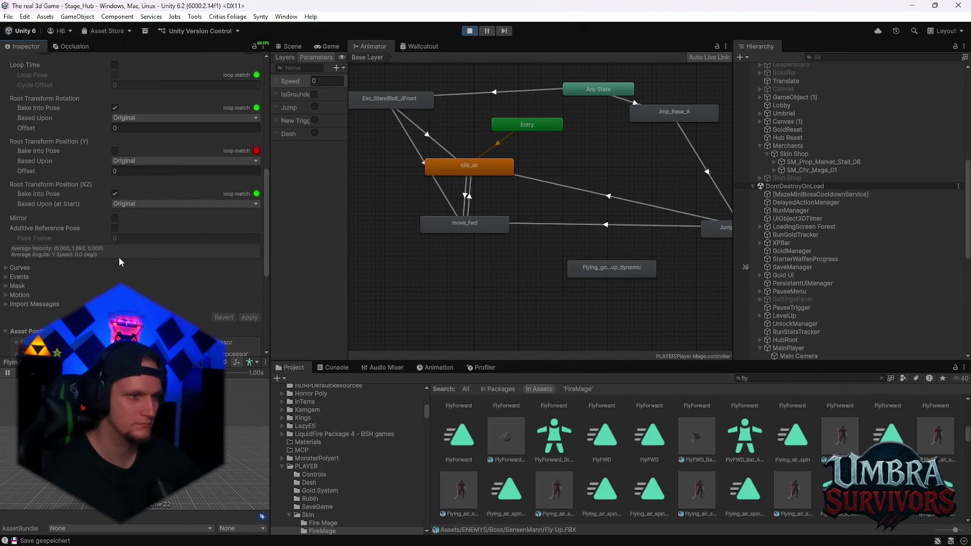
Step: Show the clip's Humanoid mask figure and disable every body part
left_click(6, 259)
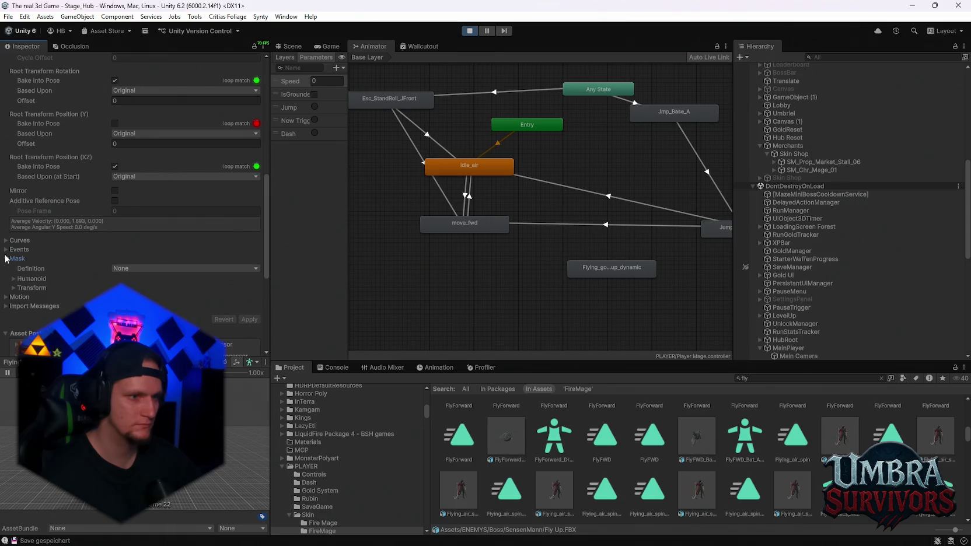
left_click(27, 279)
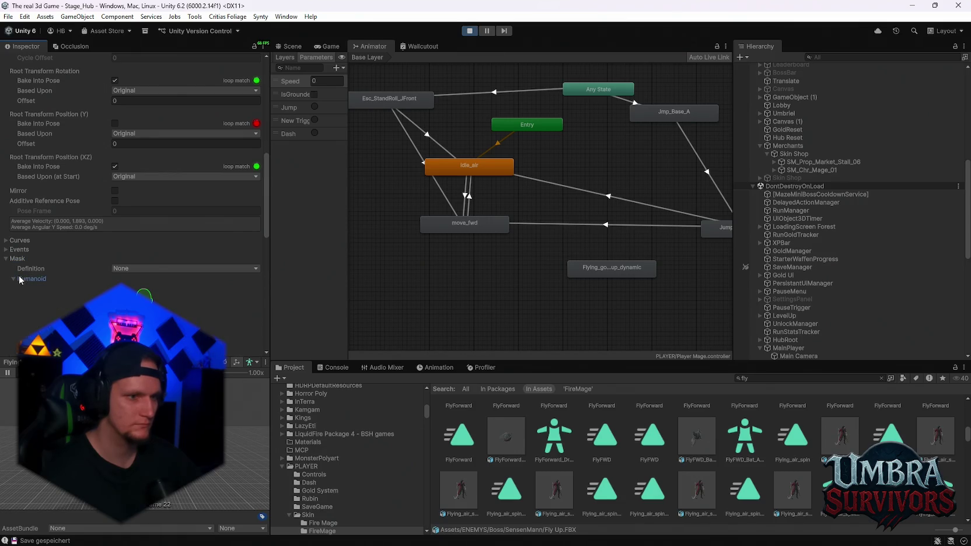
scroll(146, 245, "down", 6)
left_click(172, 241)
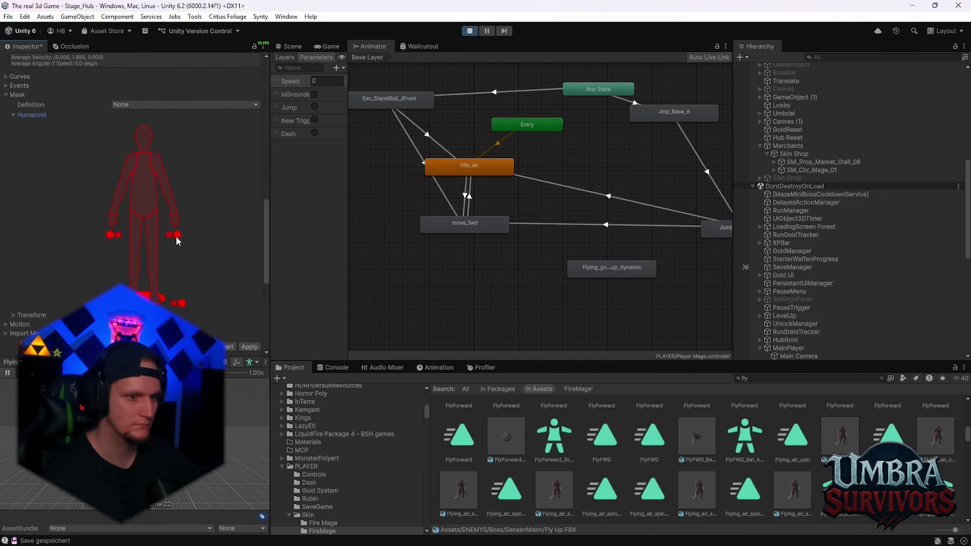
Step: Enable torso, head, arms, legs, left-hand and right-foot IK, and root in the mask, then apply
left_click(113, 235)
left_click(120, 207)
left_click(138, 196)
left_click(162, 175)
left_click(143, 137)
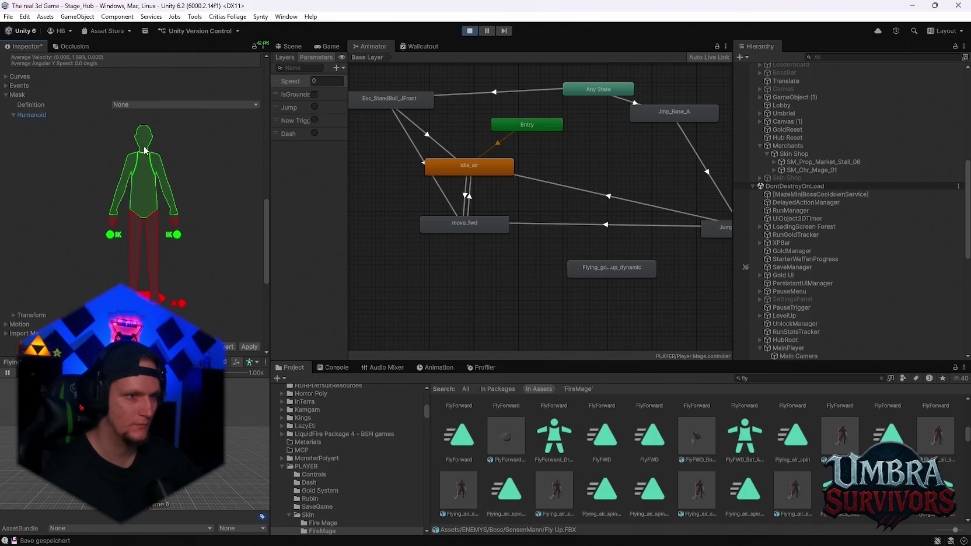
left_click(136, 250)
left_click(152, 257)
left_click(179, 303)
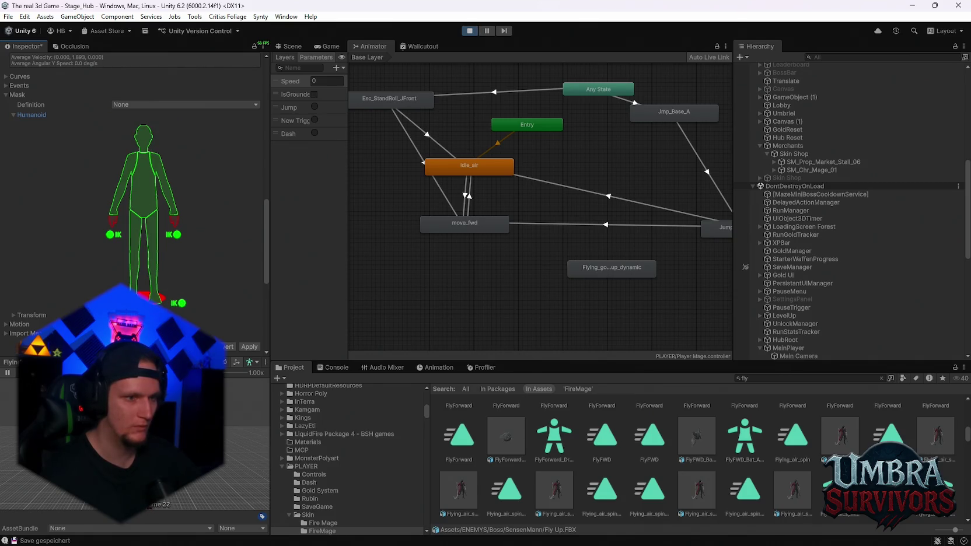
left_click(149, 296)
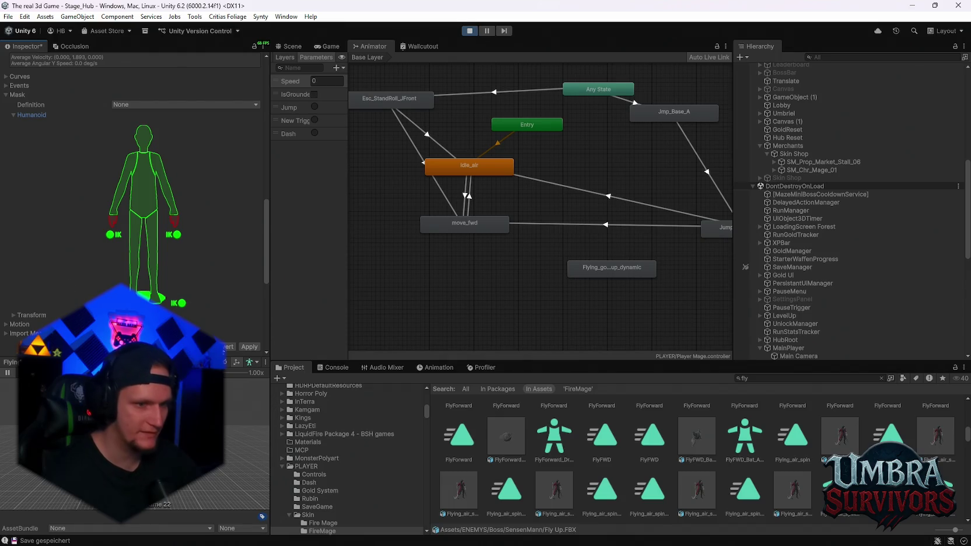
right_click(111, 111)
left_click(85, 114)
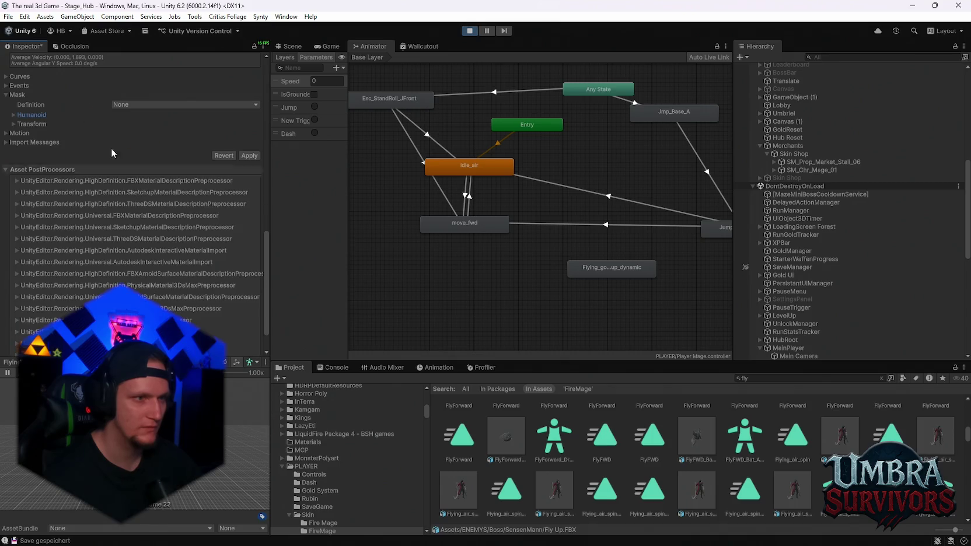
left_click(249, 155)
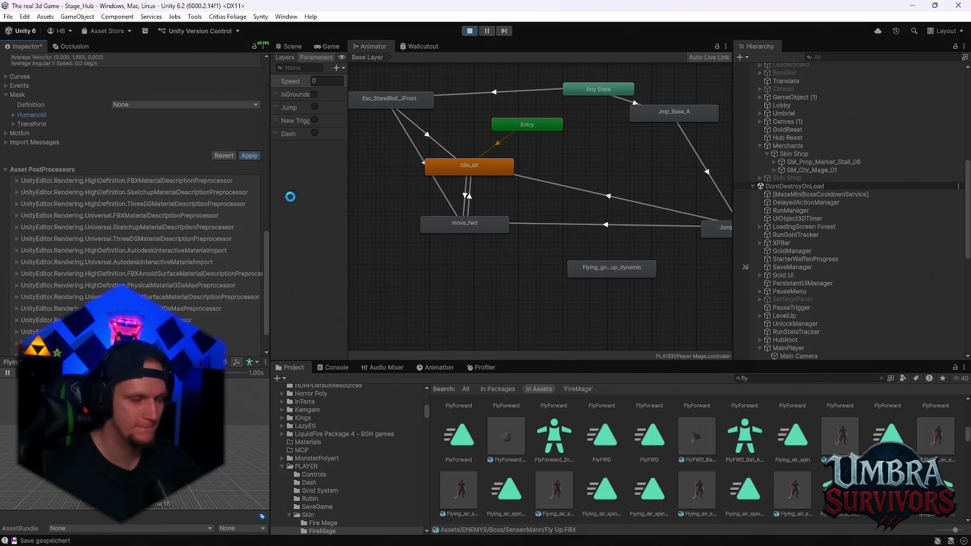
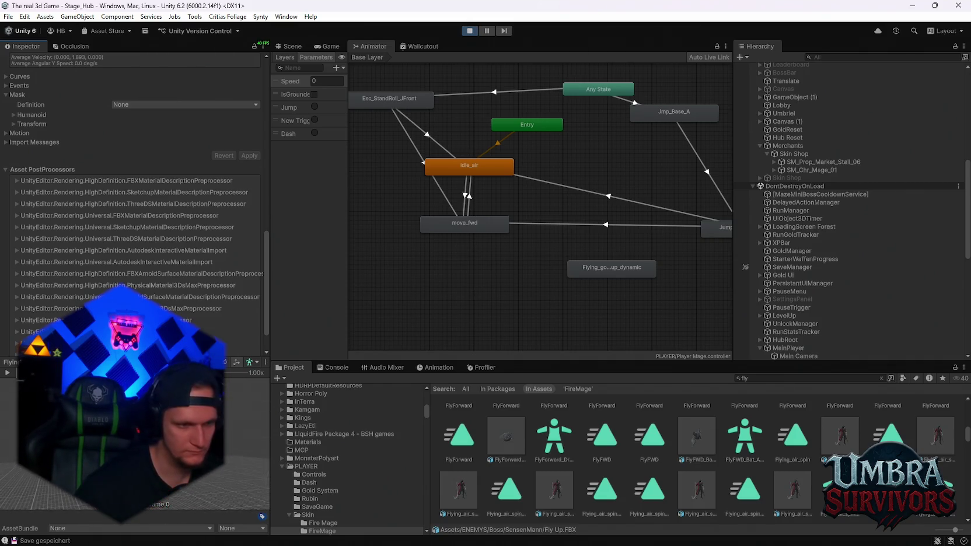
Step: Rearrange the graph, moving Flying_going_up_dynamic up and Jmp_Base_A down below it
left_click_drag(599, 285, 529, 286)
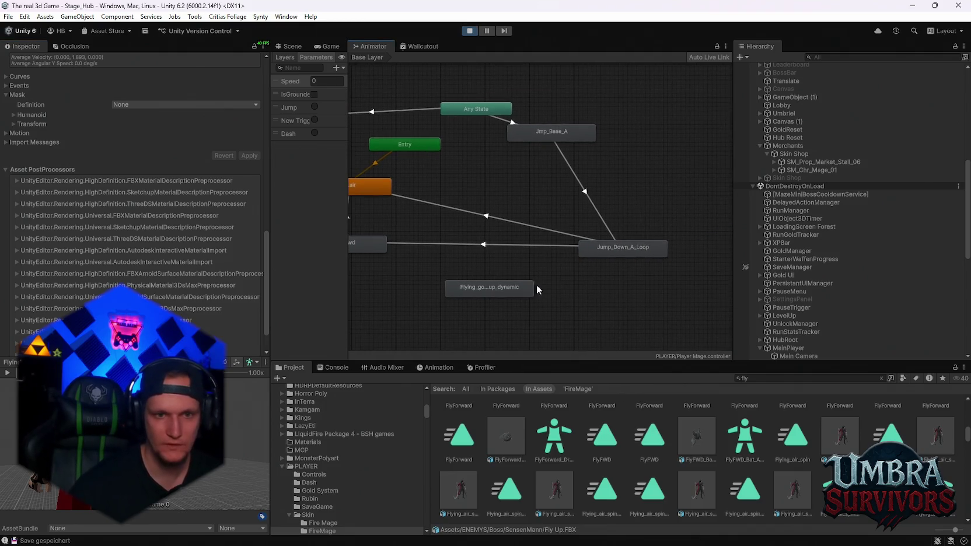
double_click(616, 253)
double_click(544, 137)
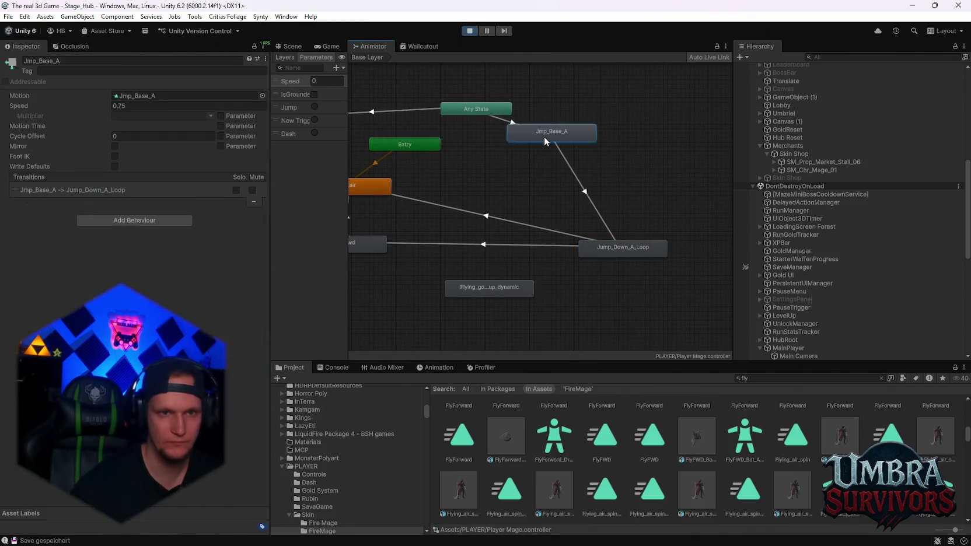
left_click(520, 288)
left_click_drag(522, 288, 666, 160)
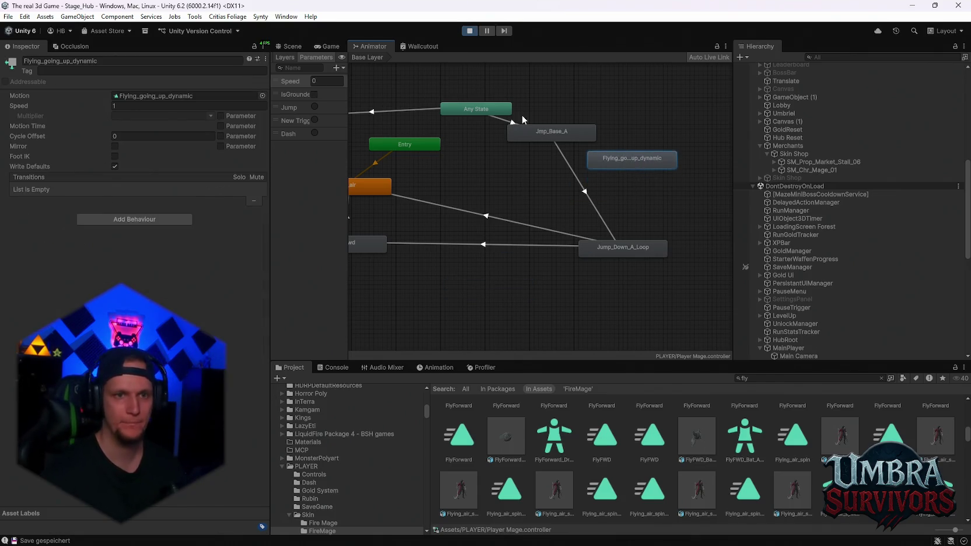
left_click_drag(537, 135, 538, 184)
Step: Create a transition from Any State to Flying_going_up_dynamic
left_click(523, 157)
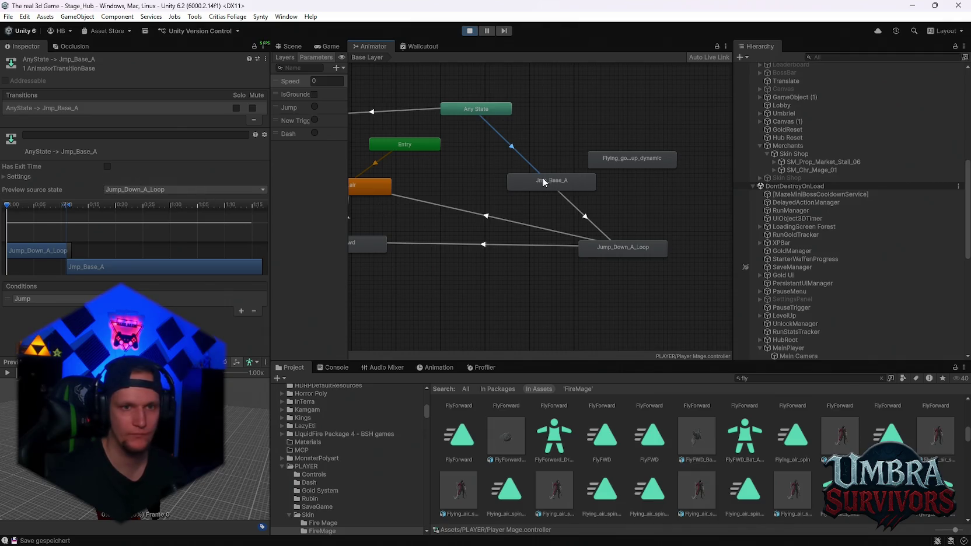
scroll(549, 142, "down", 2)
scroll(571, 166, "up", 4)
scroll(543, 182, "down", 1)
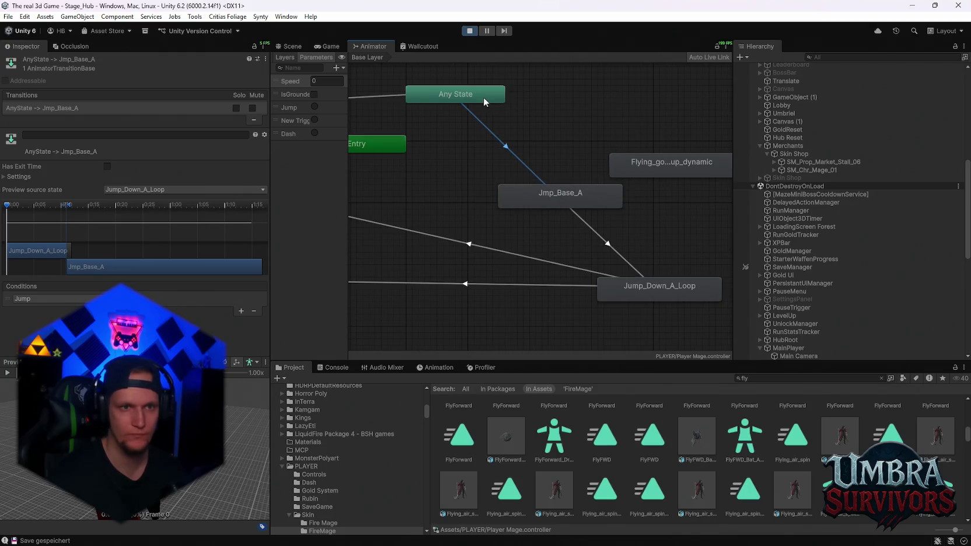
right_click(486, 103)
left_click(525, 101)
left_click(666, 161)
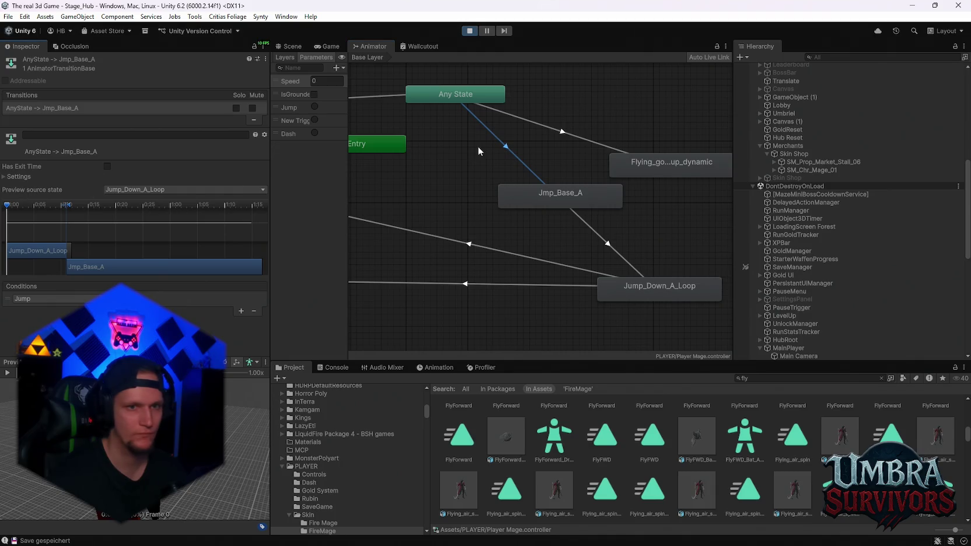
Step: Copy and paste the state machine into the graph and move the pasted Base Layer node
right_click(503, 146)
left_click(534, 186)
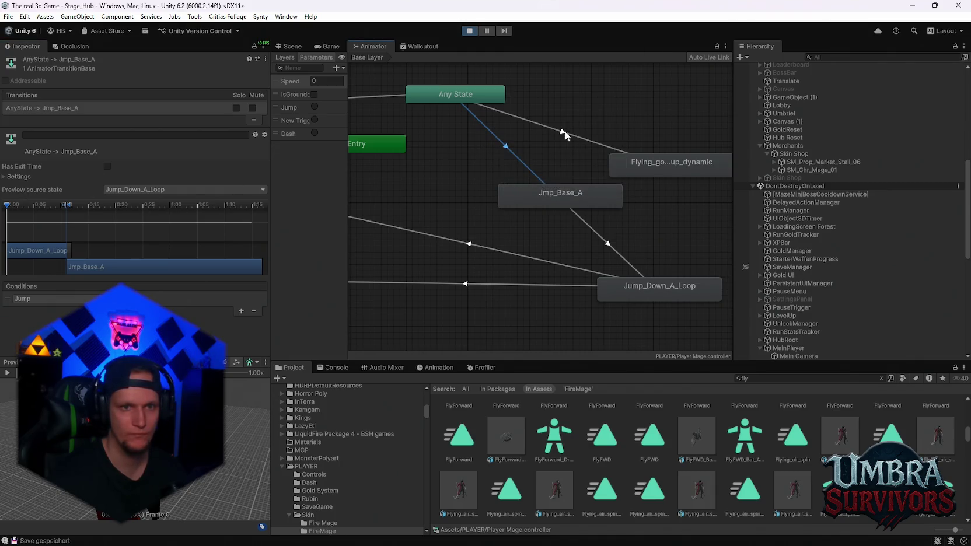
right_click(565, 132)
left_click(590, 163)
left_click_drag(613, 144, 612, 99)
scroll(614, 117, "down", 2)
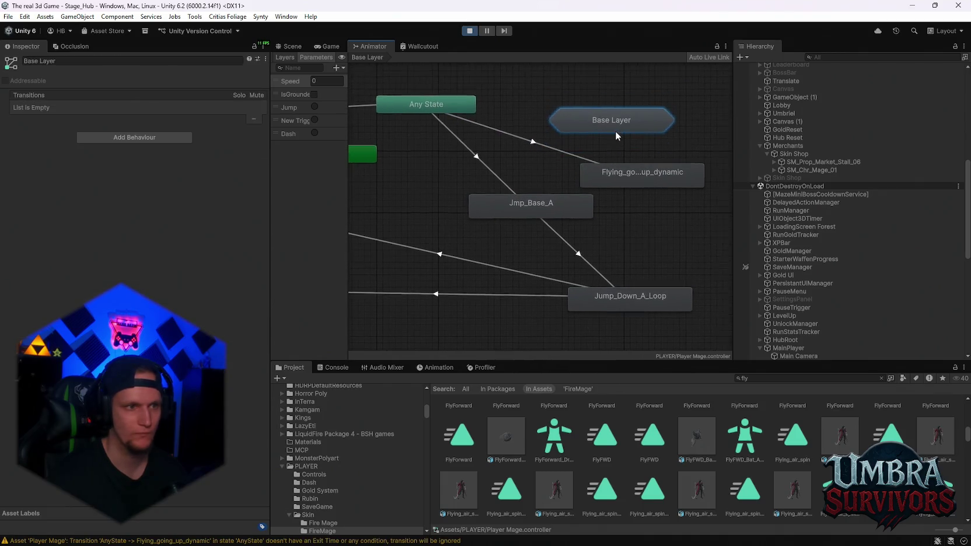
Step: Delete the accidentally pasted Base Layer and select the Any State to flying-up transition
key("Delete")
left_click(547, 143)
right_click(547, 142)
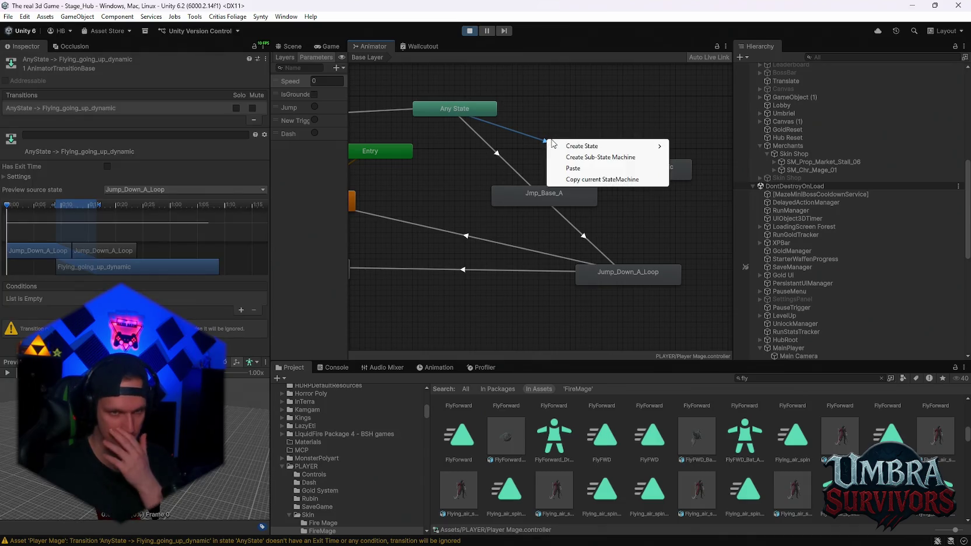
left_click(98, 179)
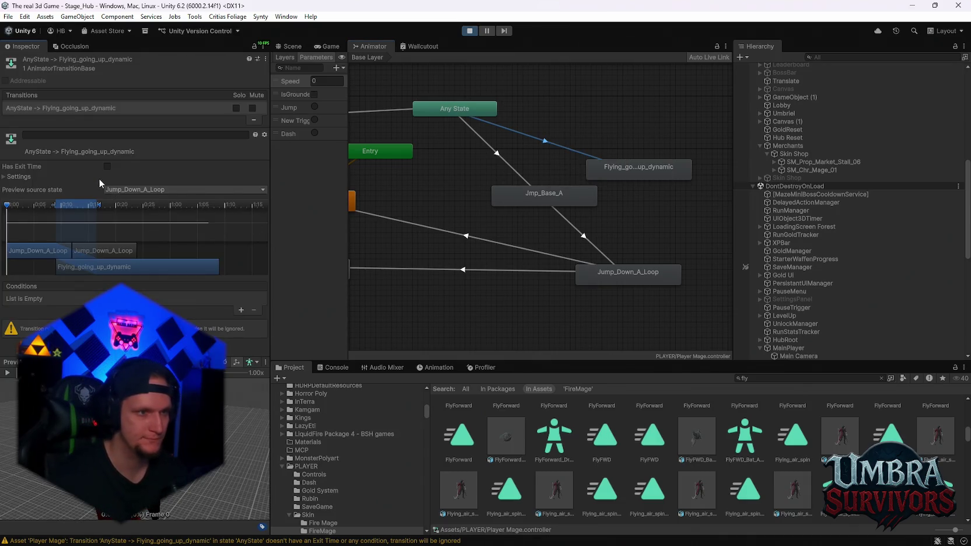
right_click(57, 169)
left_click(4, 177)
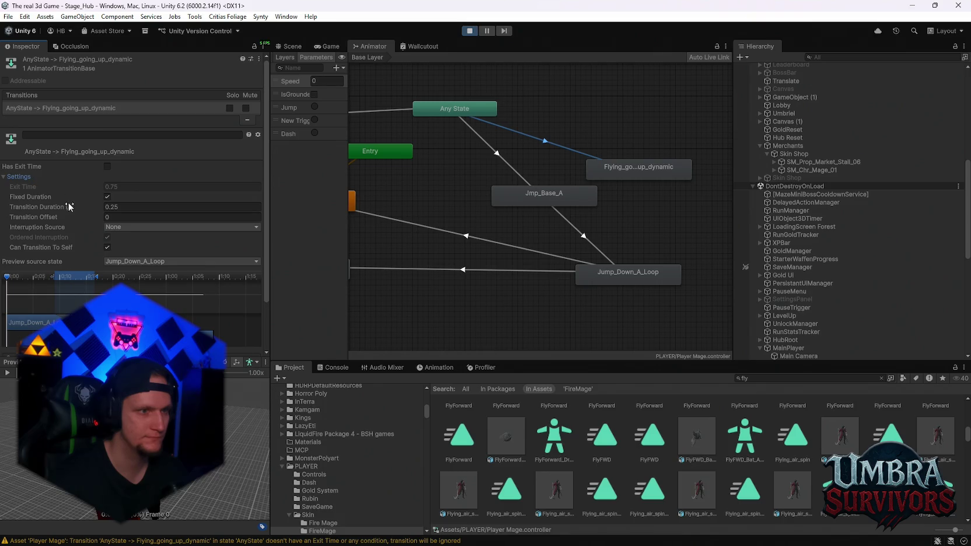
right_click(33, 196)
right_click(22, 208)
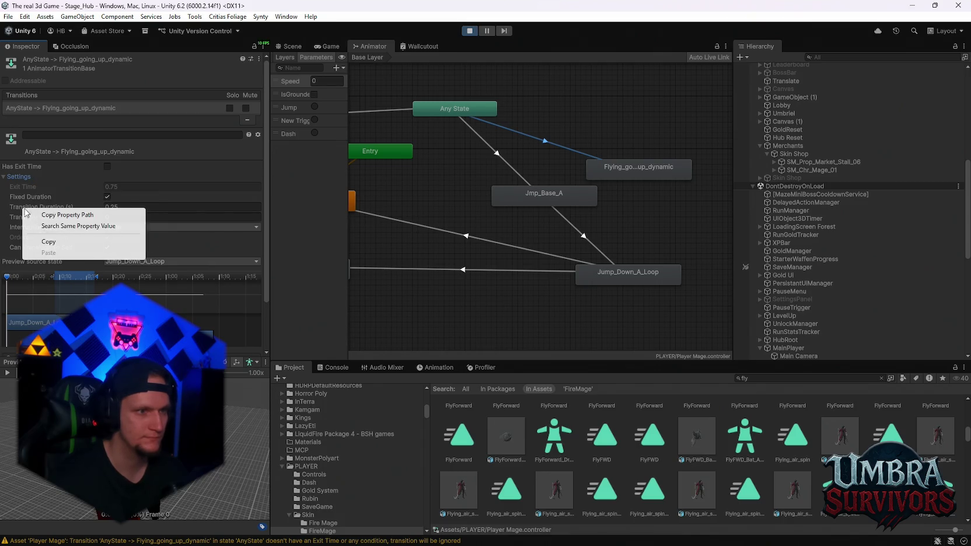
right_click(194, 218)
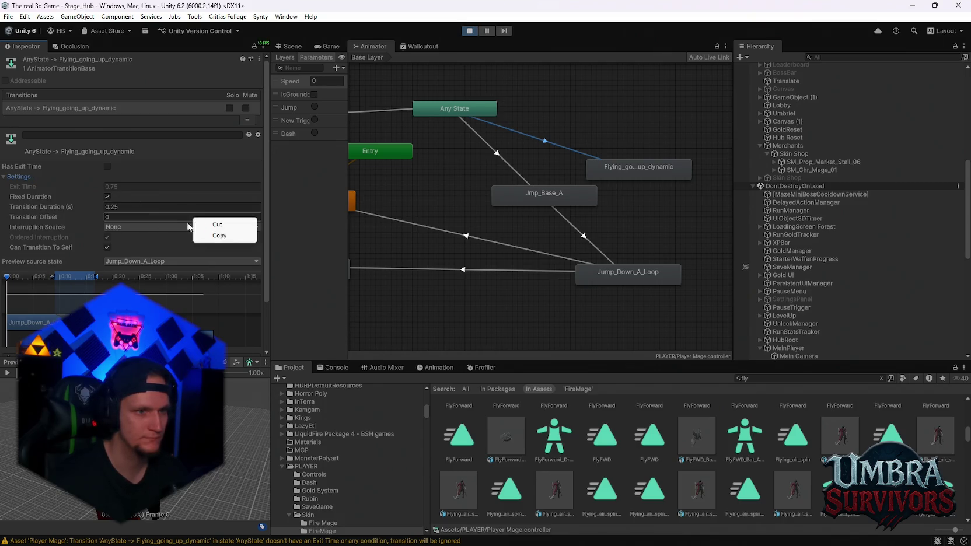
right_click(67, 217)
right_click(24, 229)
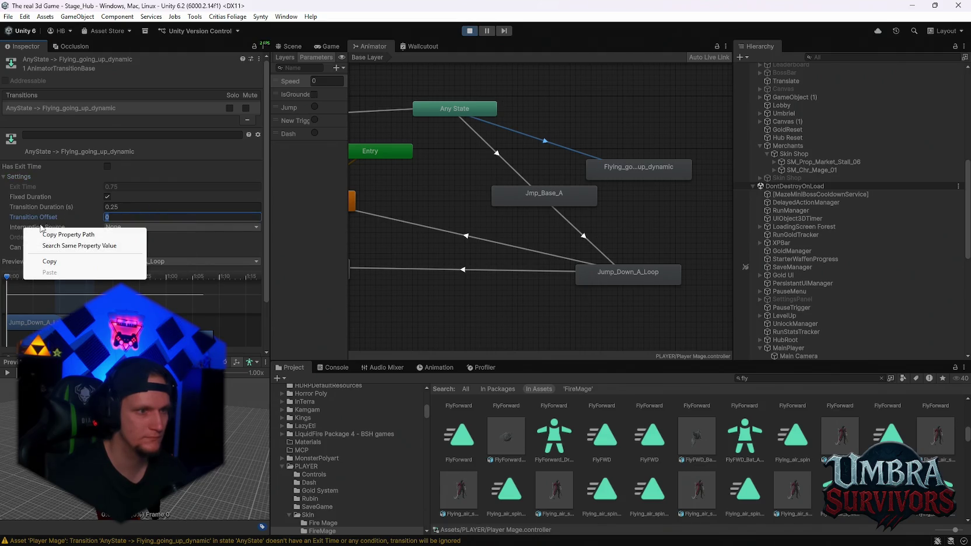
Step: Set the Any State to flying-up transition duration to 0 with Fixed Duration off
left_click(501, 156)
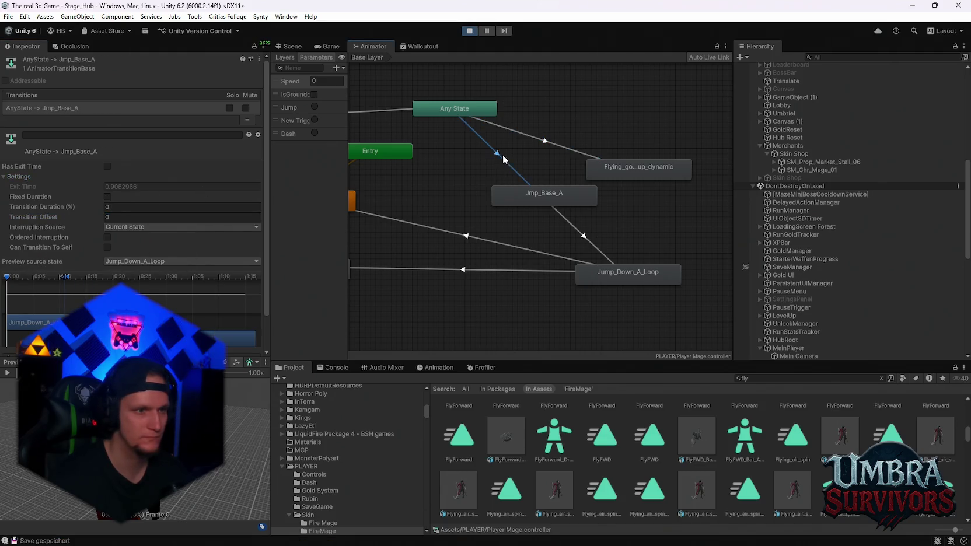
left_click(548, 143)
left_click(161, 208)
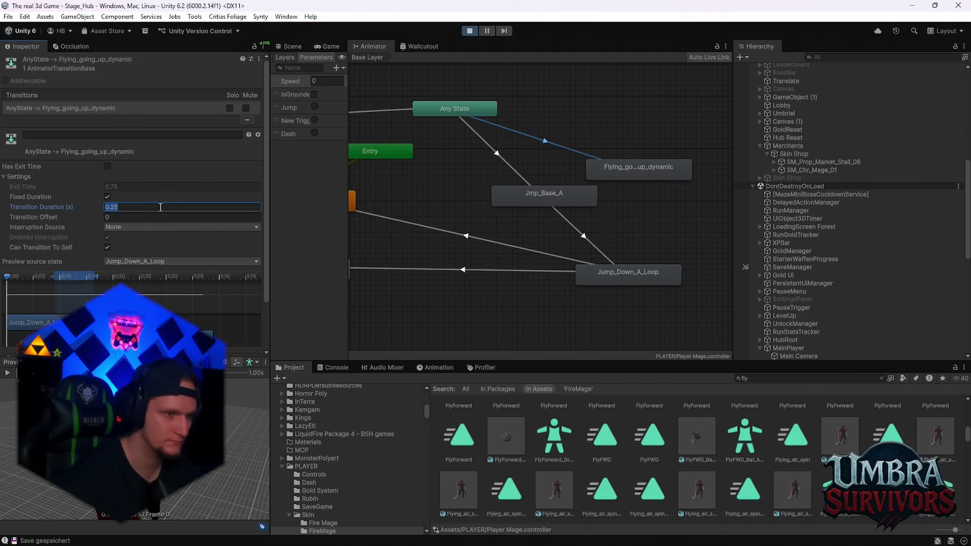
type("0")
left_click(498, 155)
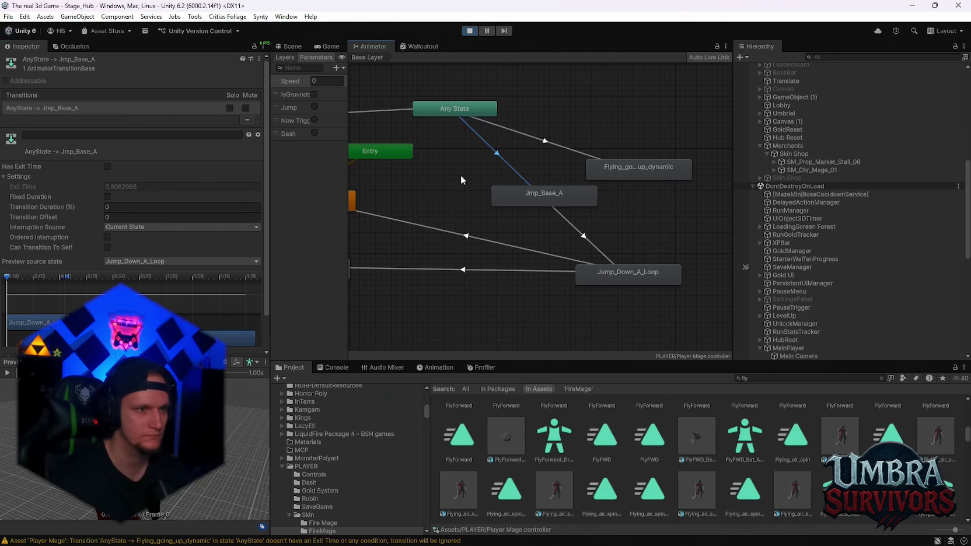
left_click(524, 143)
left_click(108, 198)
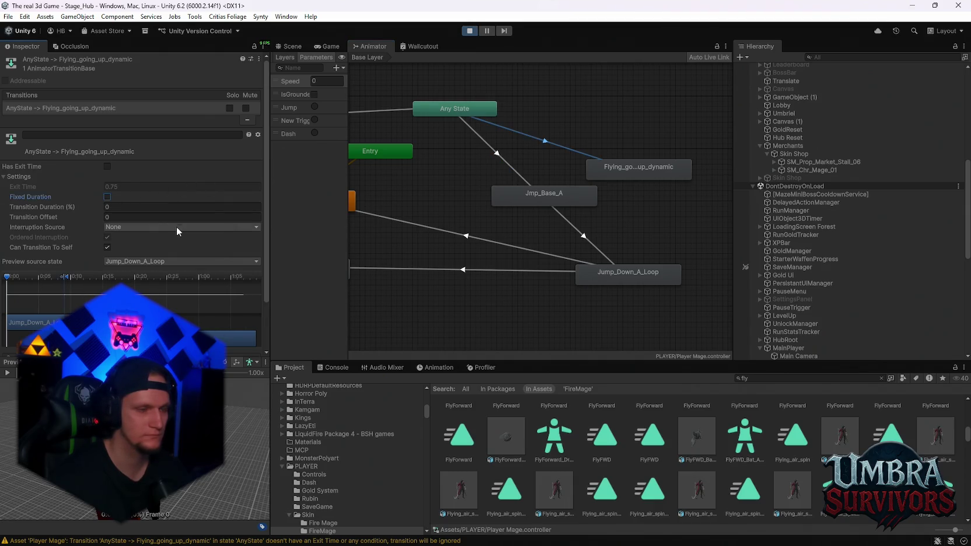
left_click(507, 161)
left_click(548, 142)
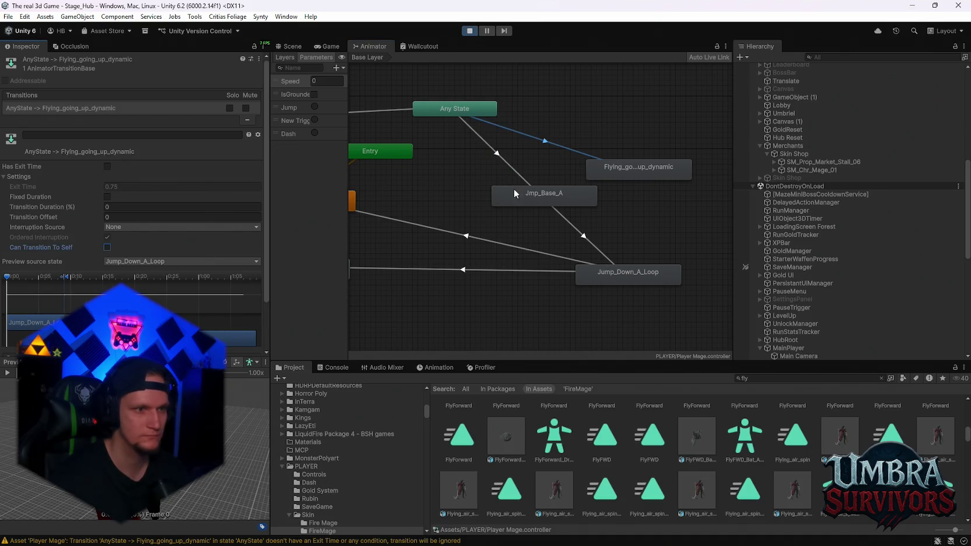
Step: Make a transition from Flying_going_up_dynamic to Jump_Down_A_Loop
right_click(650, 173)
left_click(663, 177)
left_click(630, 270)
left_click(574, 231)
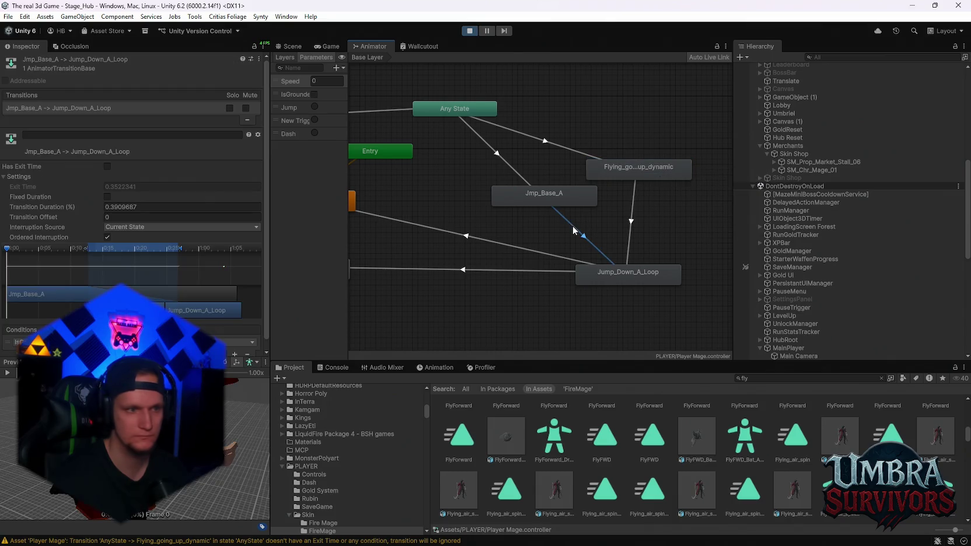
Step: Add a Jump condition to the Any State to flying-up transition
left_click(545, 143)
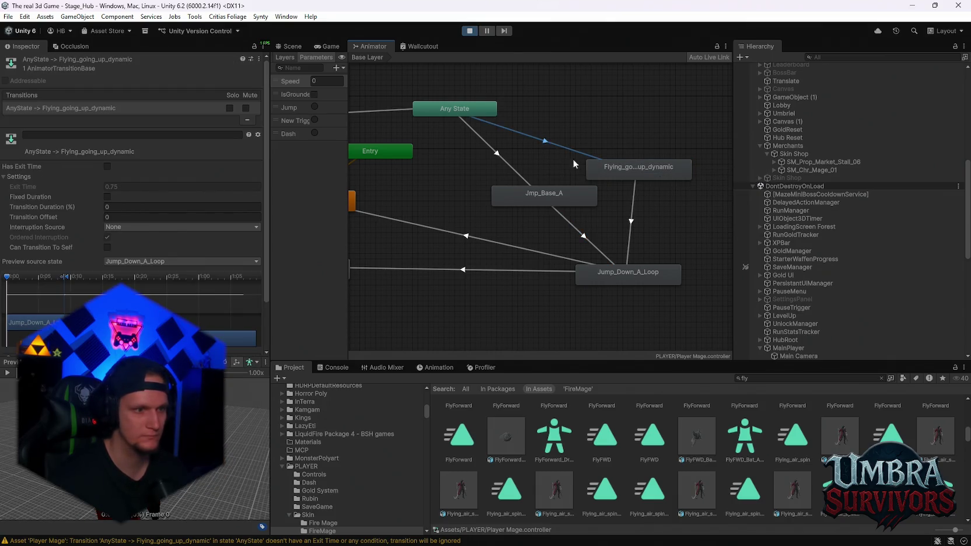
scroll(132, 233, "down", 3)
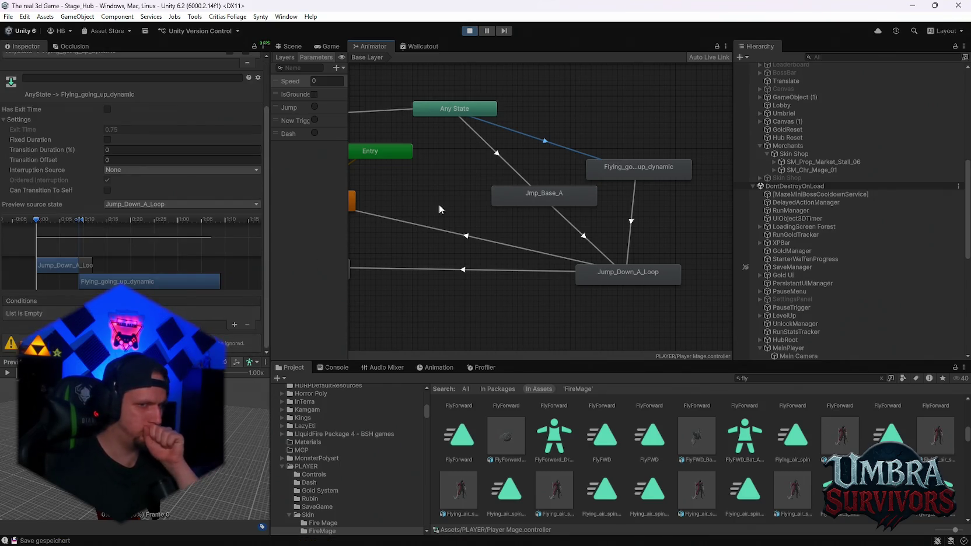
left_click(504, 165)
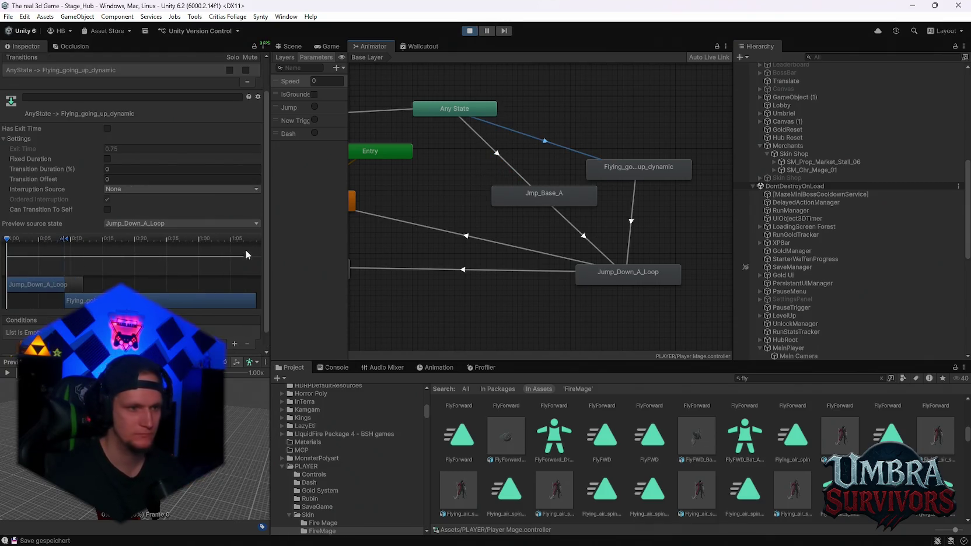
scroll(175, 275, "down", 1)
left_click(233, 326)
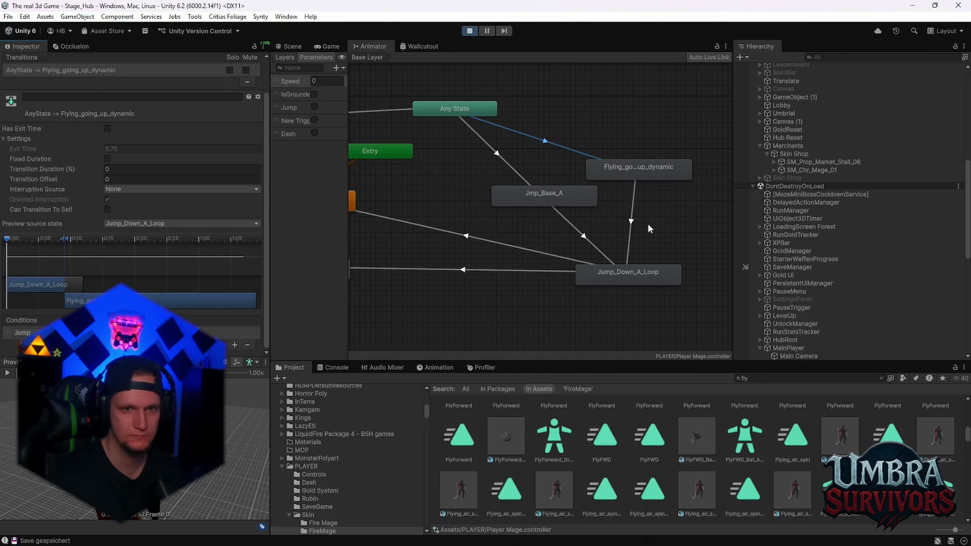
left_click(631, 220)
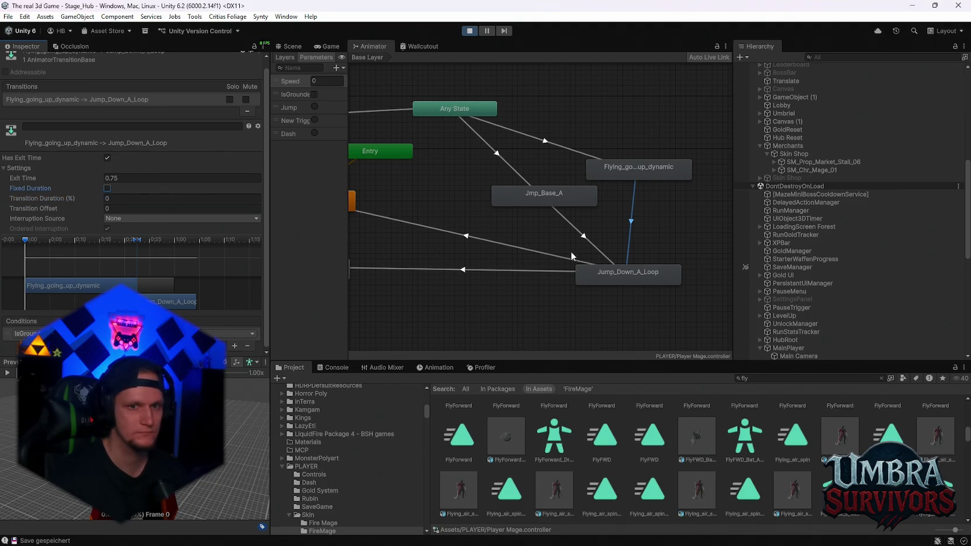
Step: Give the flying-up to Jump_Down_A_Loop transition a 0.3 blend with an IsGrounded condition
left_click(586, 241)
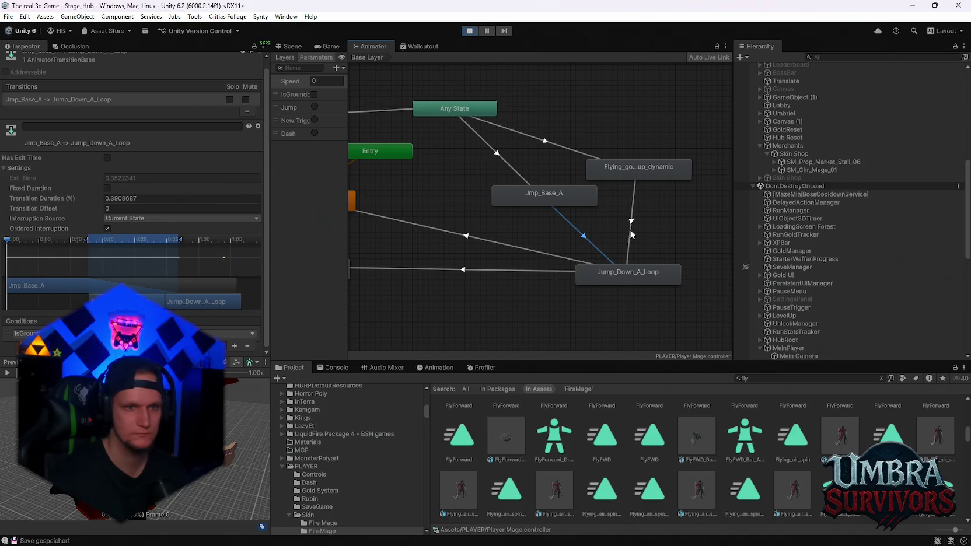
left_click(631, 234)
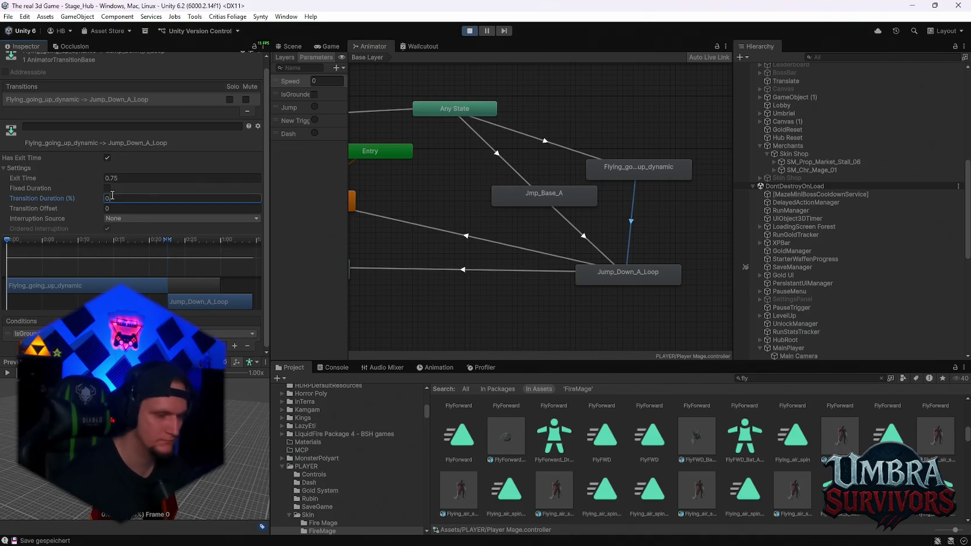
left_click(634, 220)
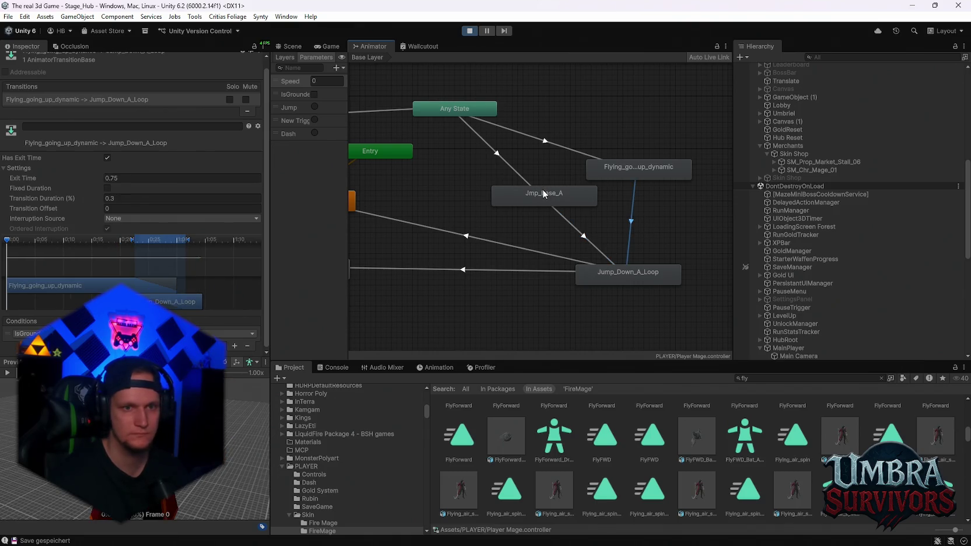
Step: Delete the Jmp_Base_A state and switch to the running game
left_click(544, 194)
key("Delete")
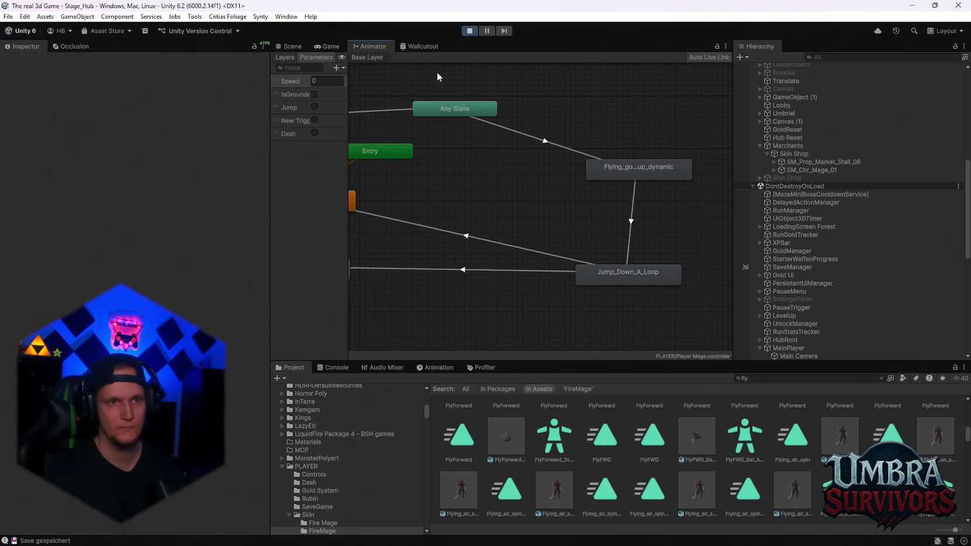
left_click(330, 47)
Step: Play-test the mage jumping and running into the village, then pause and return to the Animator
key("Escape")
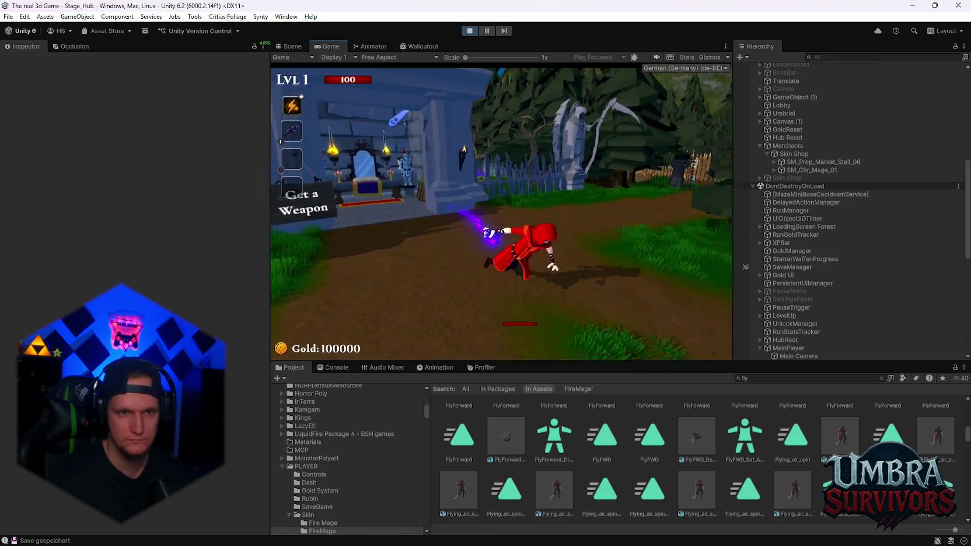
key("space")
key("w")
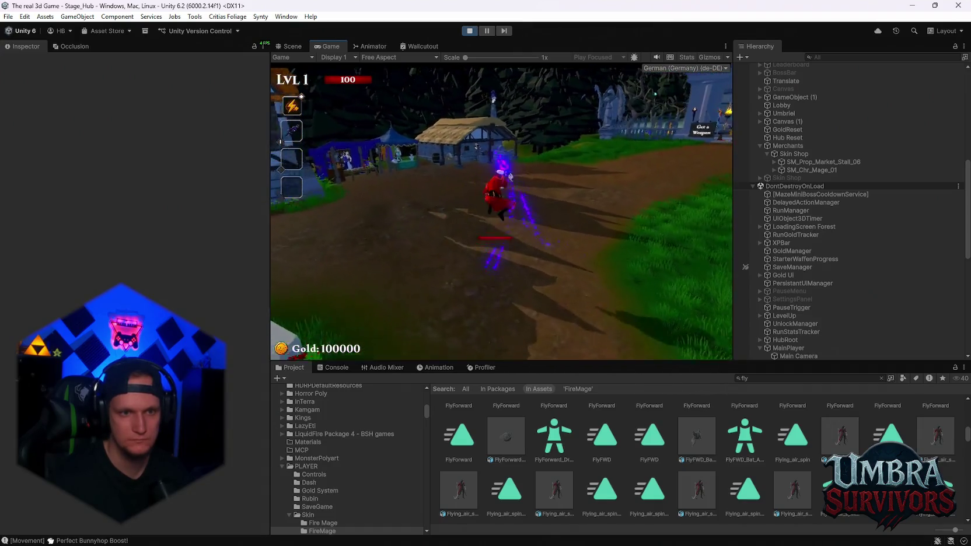
key("w")
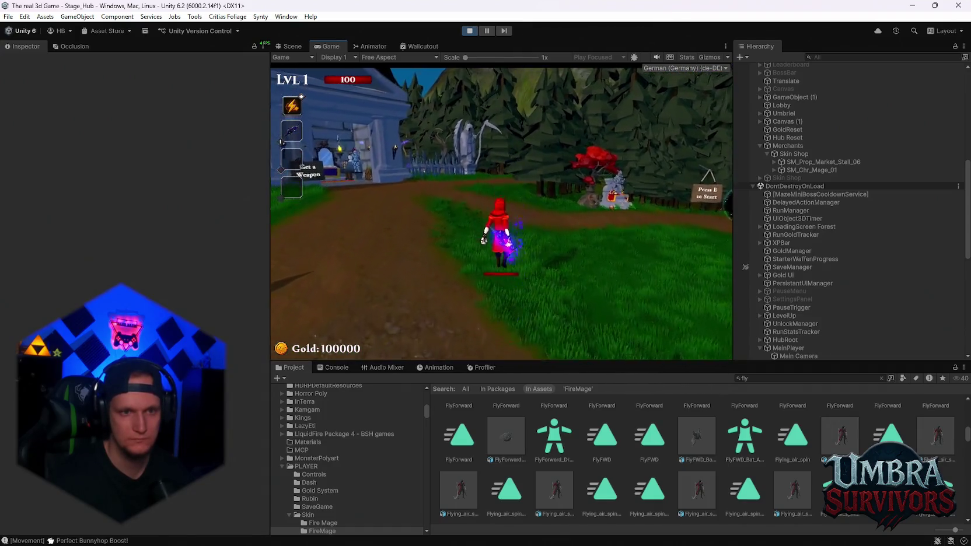
key("w")
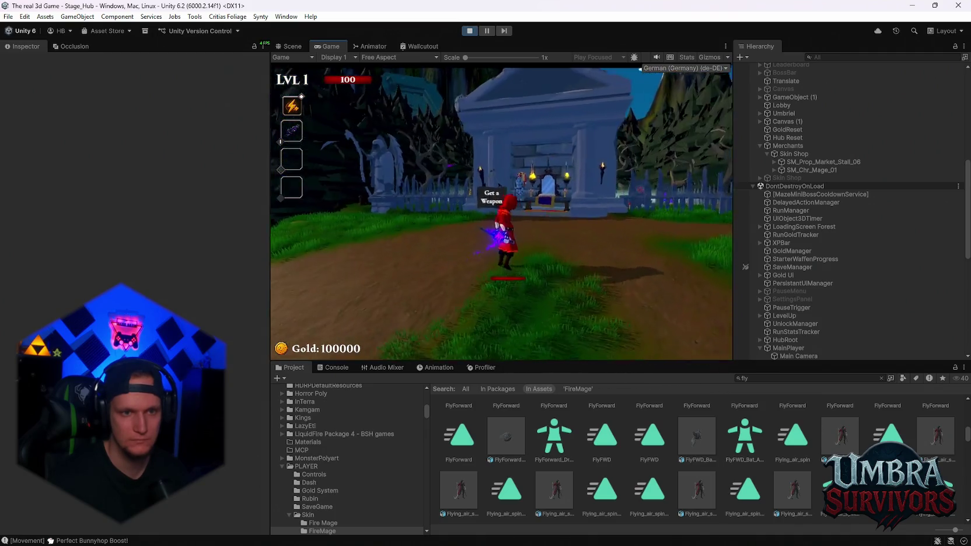
key("w")
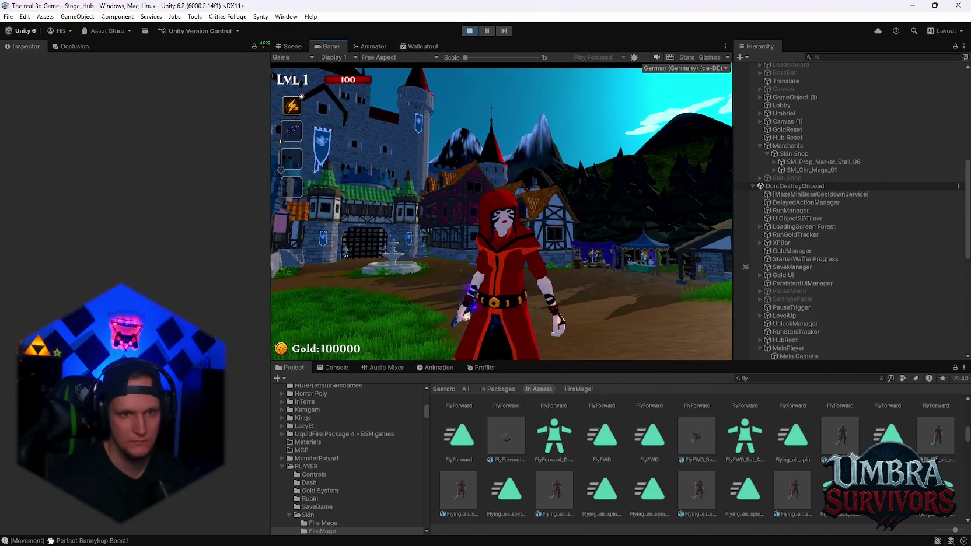
key("w")
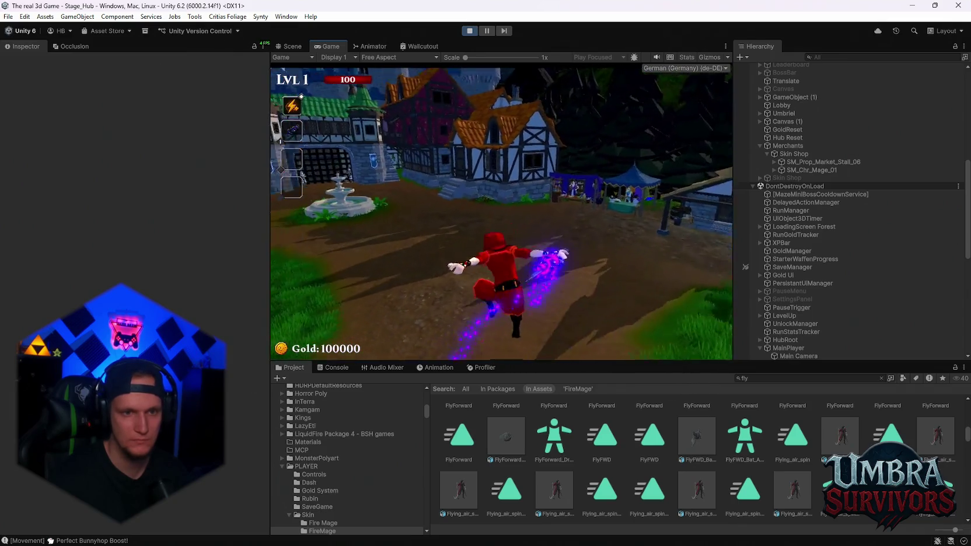
key("w")
key("Escape")
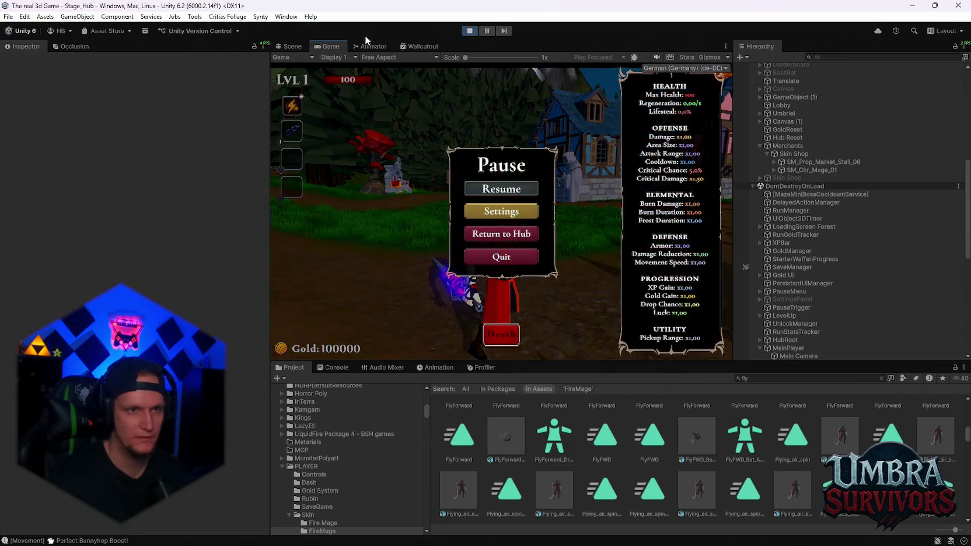
left_click(371, 46)
left_click(618, 177)
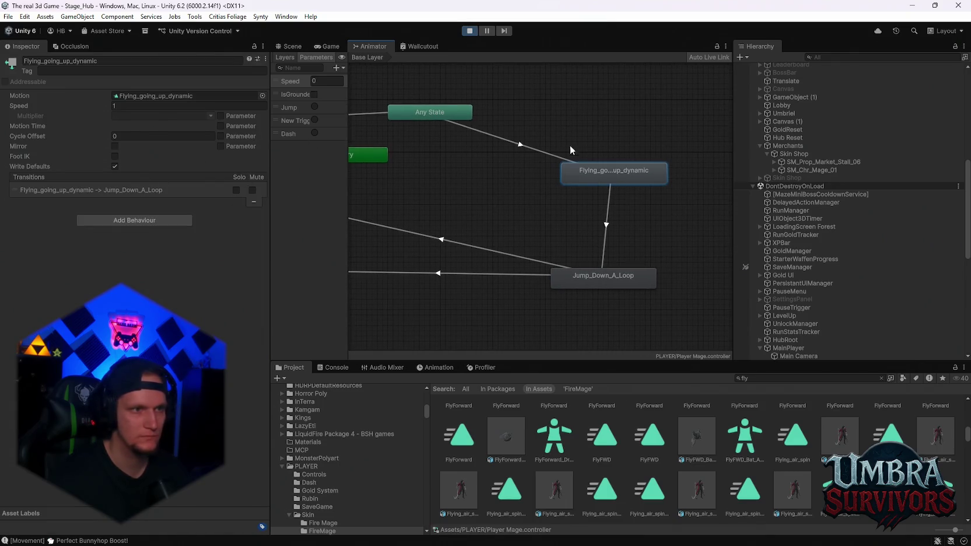
Step: Shorten the Any State to flying transition duration to 0.1
left_click(540, 152)
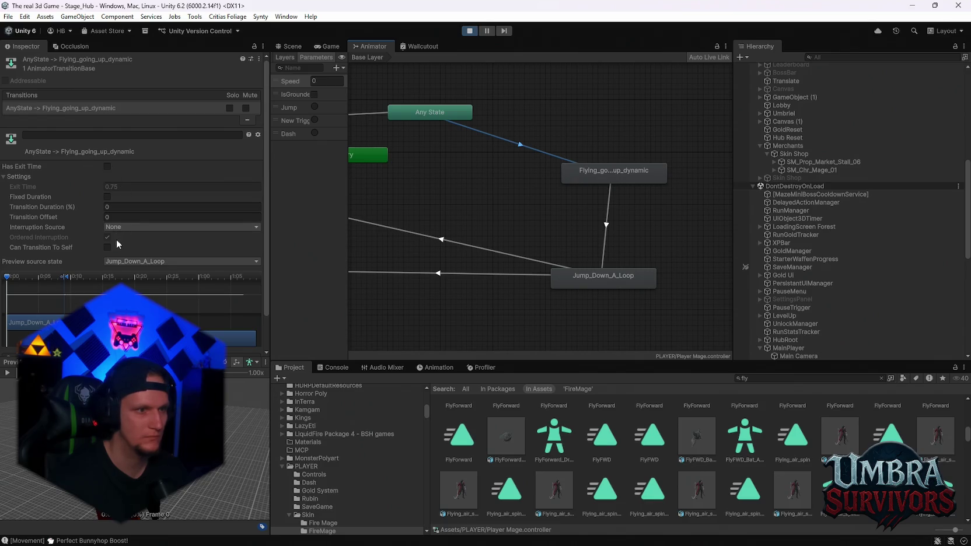
scroll(122, 246, "down", 2)
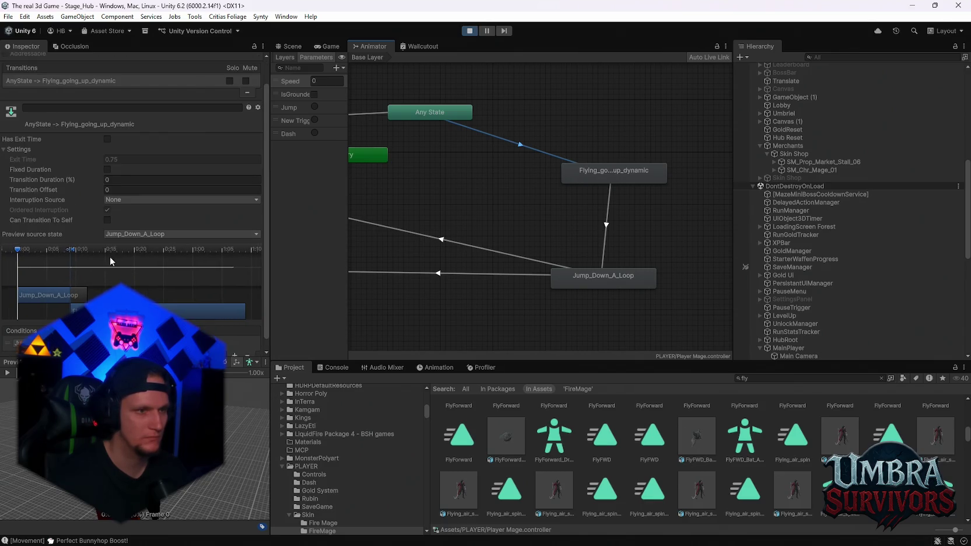
scroll(118, 213, "up", 2)
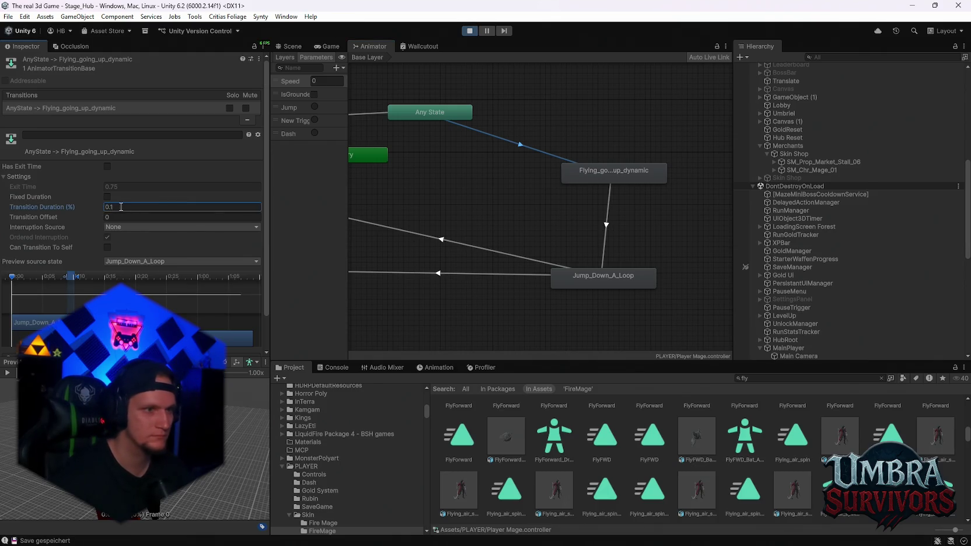
scroll(80, 243, "down", 3)
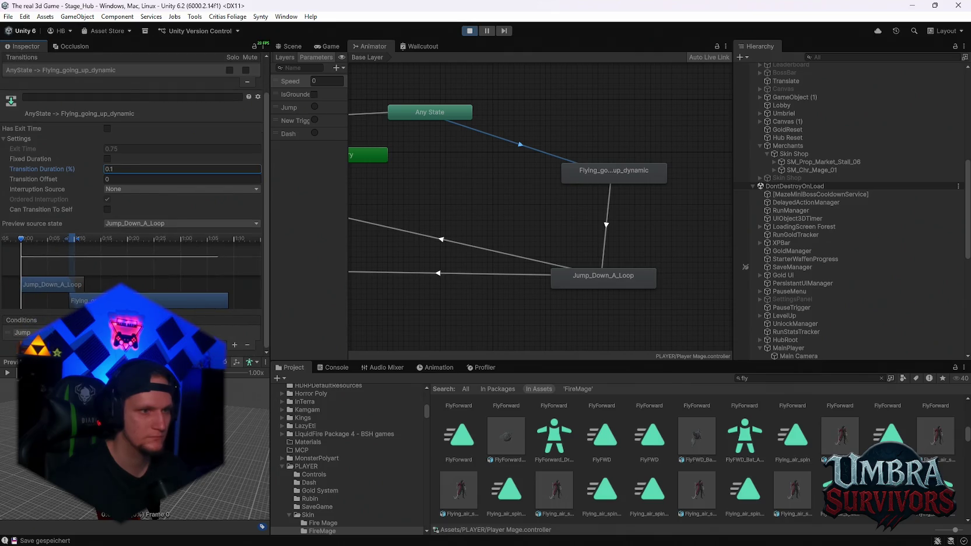
scroll(87, 196, "up", 3)
Step: Turn off Has Exit Time on the flying-to-jump-down transition and resume the game
left_click(605, 224)
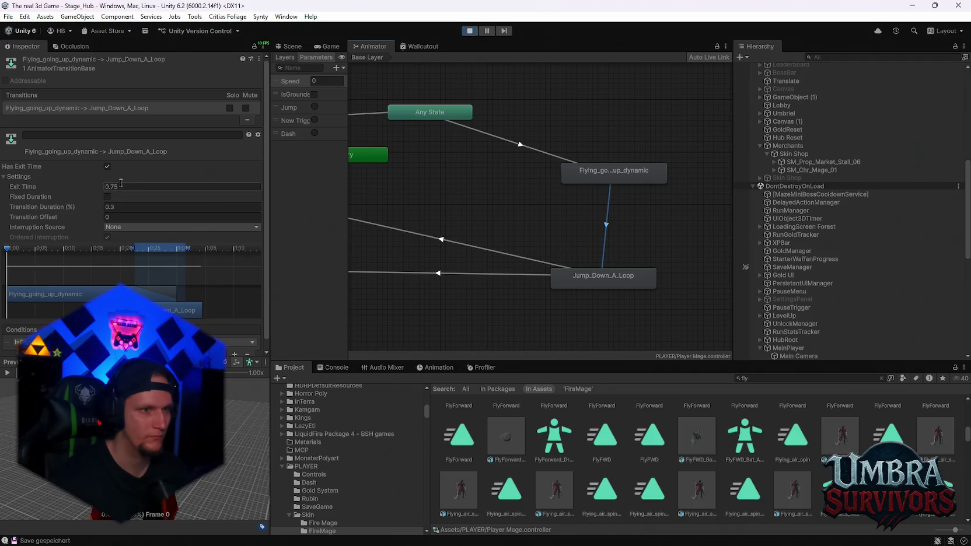
left_click(328, 46)
left_click(502, 189)
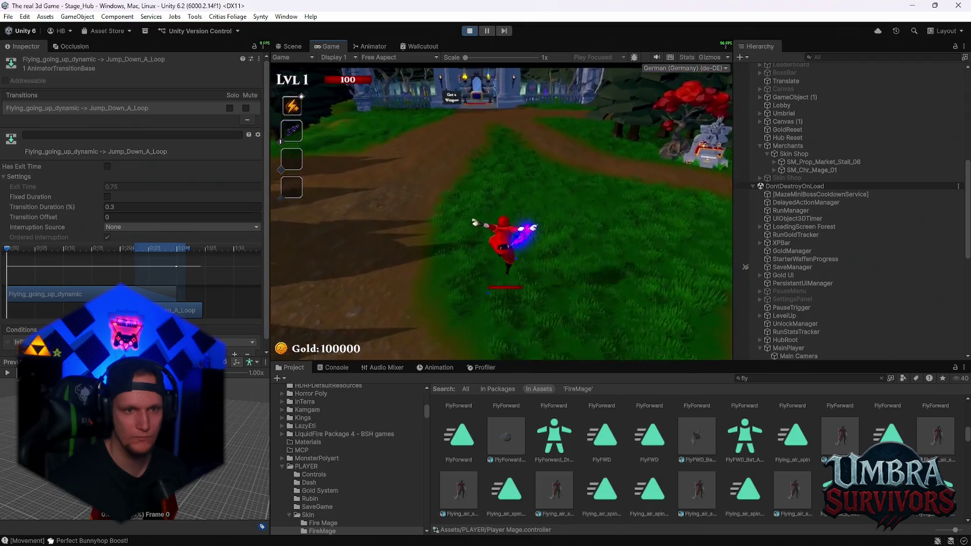
Step: Pause the game and detach the Animator preview into a floating window
key("Escape")
left_click(294, 47)
left_click(371, 46)
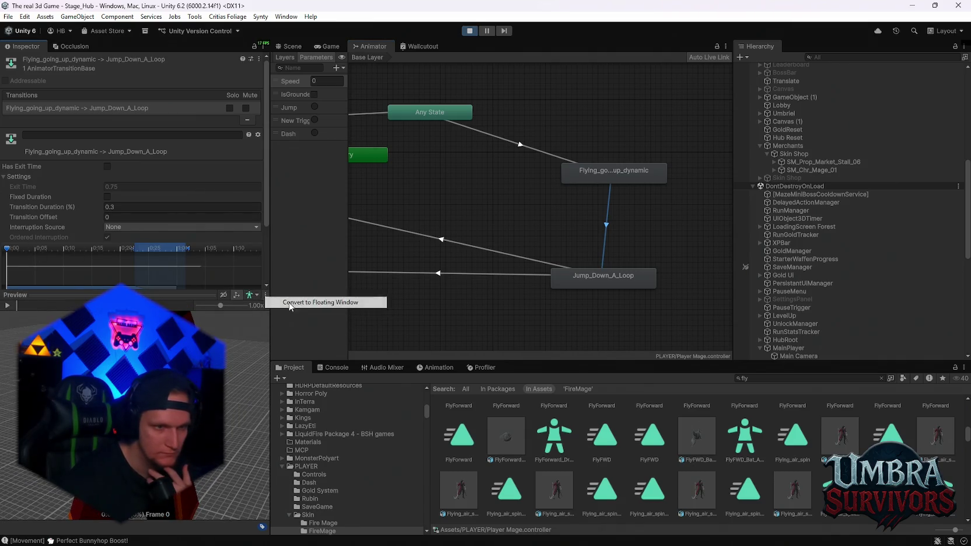
left_click(290, 304)
mouse_move(11, 252)
left_mouse_down()
mouse_move(188, 258)
mouse_move(37, 261)
mouse_move(47, 261)
mouse_move(24, 272)
left_mouse_up()
mouse_move(600, 36)
left_mouse_down()
mouse_move(611, 223)
mouse_move(619, 88)
left_mouse_up()
Step: Preview the Flying_going_up_dynamic to Jump_Down_A_Loop blend by scrubbing the transition timeline
double_click(614, 171)
scroll(131, 260, "down", 4)
scroll(131, 233, "up", 4)
scroll(191, 193, "down", 8)
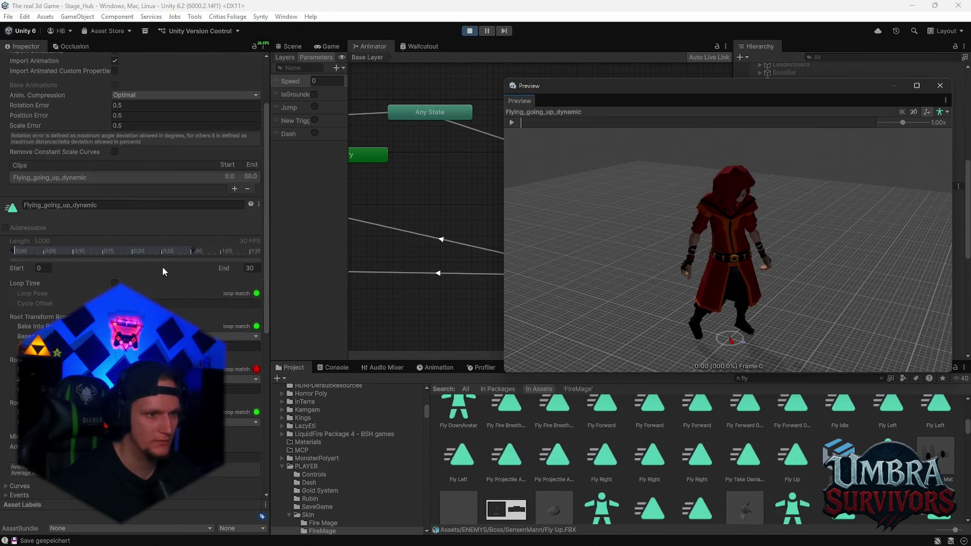
left_click_drag(601, 92, 615, 170)
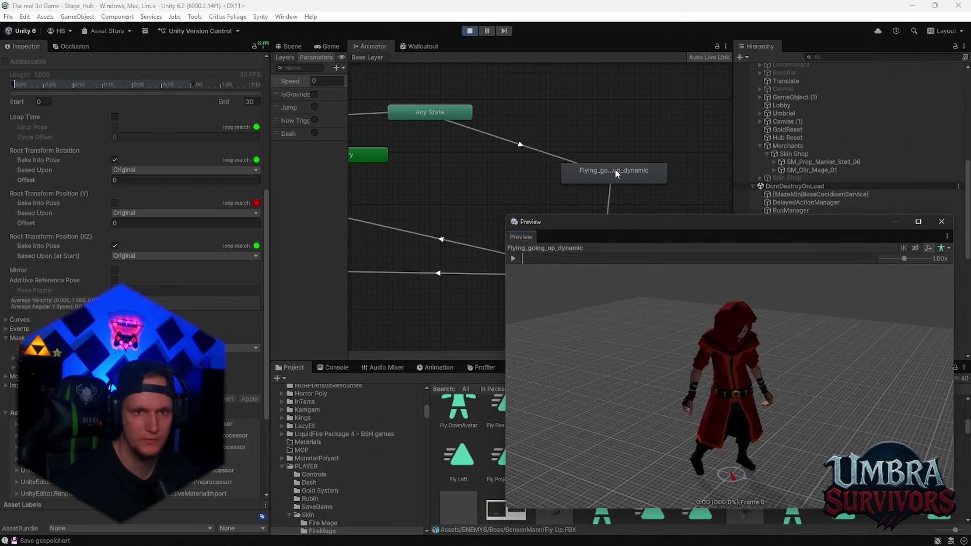
left_click(616, 170)
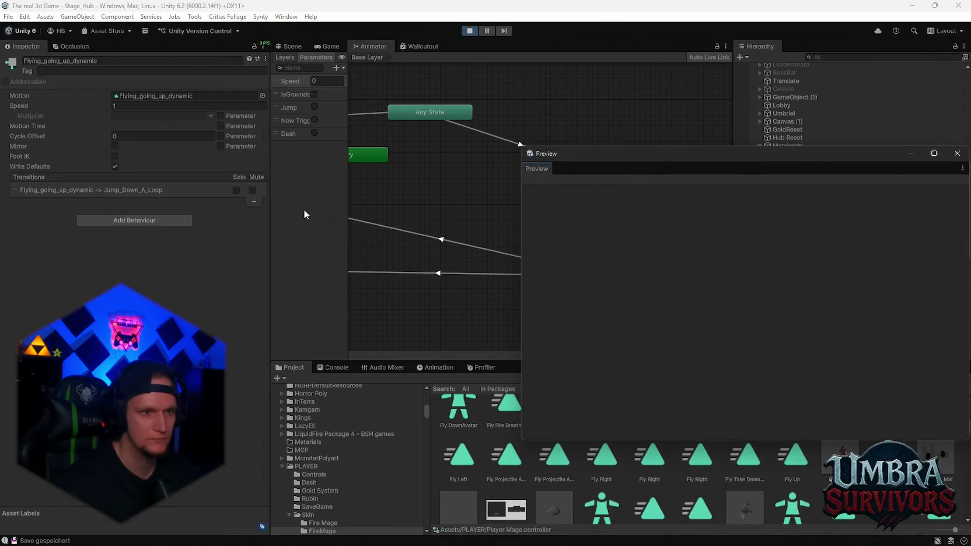
mouse_move(632, 155)
left_mouse_down()
mouse_move(615, 251)
mouse_move(612, 160)
mouse_move(529, 71)
left_mouse_up()
left_click(602, 217)
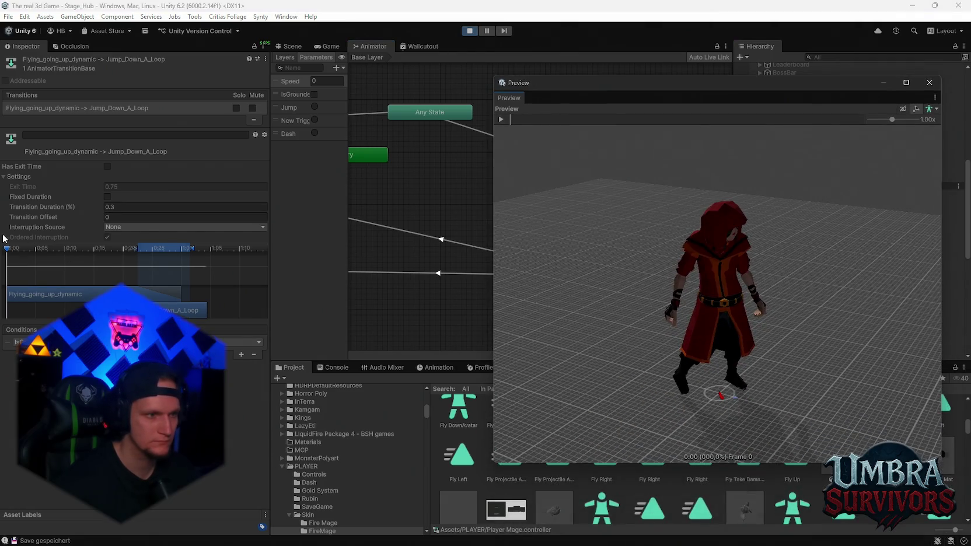
left_click_drag(7, 250, 74, 252)
Step: Scrub the blend point and give the flying-to-jump-down transition a fixed 0.3-second duration
left_click_drag(169, 249, 67, 254)
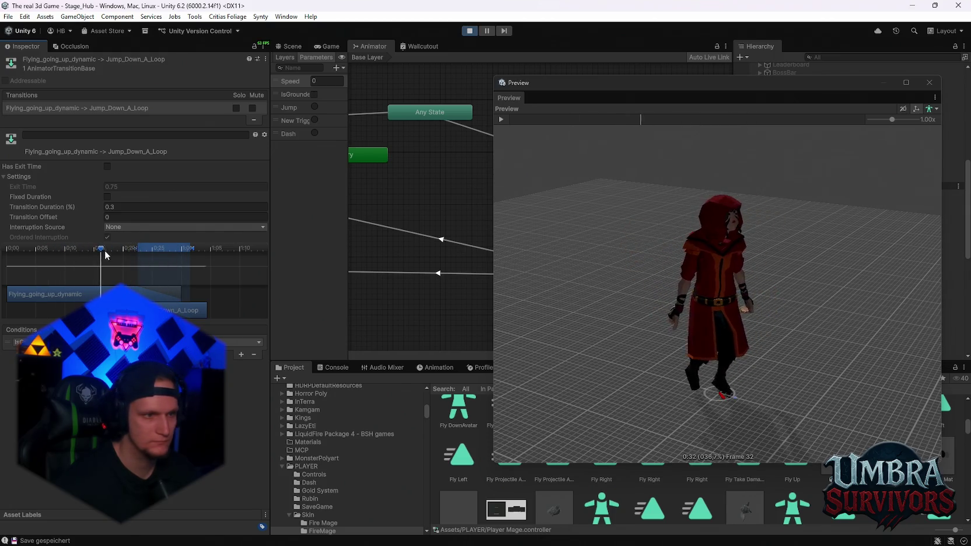
mouse_move(168, 255)
left_mouse_down()
mouse_move(11, 252)
mouse_move(75, 257)
left_mouse_up()
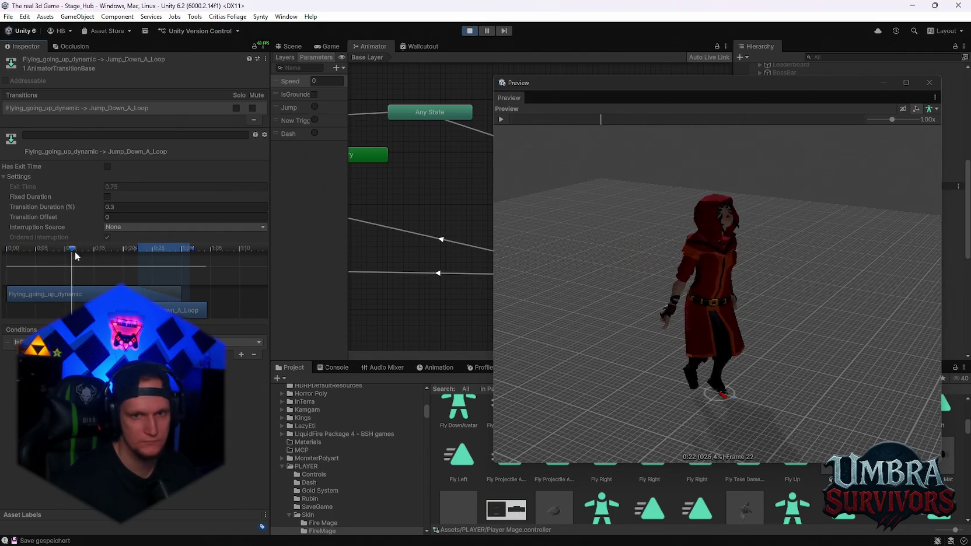
left_click(108, 197)
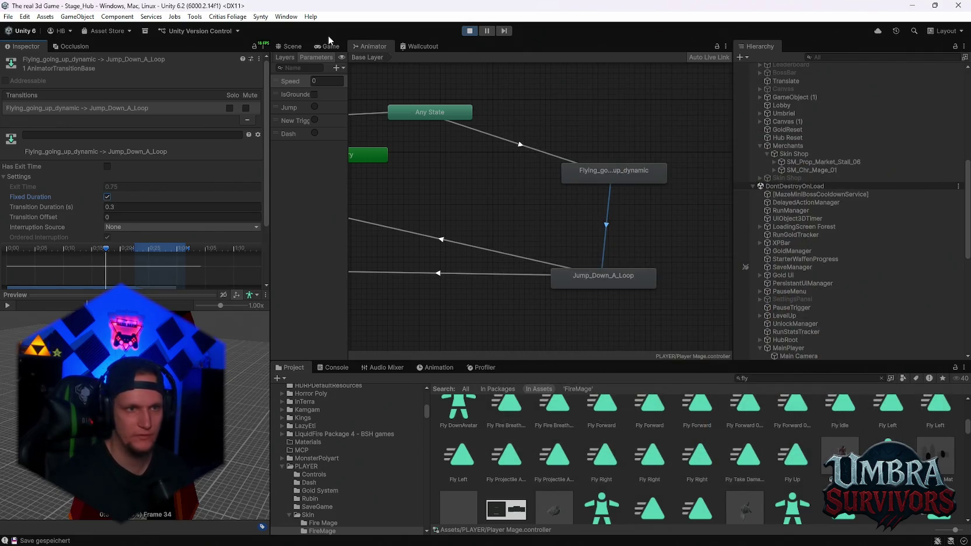
Step: Play-test the landing, then select Flying_going_up_dynamic to set its speed to 0.8
left_click(327, 42)
key("Escape")
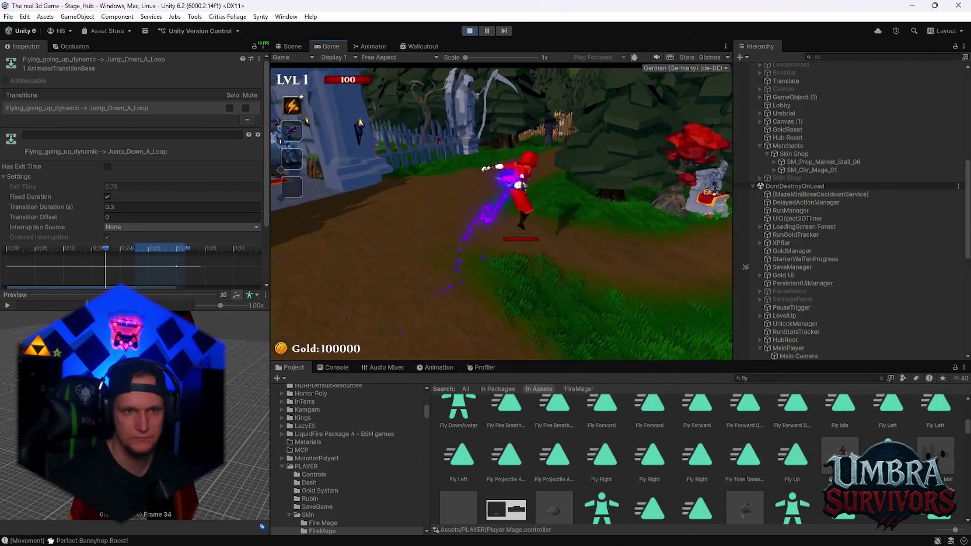
key("w")
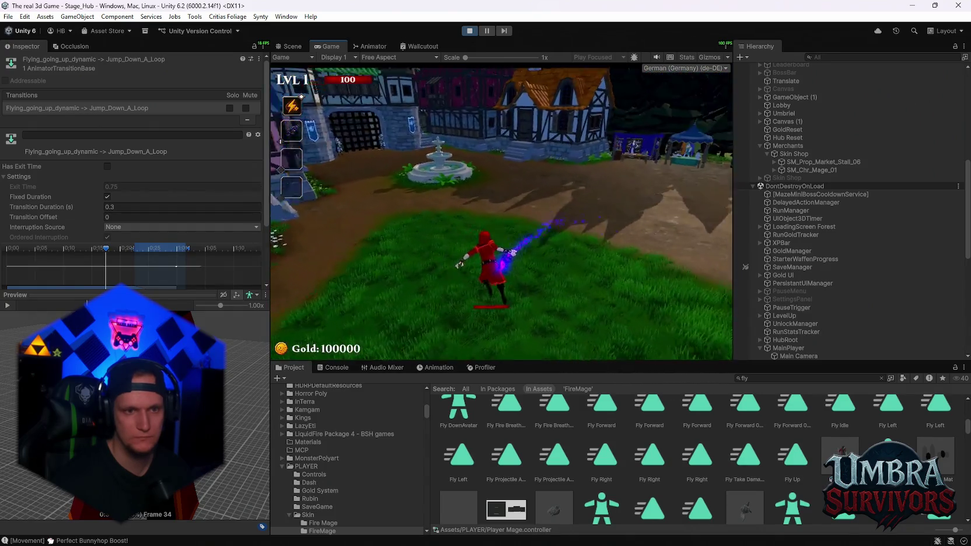
key("a")
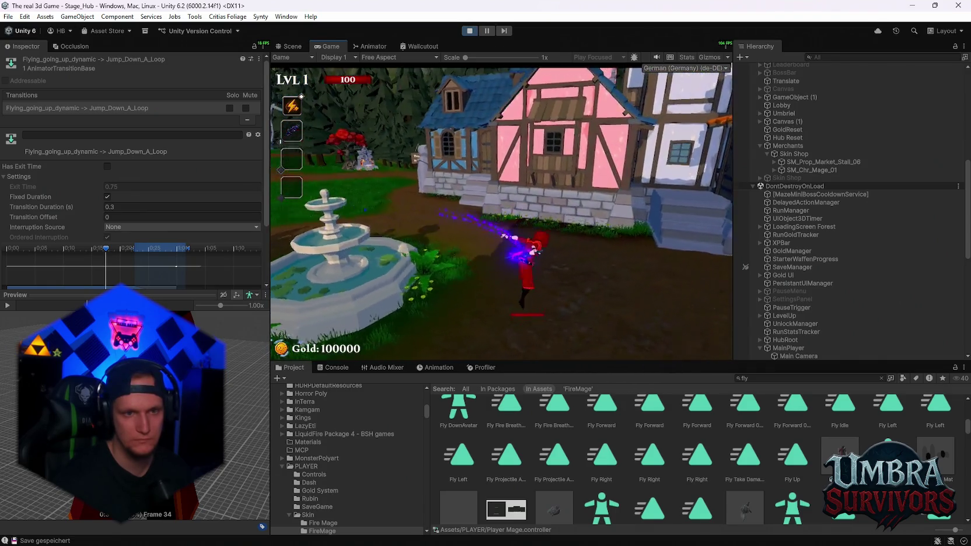
key("Escape")
left_click(374, 47)
left_click(579, 175)
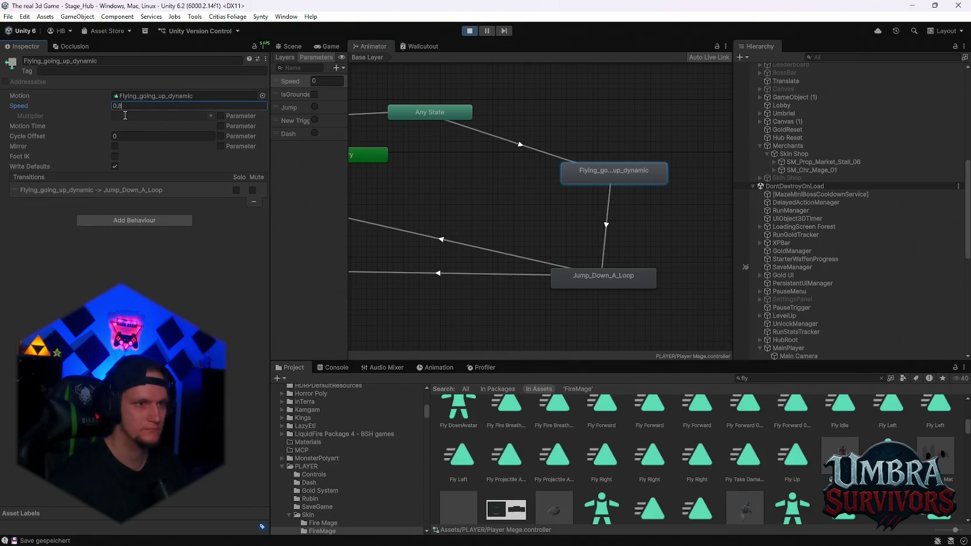
Step: Play-test jumps at 0.8 flying speed, then select the flying-to-Jump_Down_A_Loop transition
left_click(330, 46)
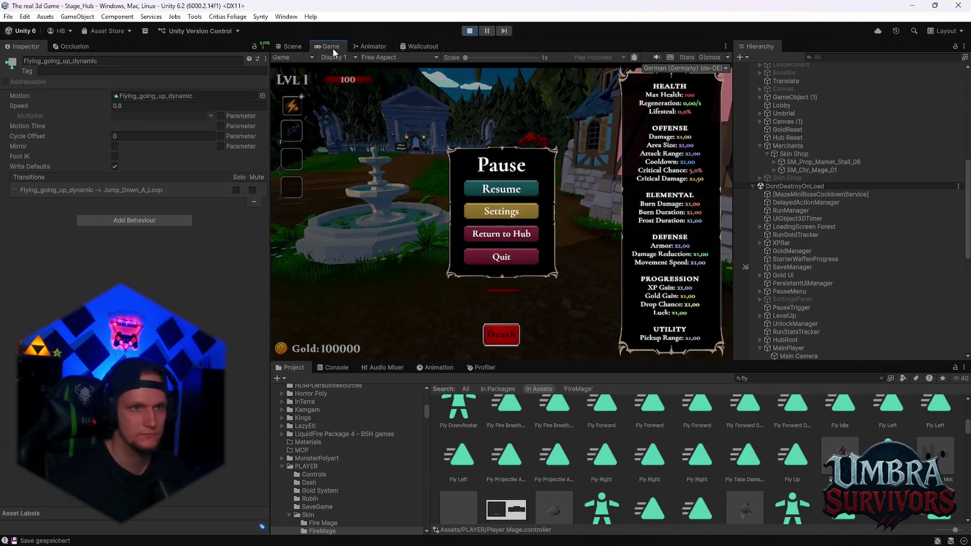
key("Escape")
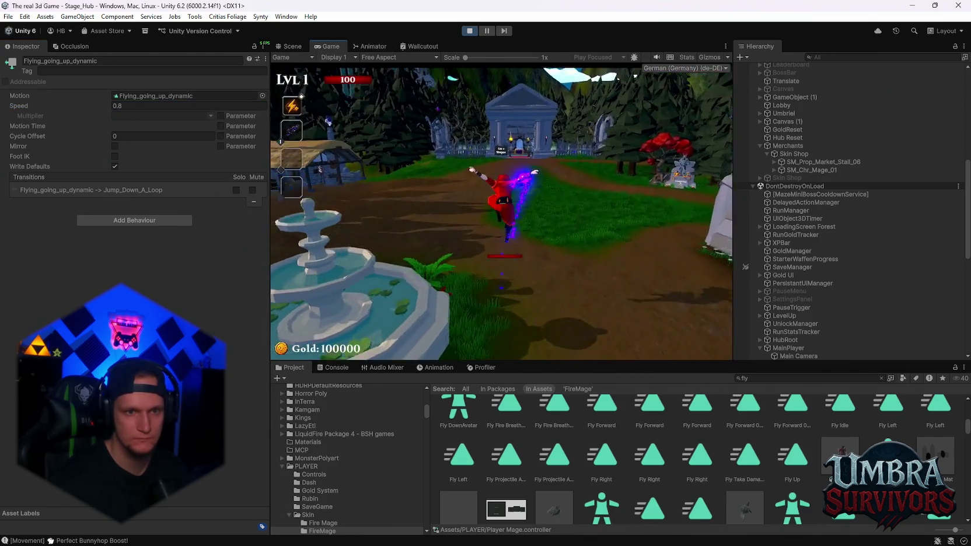
key("space")
key("w")
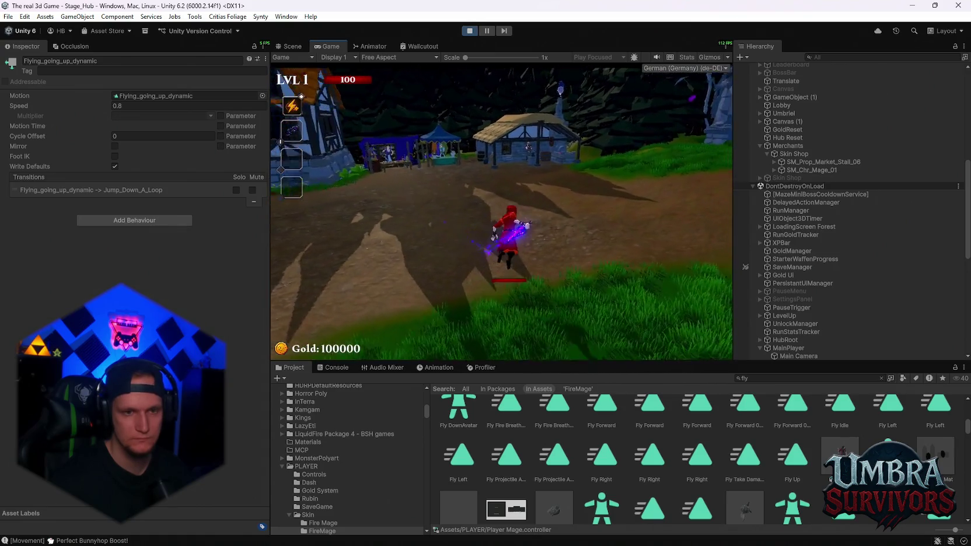
key("w")
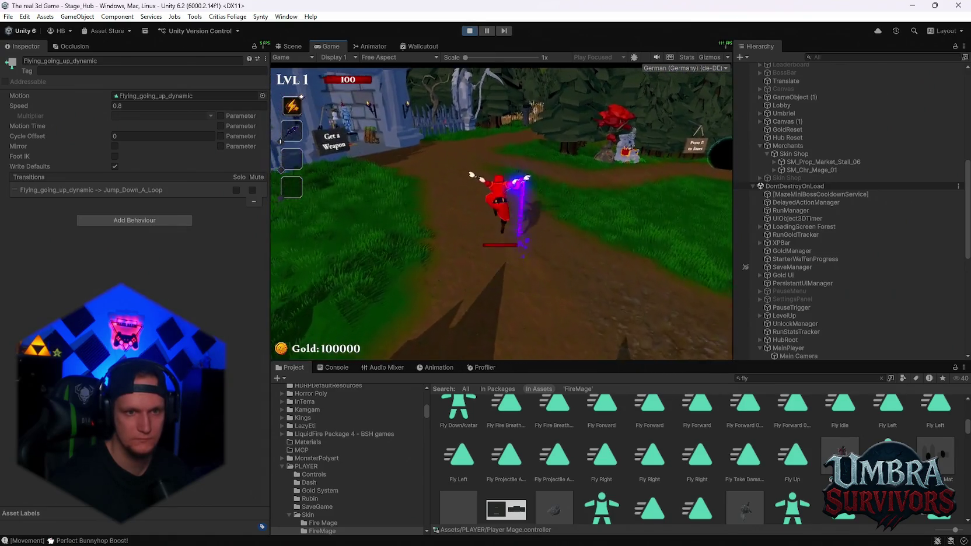
key("w")
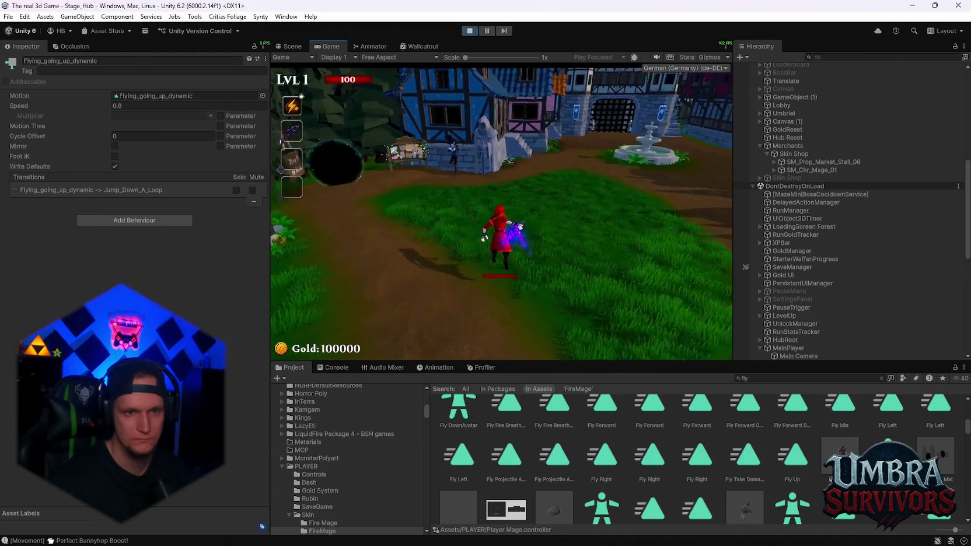
key("w")
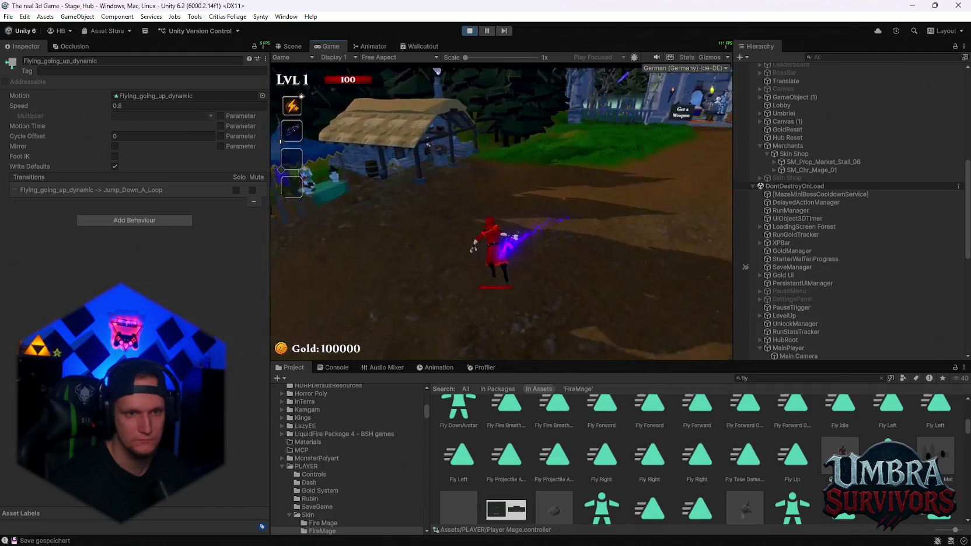
key("space")
key("w")
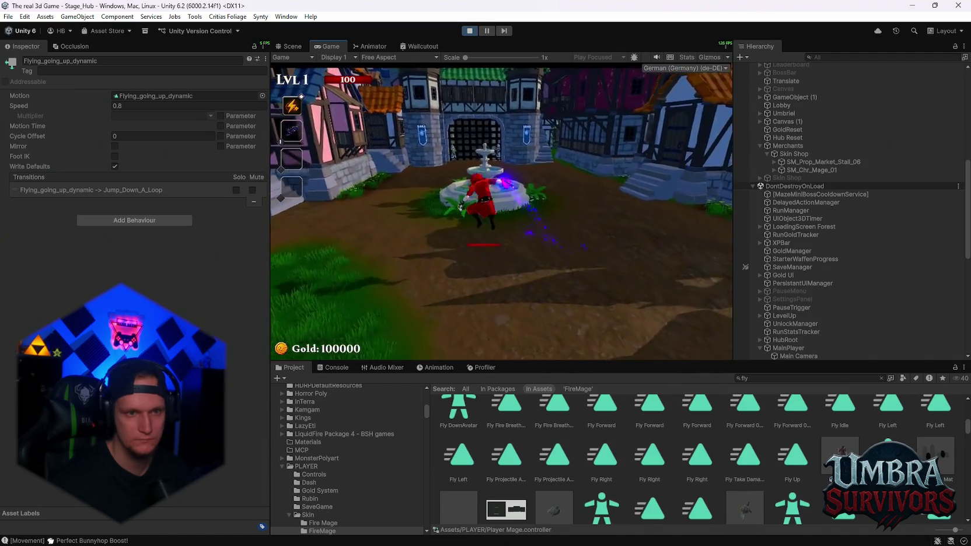
key("Escape")
left_click(370, 46)
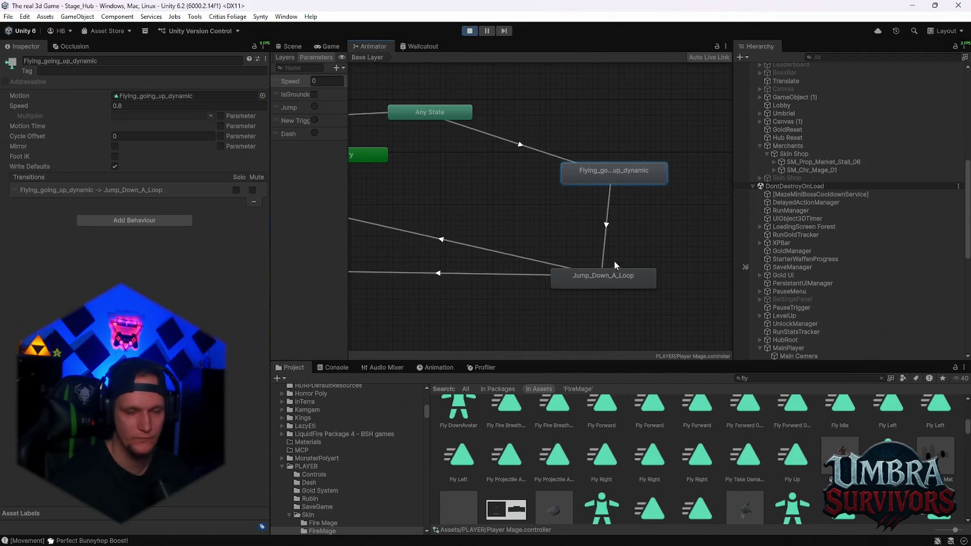
left_click(603, 266)
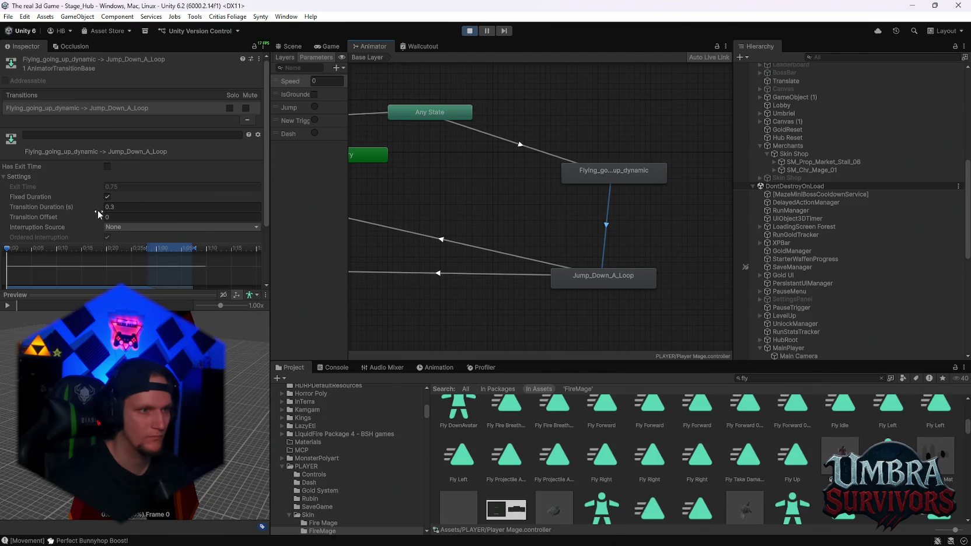
Step: Lengthen the fly-to-jump-down transition duration and play-test the landing
left_click_drag(101, 209, 131, 196)
left_click(328, 46)
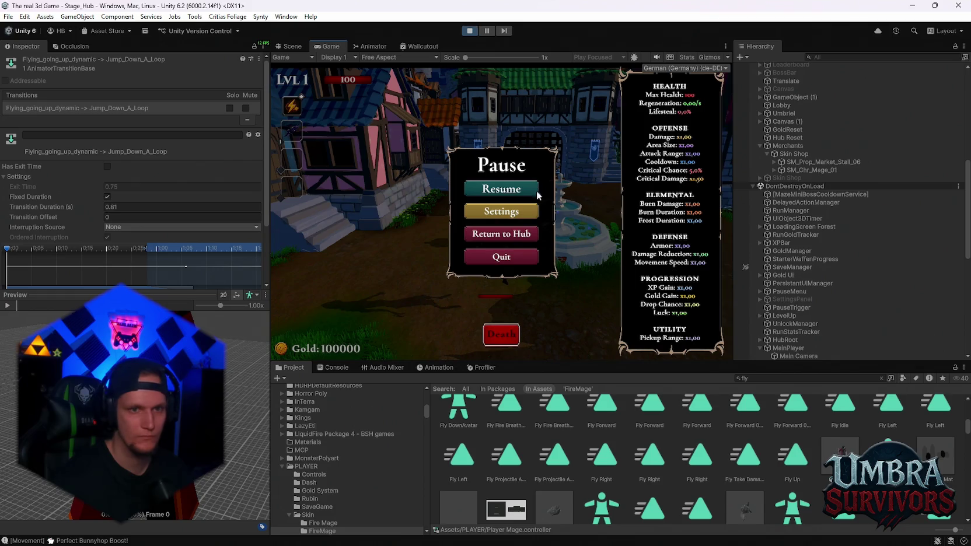
left_click(520, 190)
key("w")
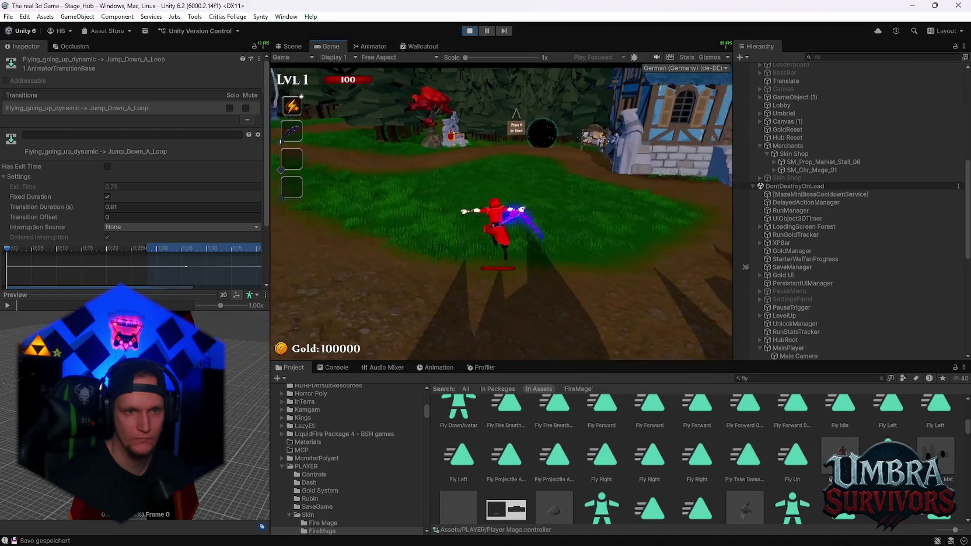
key("space")
key("w")
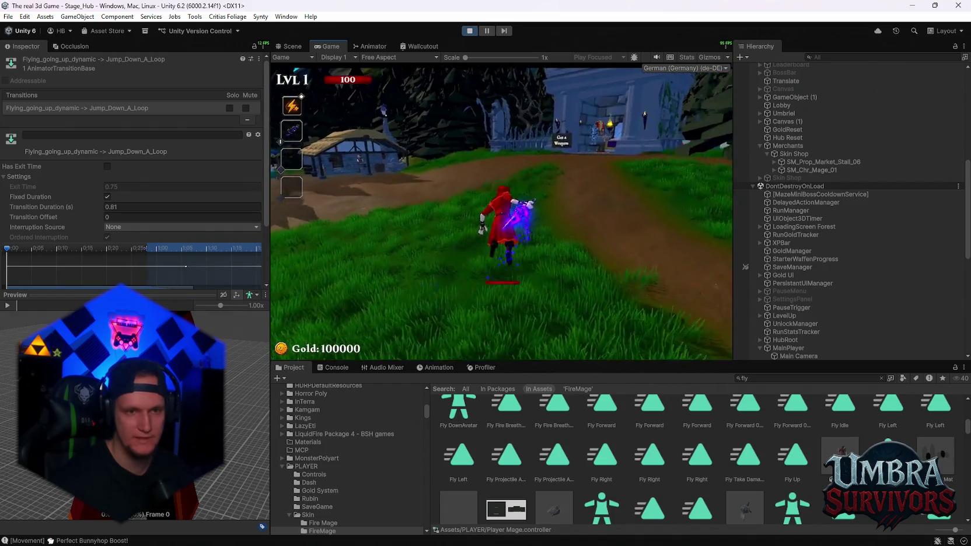
key("w")
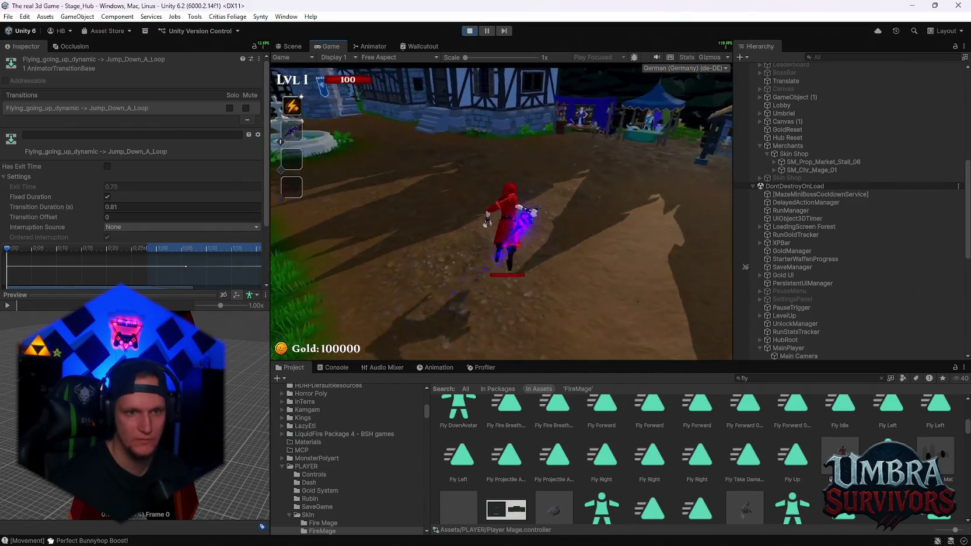
key("w")
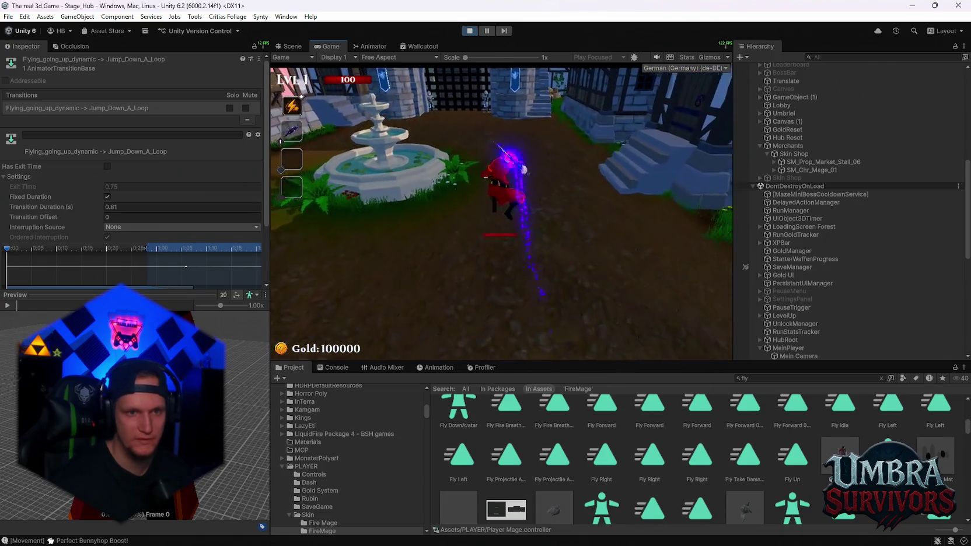
key("Escape")
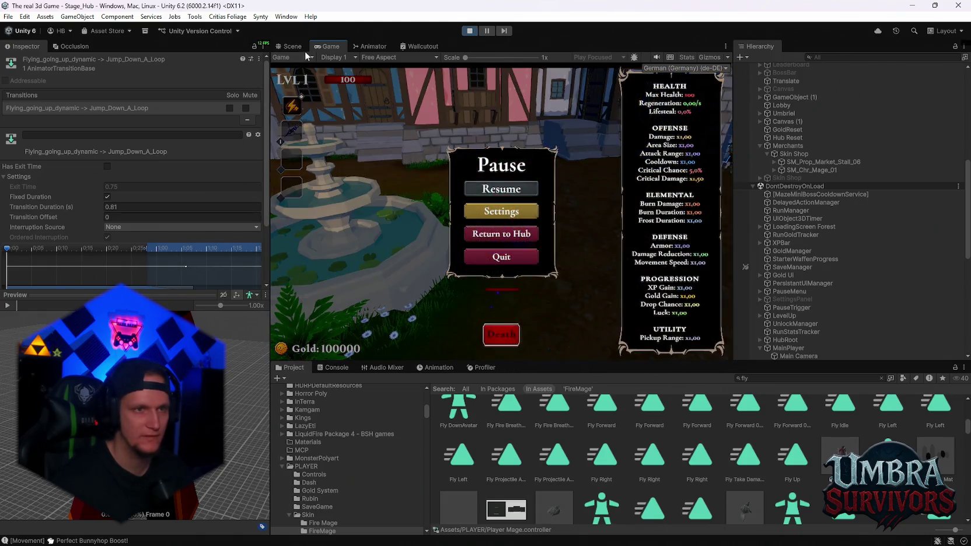
Step: Settle the transition duration at 0.63 seconds after further play-tests, then return to the Animator
left_click(298, 47)
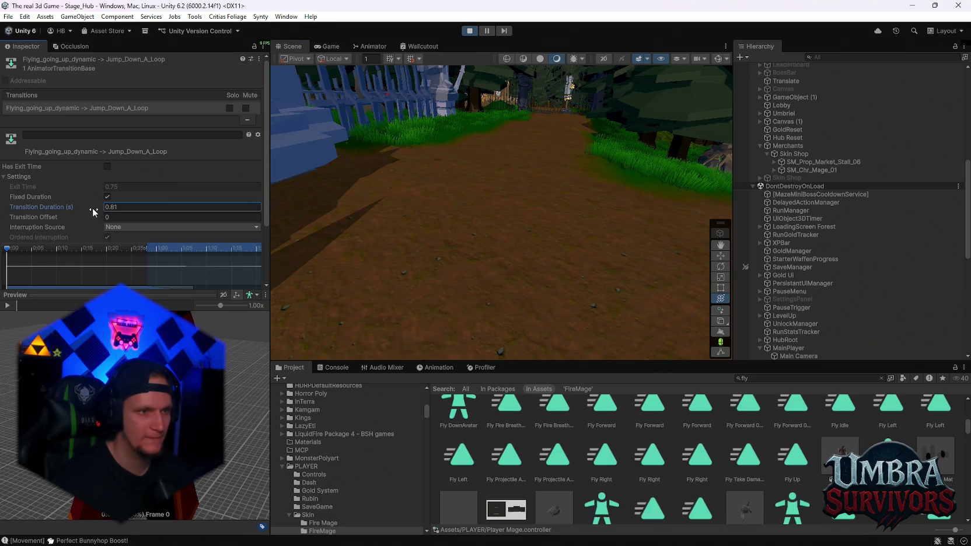
left_click(331, 46)
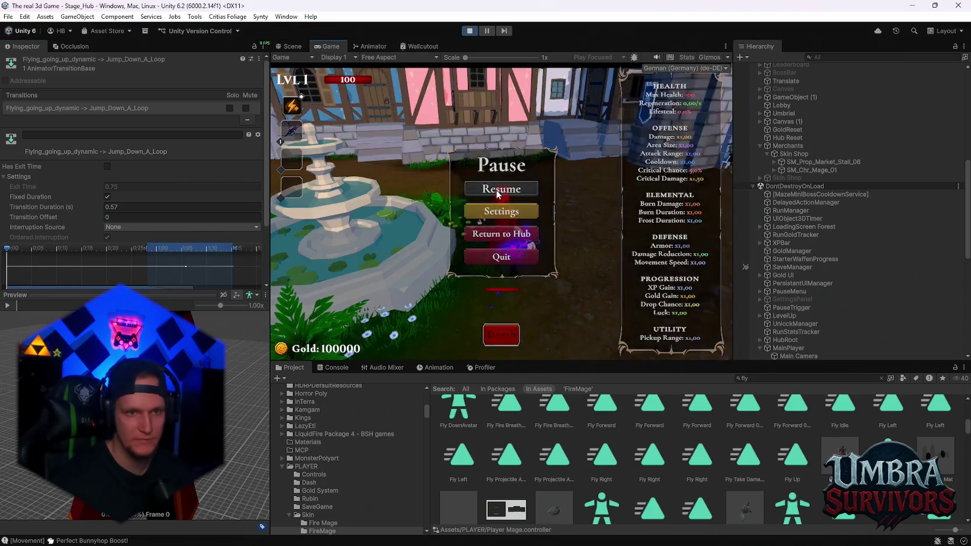
left_click(496, 189)
key("w")
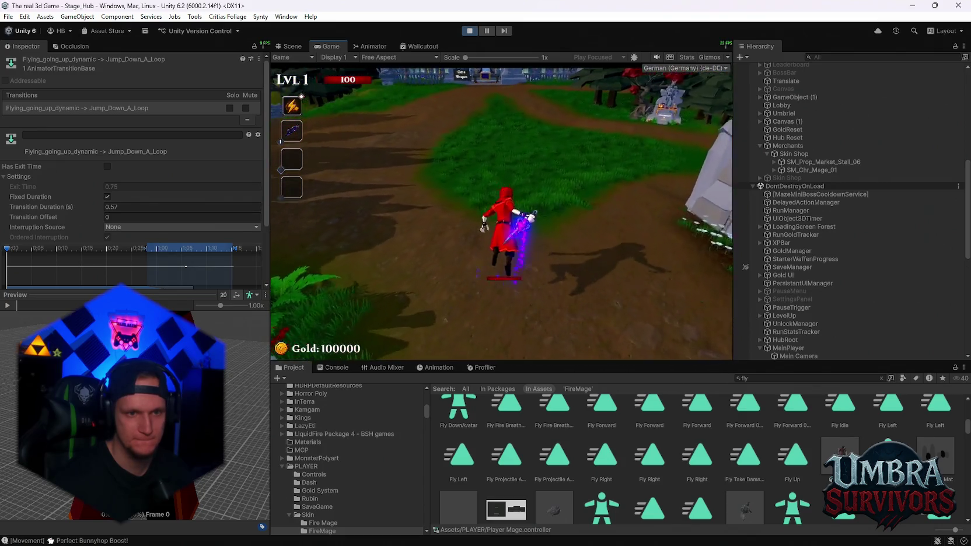
key("w")
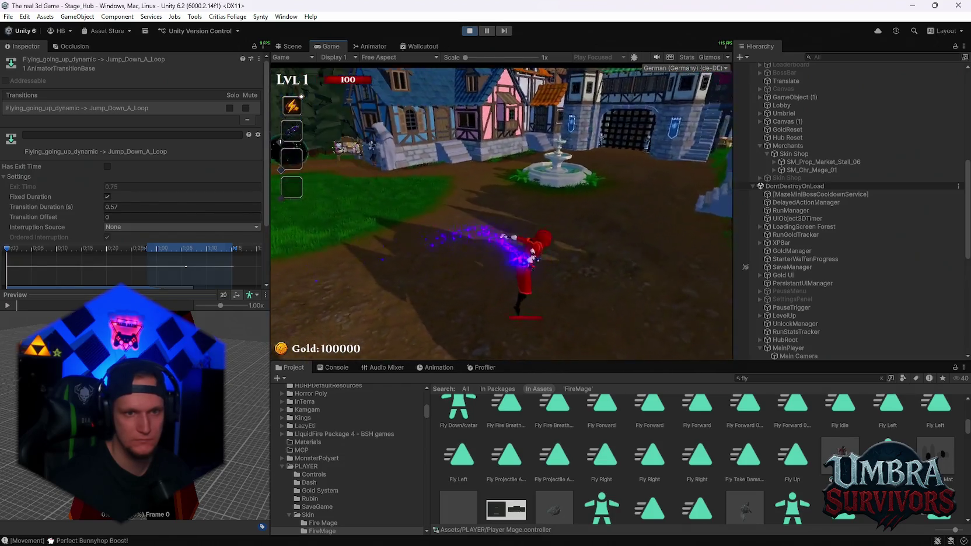
key("Escape")
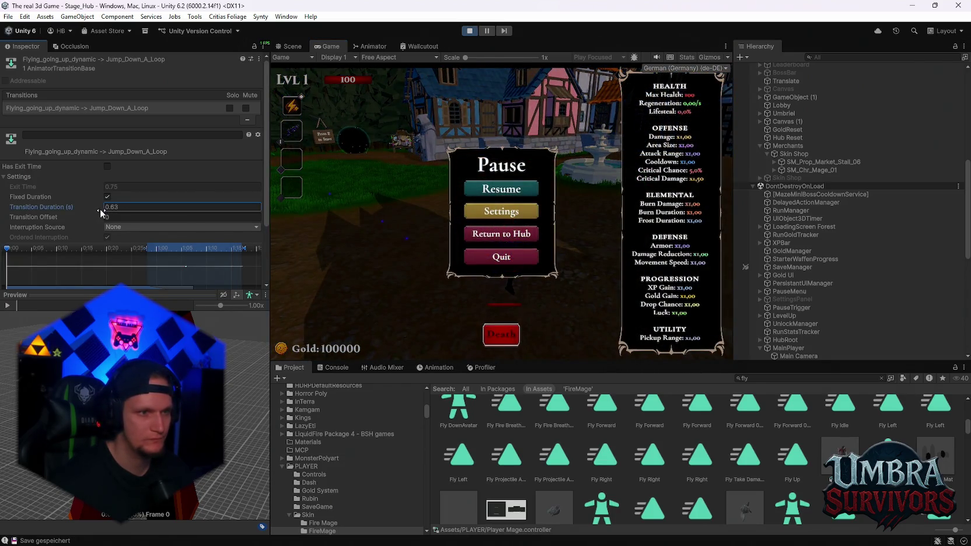
left_click(502, 188)
key("w")
key("w")
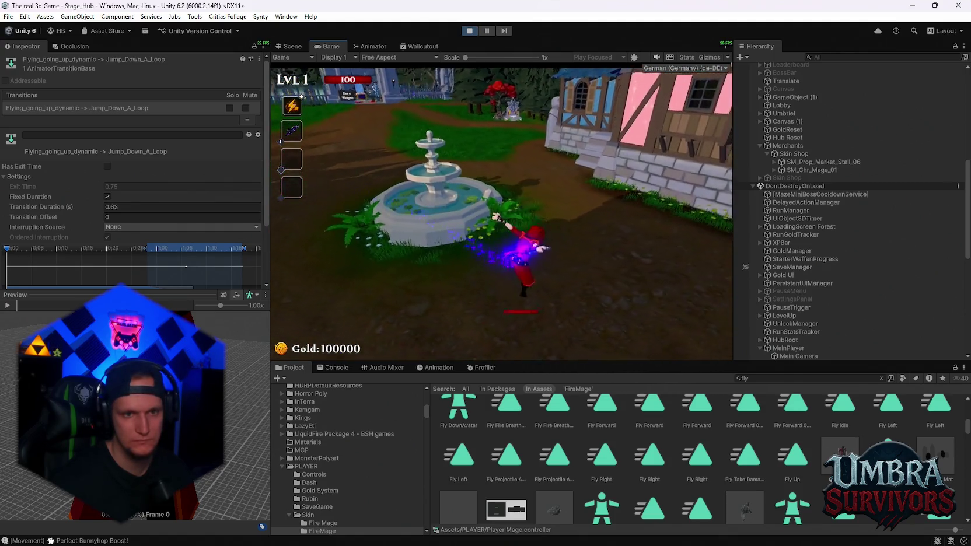
key("w")
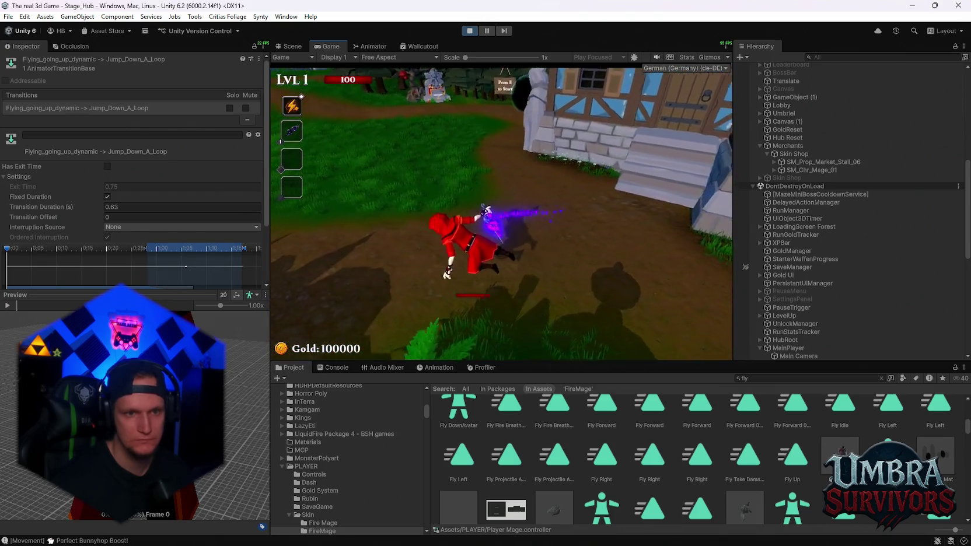
key("w")
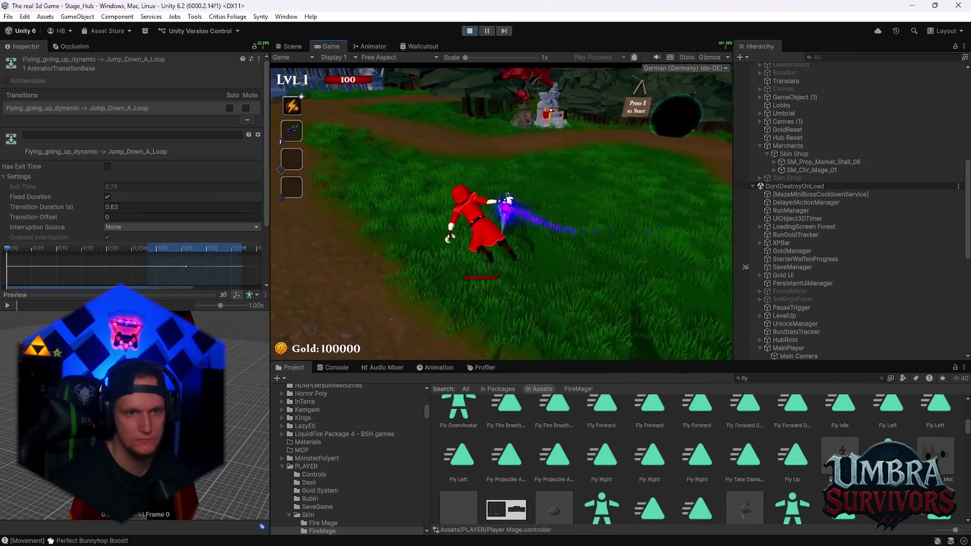
key("Escape")
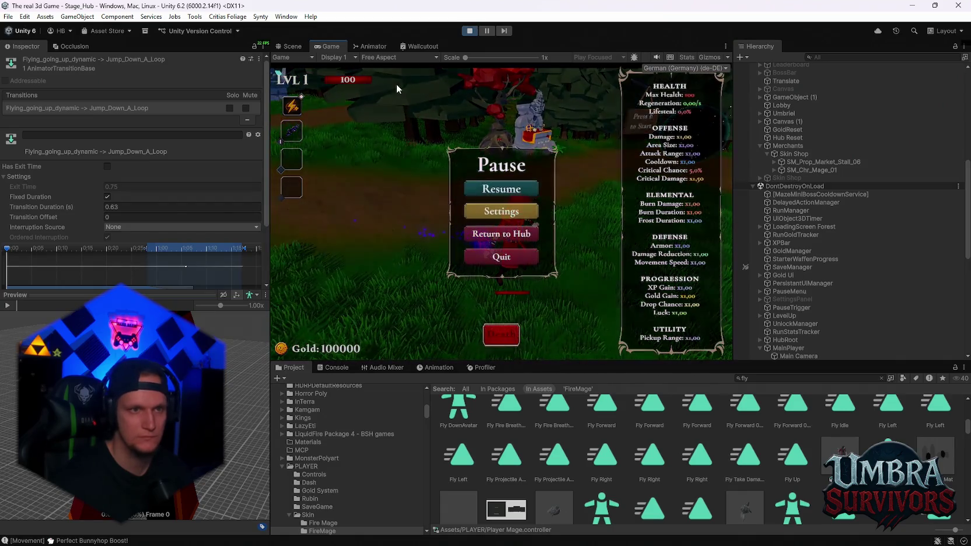
left_click(374, 46)
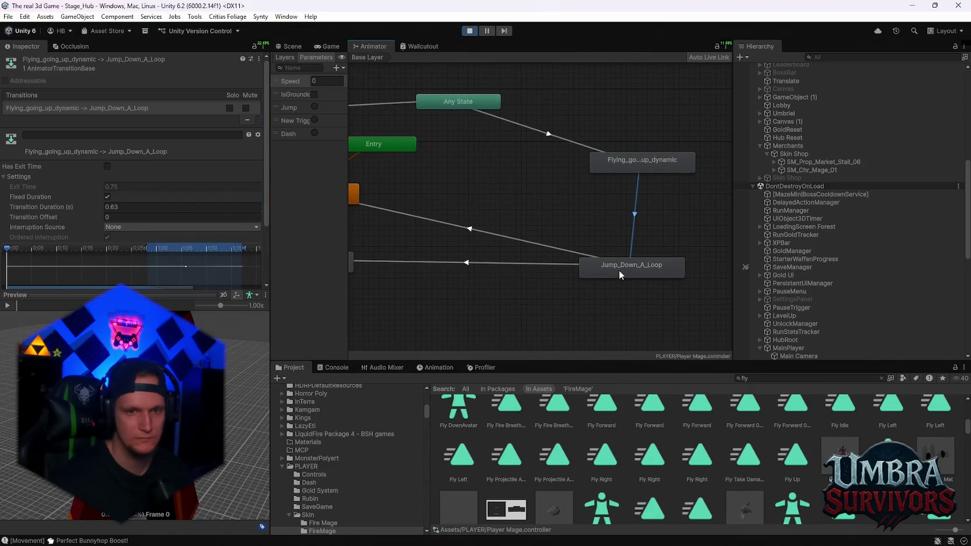
Step: Turn off Fixed Duration on the Jump_Down_A_Loop to Idle_air transition so its duration is relative
left_click(619, 271)
left_click(631, 245)
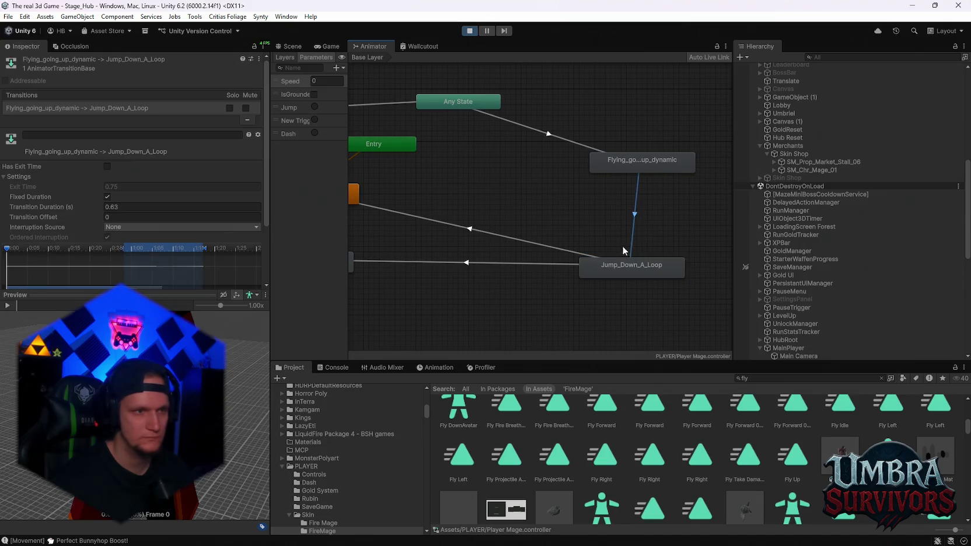
left_click(541, 251)
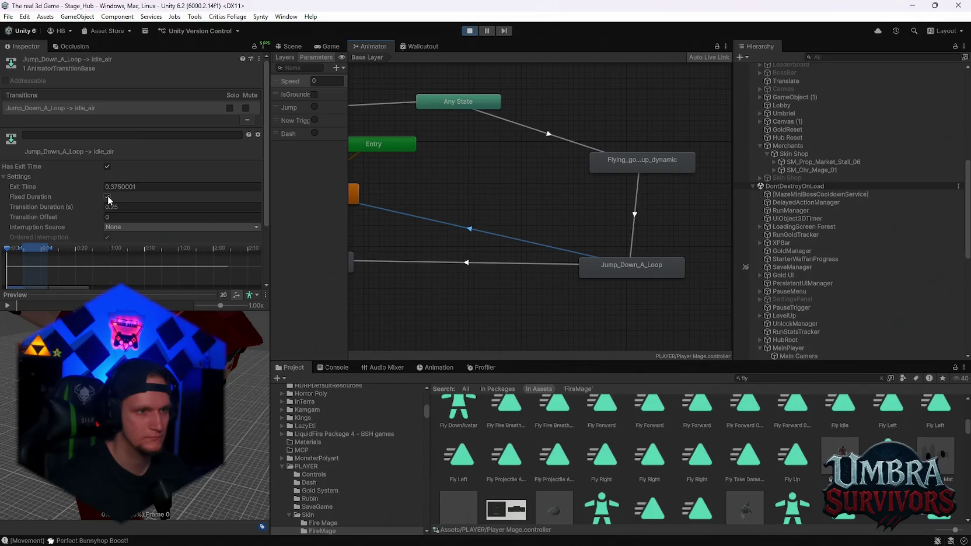
left_click(107, 196)
left_click(107, 197)
Step: Play-test the landing while running in the game
left_click(330, 46)
left_click(510, 189)
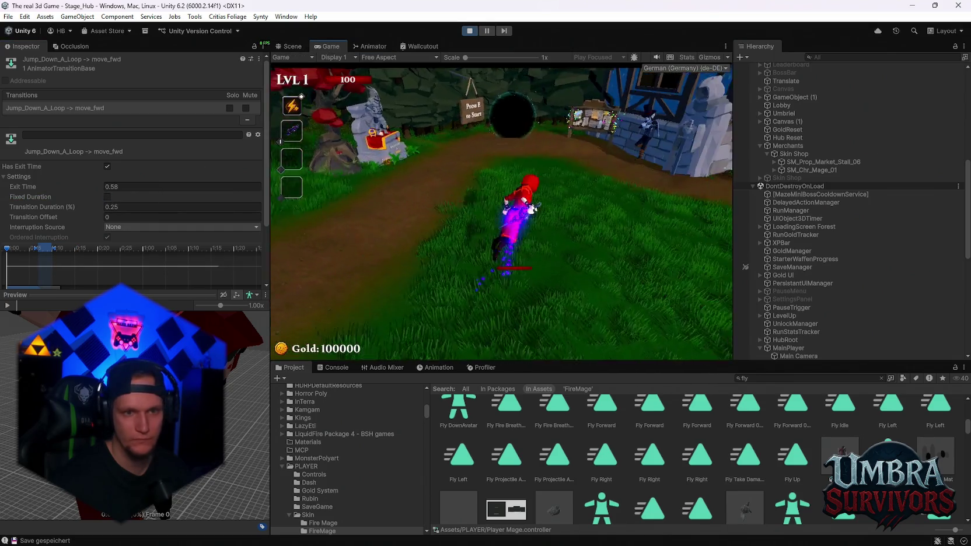
key("w")
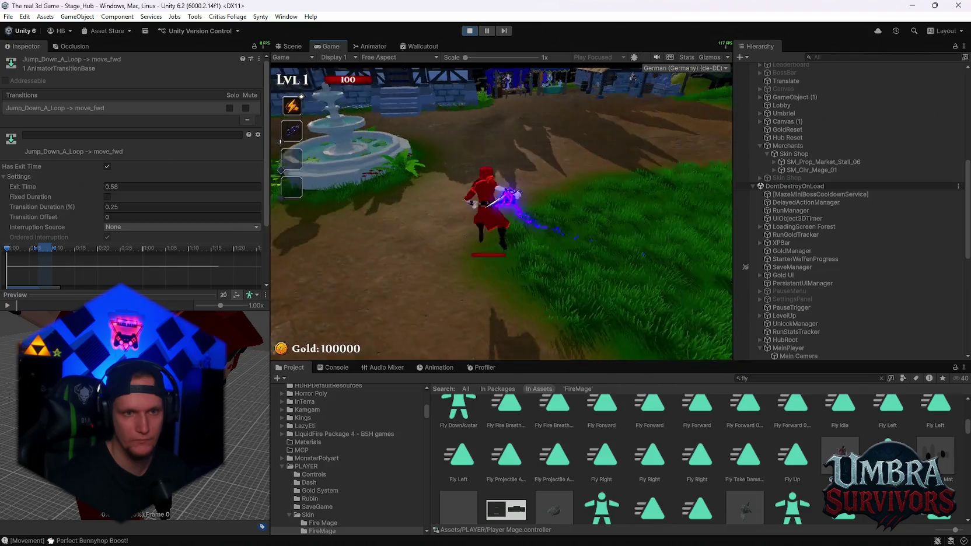
key("Escape")
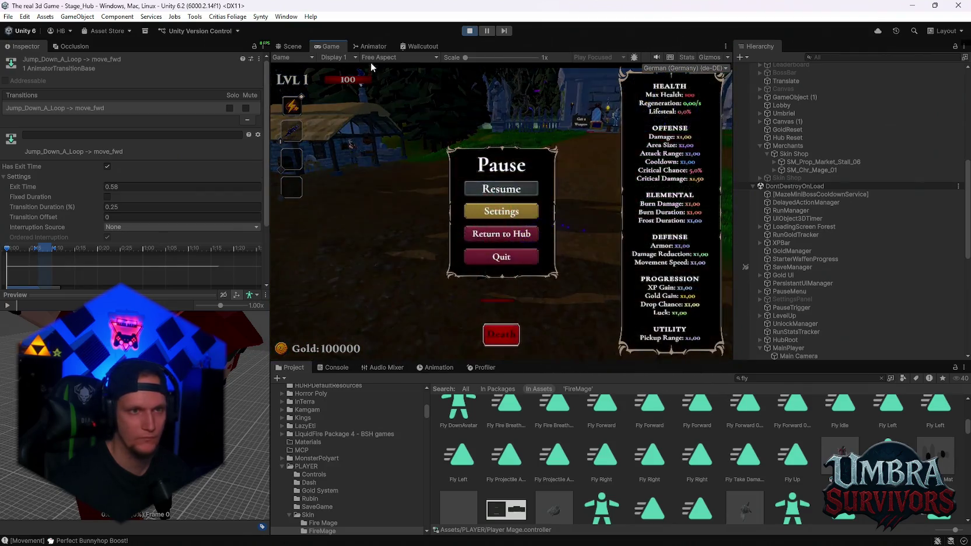
Step: Inspect the Jump_Down_A_Loop to move_fwd transition and play-test the landing again
left_click(370, 47)
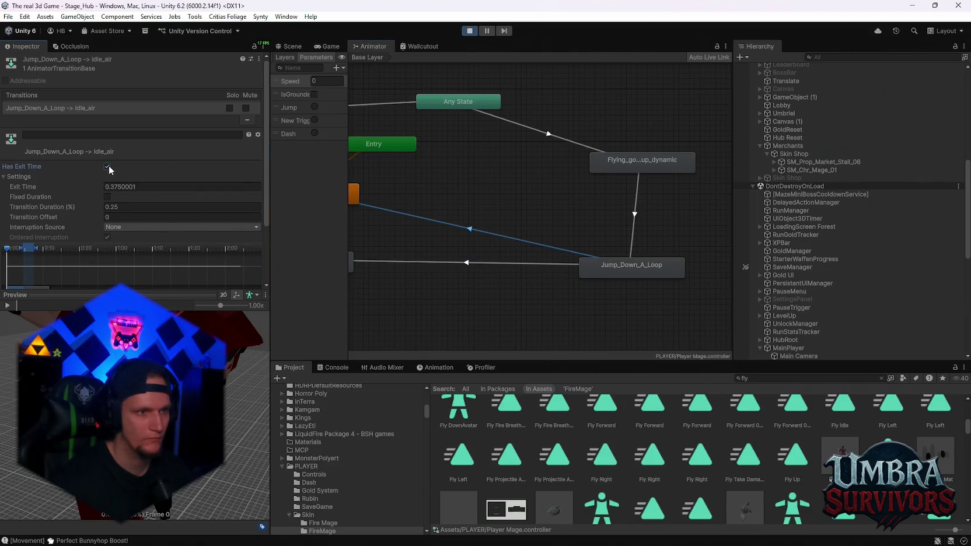
left_click(412, 260)
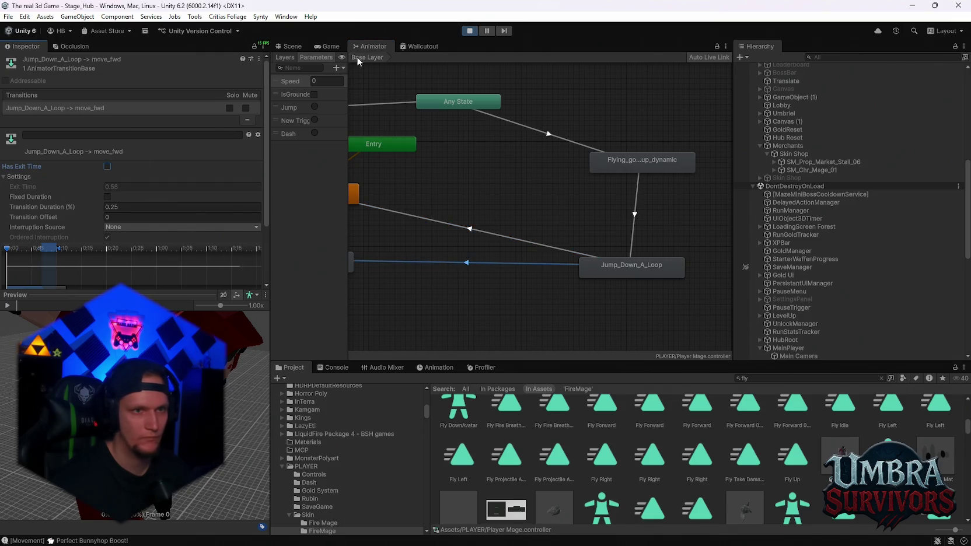
left_click(328, 46)
left_click(500, 189)
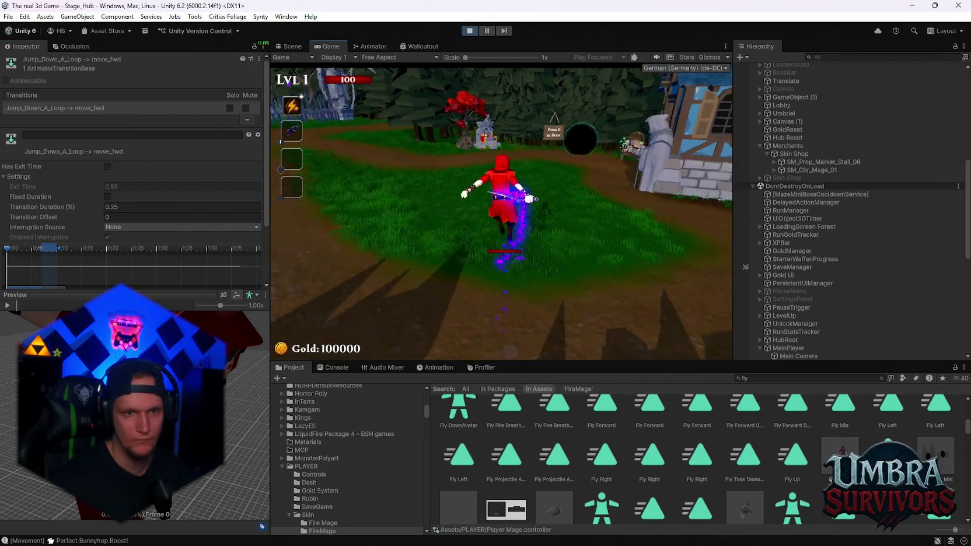
key("w")
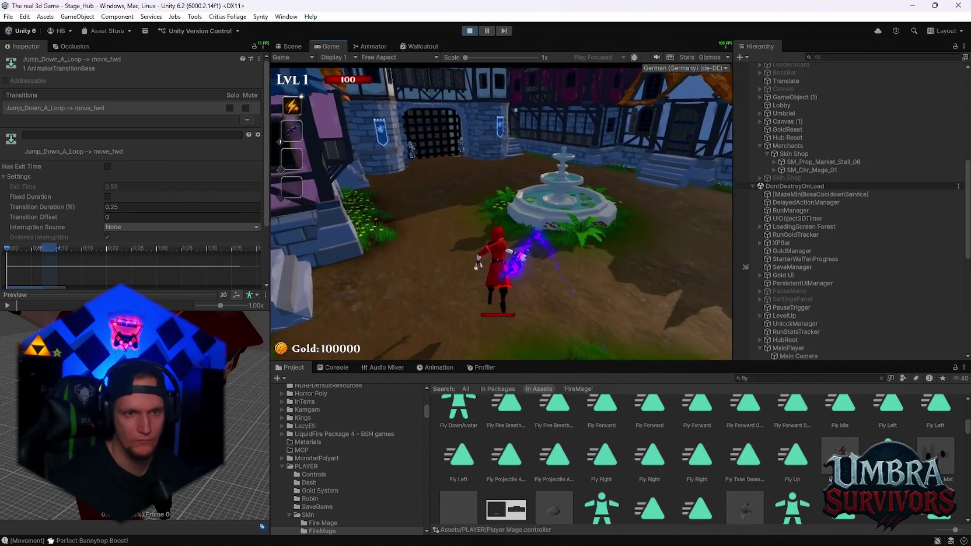
key("Escape")
Step: Lengthen the Idle_air landing transition duration and play-test the longer blend
left_click(368, 47)
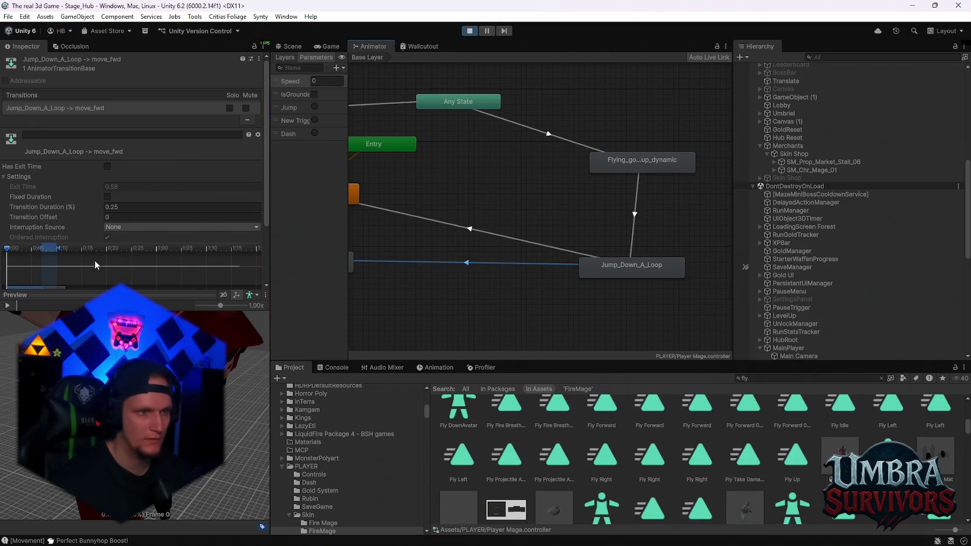
left_click_drag(95, 207, 108, 208)
left_click(437, 221)
left_click(331, 46)
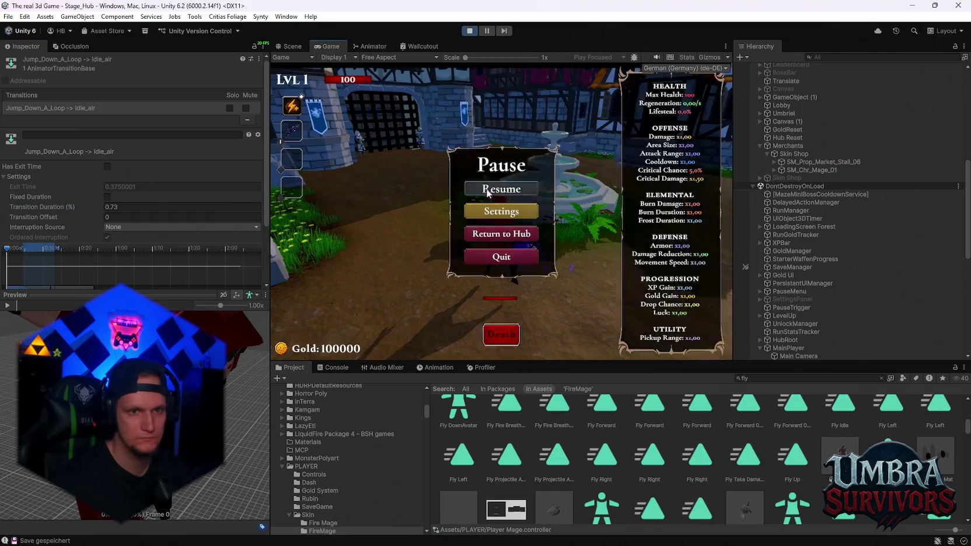
left_click(473, 188)
key("w")
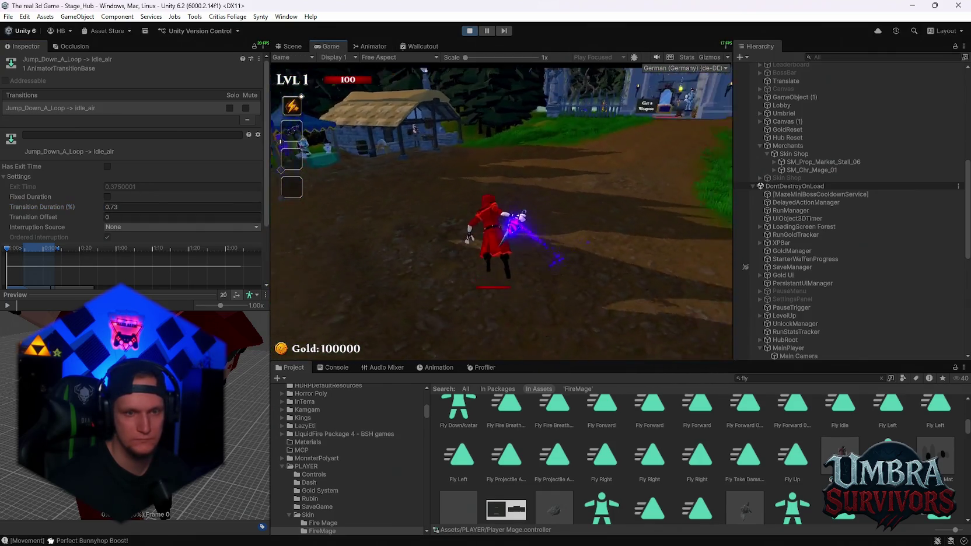
key("w")
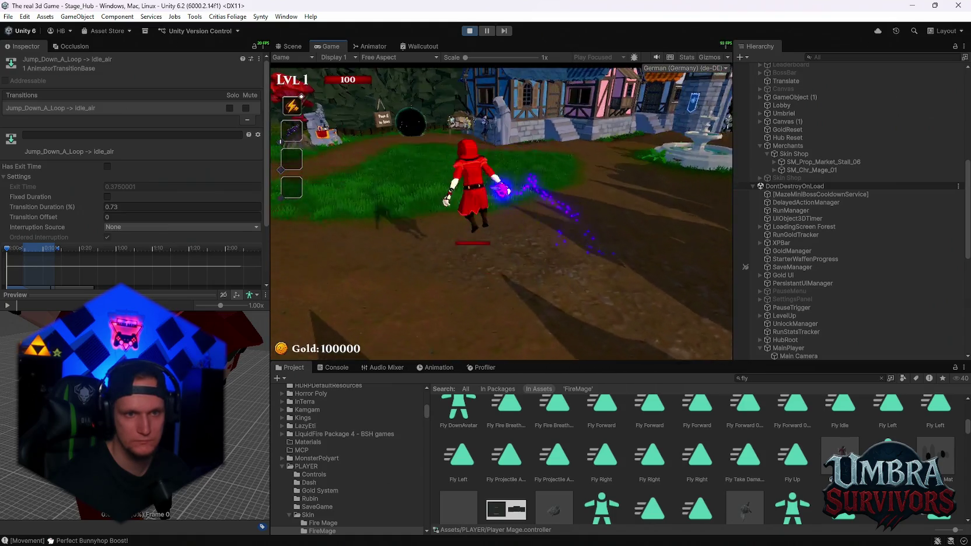
key("Escape")
Step: Drag the Jump_Down_A_Loop to move_fwd Transition Duration up to 1.3
left_click(371, 46)
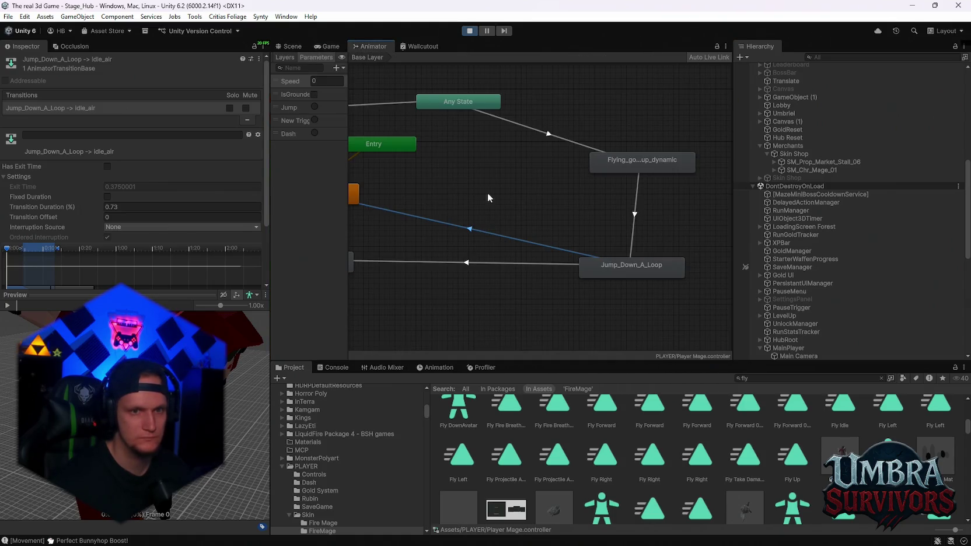
left_click_drag(99, 206, 408, 231)
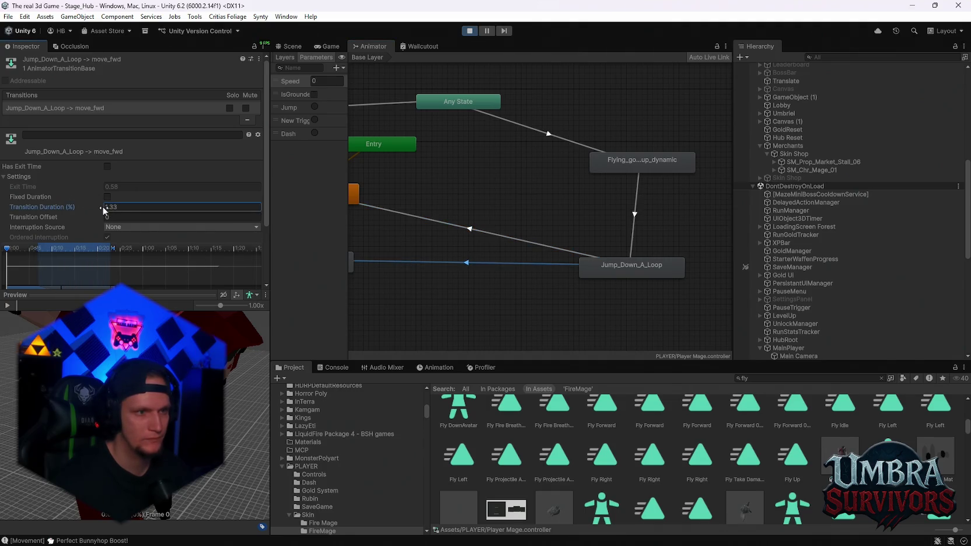
left_click(330, 46)
key("Escape")
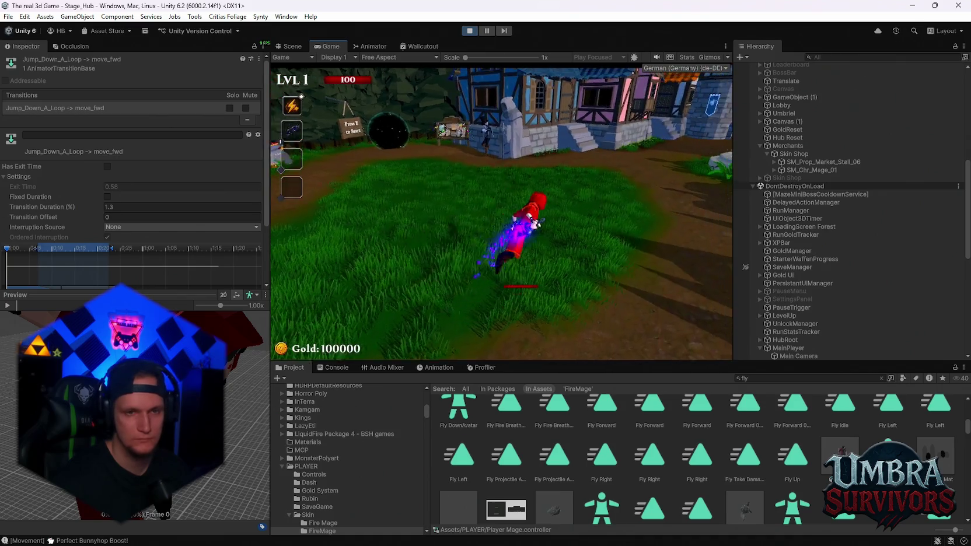
Step: Play-test the landing by running and jumping between the fountain, red tree and gates
key("w")
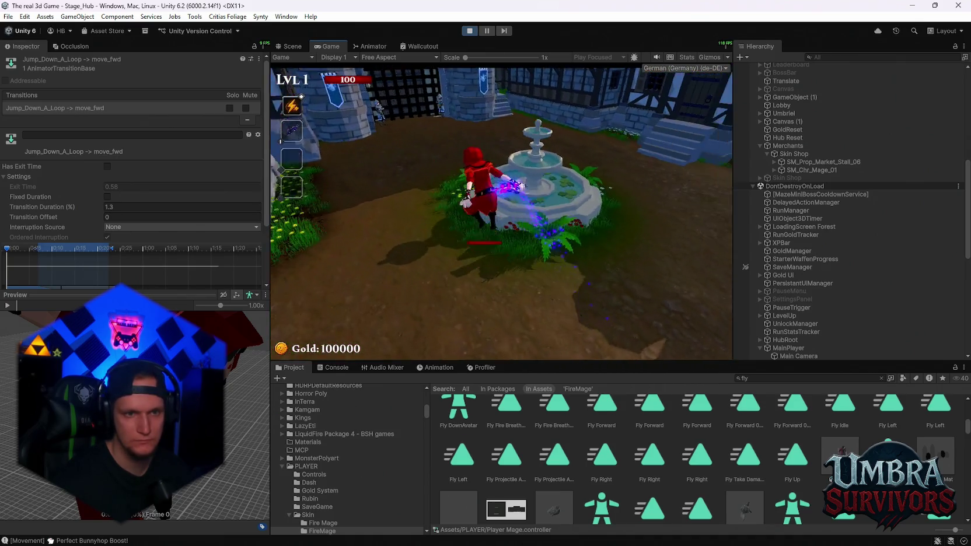
key("a")
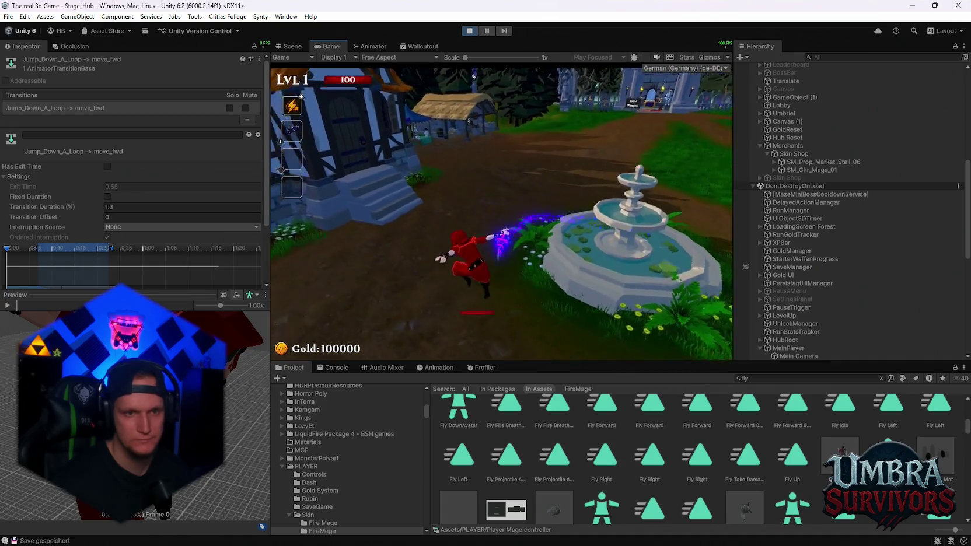
key("space")
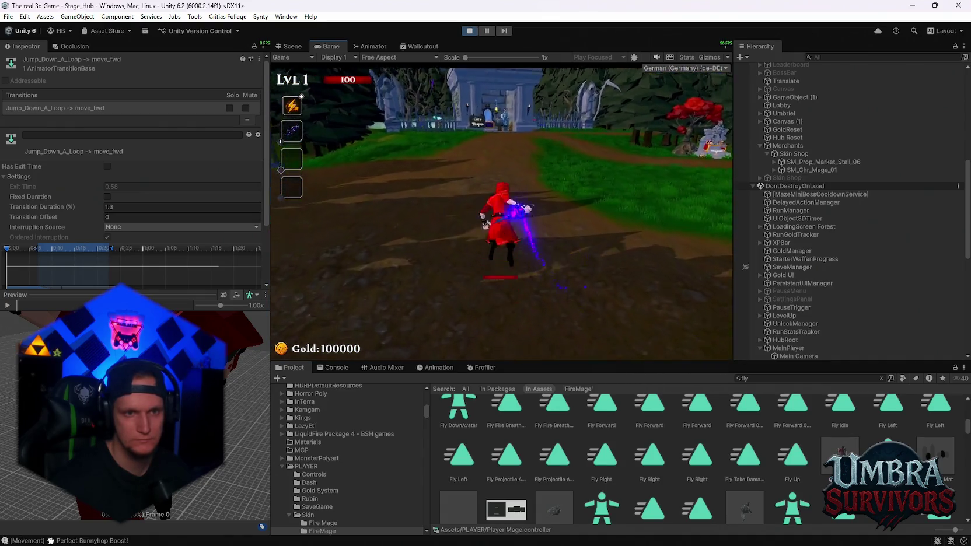
key("d")
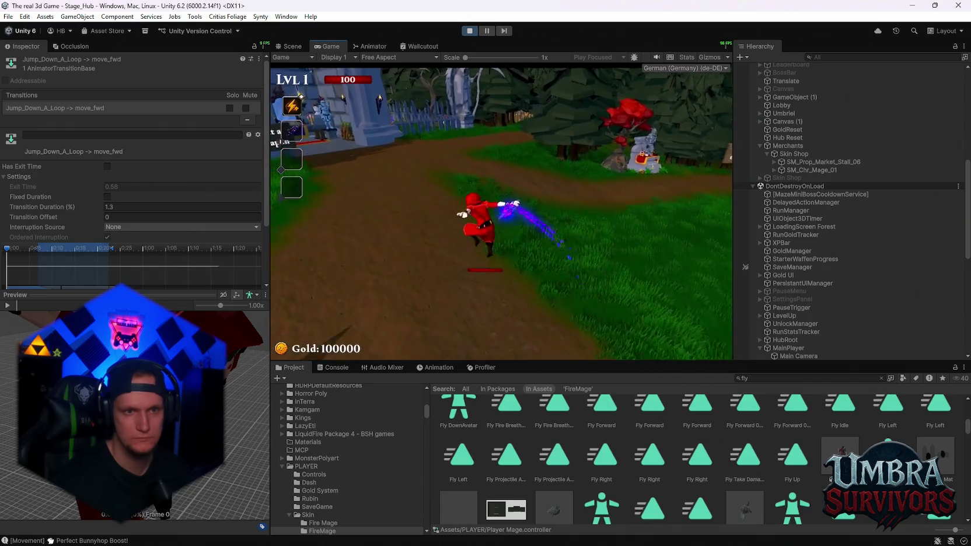
key("a")
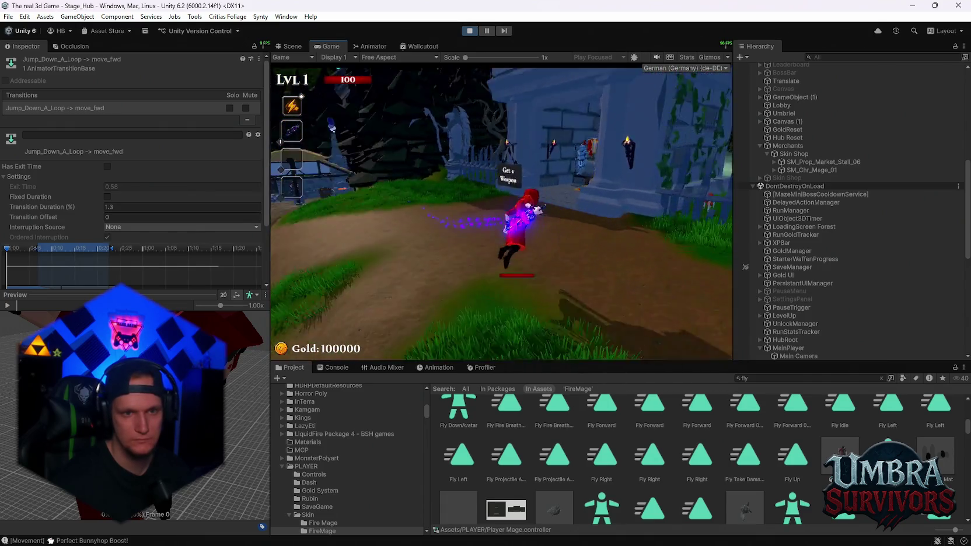
key("a")
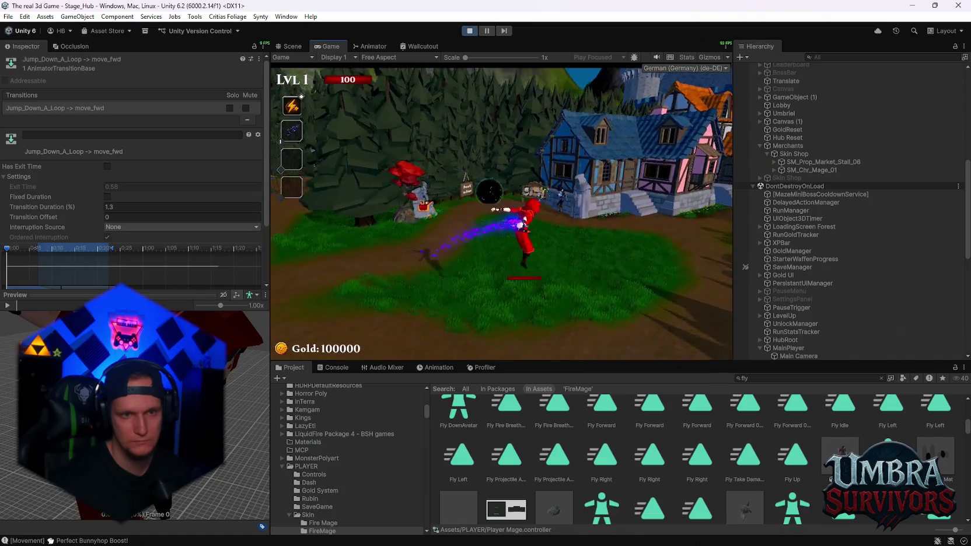
key("d")
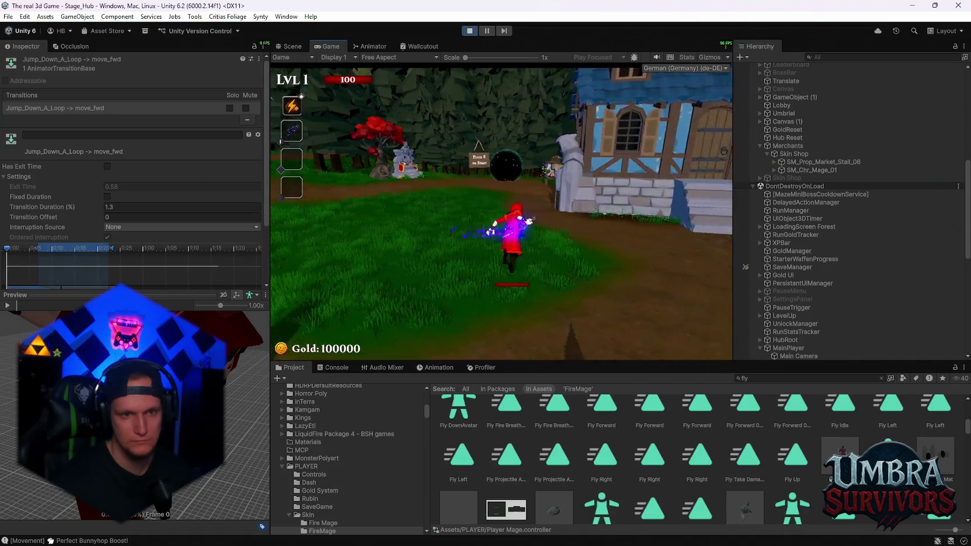
key("a")
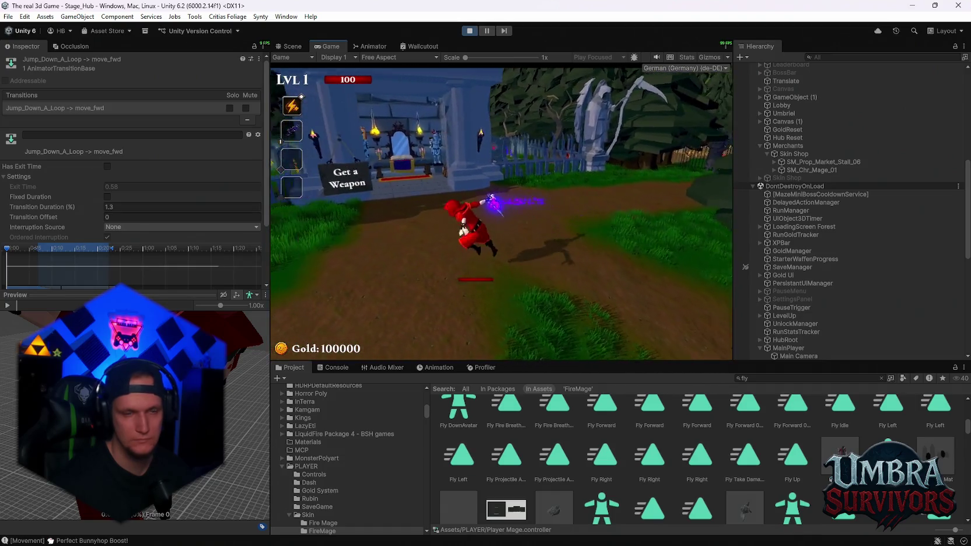
key("Escape")
left_click(370, 47)
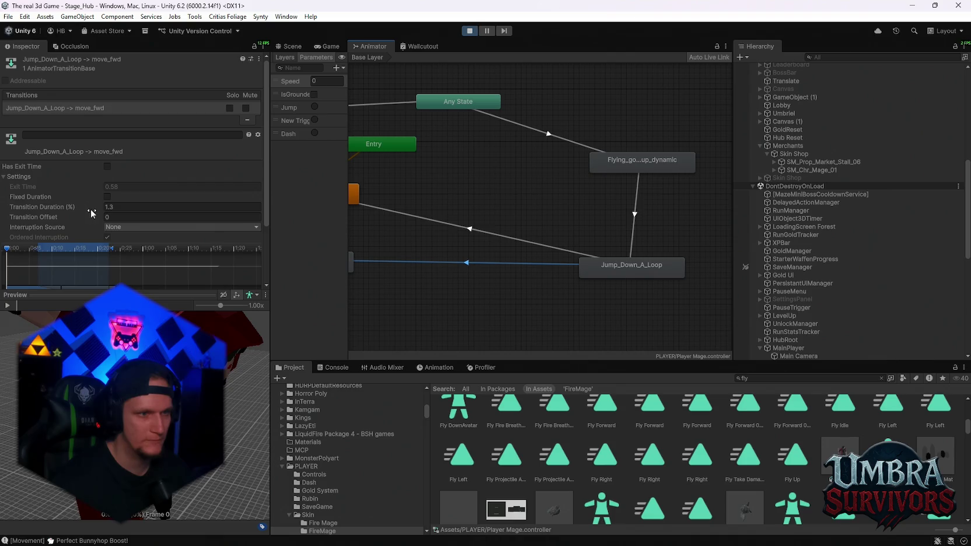
Step: Set the Jump_Down_A_Loop to Idle_air transition duration to 1.58 and resume the game
left_click(469, 229)
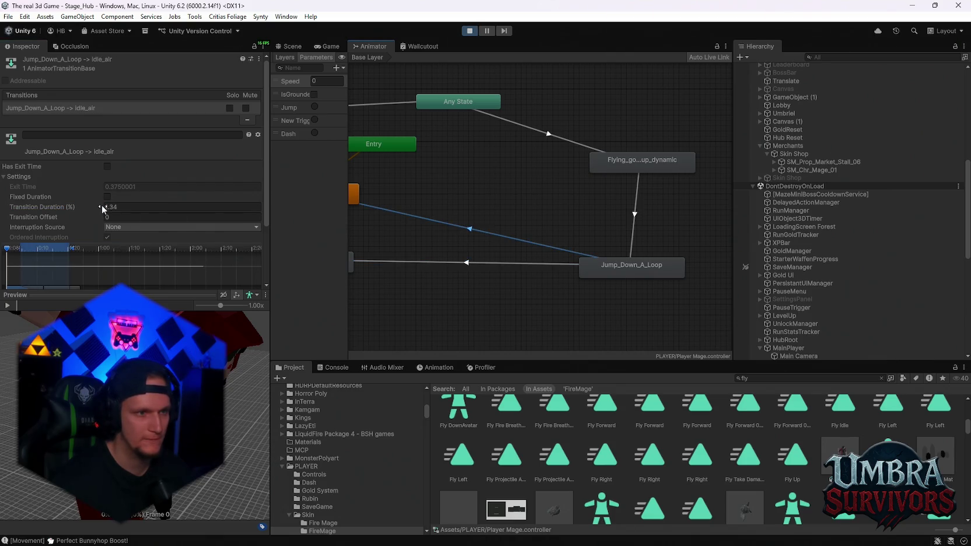
left_click_drag(101, 207, 104, 209)
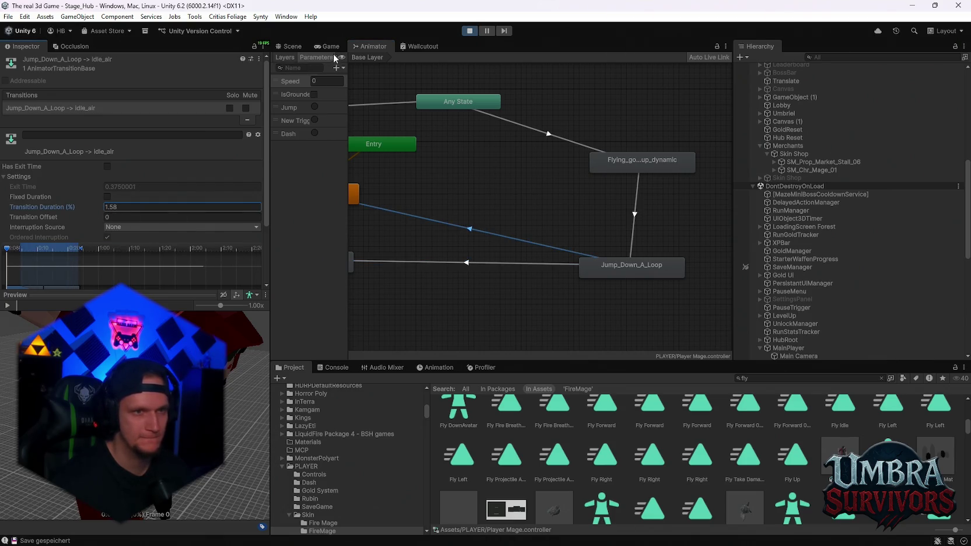
left_click(328, 46)
left_click(503, 190)
Step: Play-test running and jumping around the fountain, houses and castle gate
key("w")
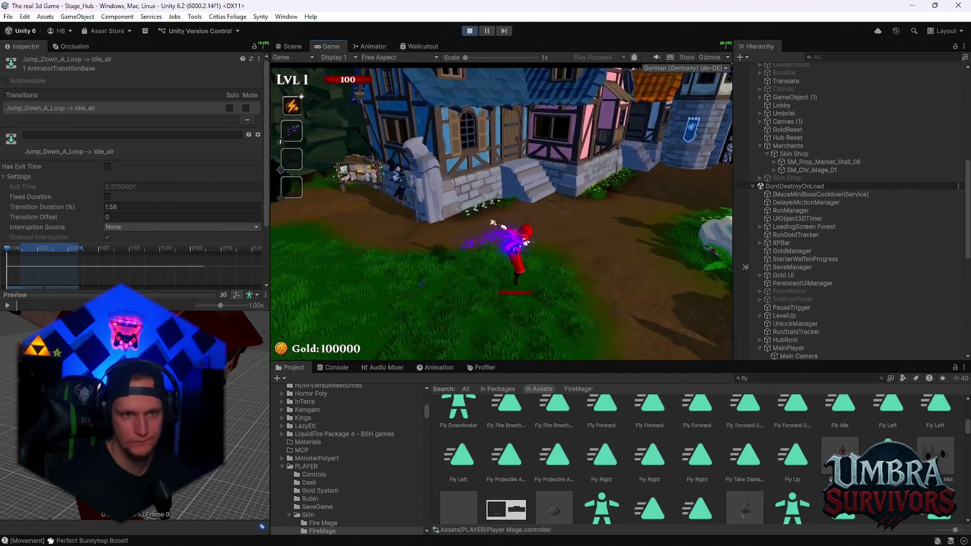
key("w")
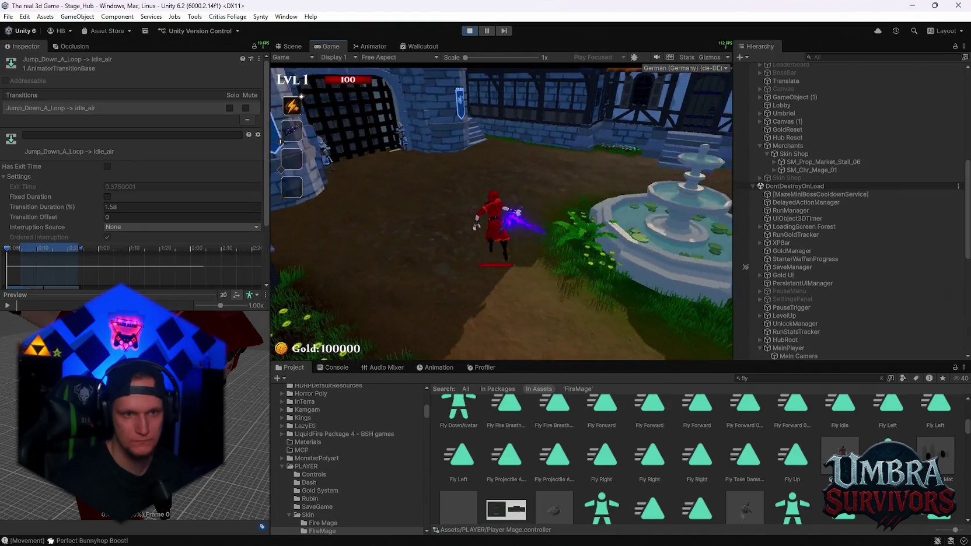
key("w")
key("w")
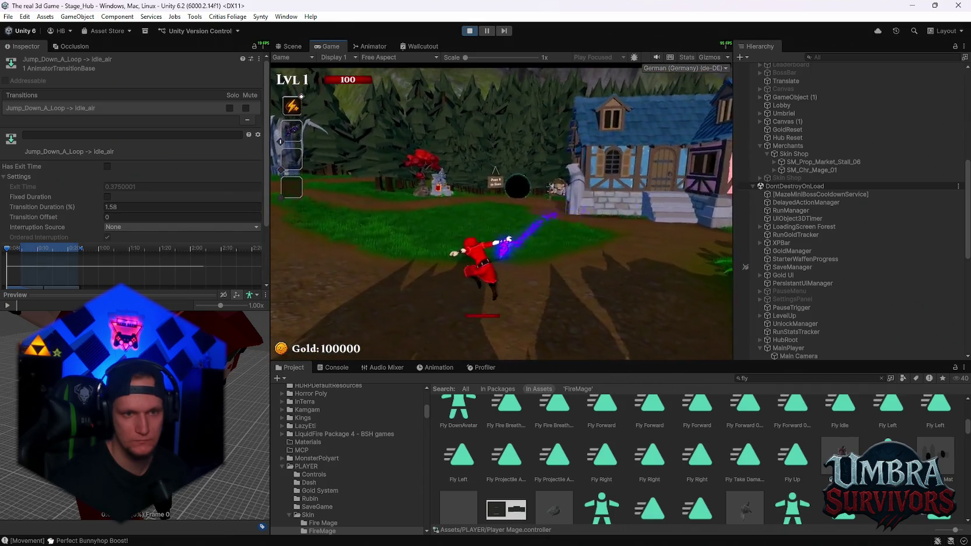
key("w")
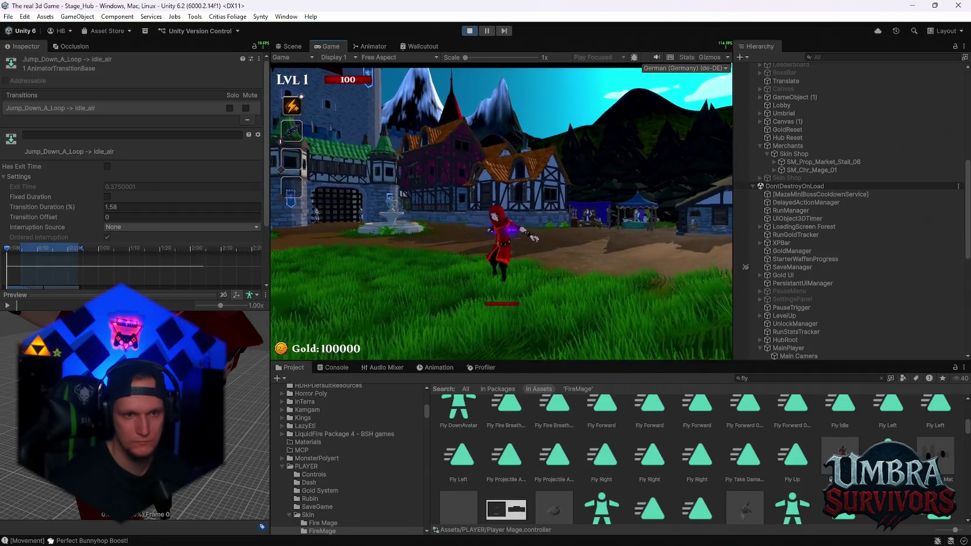
key("space")
key("w")
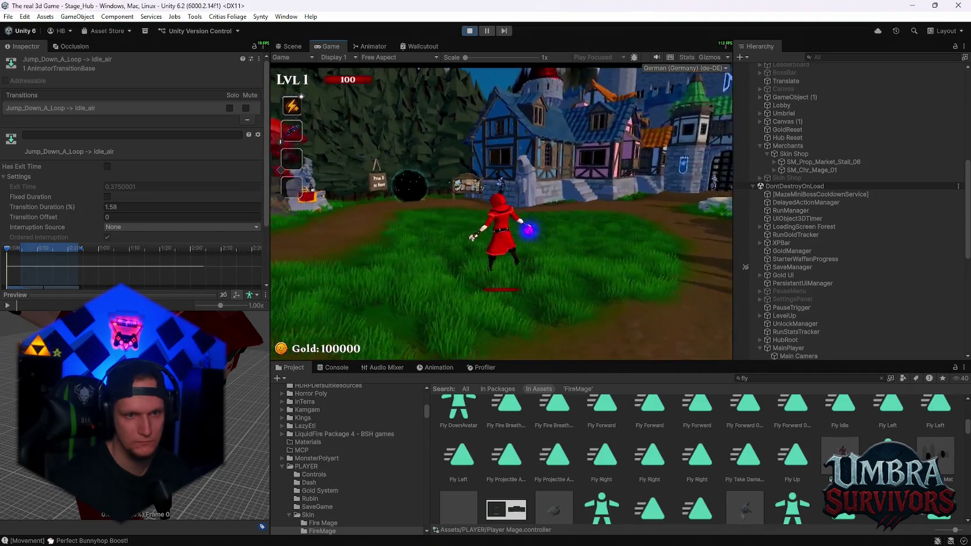
key("w")
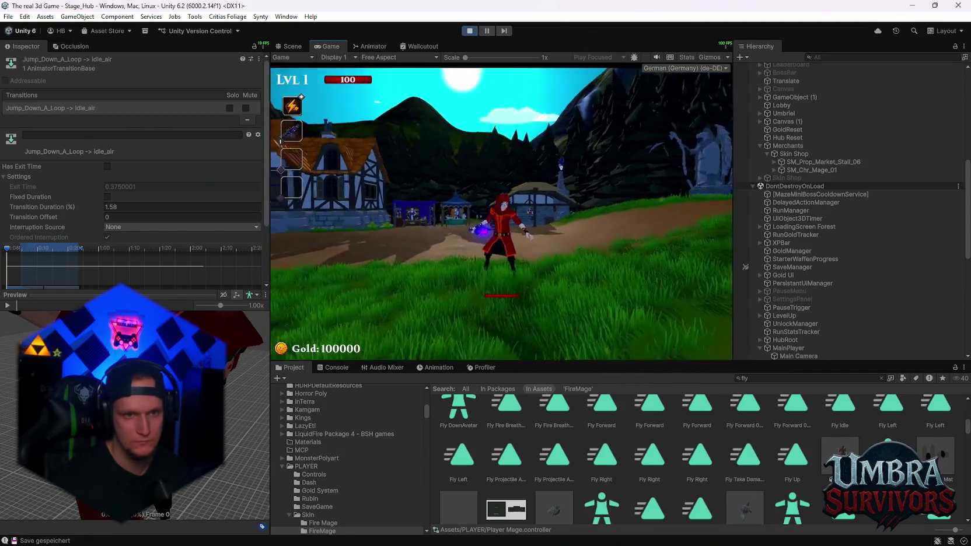
key("w")
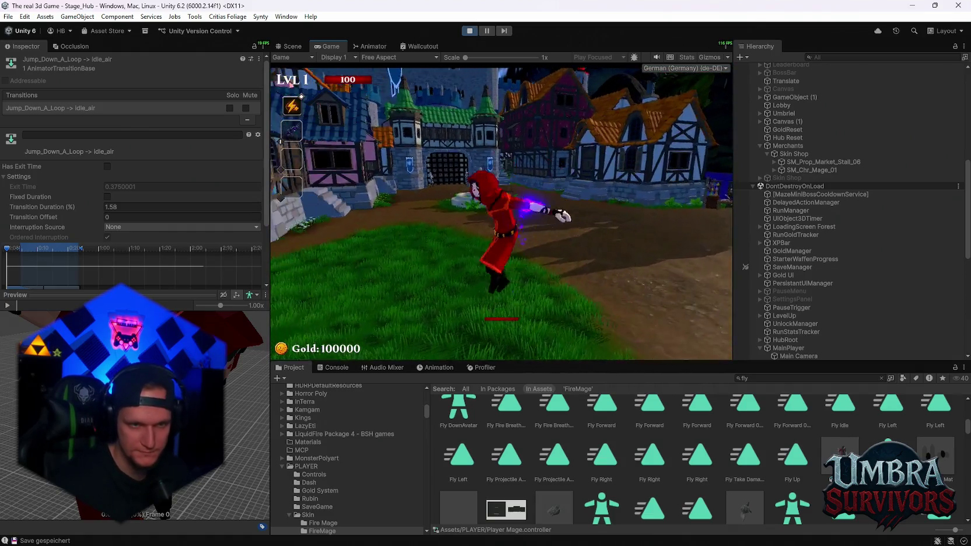
key("space")
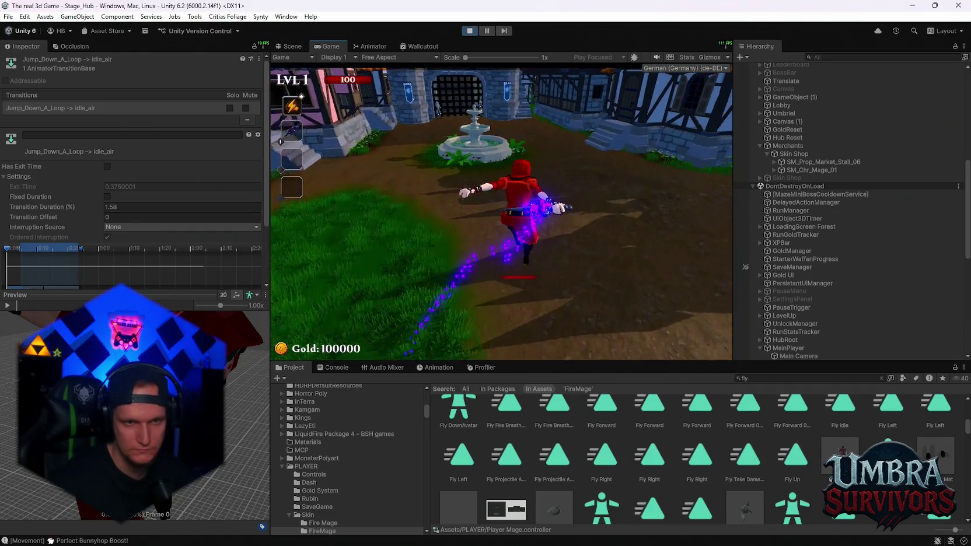
key("w")
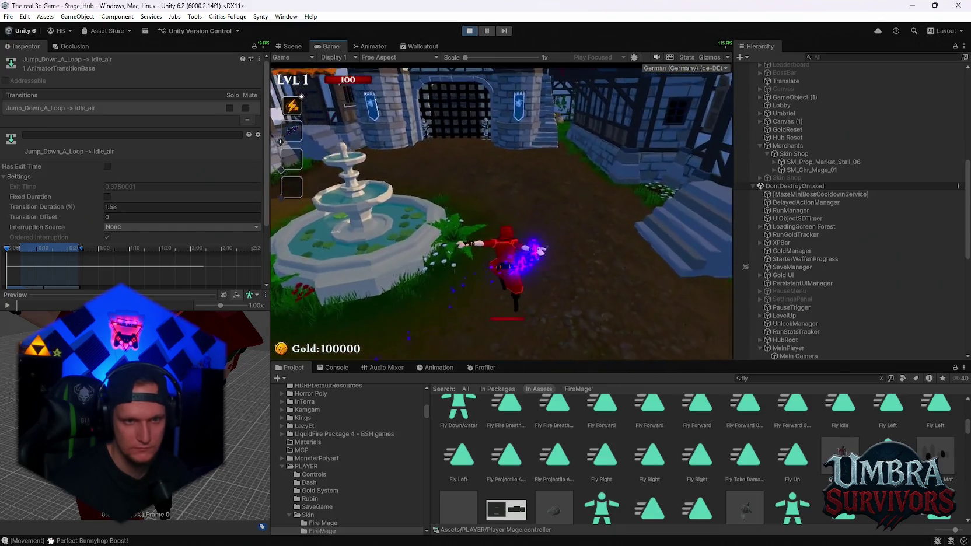
key("w")
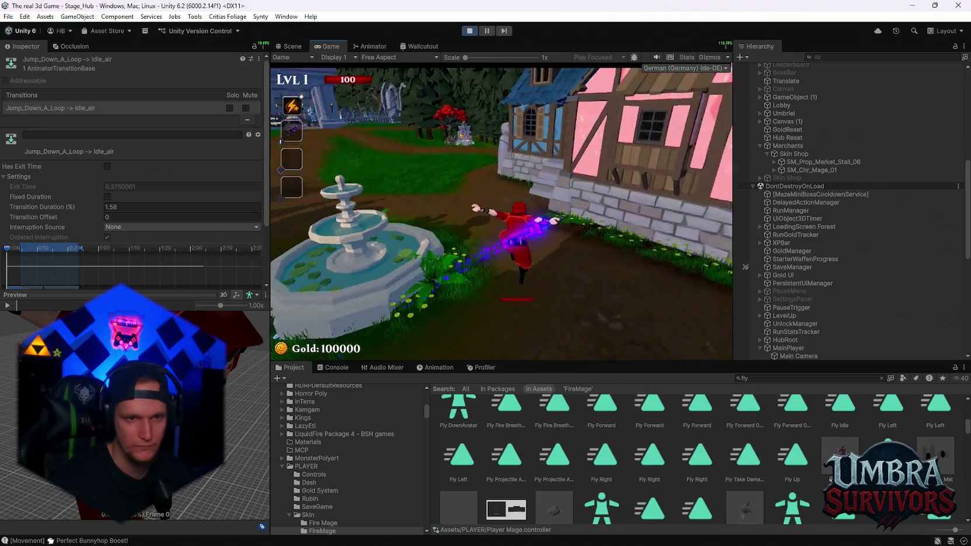
key("w")
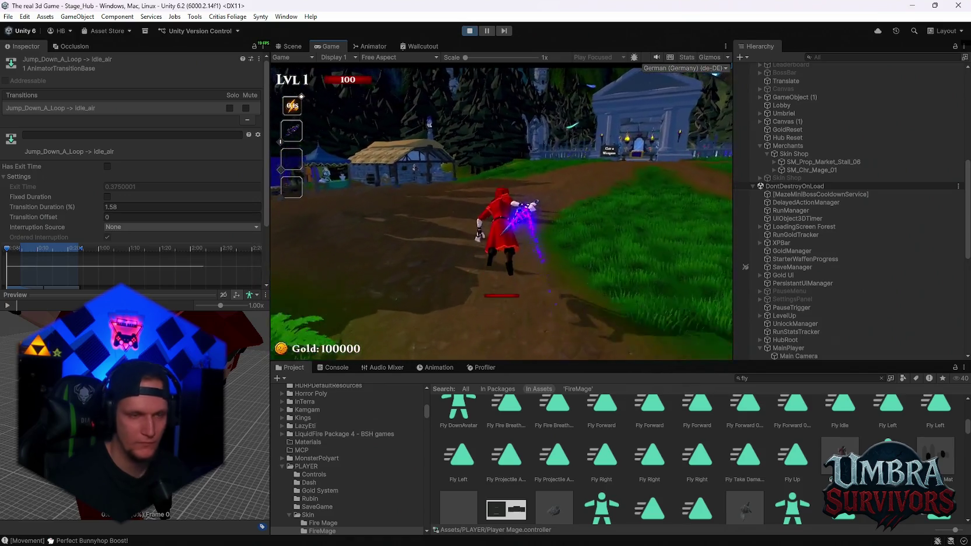
Step: Keep play-testing by running across the town square past the fountain
key("Escape")
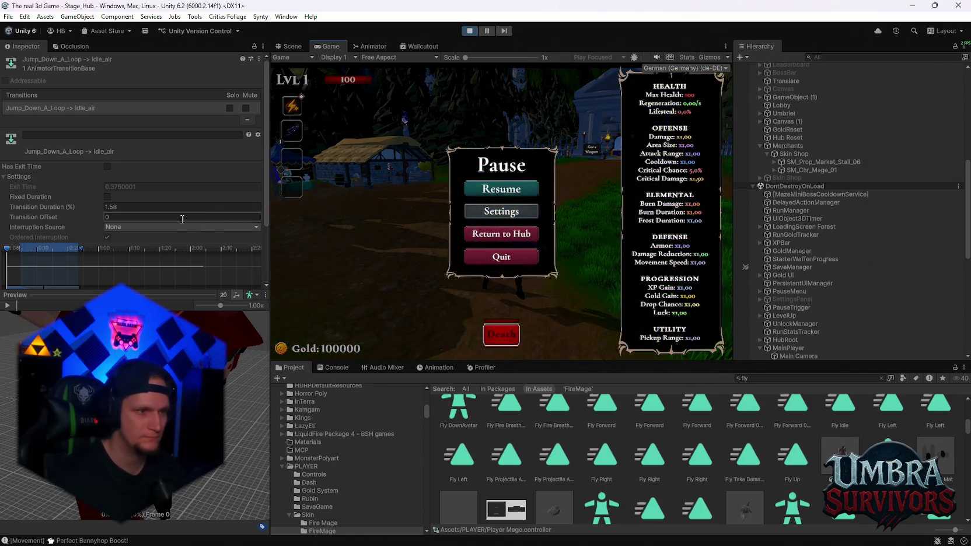
left_click(568, 194)
key("Escape")
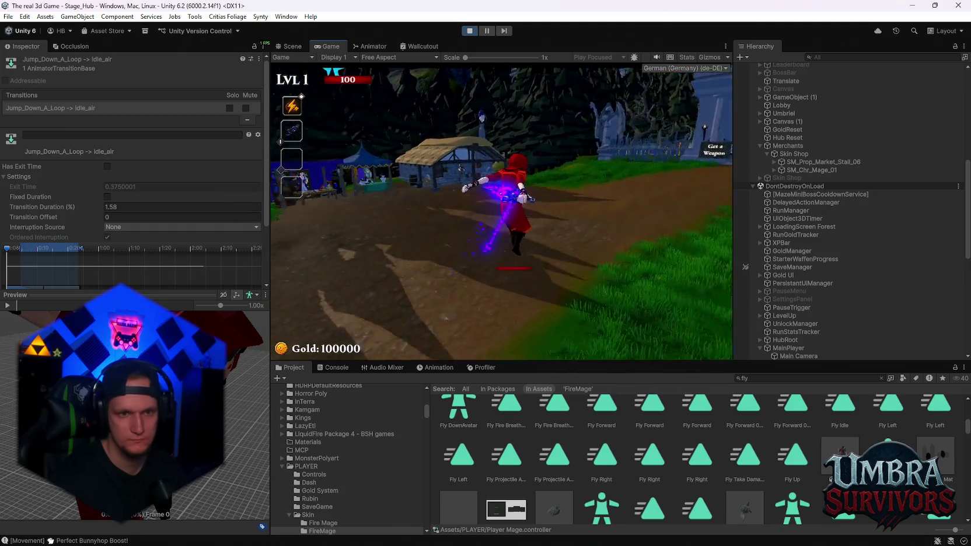
key("w")
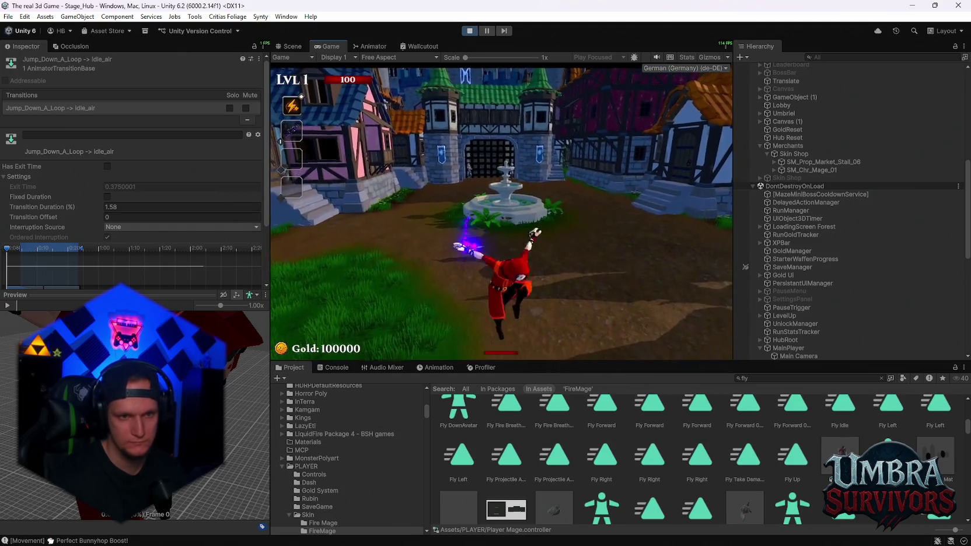
key("d")
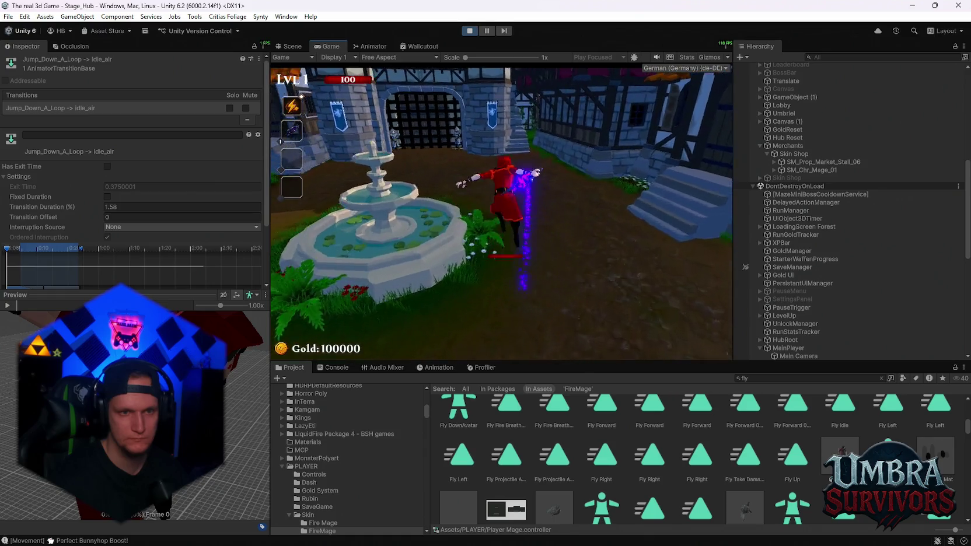
key("w")
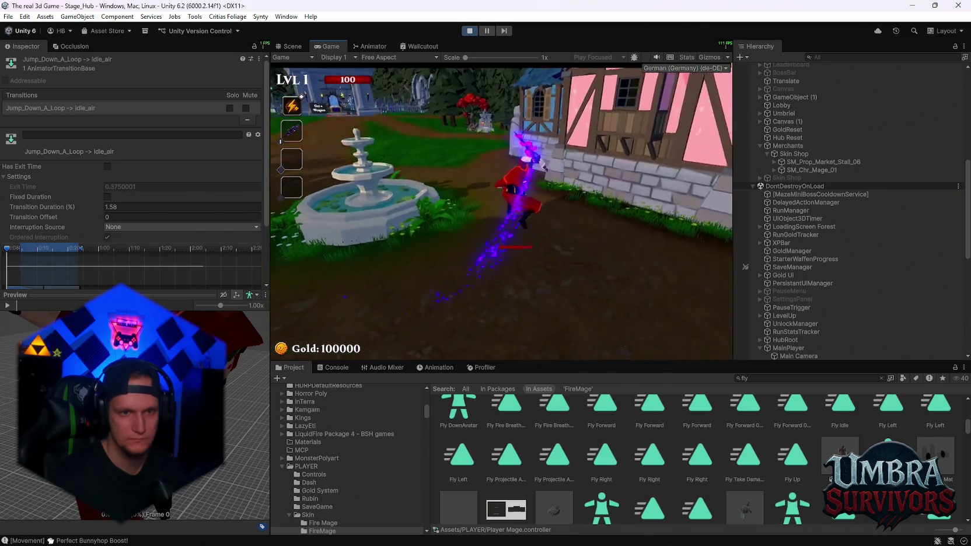
Step: Select the Any State to flying-up transition in the Animator graph
key("Escape")
left_click(369, 46)
left_click(551, 136)
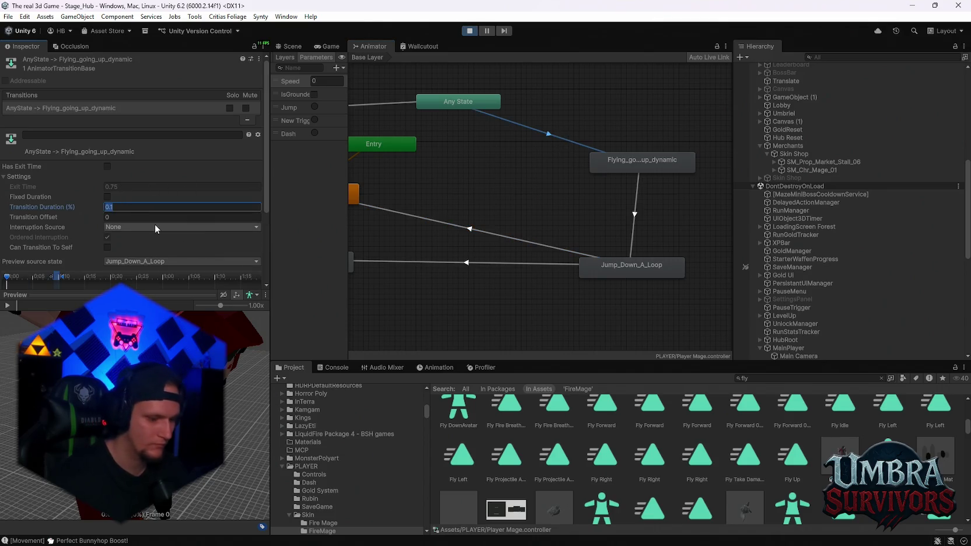
Step: Set the transition duration to 0 and the Interruption Source to Current State
type("0")
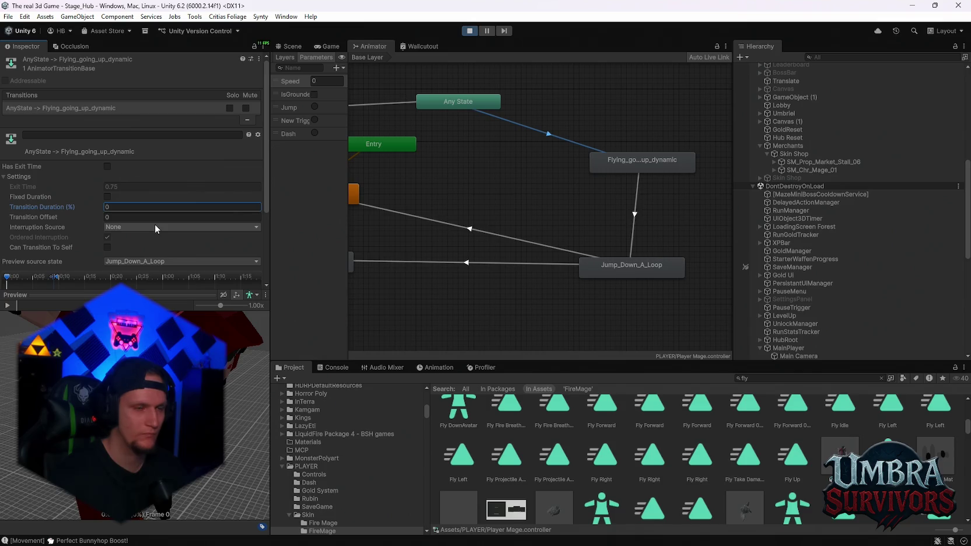
scroll(87, 235, "down", 2)
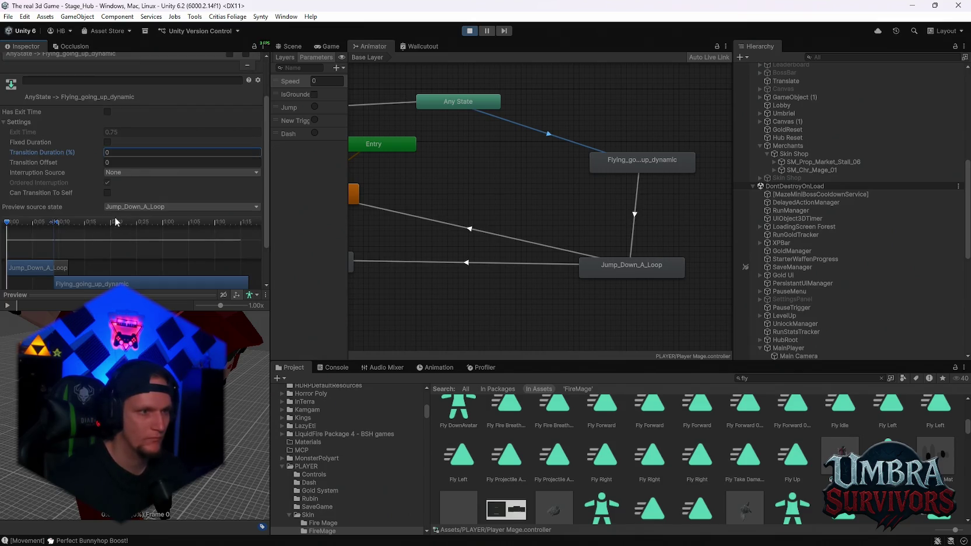
left_click(123, 172)
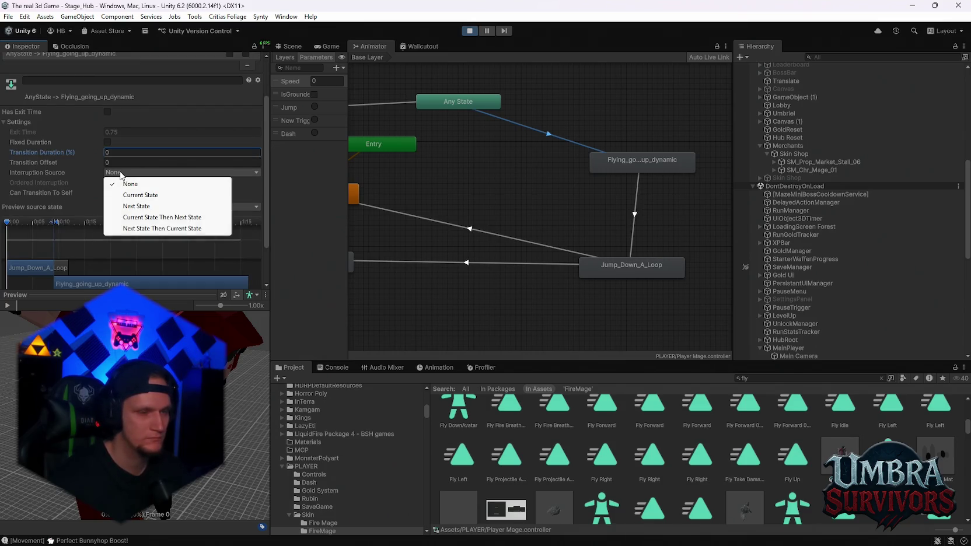
left_click(155, 196)
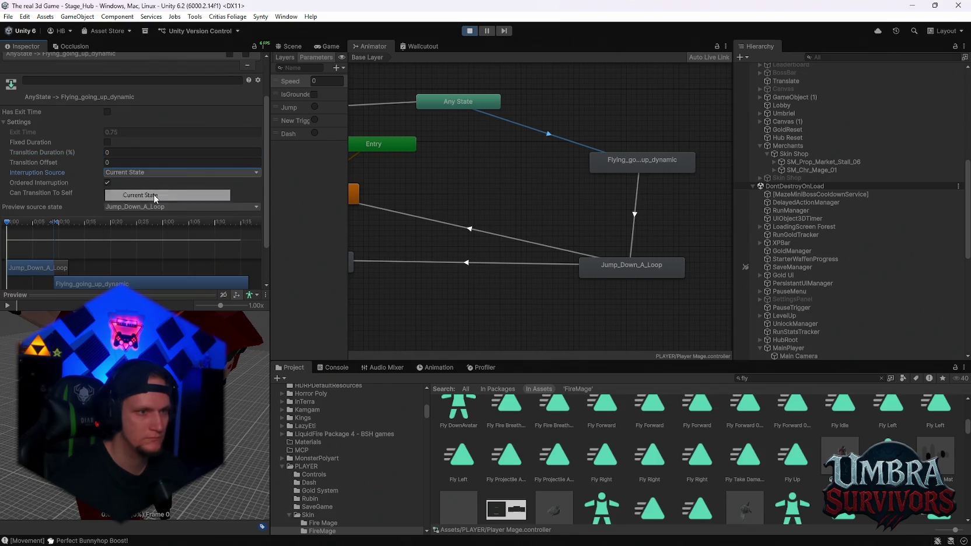
Step: Play-test the instant flying-up transition with the mage
left_click(329, 46)
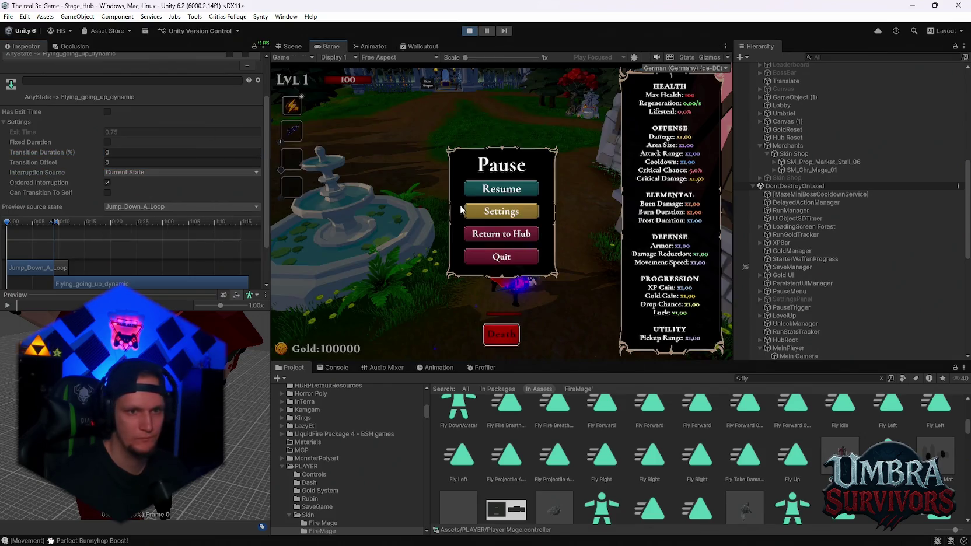
key("Escape")
key("w")
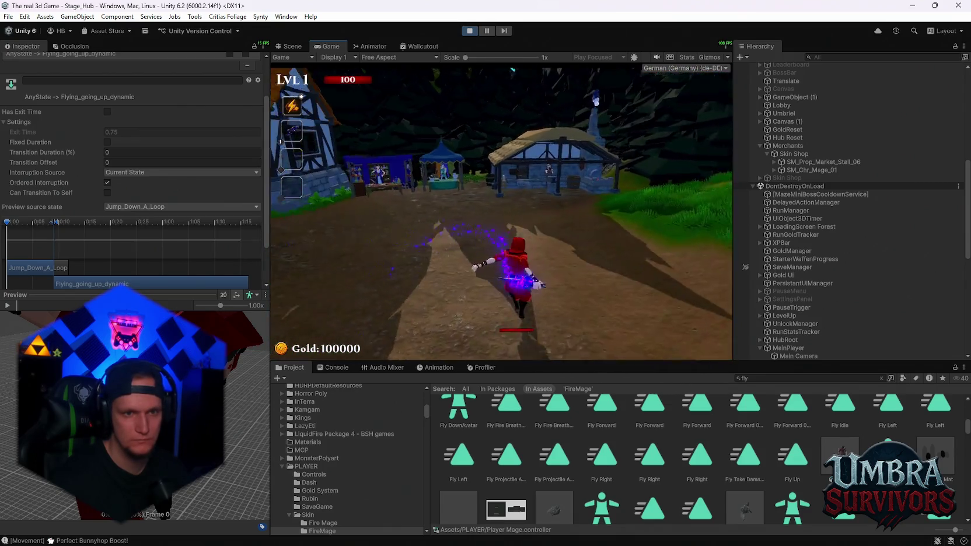
key("Escape")
left_click(373, 46)
Step: Try Next State as the interruption source and play-test jumping and flying
left_click(120, 174)
left_click(129, 206)
left_click(331, 46)
left_click(478, 189)
key("w")
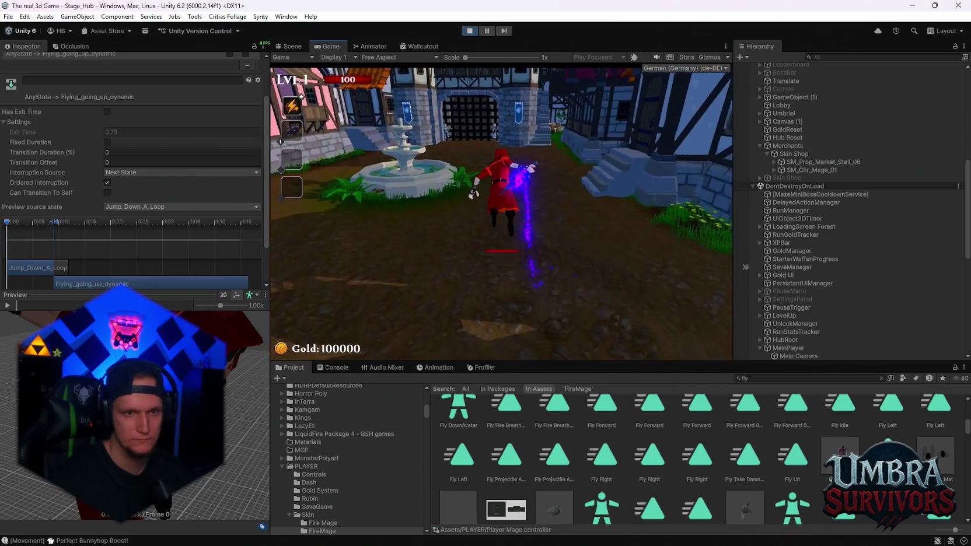
key("Escape")
left_click(373, 46)
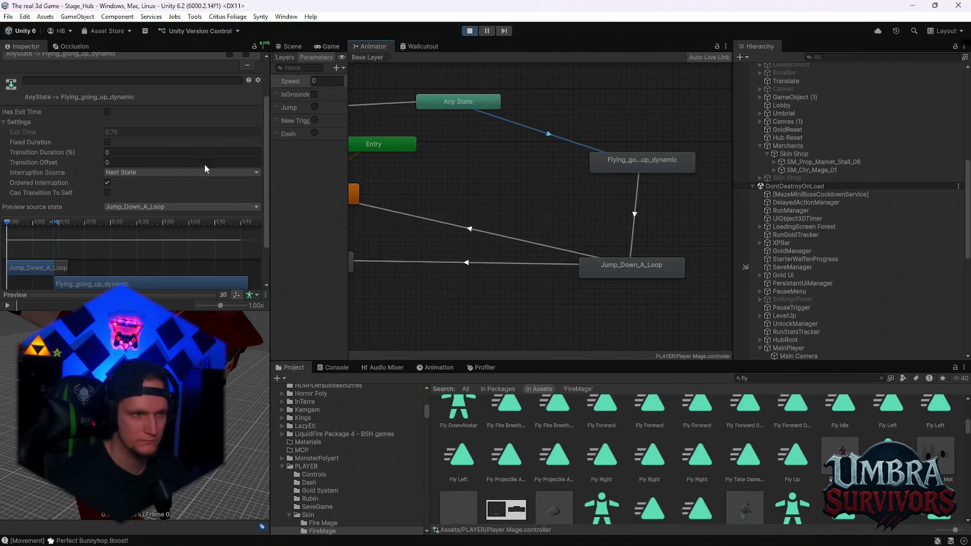
Step: Switch interruption back to Current State, turn off Ordered Interruption, and retest
left_click(122, 174)
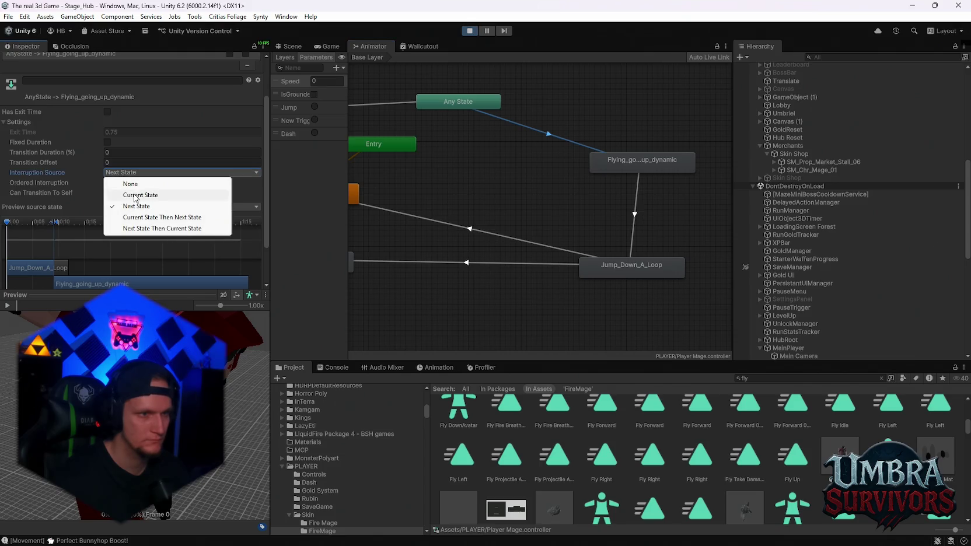
left_click(120, 193)
left_click(108, 182)
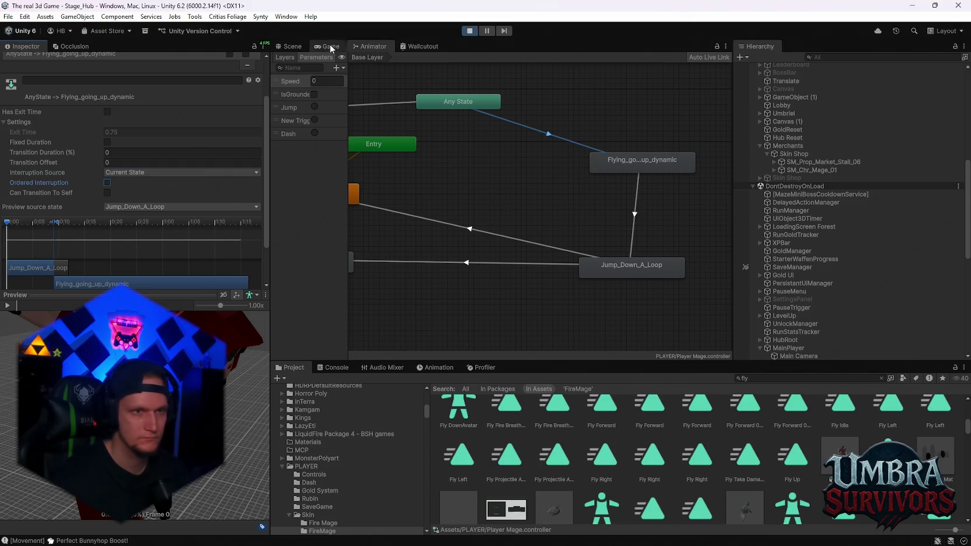
left_click(330, 47)
key("Escape")
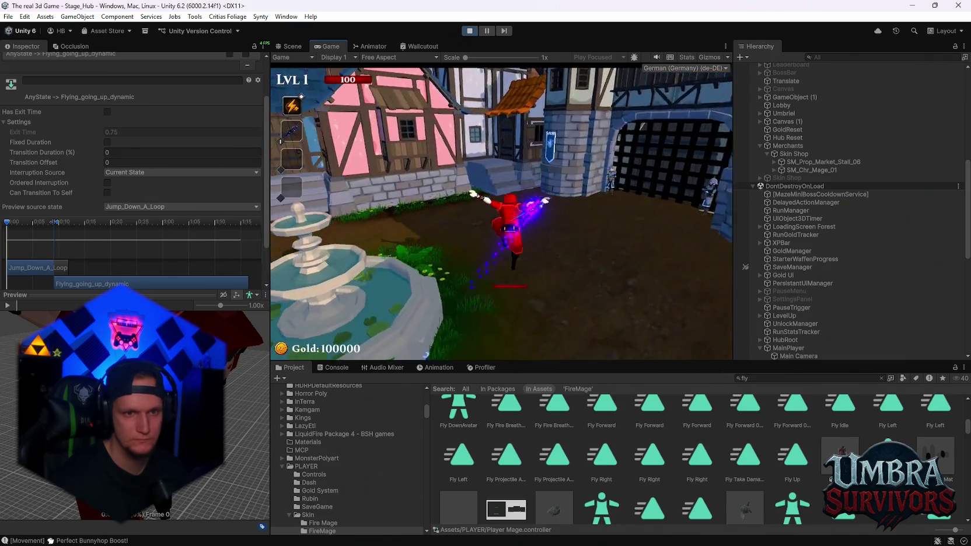
left_click(373, 47)
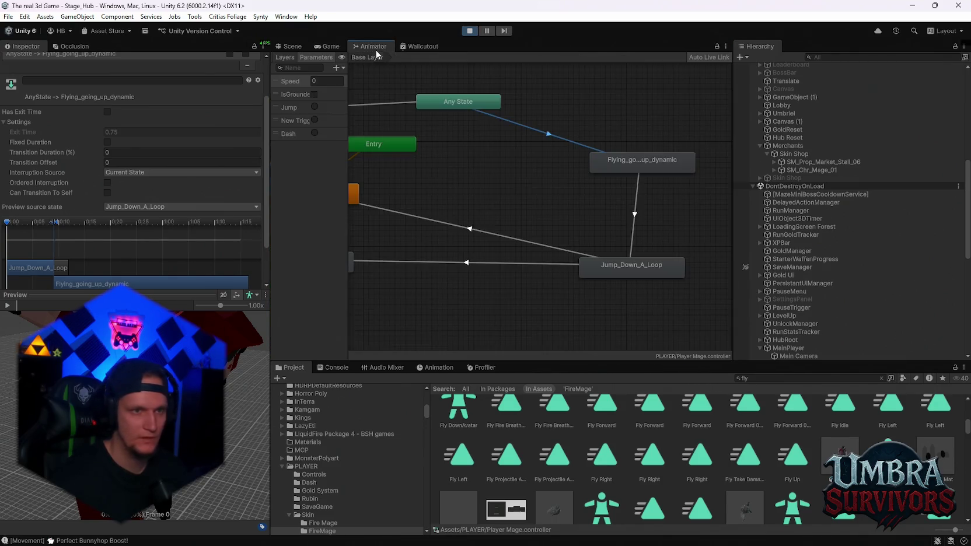
Step: Scrub the transition preview, then inspect the Flying_going_up_dynamic state's settings (speed 0.8)
scroll(147, 200, "down", 2)
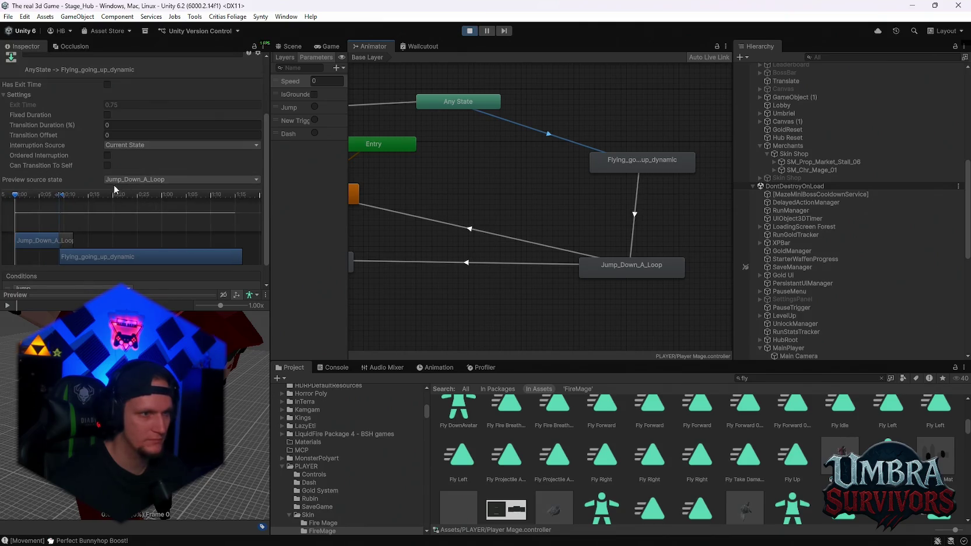
left_click_drag(36, 197, 107, 197)
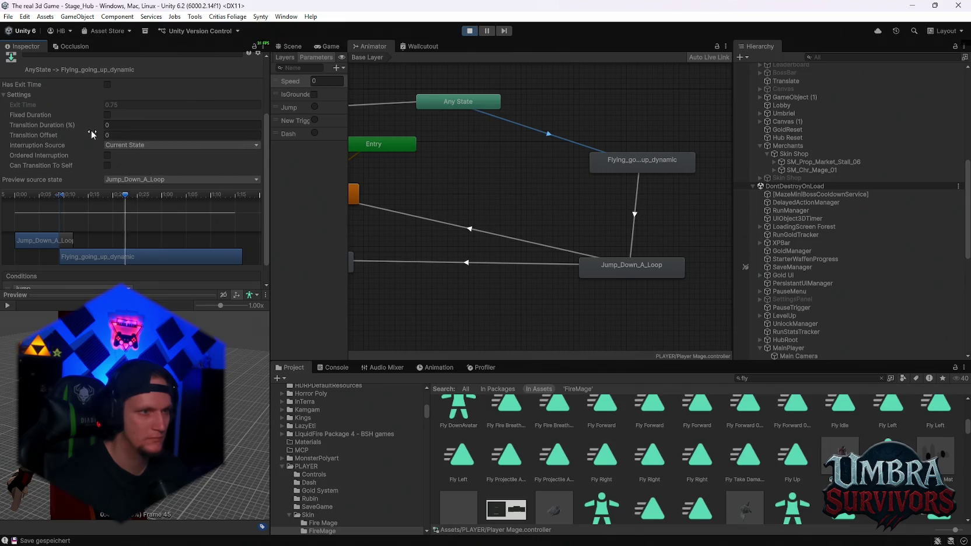
scroll(89, 137, "up", 2)
left_click(113, 152)
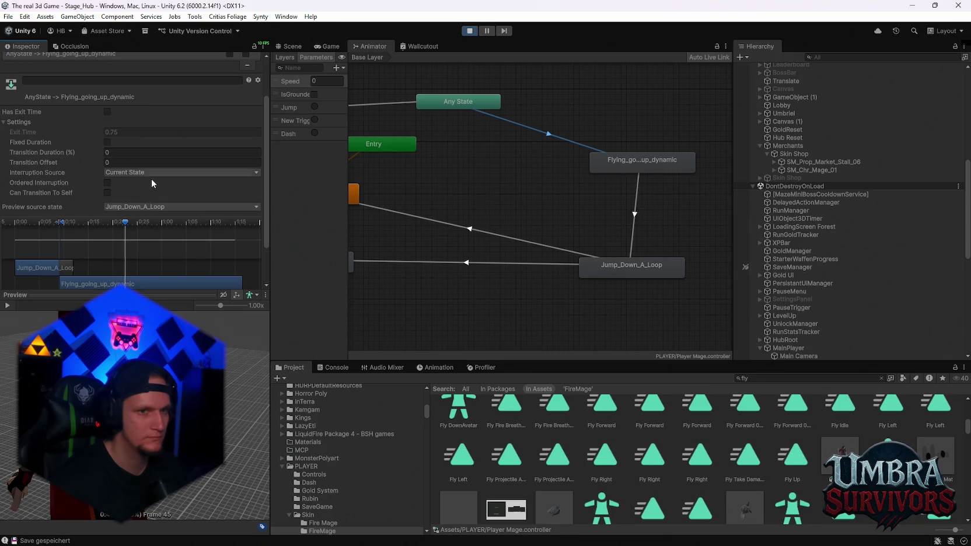
scroll(149, 177, "up", 4)
left_click(615, 163)
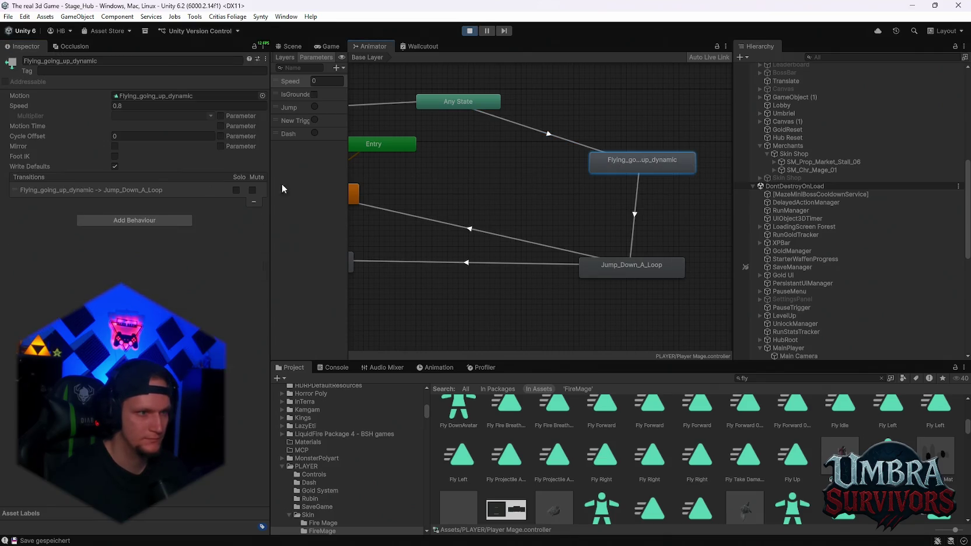
double_click(625, 159)
scroll(163, 203, "down", 3)
scroll(156, 214, "down", 2)
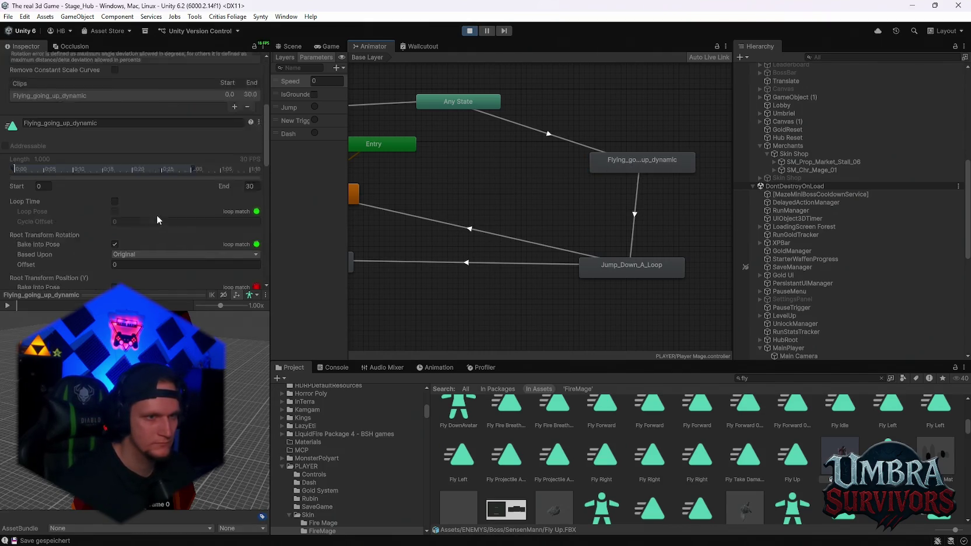
scroll(156, 215, "down", 2)
scroll(177, 235, "down", 4)
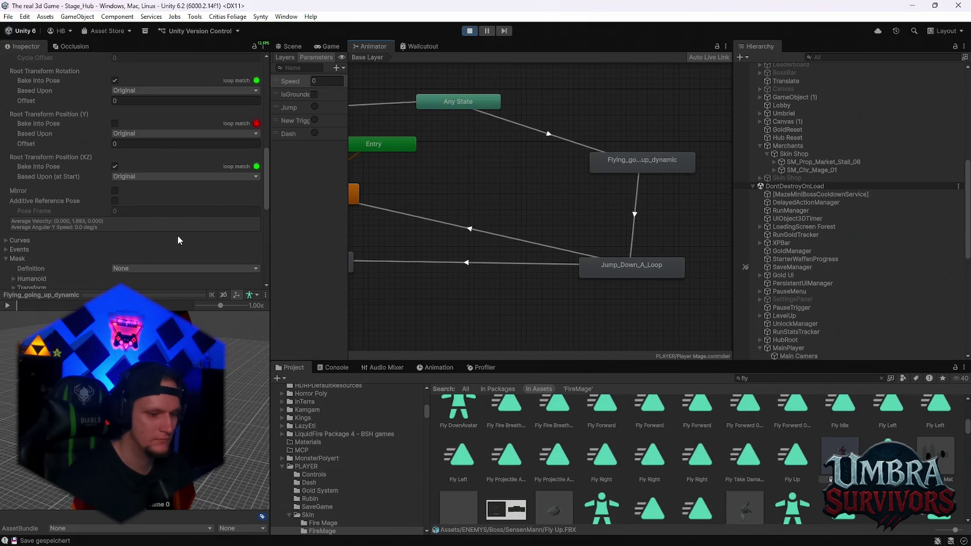
scroll(163, 201, "down", 2)
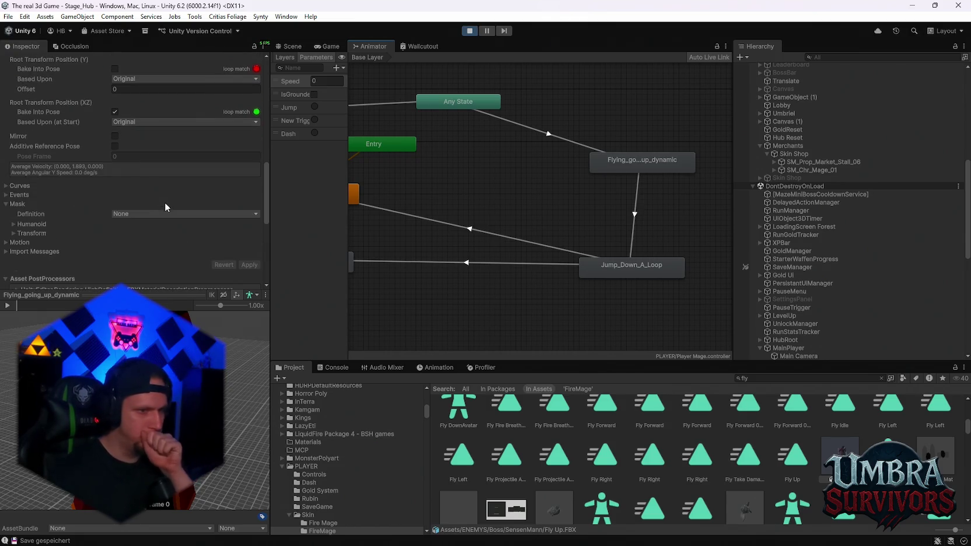
scroll(168, 207, "down", 1)
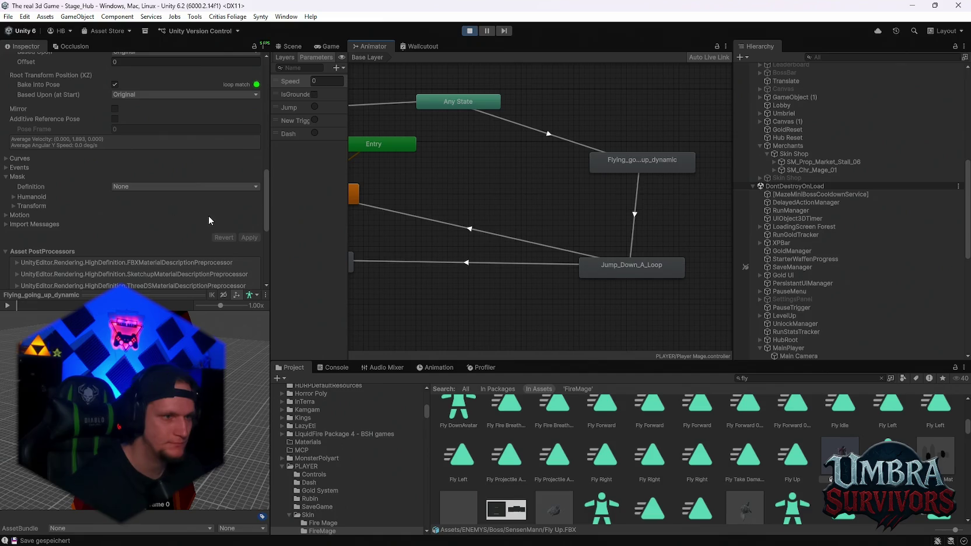
left_click(7, 215)
left_click(79, 226)
left_click(25, 217)
left_click(25, 218)
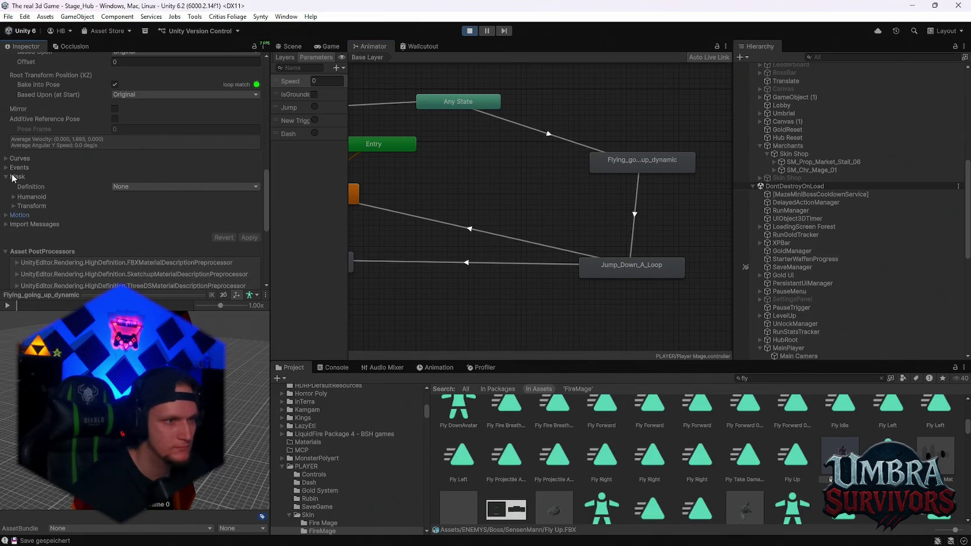
left_click(7, 167)
left_click(7, 168)
scroll(24, 181, "up", 5)
scroll(93, 213, "up", 2)
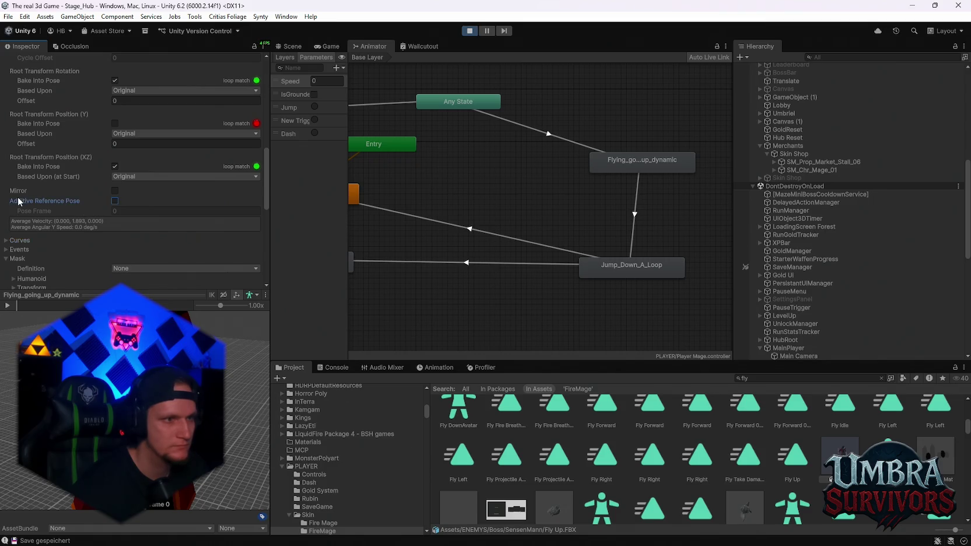
scroll(50, 212, "up", 8)
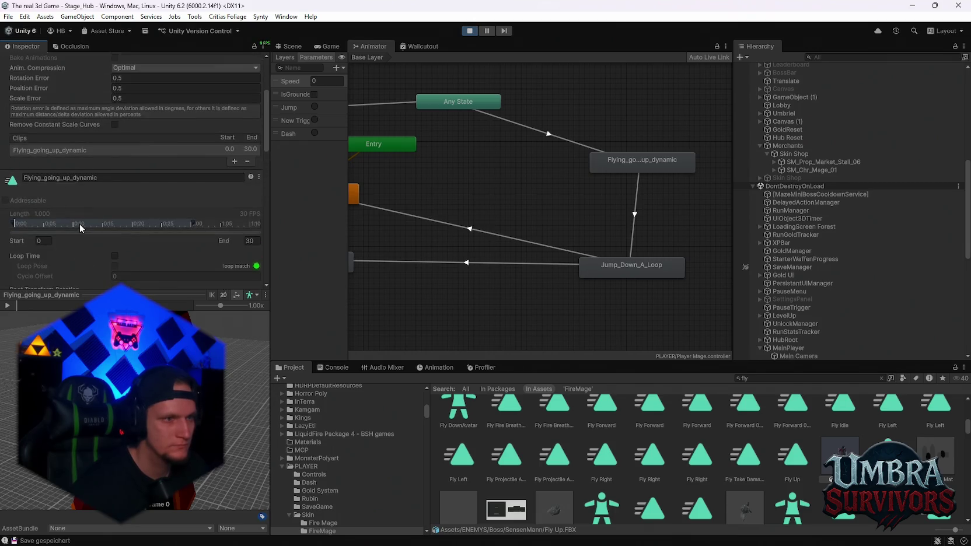
scroll(80, 229, "up", 2)
scroll(82, 231, "up", 4)
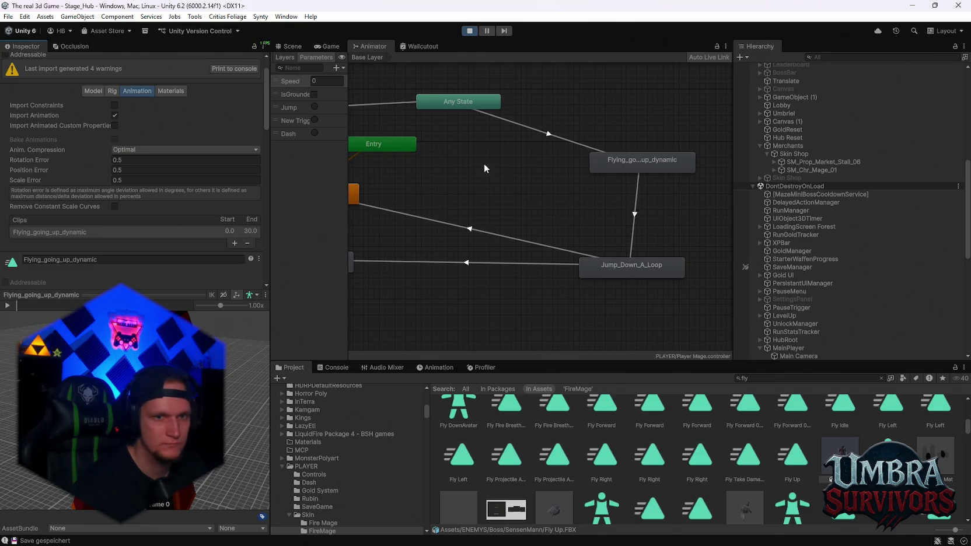
left_click(547, 137)
scroll(131, 199, "down", 3)
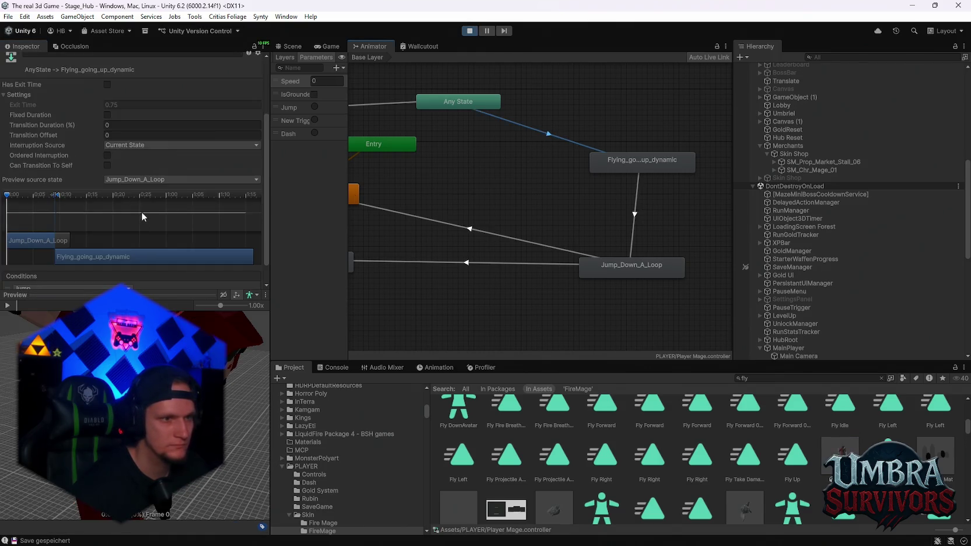
Step: Set the flying to Jump_Down_A_Loop interruption source to Current State and play-test it
left_click(637, 193)
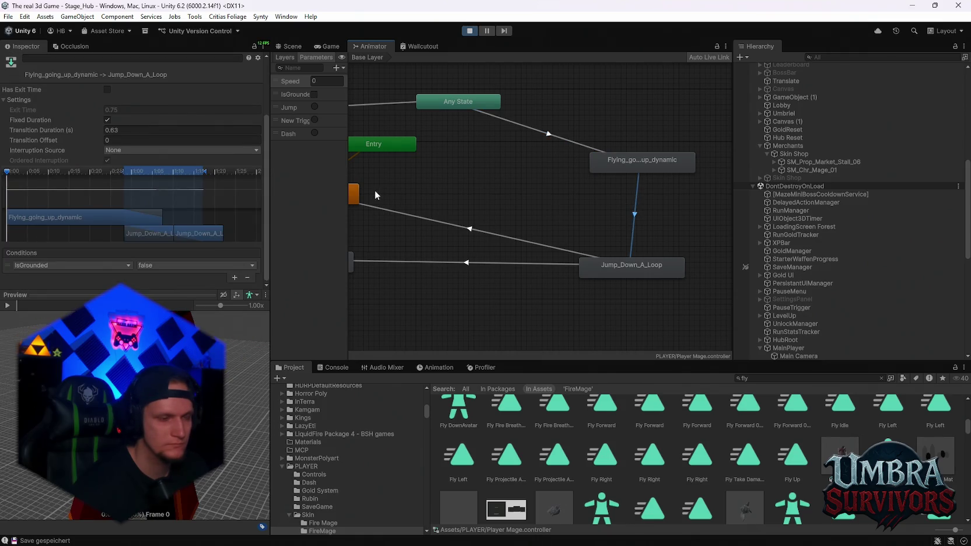
left_click(121, 150)
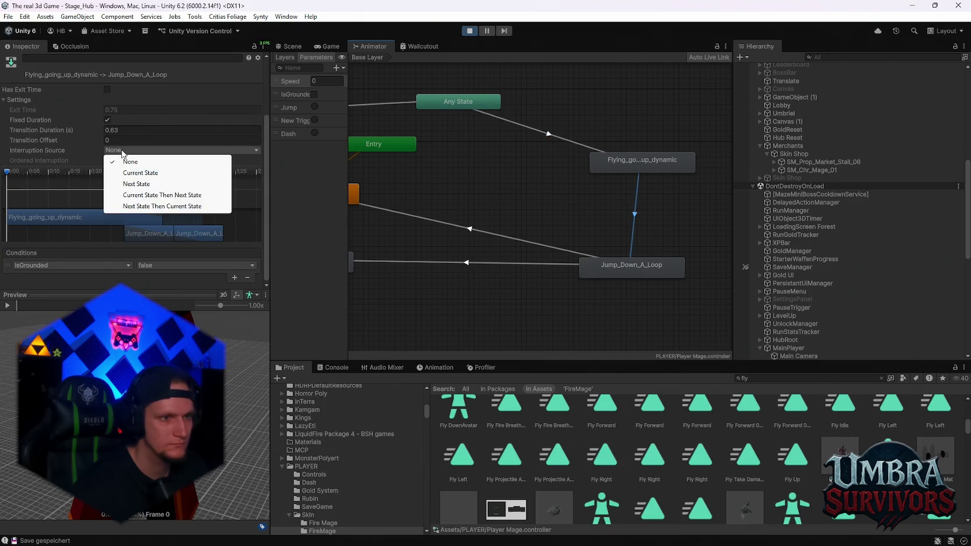
left_click(143, 174)
left_click(328, 46)
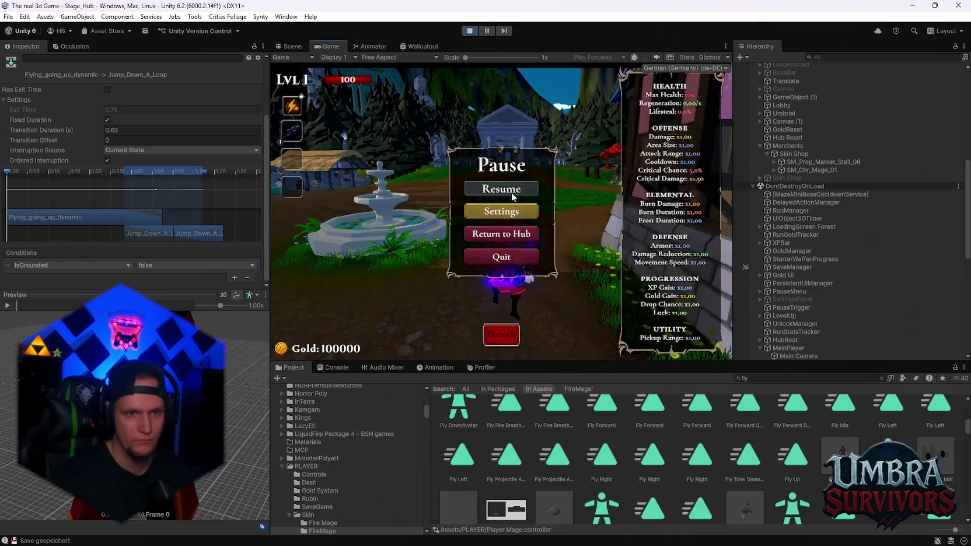
left_click(513, 197)
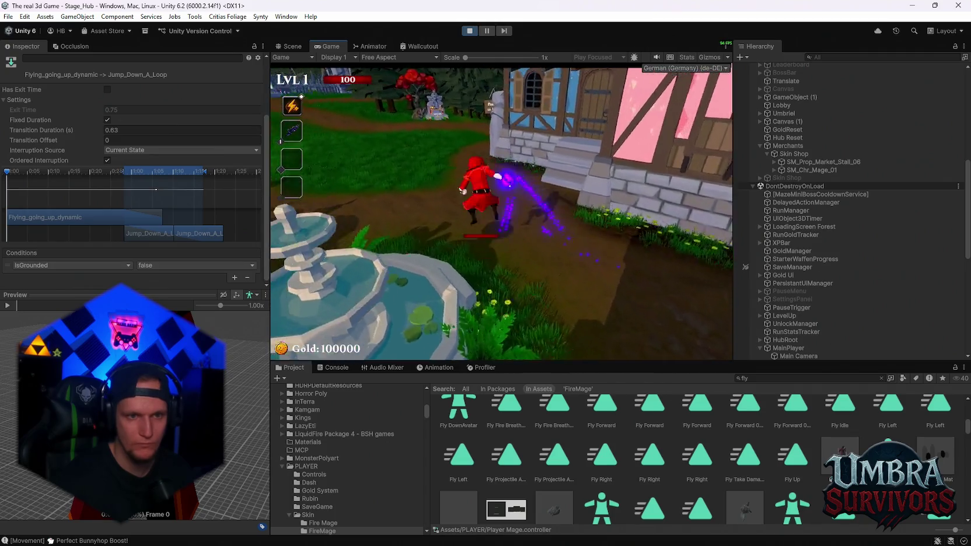
key("Escape")
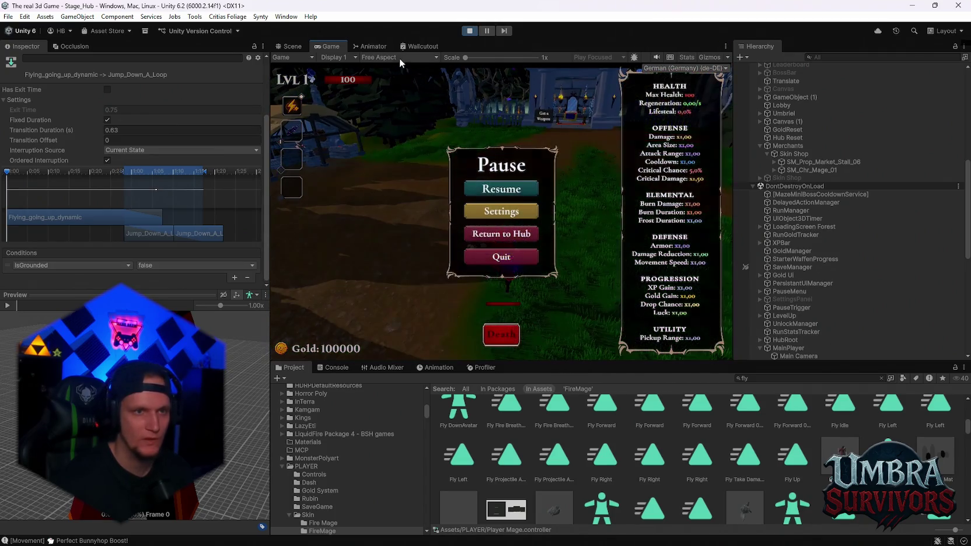
Step: Review the transition's interruption source, leaving it at Current State
left_click(372, 48)
scroll(539, 163, "down", 2)
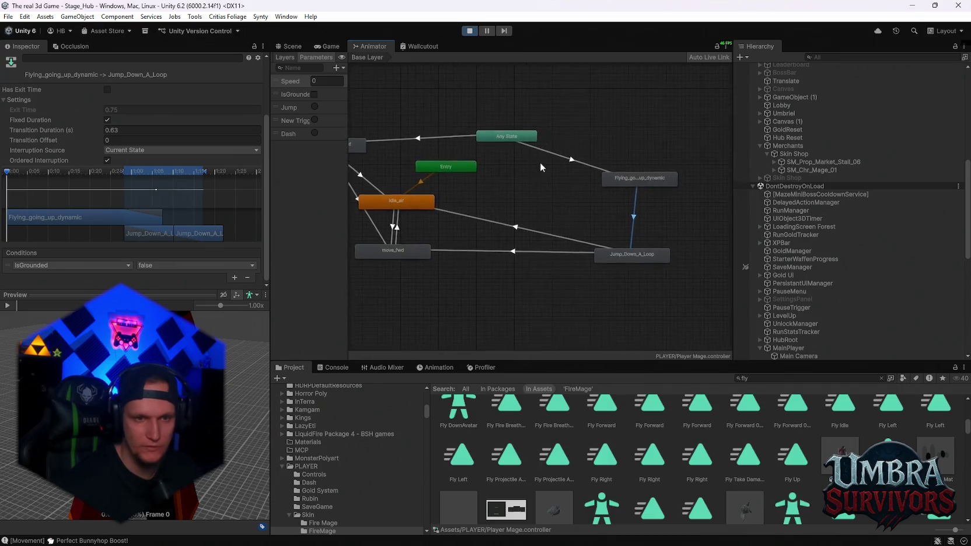
scroll(534, 158, "up", 2)
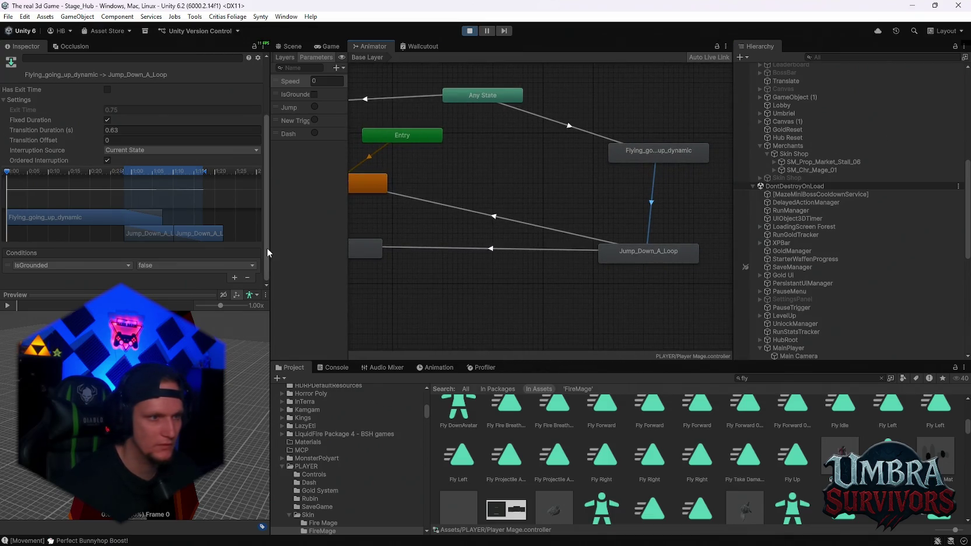
left_click(112, 148)
left_click(58, 146)
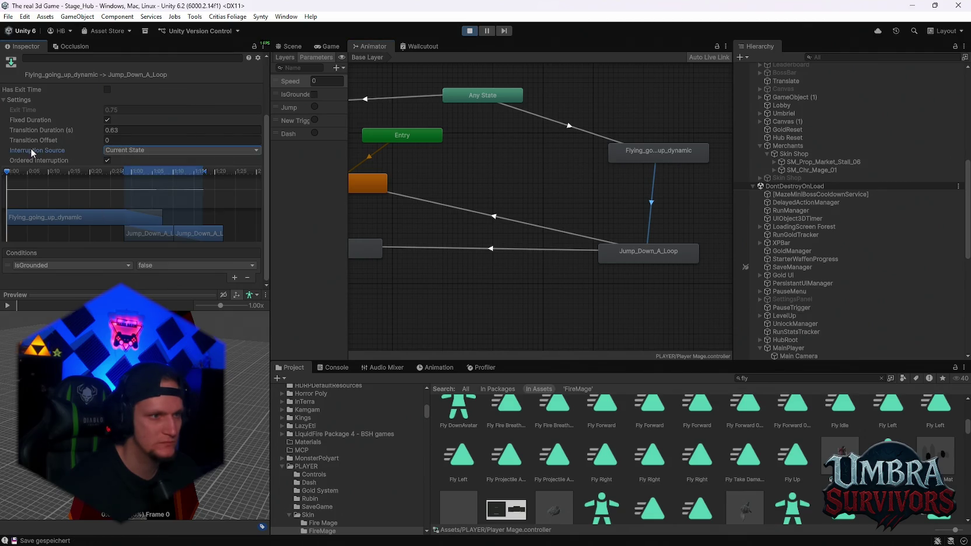
Step: Inspect other transitions, then set the flying to Jump_Down_A_Loop interruption source to None
left_click_drag(517, 178, 645, 197)
left_click(424, 173)
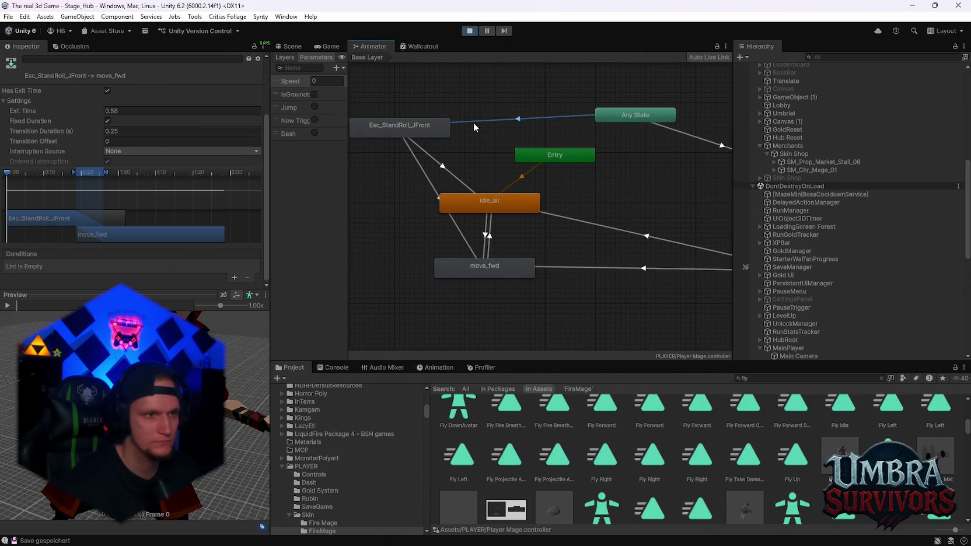
left_click(572, 143)
left_click(181, 151)
left_click(153, 193)
left_click(648, 208)
left_click(136, 150)
left_click(122, 160)
Step: Play-test the mage running toward the town gate
left_click(326, 46)
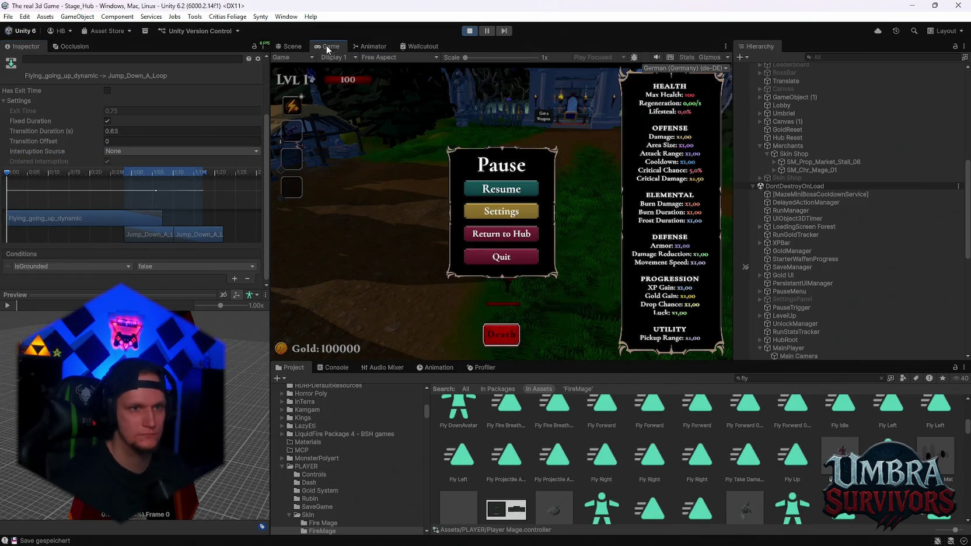
key("Escape")
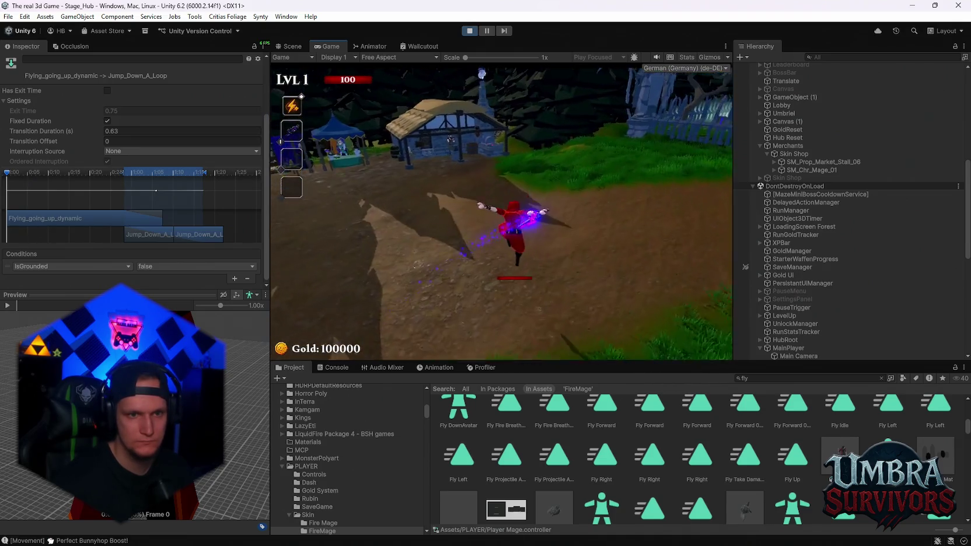
key("w")
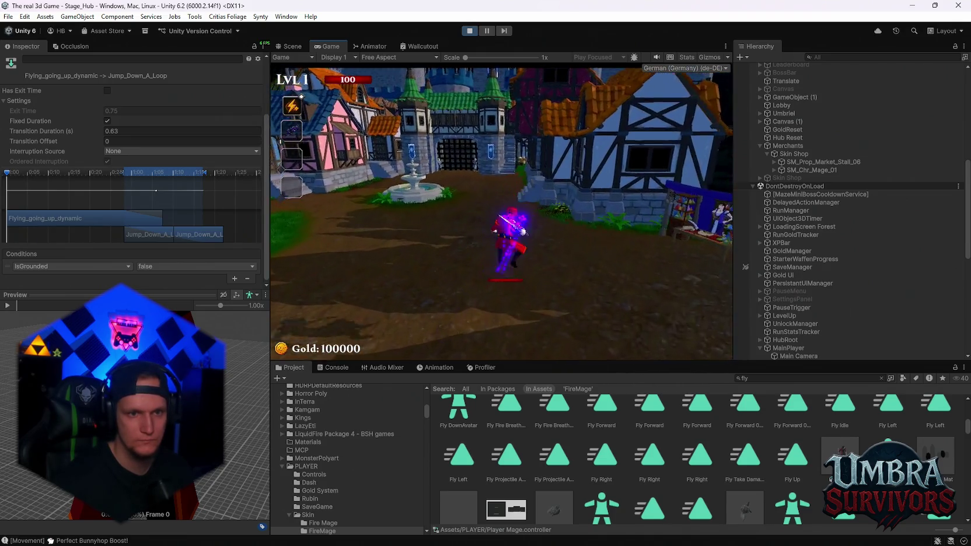
key("w")
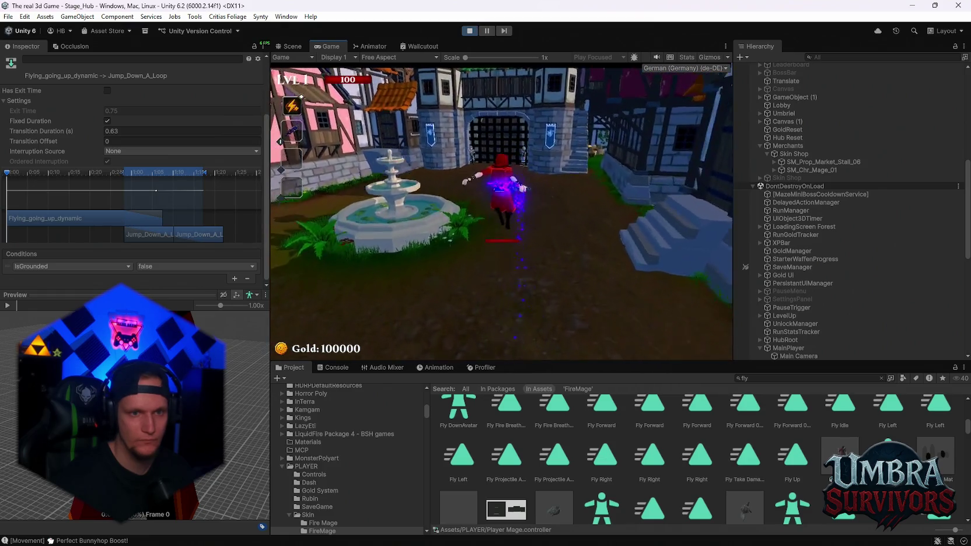
key("Escape")
left_click(369, 46)
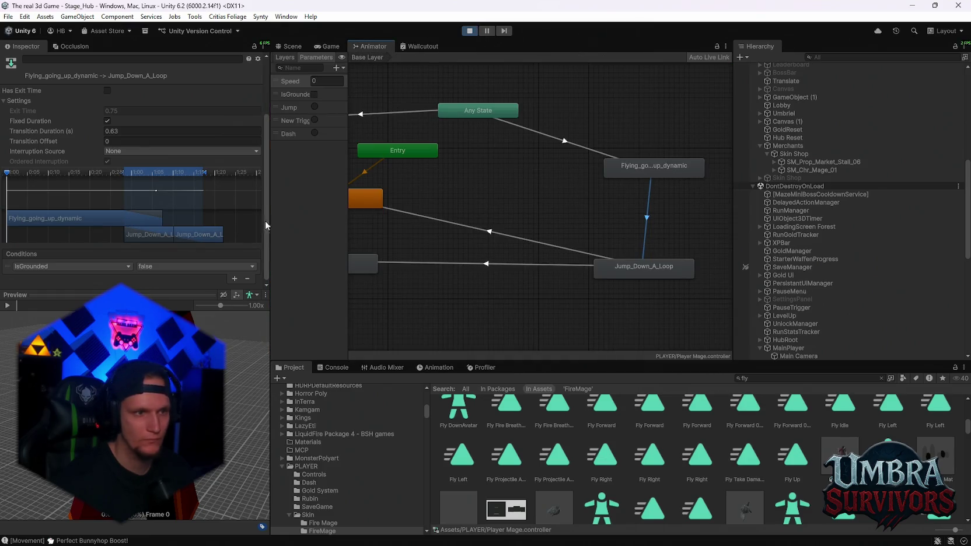
Step: Turn off Fixed Duration on the fly-to-jump-down transition and play-test the landing
left_click(107, 121)
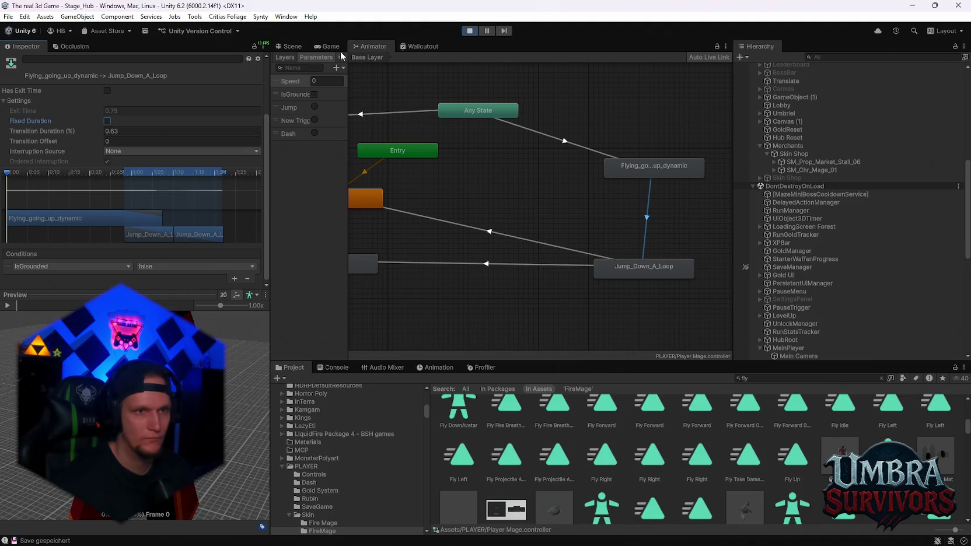
left_click(327, 46)
key("Escape")
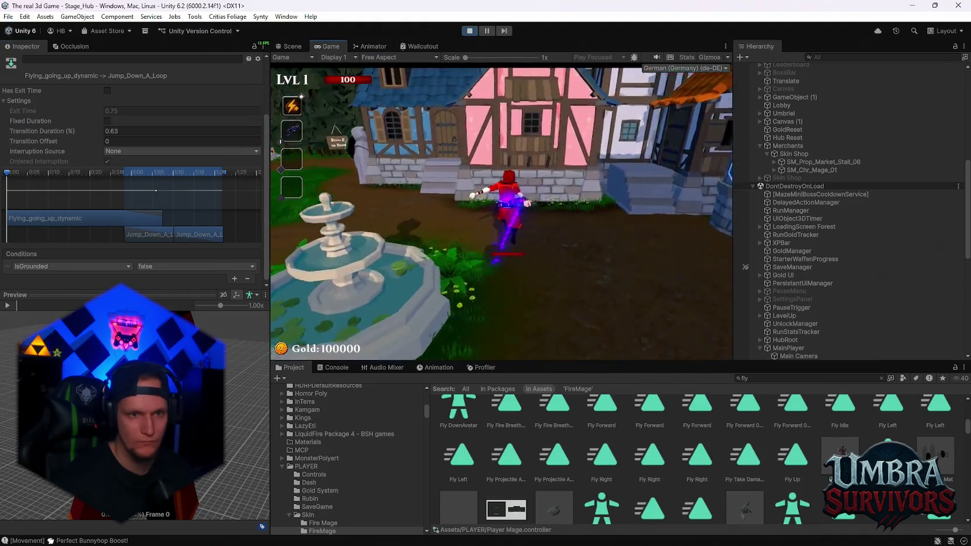
key("w")
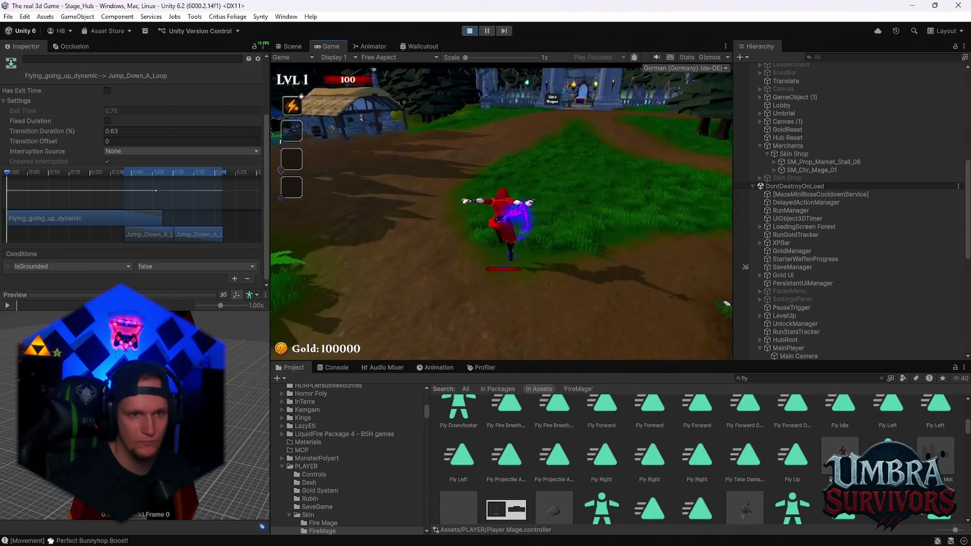
key("Escape")
Step: Inspect the jump-down to Idle_air and move_fwd transitions and the fly-to-jump-down duration
left_click(295, 47)
left_click(327, 46)
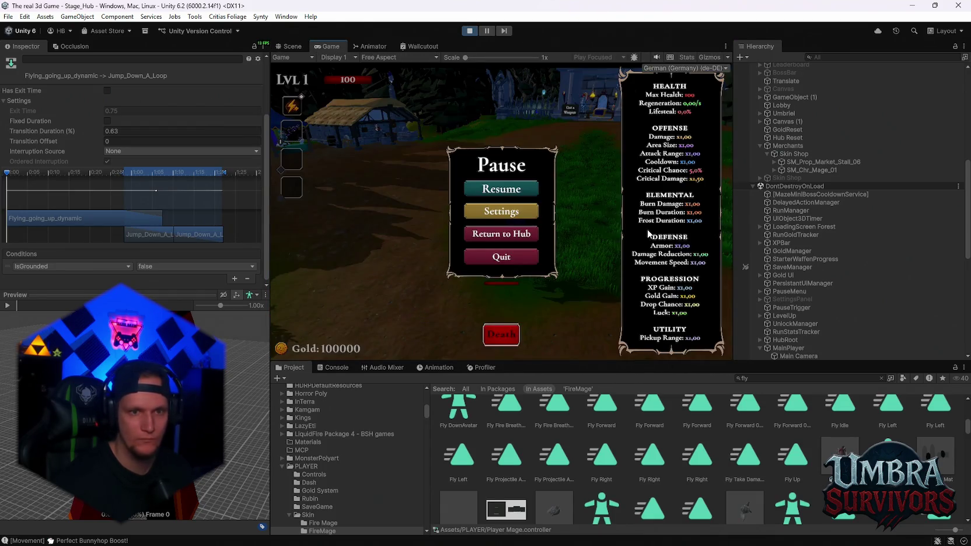
left_click(372, 46)
left_click(581, 253)
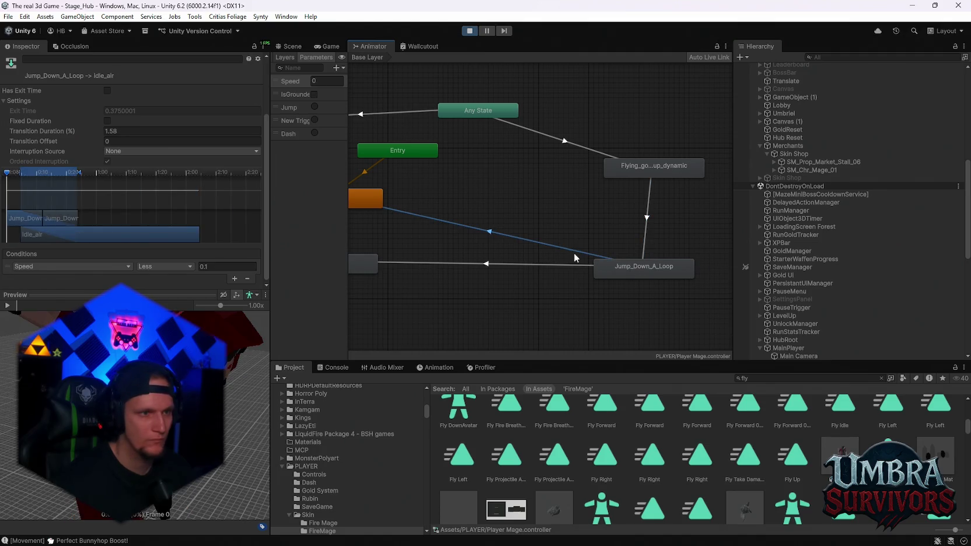
left_click(491, 265)
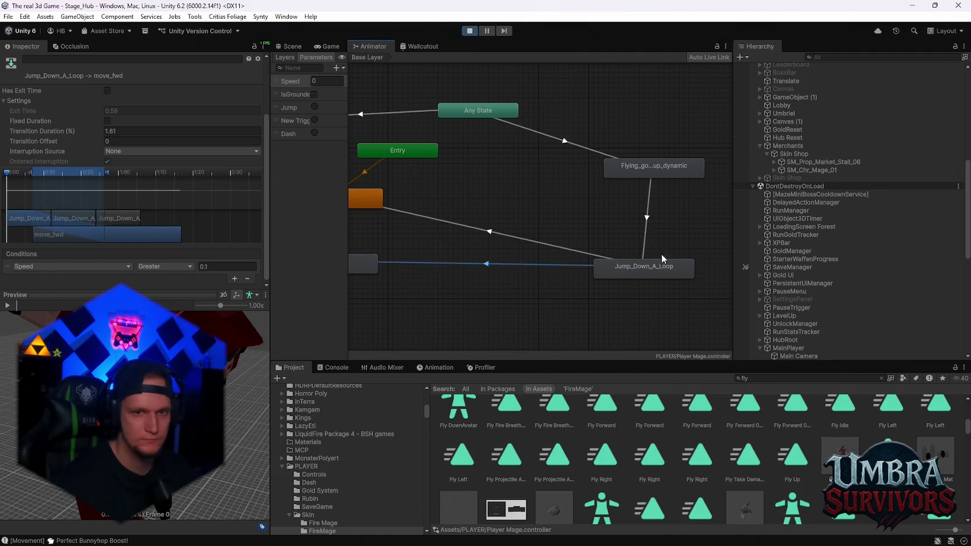
left_click(660, 266)
left_click(645, 225)
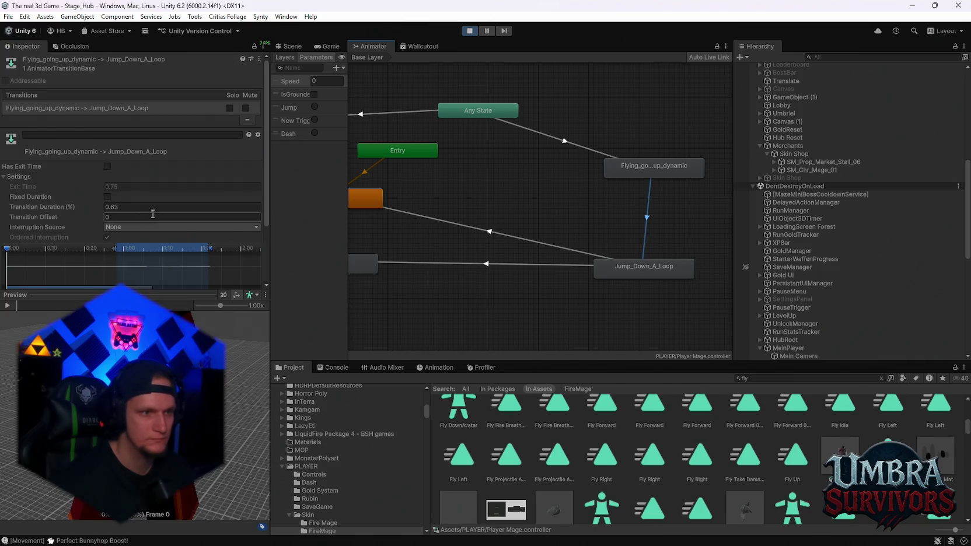
left_click(129, 206)
scroll(129, 207, "down", 1)
Step: Set the fly-to-jump-down interruption source back to Current State and play-test it
left_click(118, 200)
left_click(140, 223)
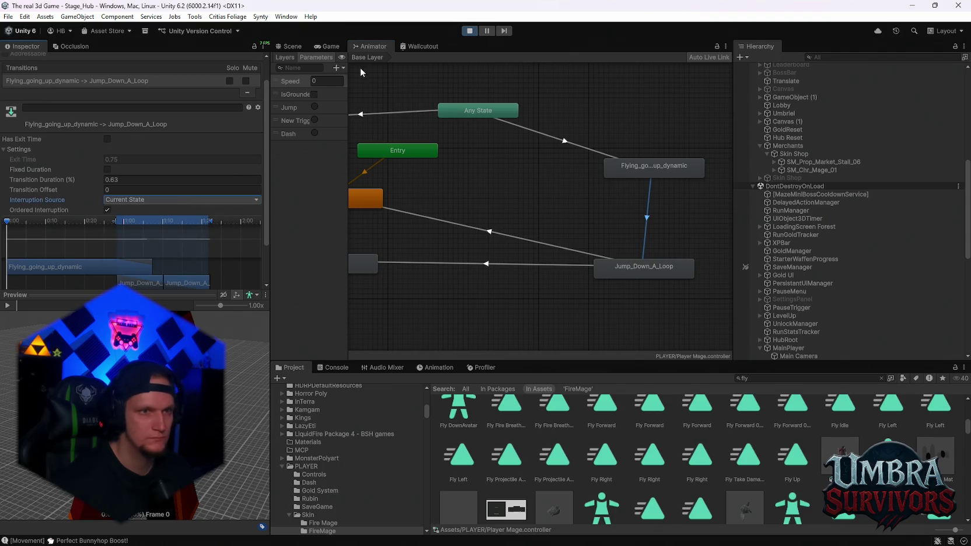
left_click(328, 46)
left_click(500, 189)
key("w")
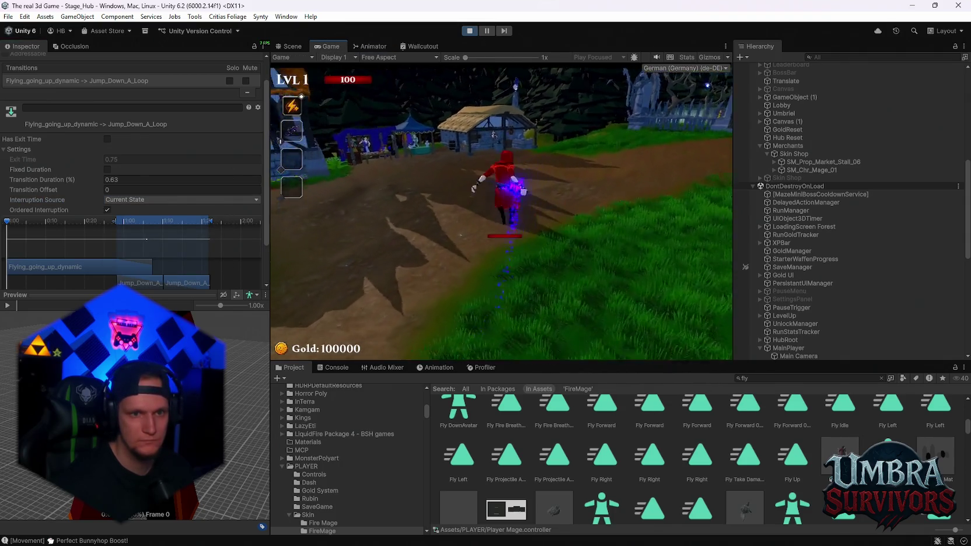
key("Escape")
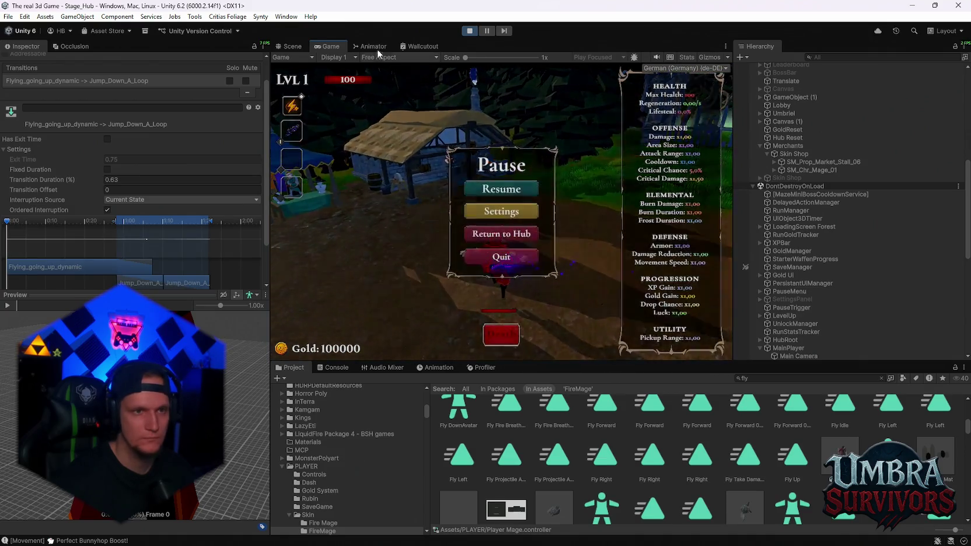
left_click(358, 46)
left_click(136, 200)
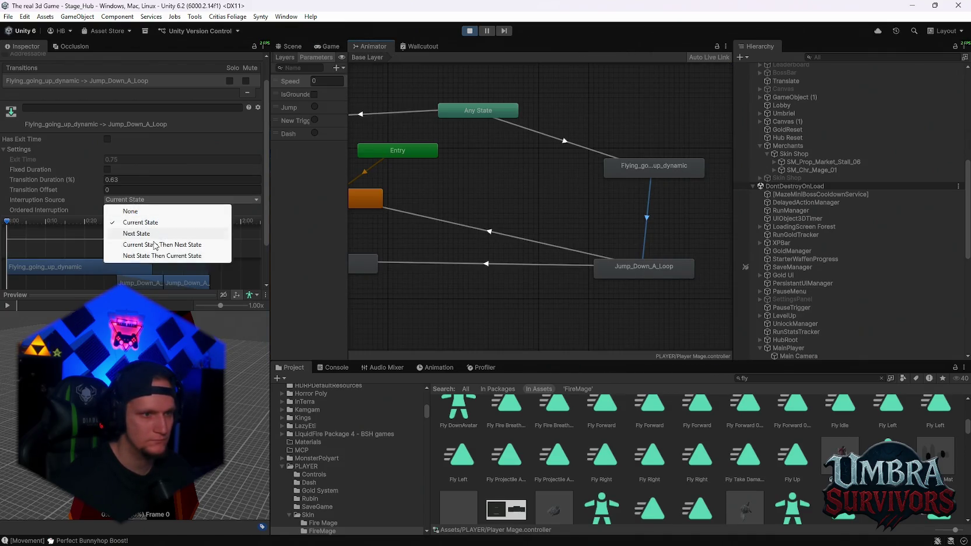
Step: Set interruption source to Current State Then Next State and play-test the mage moving forward
left_click(155, 245)
left_click(327, 46)
left_click(467, 191)
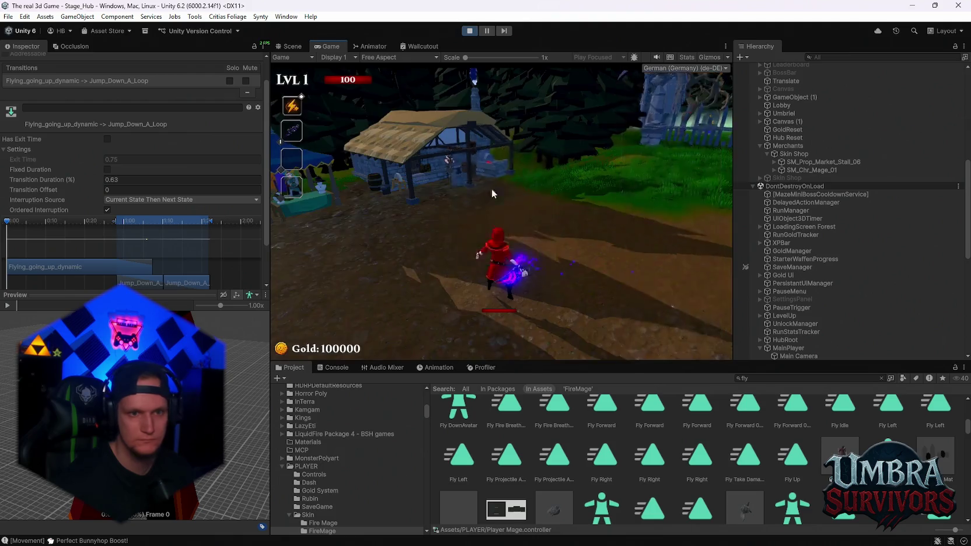
key("w")
key("w")
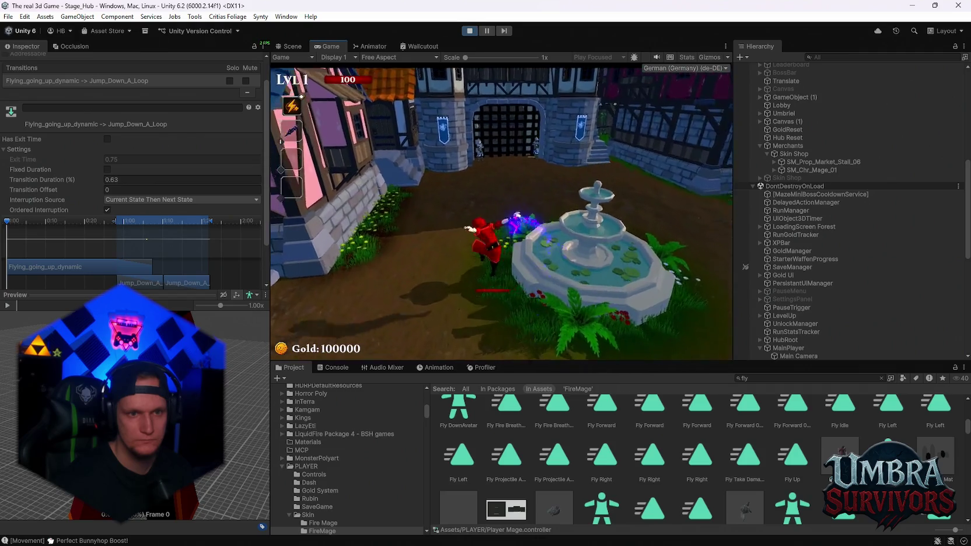
key("Escape")
left_click(352, 50)
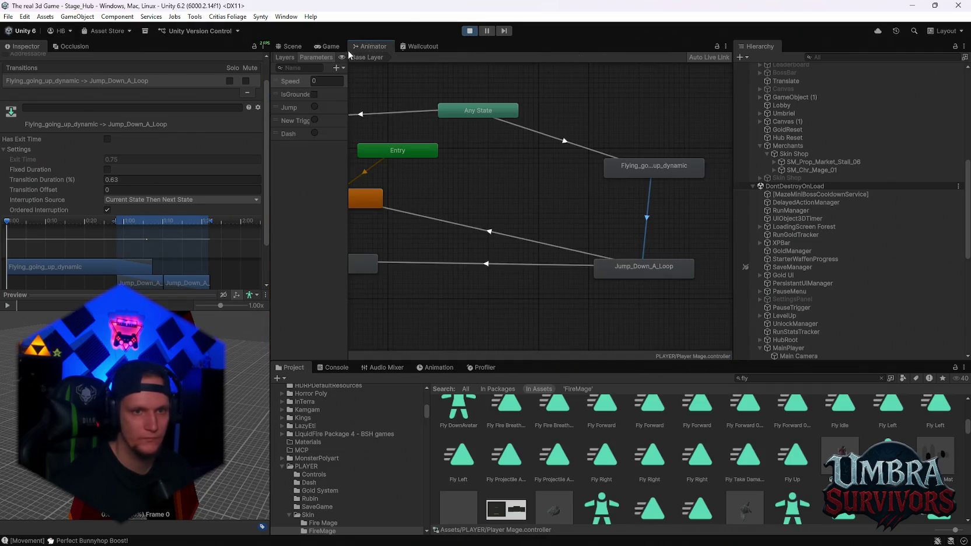
Step: Leave the interruption source unchanged and play-test the mage running into the village
left_click(125, 201)
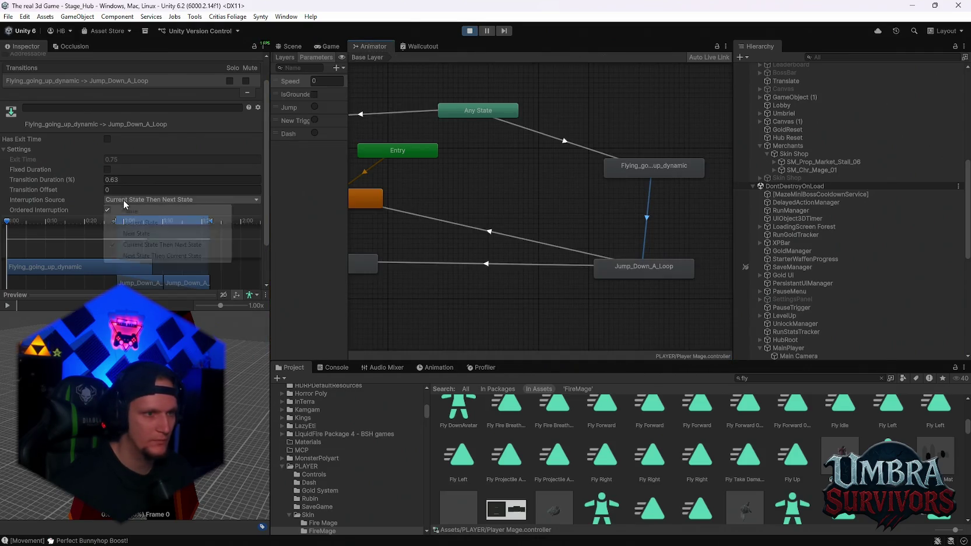
left_click(37, 197)
scroll(100, 203, "down", 2)
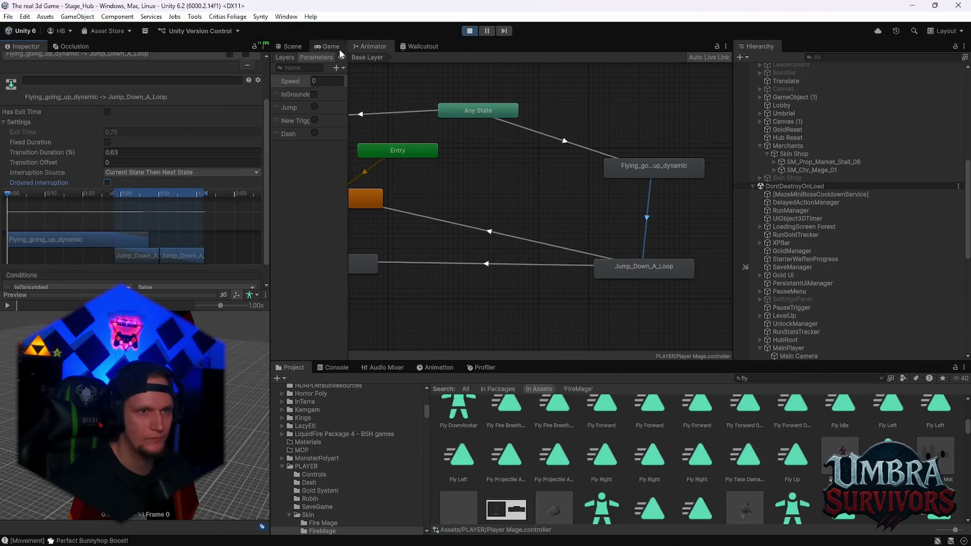
left_click(339, 49)
left_click(519, 195)
key("w")
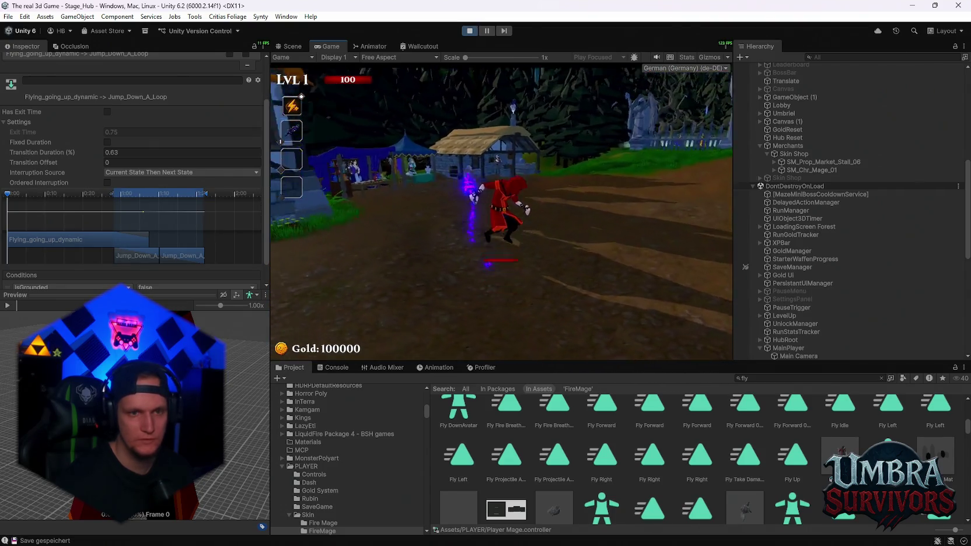
key("Escape")
left_click(310, 45)
left_click(318, 46)
left_click(356, 47)
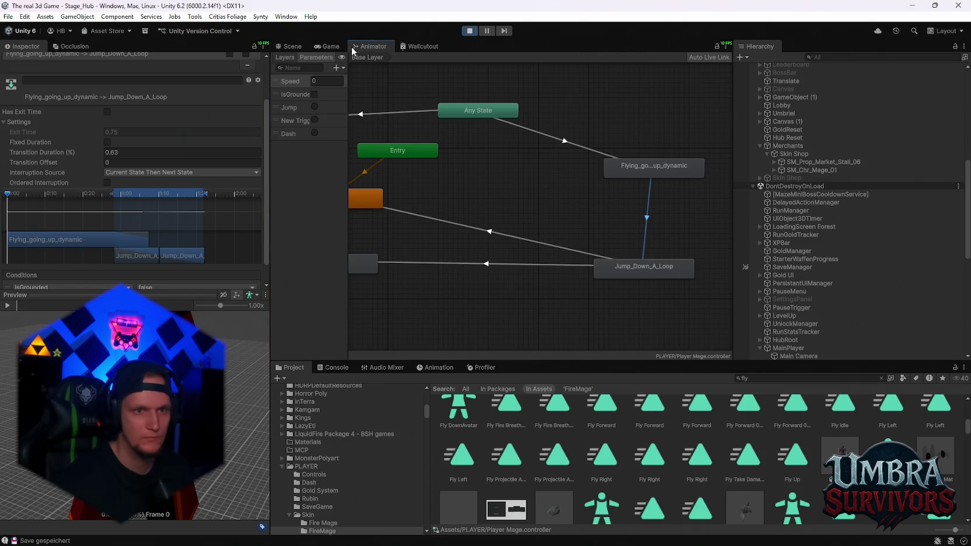
Step: Enable Ordered Interruption, set interruption source to Next State, and play-test
left_click(108, 182)
scroll(53, 190, "down", 1)
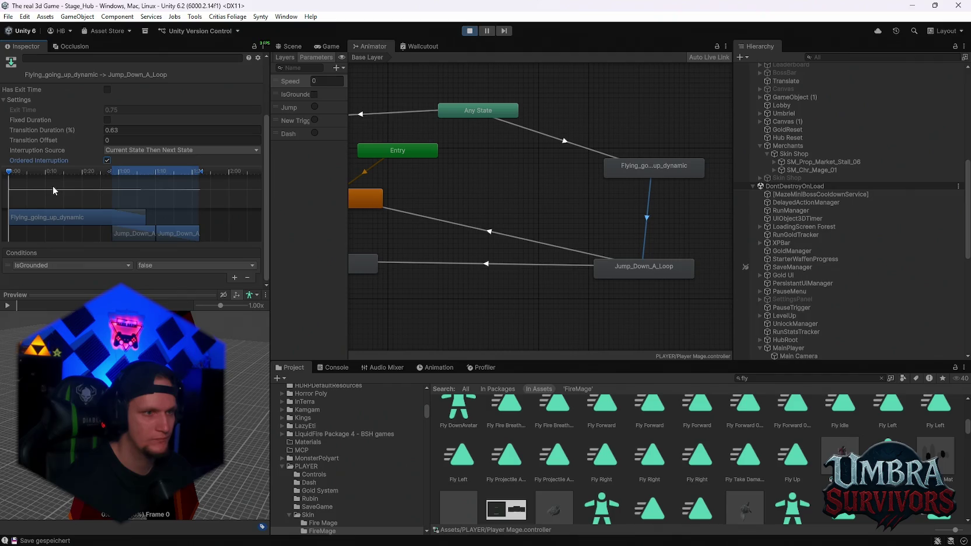
left_click(121, 151)
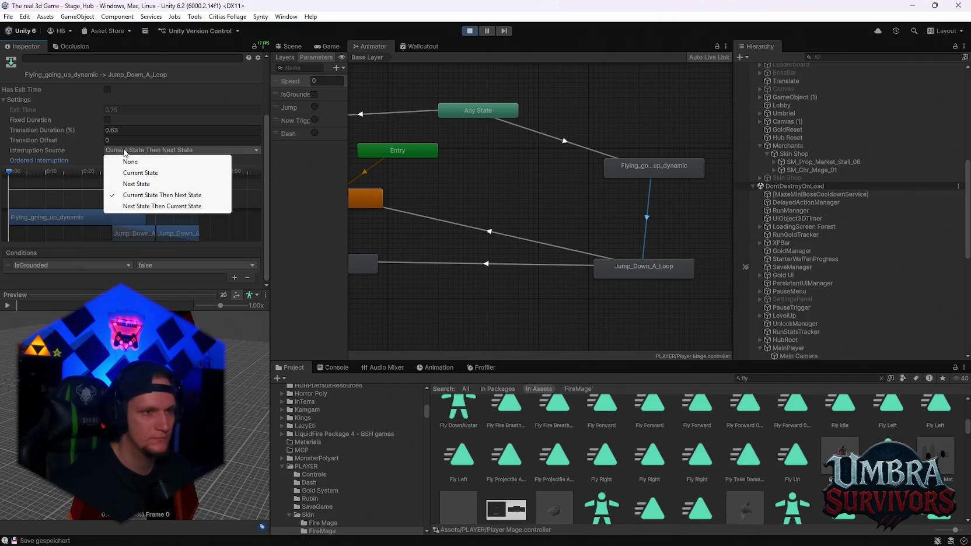
left_click(150, 184)
left_click(327, 47)
left_click(501, 189)
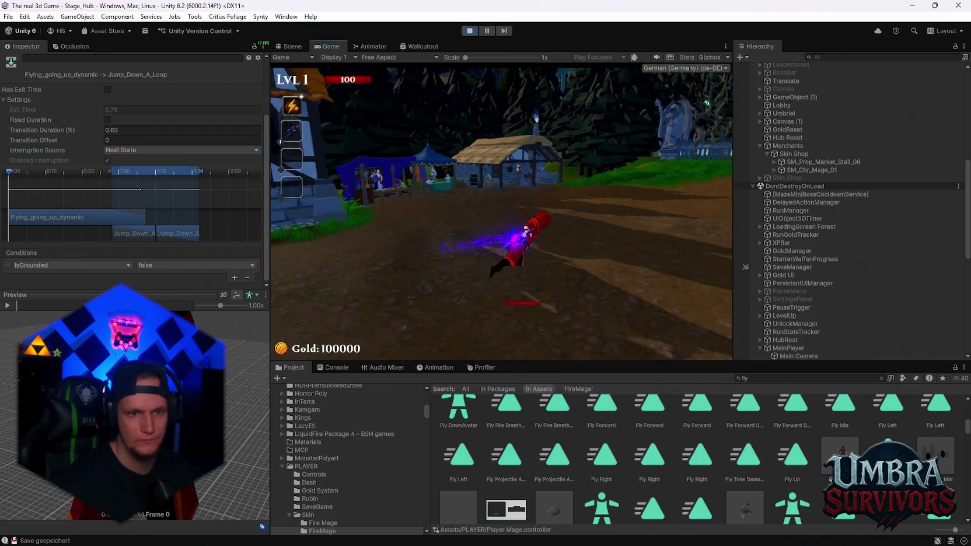
key("Escape")
left_click(295, 47)
left_click(337, 47)
left_click(356, 47)
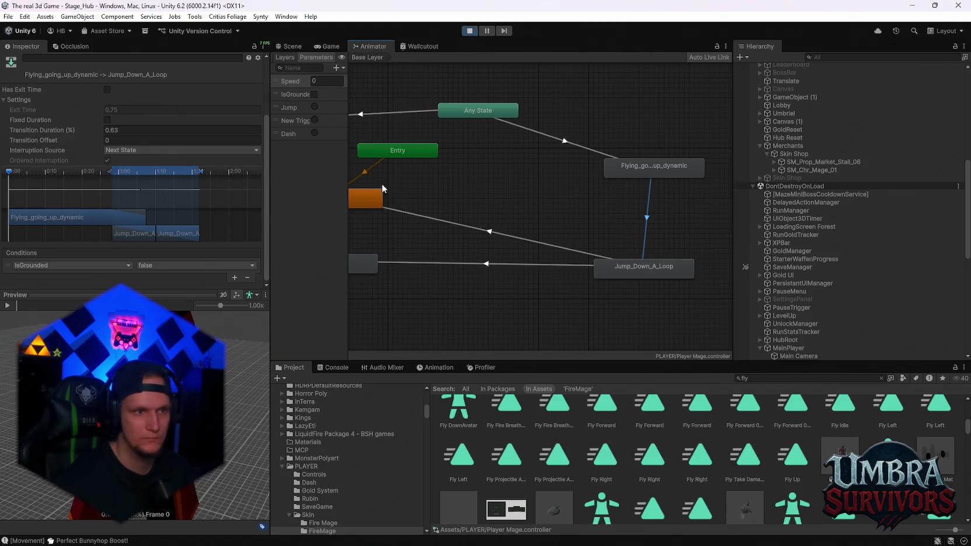
Step: Switch the interruption source to Next State Then Current State and play-test it
left_click(228, 150)
left_click(216, 203)
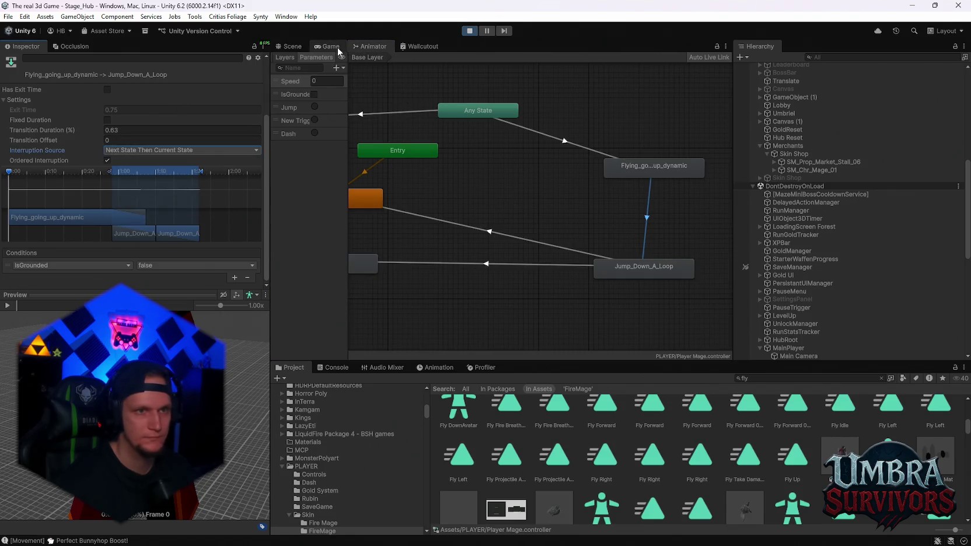
left_click(337, 47)
key("Escape")
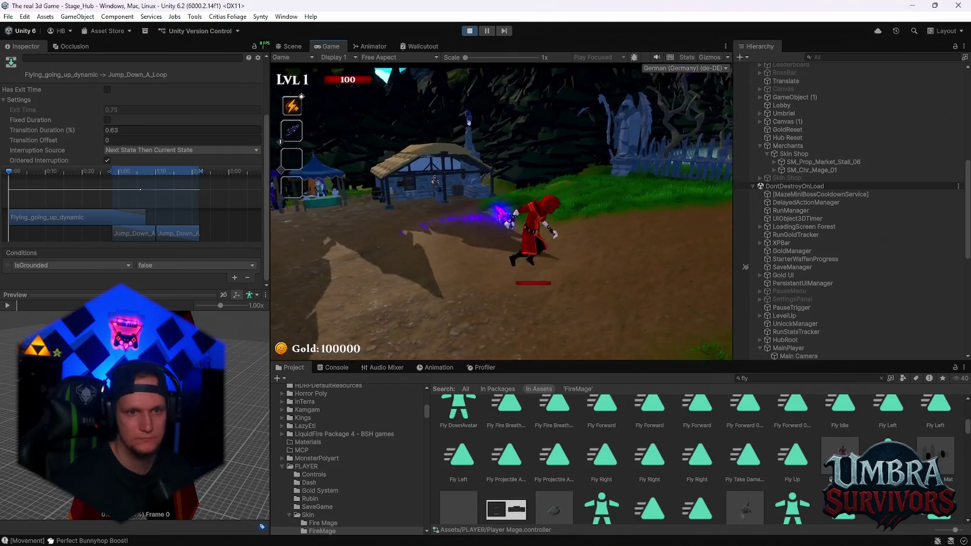
key("Escape")
left_click(295, 46)
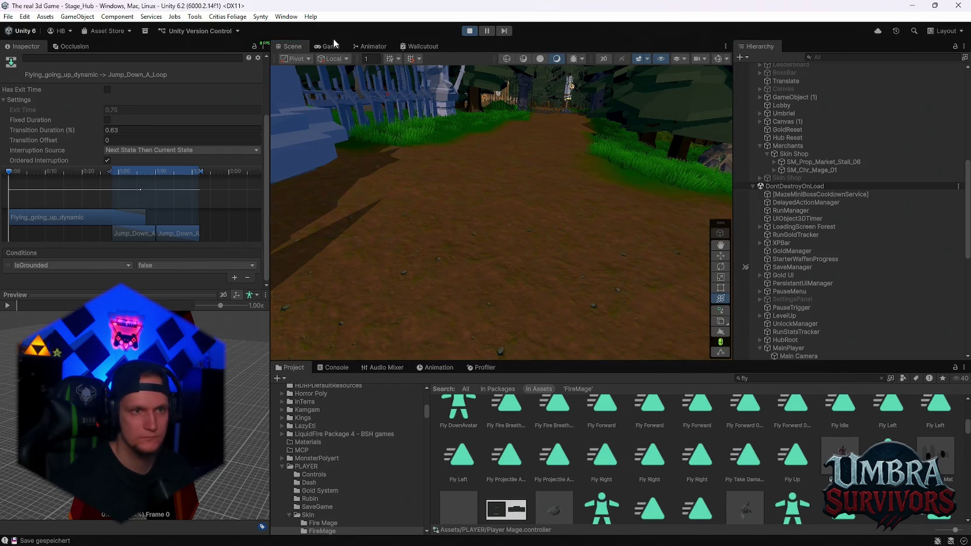
left_click(330, 46)
Step: Set interruption source to None and play-test the mage running and jumping to check the landing
left_click(374, 47)
left_click(140, 150)
left_click(135, 160)
left_click(330, 46)
left_click(498, 193)
key("w")
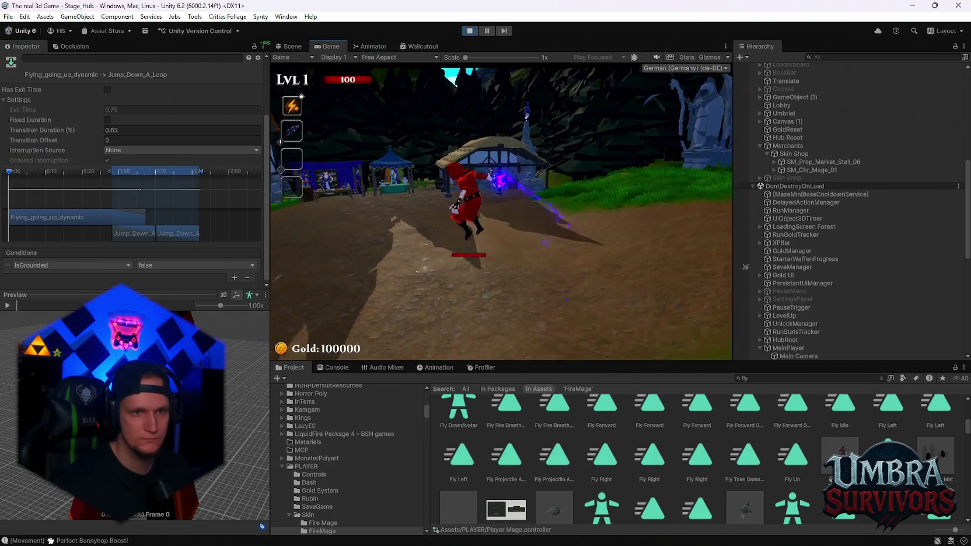
key("space")
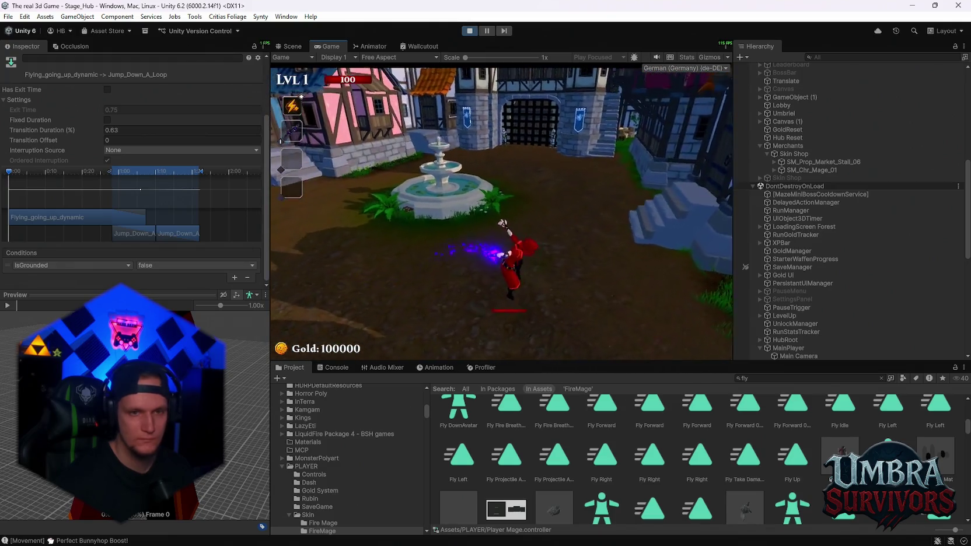
key("Escape")
left_click(288, 48)
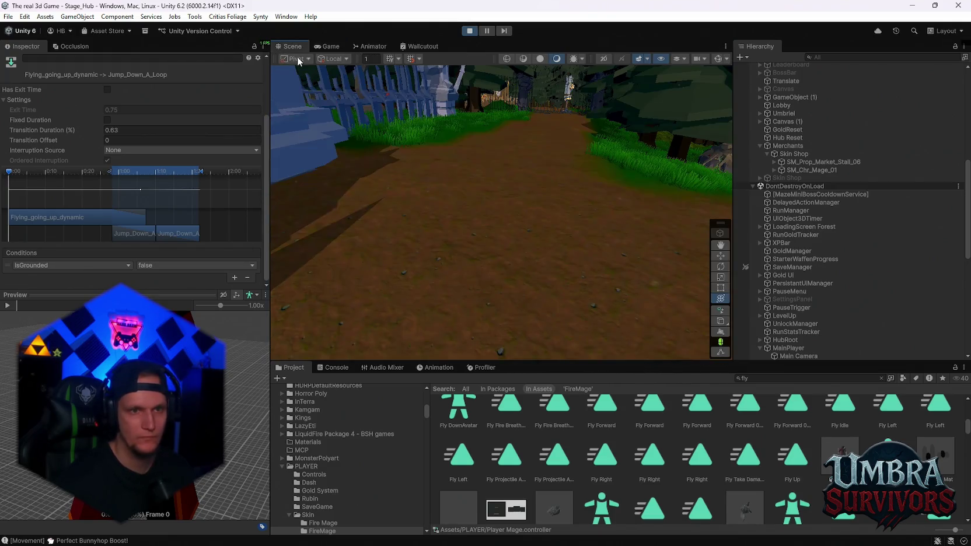
left_click(330, 46)
left_click(382, 45)
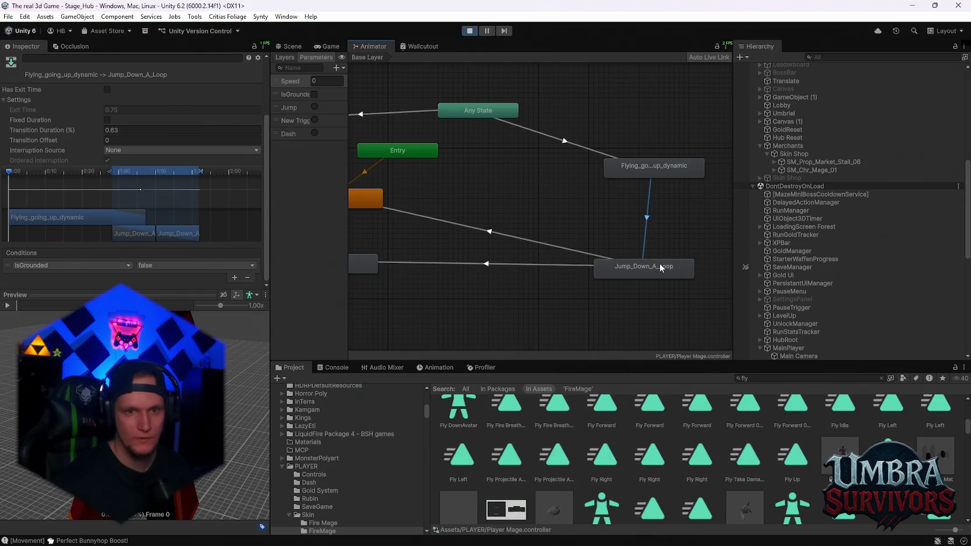
left_click(564, 263)
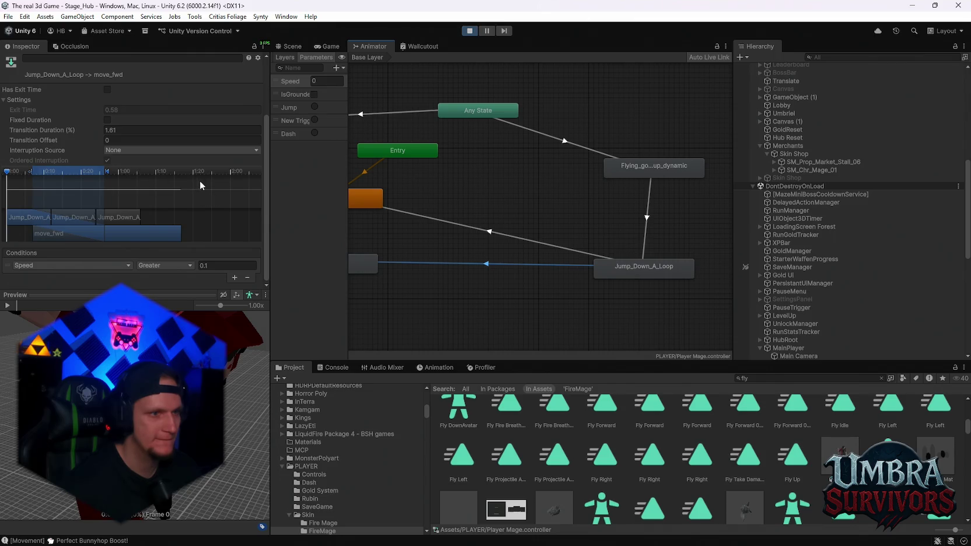
scroll(182, 188, "down", 3)
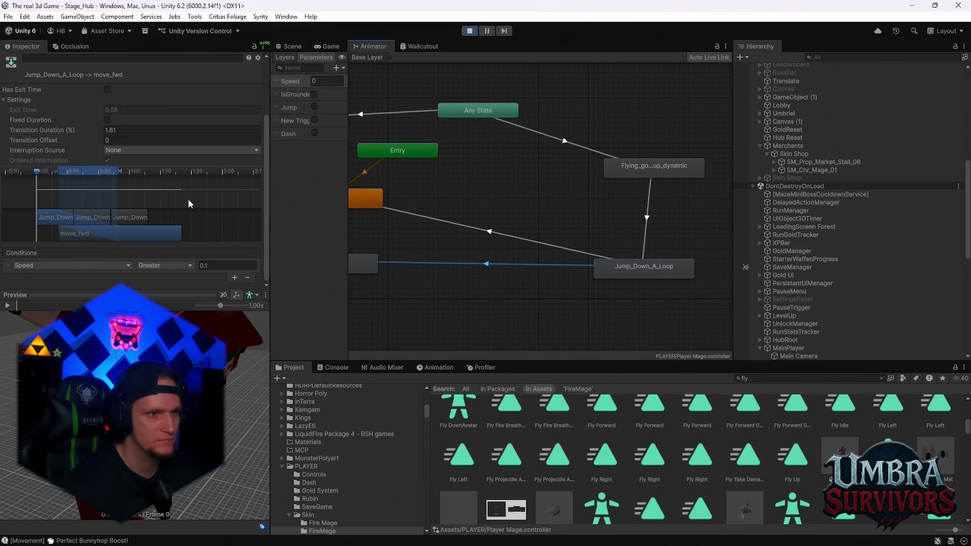
mouse_move(37, 175)
left_mouse_down()
mouse_move(160, 180)
mouse_move(42, 179)
left_mouse_up()
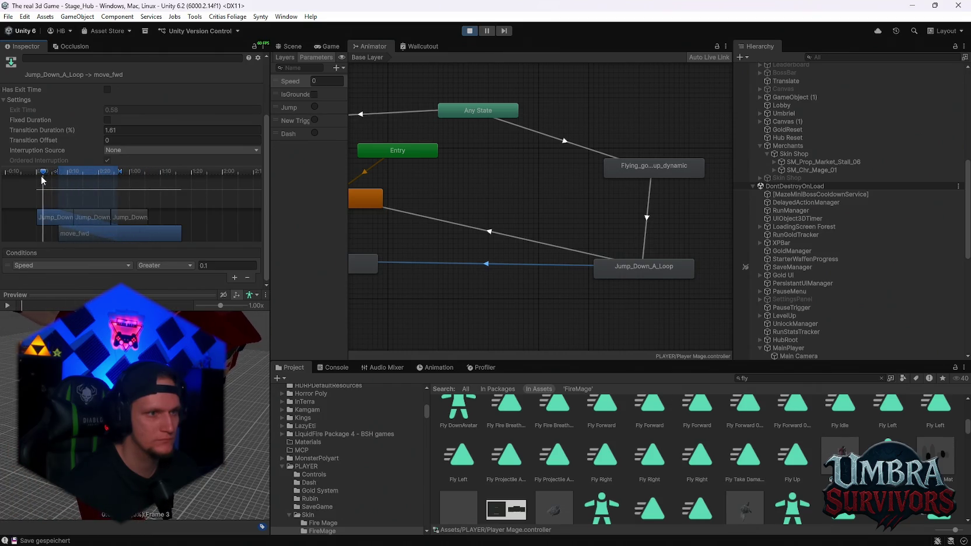
left_click(117, 153)
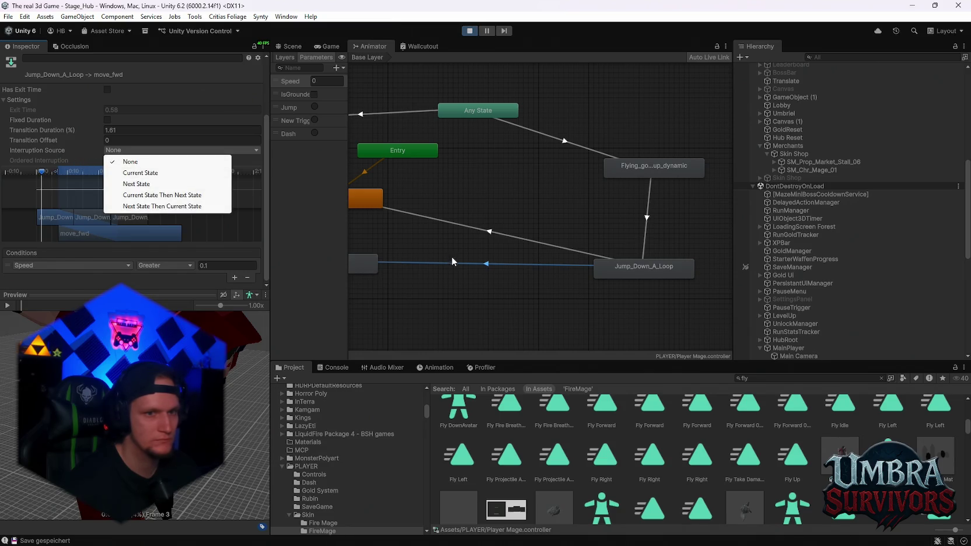
left_click(450, 262)
left_click_drag(434, 236, 514, 244)
left_click(489, 242)
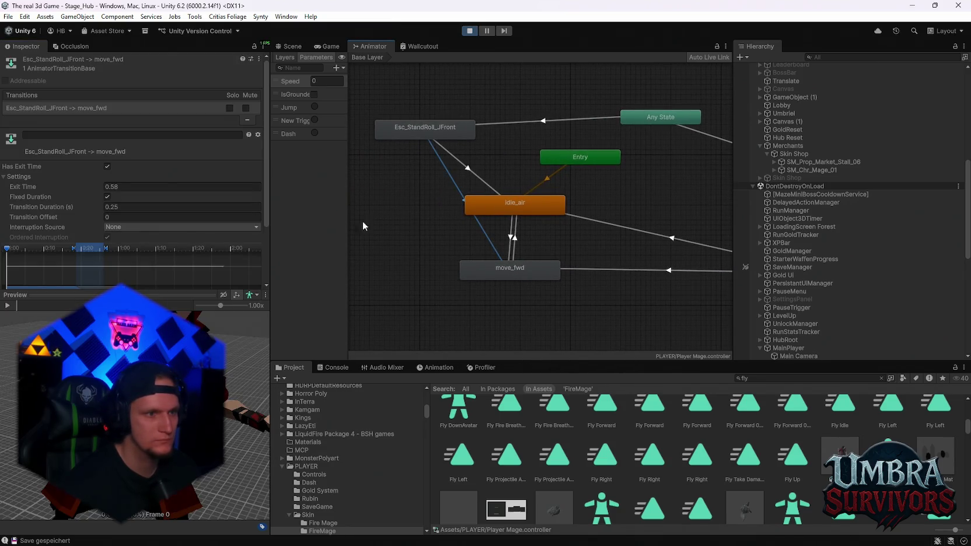
left_click(511, 239)
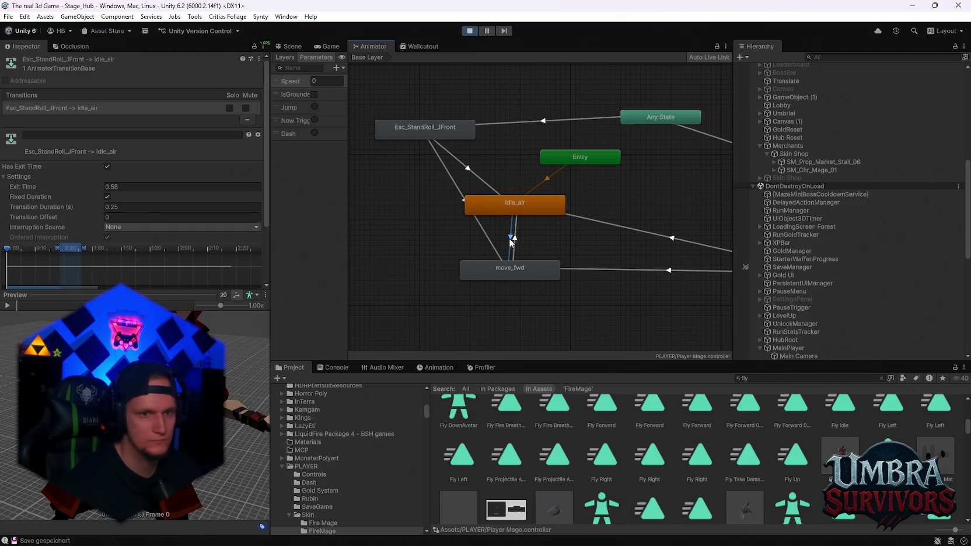
left_click(514, 239)
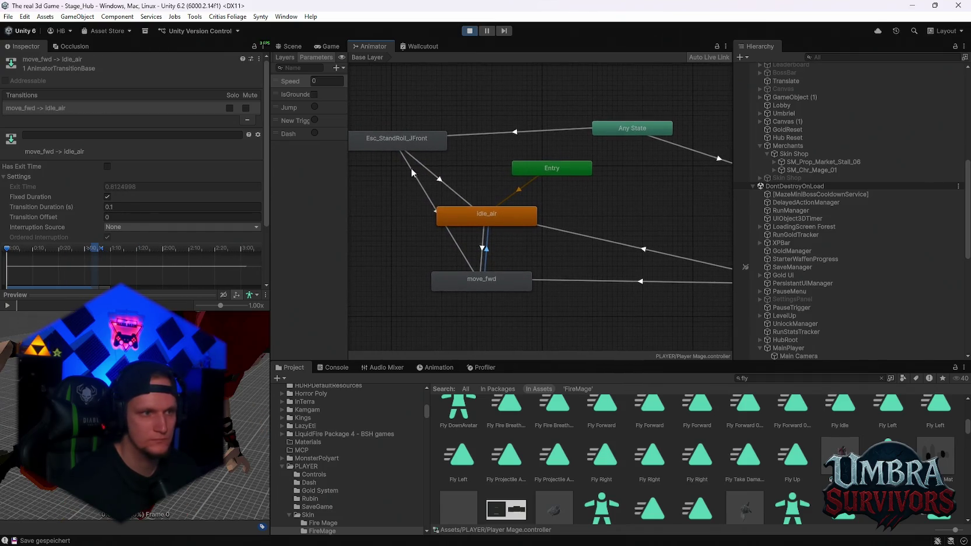
left_click(450, 193)
left_click(425, 193)
left_click_drag(459, 165, 387, 154)
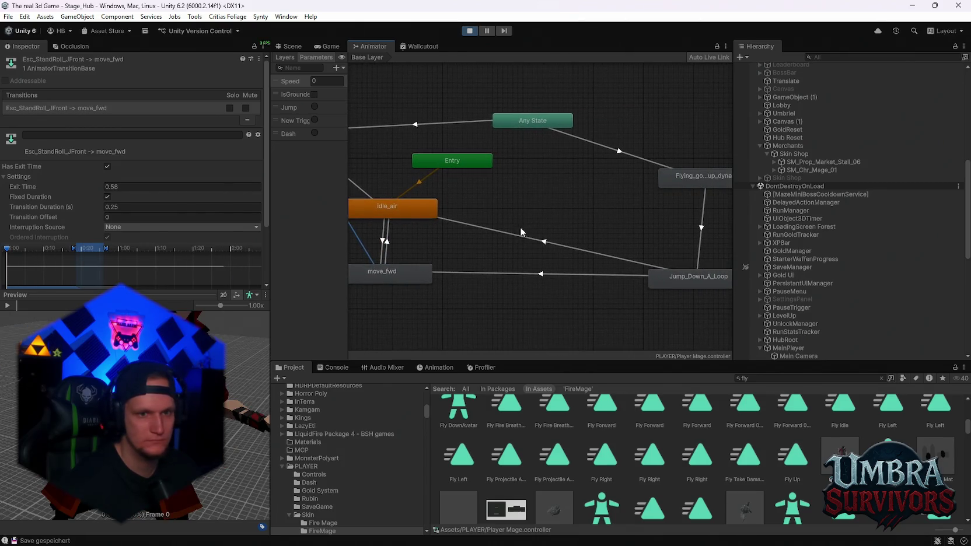
left_click(547, 225)
left_click(571, 229)
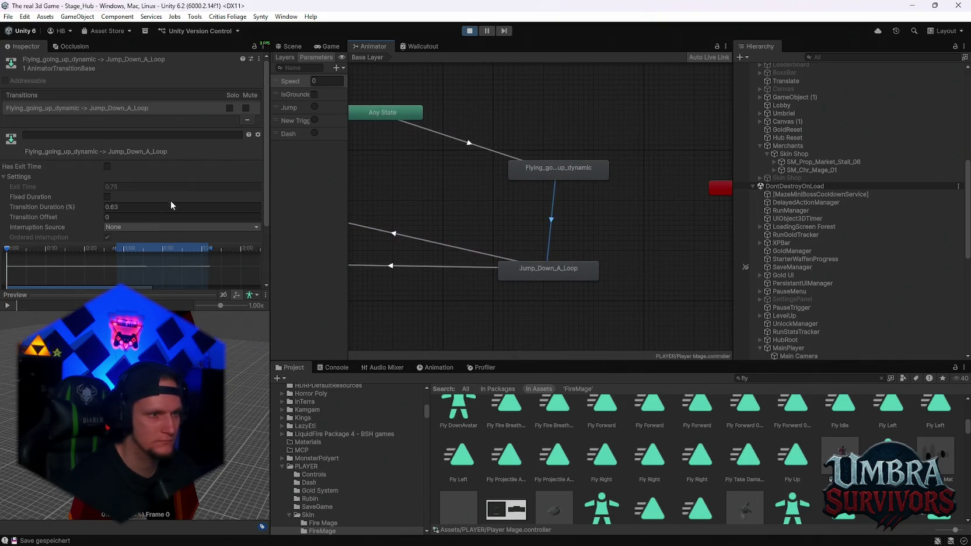
Step: Set the fly-to-jump-down transition duration to 0 and play-test it
left_click(126, 206)
type("0")
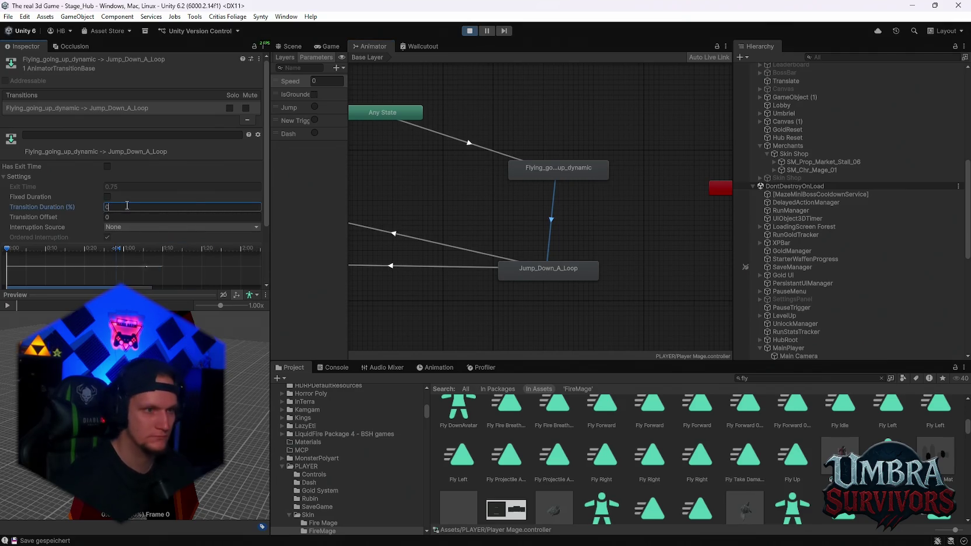
left_click(324, 47)
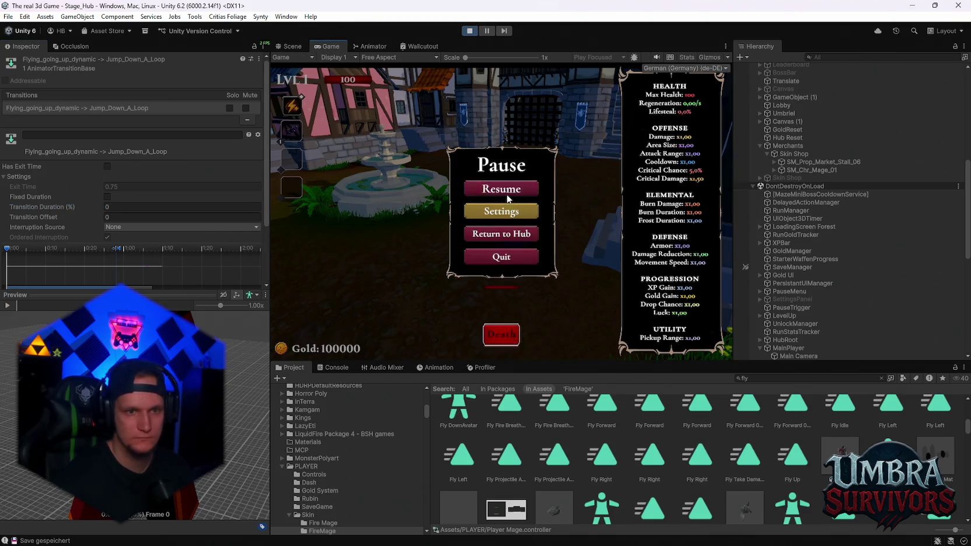
left_click(507, 194)
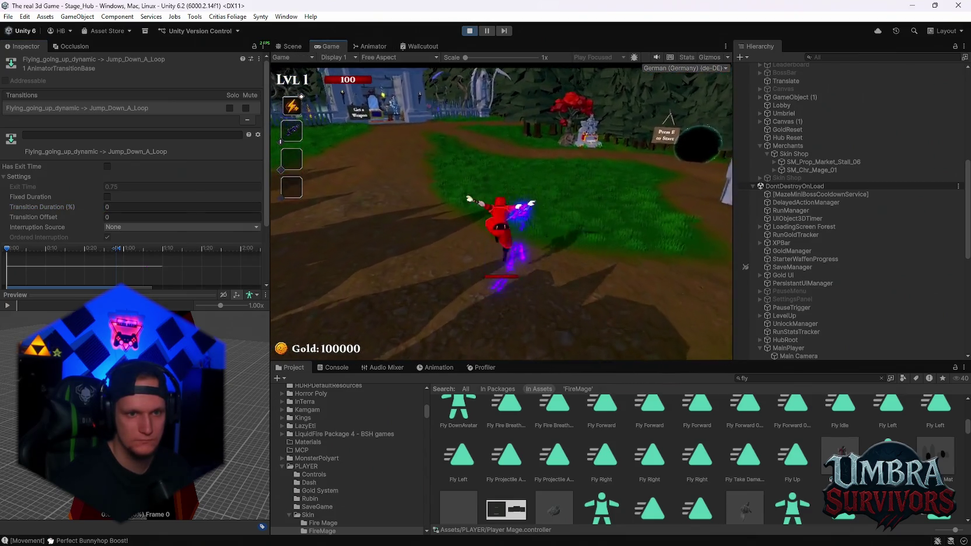
key("Escape")
left_click(369, 47)
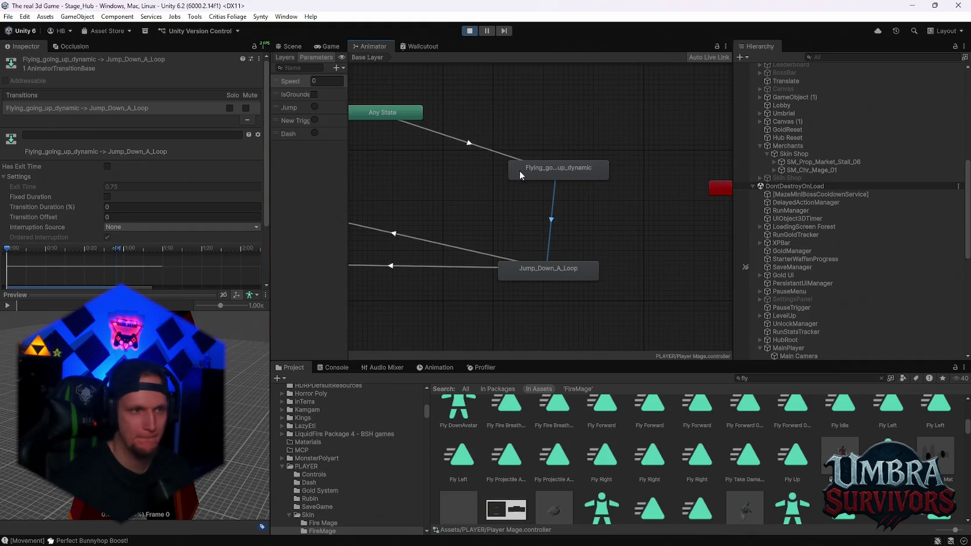
Step: Preview the transition at about 0:05 and inspect the Any State roll transition
left_click_drag(59, 206, 215, 207)
scroll(39, 239, "down", 2)
mouse_move(36, 226)
left_mouse_down()
mouse_move(157, 222)
mouse_move(79, 210)
left_mouse_up()
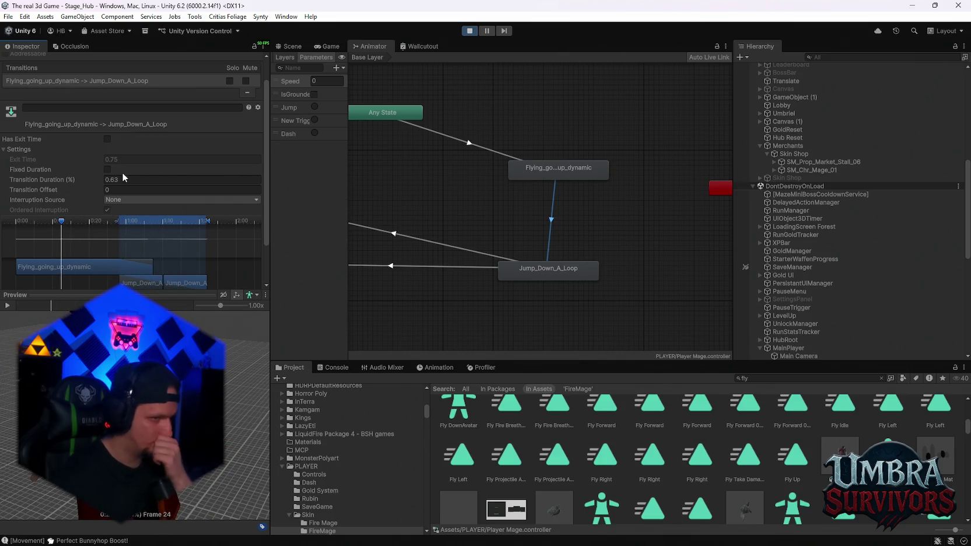
left_click(124, 199)
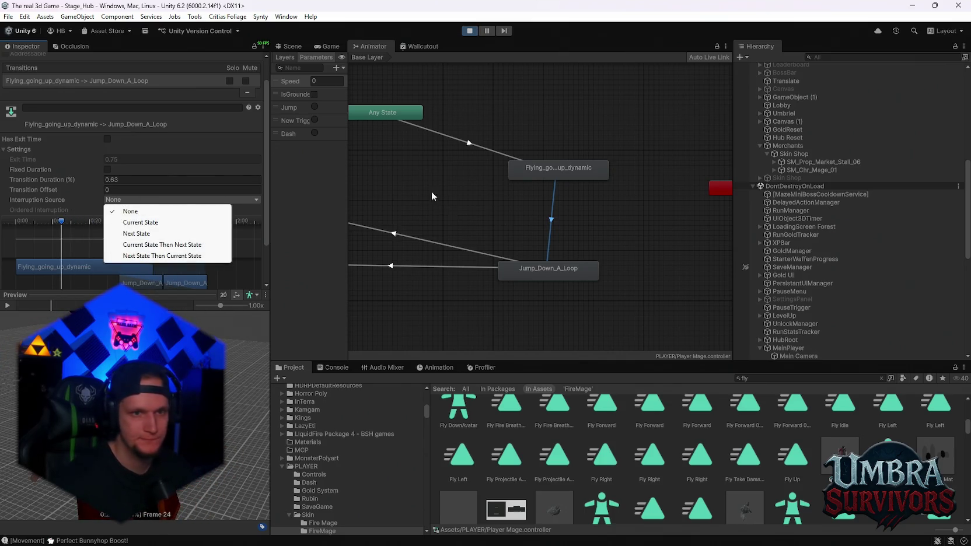
left_click(450, 202)
left_click_drag(450, 202, 582, 199)
left_click(444, 128)
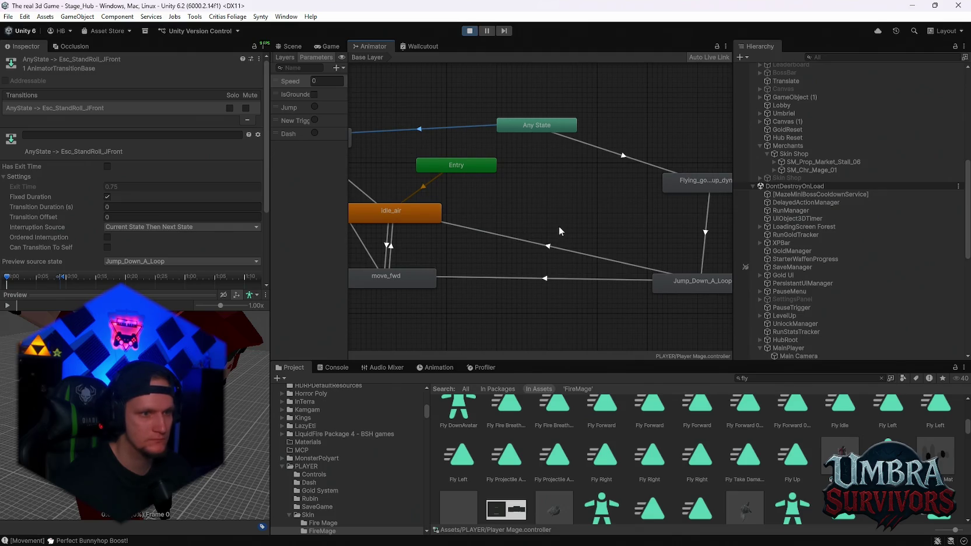
left_click_drag(547, 231, 459, 228)
Step: Set the fly-to-jump-down interruption source to Current State Then Next State and play-test the run
left_click(618, 234)
left_click(164, 227)
left_click(141, 272)
left_click(324, 48)
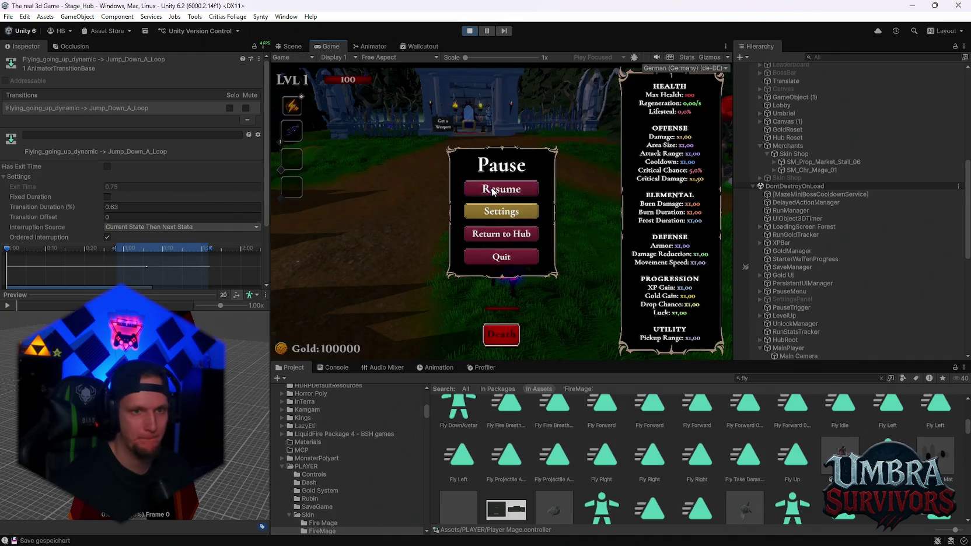
left_click(494, 189)
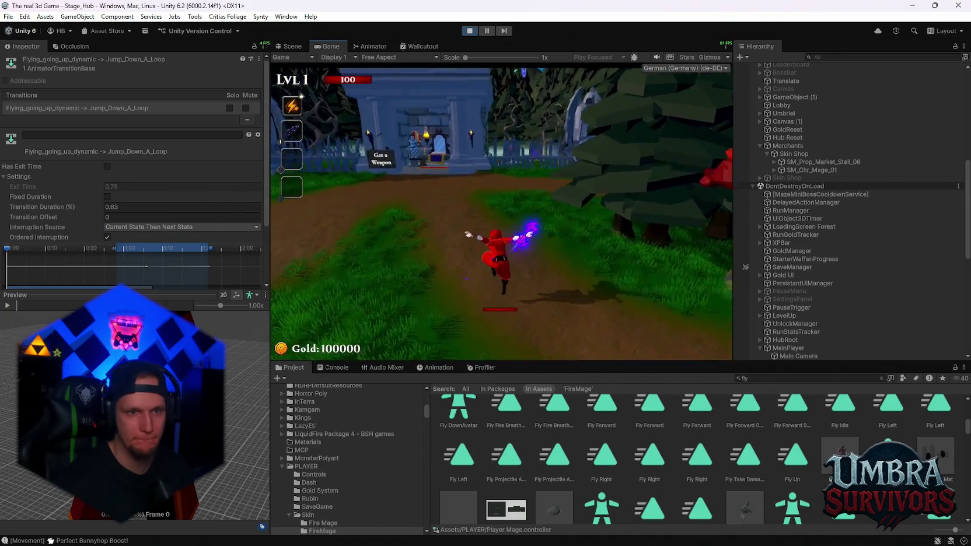
key("w")
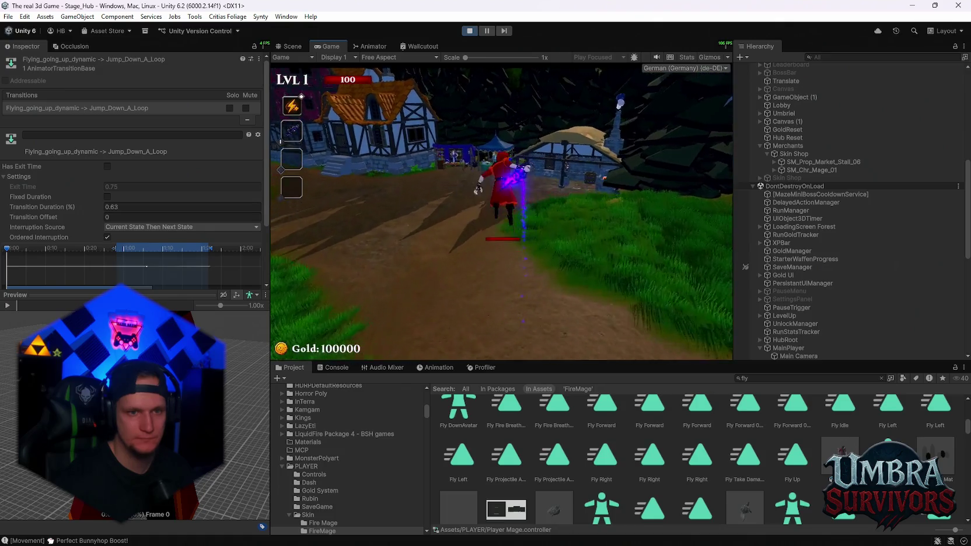
key("Escape")
left_click(374, 46)
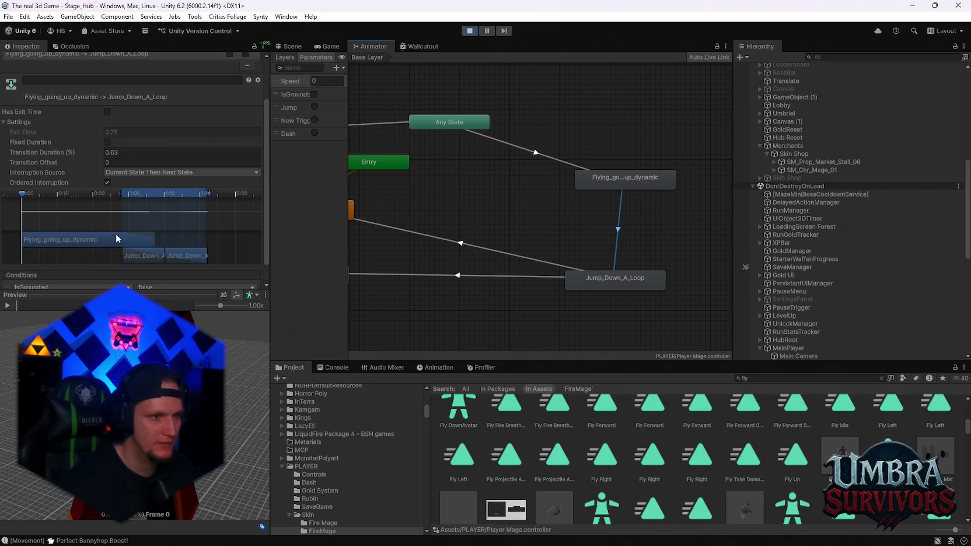
Step: Commit the 0.63 transition duration on the fly-to-jump-down transition
scroll(162, 277, "down", 3)
scroll(163, 271, "up", 2)
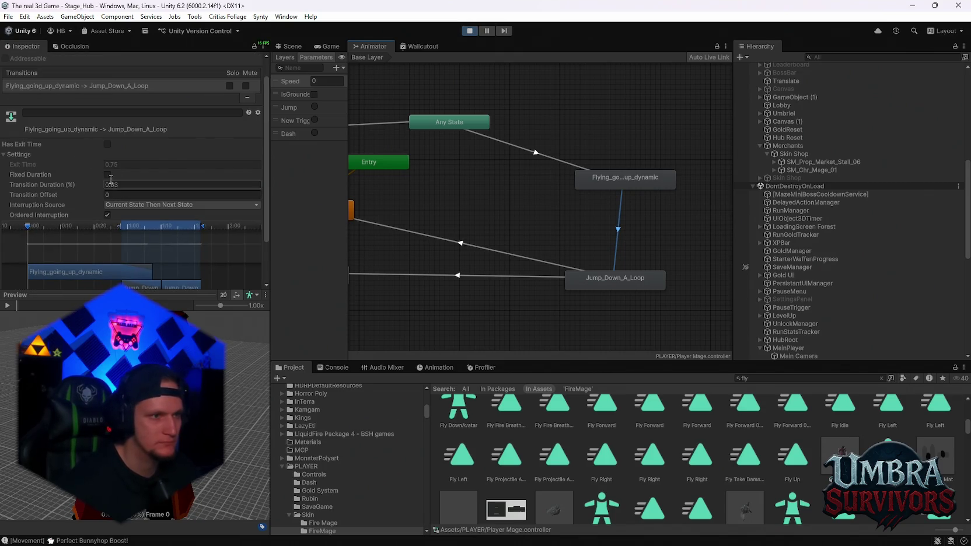
left_click(122, 195)
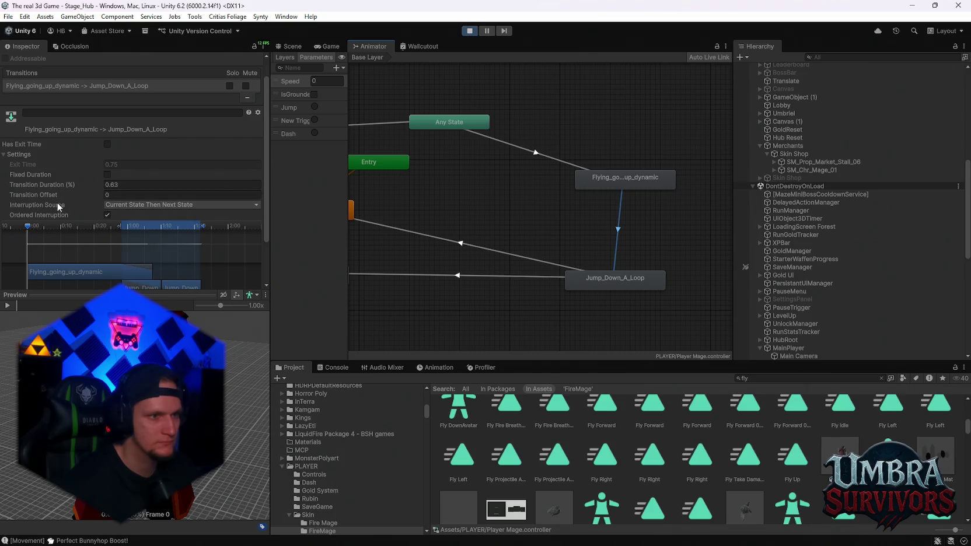
Step: Select the Any State to Flying_going_up_dynamic transition and screenshot the Animator graph
left_click(546, 155)
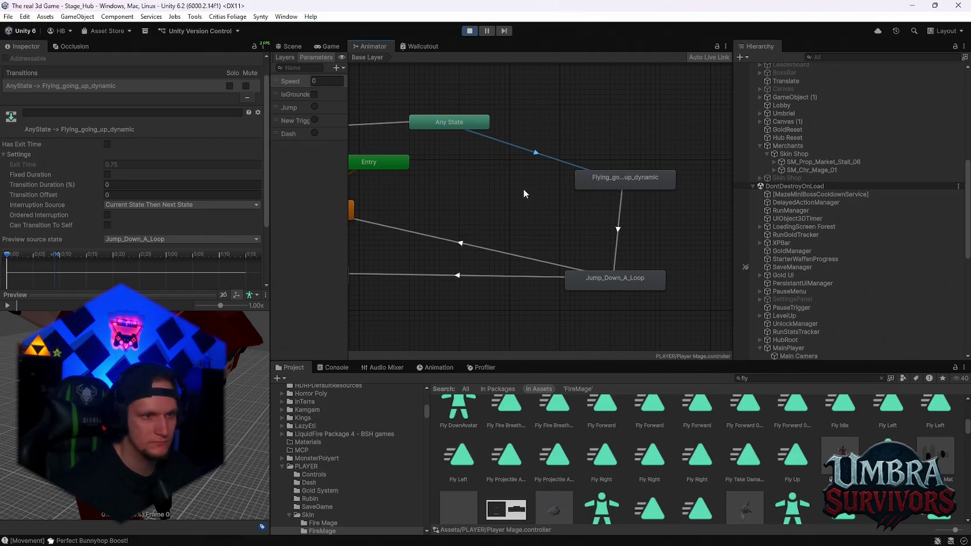
key("super+shift+s")
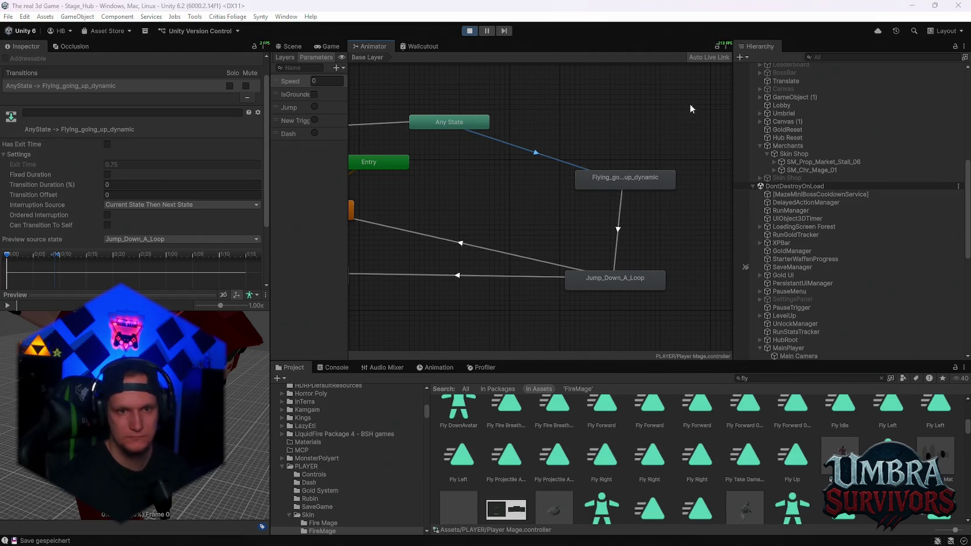
left_click_drag(708, 95, 435, 331)
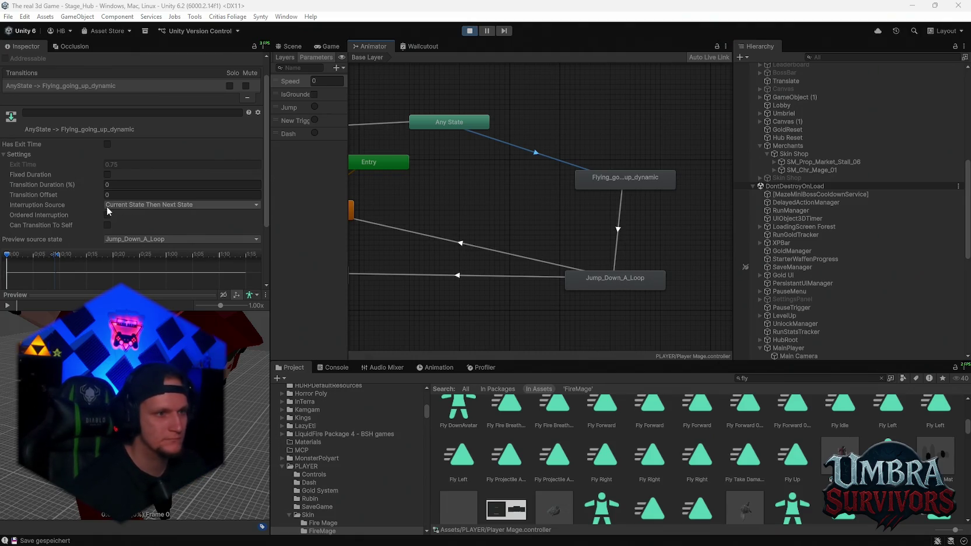
Step: Enable Can Transition To Self on the flying transition and play-test running through the hub
left_click_drag(493, 181, 607, 176)
left_click(435, 120)
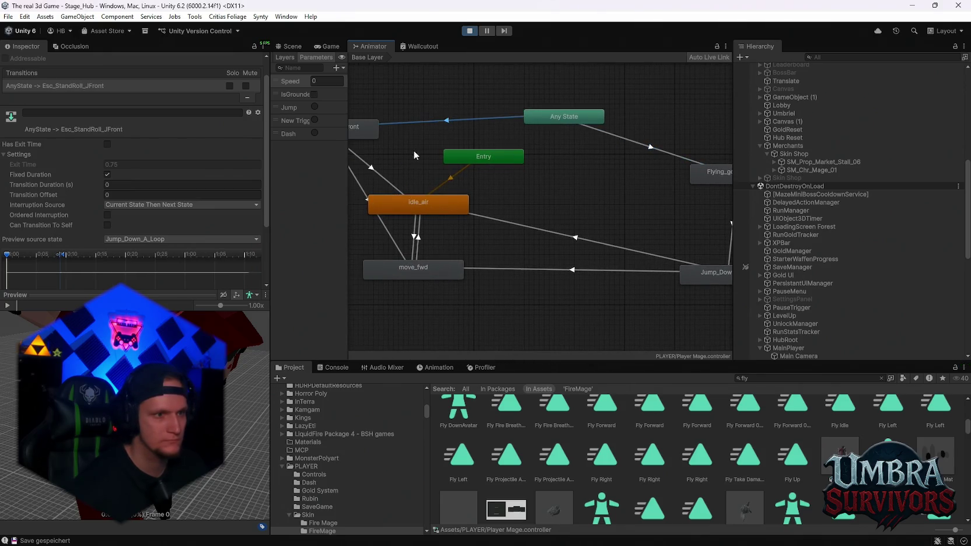
key("a")
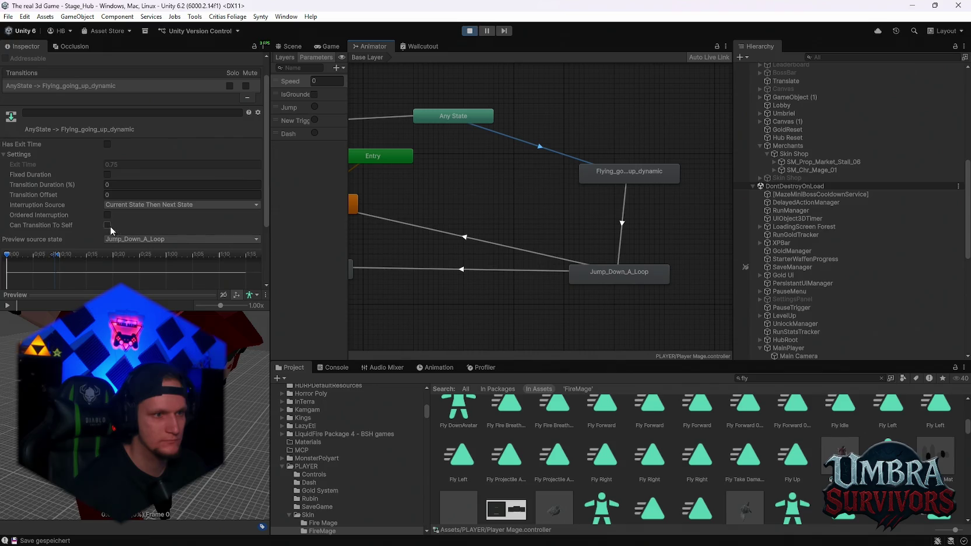
left_click(329, 48)
left_click(494, 189)
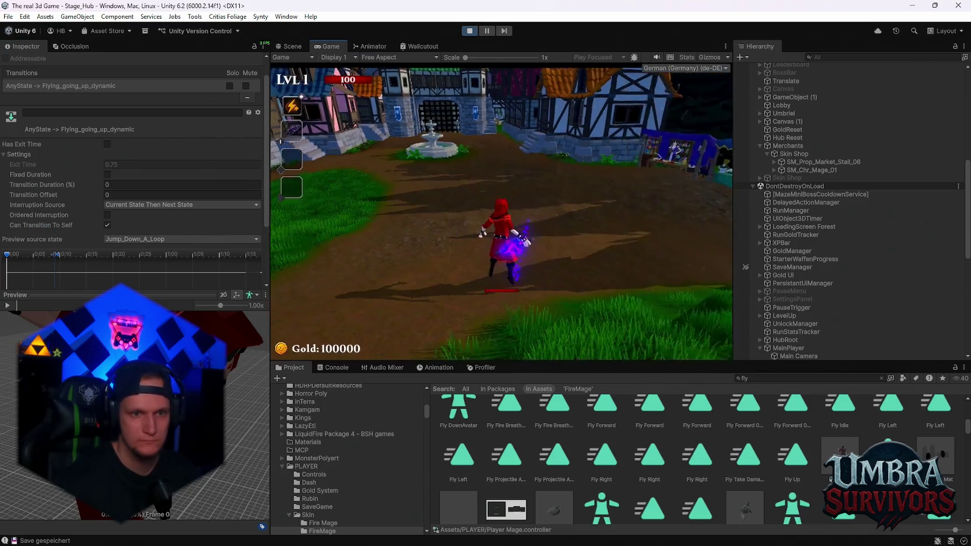
key("w")
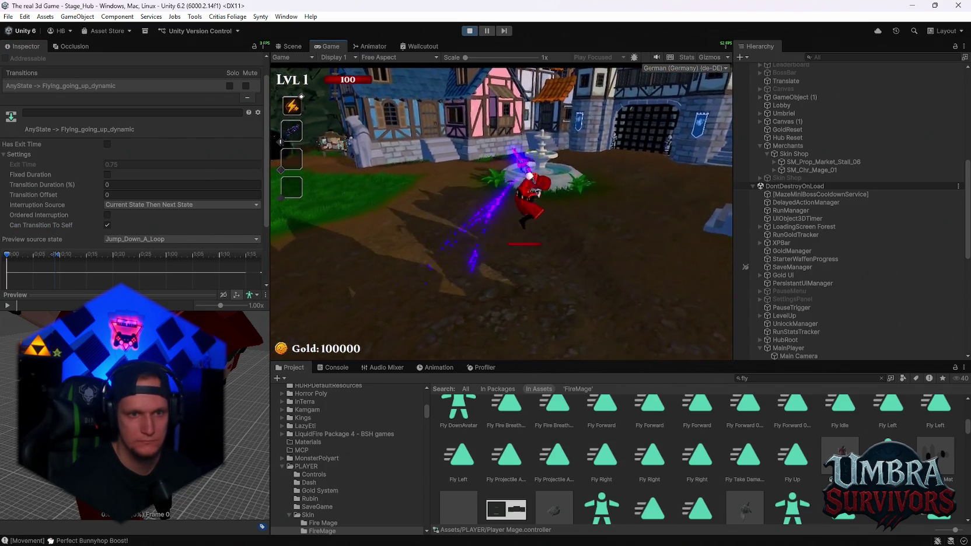
key("w")
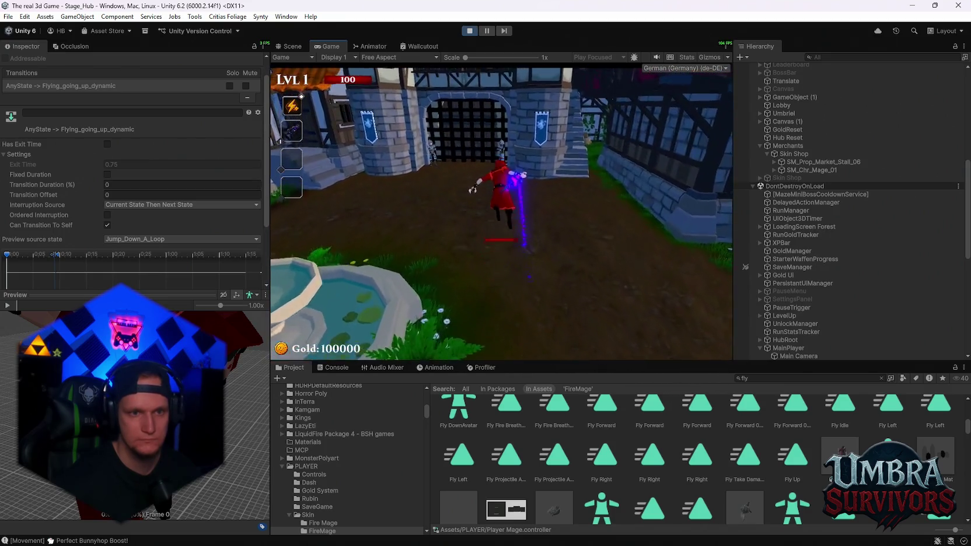
key("w")
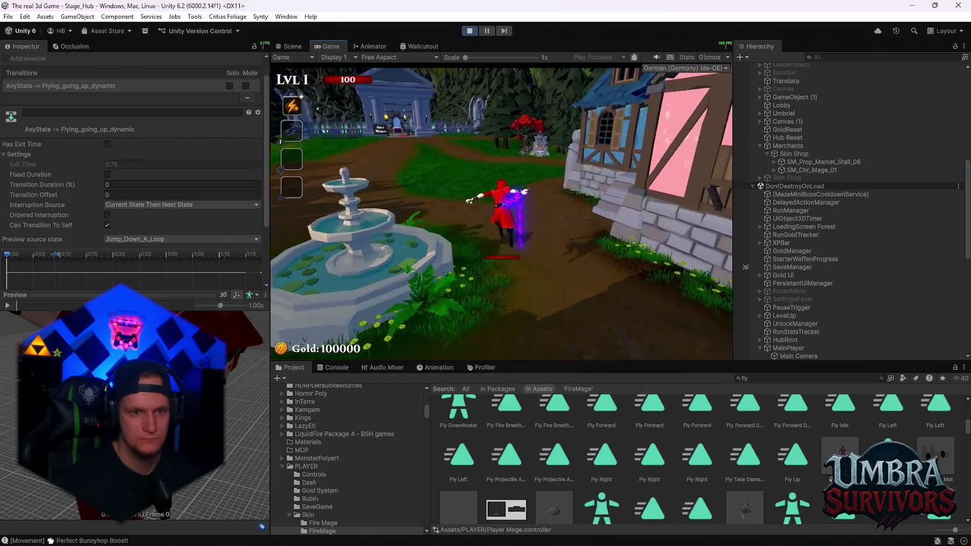
key("Escape")
Step: Review the fly-to-jump-down and Any State to flying transitions, then test again in the game
left_click(369, 47)
left_click(622, 224)
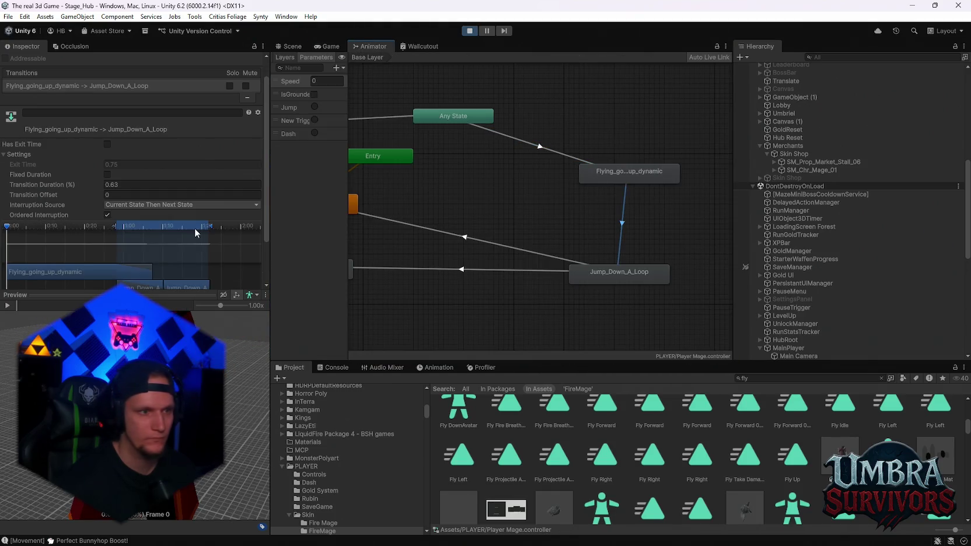
scroll(114, 198, "down", 2)
left_click(553, 153)
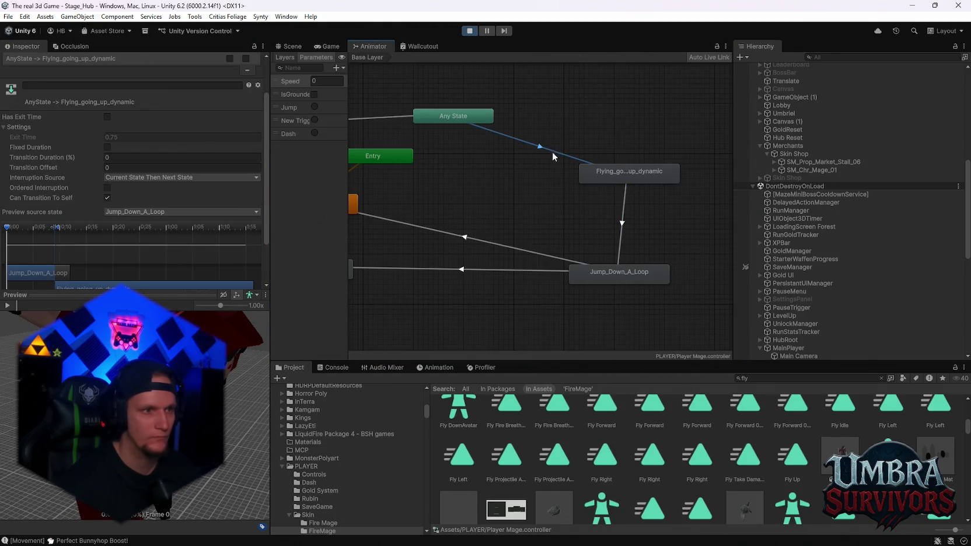
left_click(329, 48)
key("Escape")
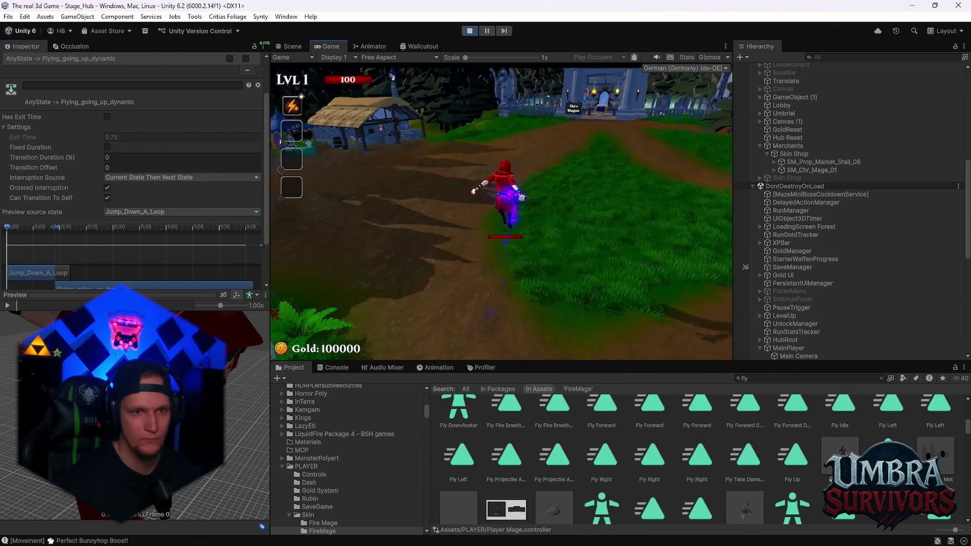
left_click(374, 47)
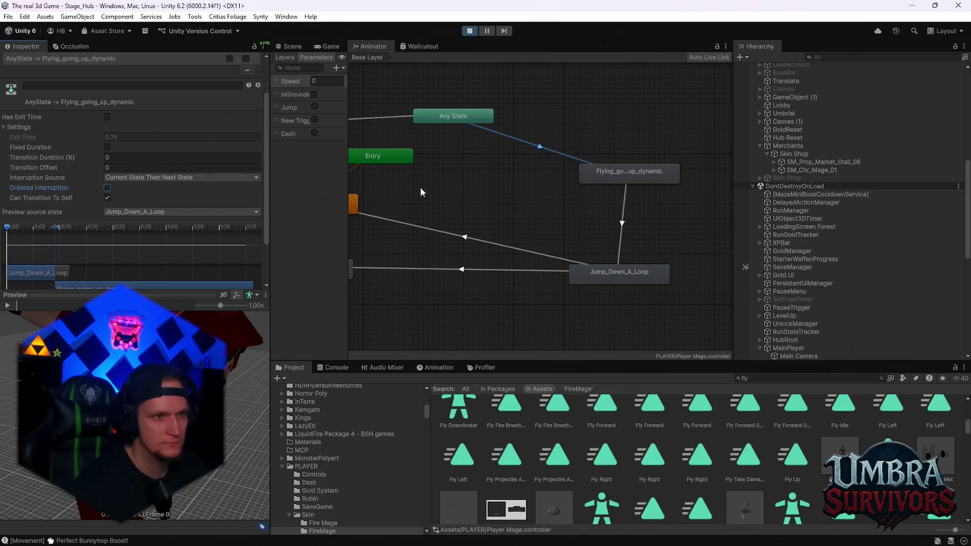
Step: Set the fly-to-jump-down interruption source to None and resume the game
left_click(621, 222)
left_click(140, 178)
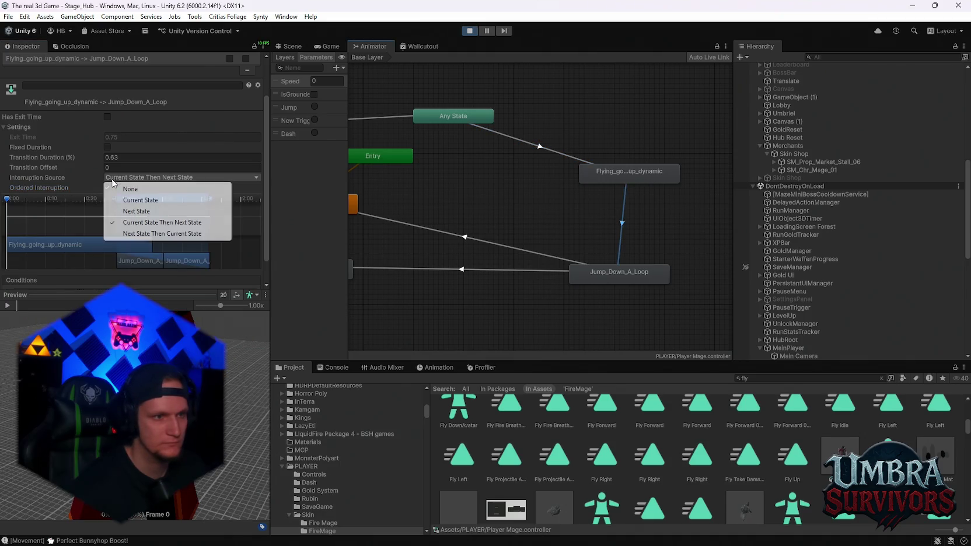
left_click(116, 186)
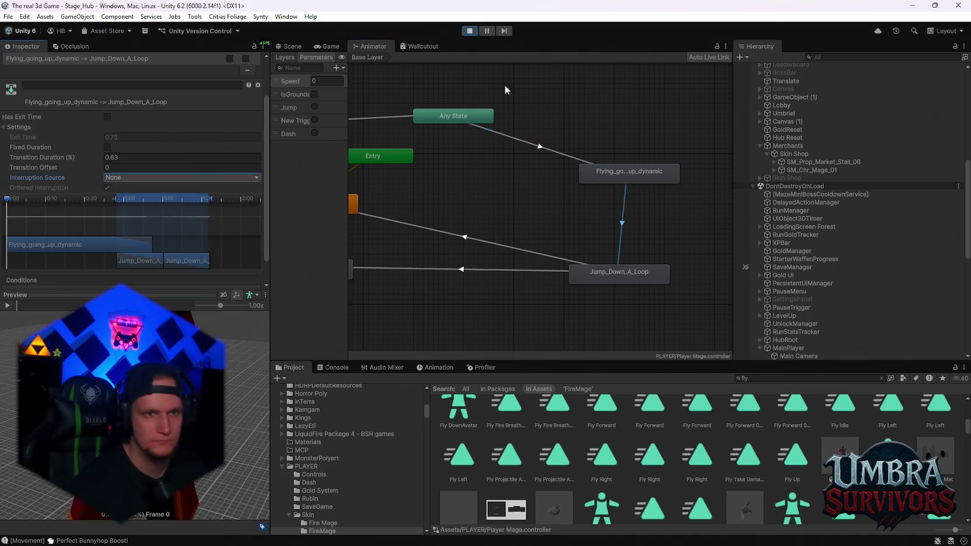
left_click(330, 47)
key("Escape")
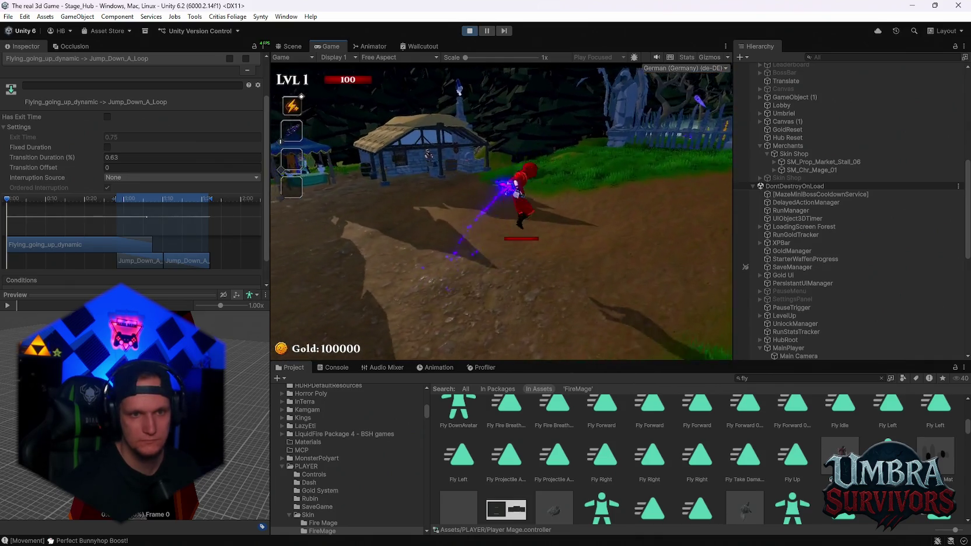
Step: Turn on Has Exit Time with exit time 0.79 for the fly-to-jump-down transition and save
key("w")
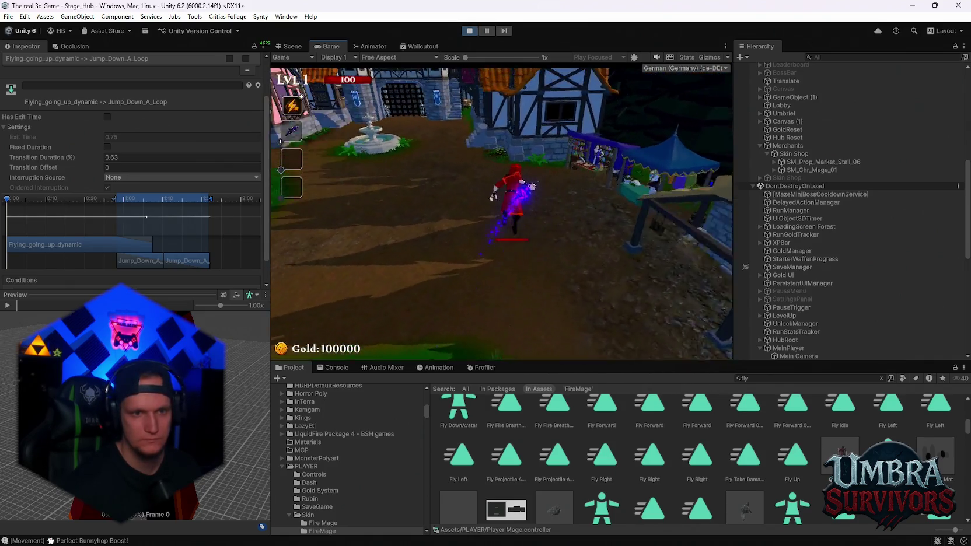
left_click(371, 48)
left_click(107, 117)
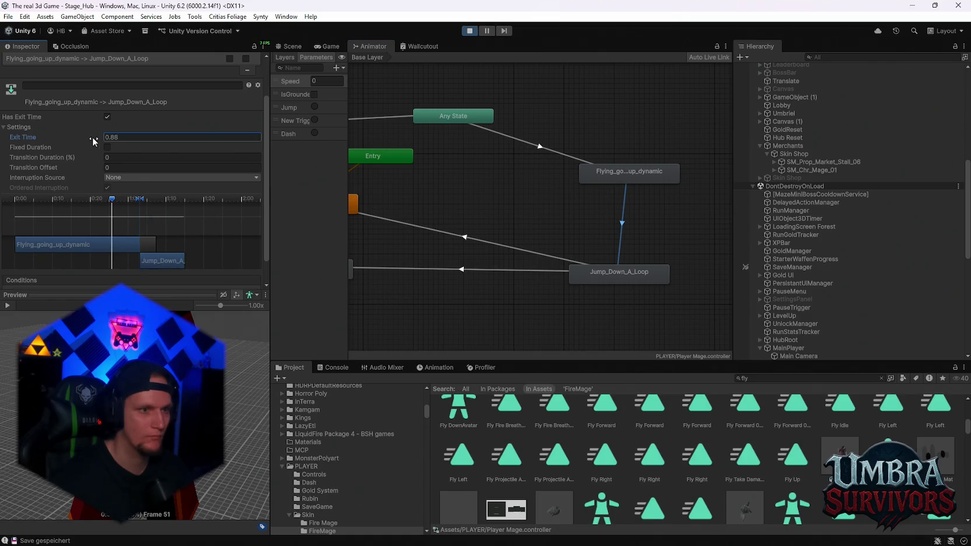
left_click_drag(93, 137, 91, 137)
key("ctrl+s")
Step: Play-test the 0.79 exit time by running the mage toward the town gate and fountain
left_click(329, 46)
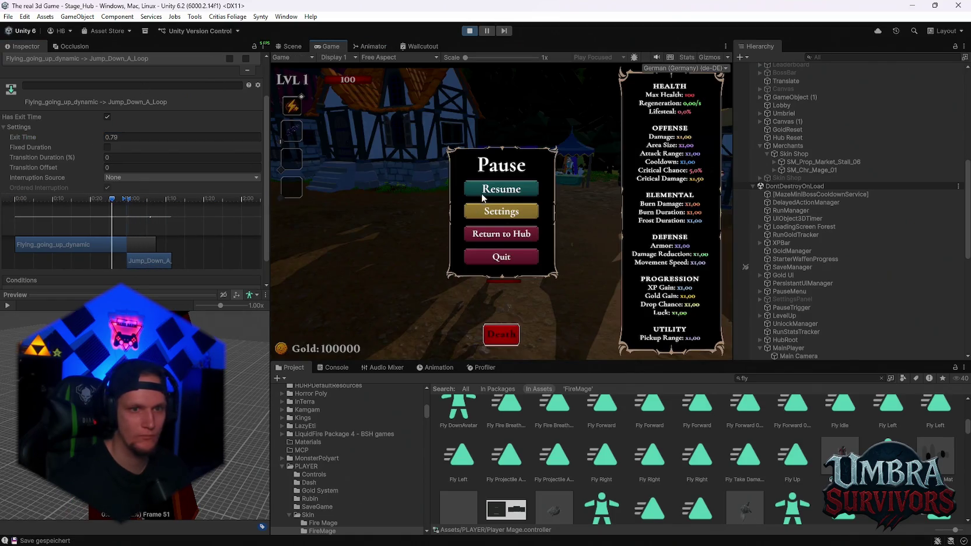
left_click(481, 192)
key("w")
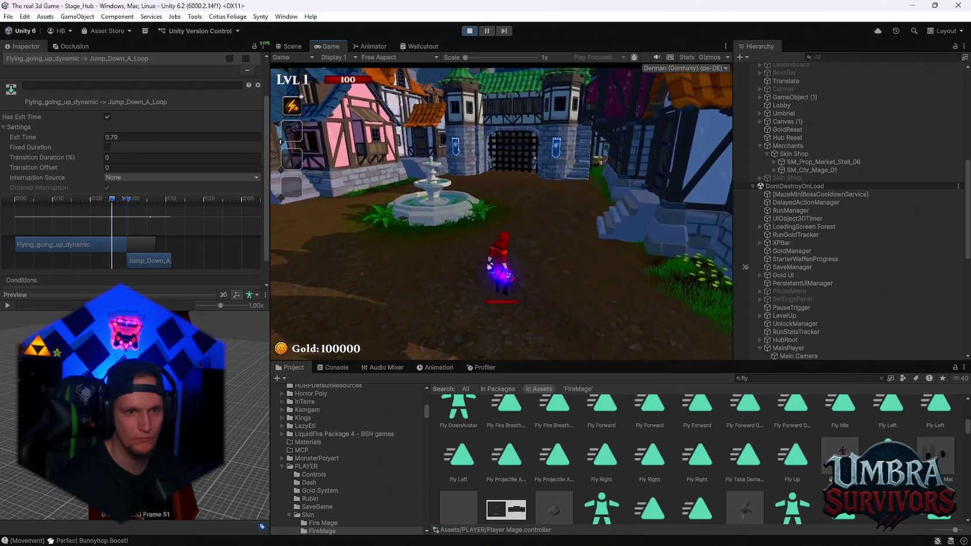
key("a")
key("Escape")
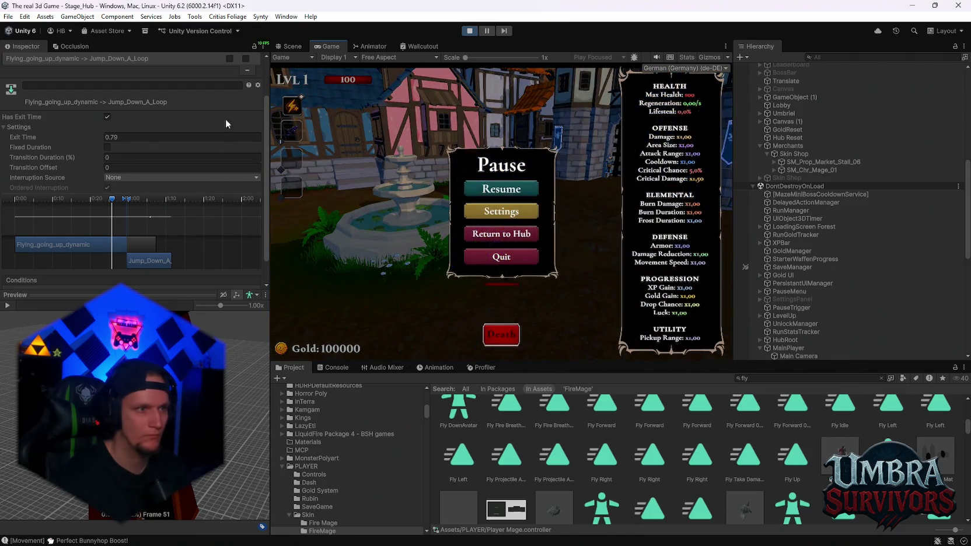
scroll(164, 167, "down", 2)
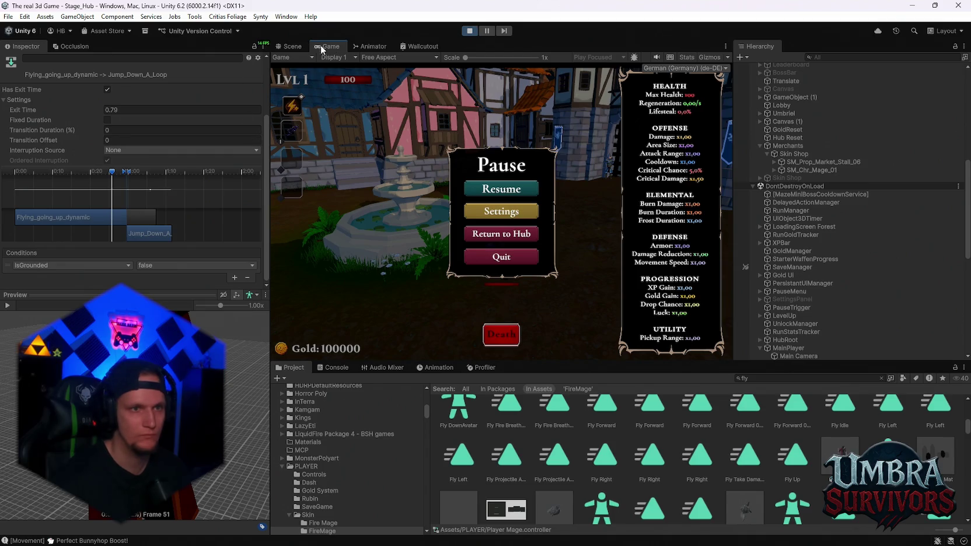
Step: Bring up the Jump_Down_A_Loop to idle_air transition in the Animator graph
left_click(369, 46)
scroll(118, 137, "up", 3)
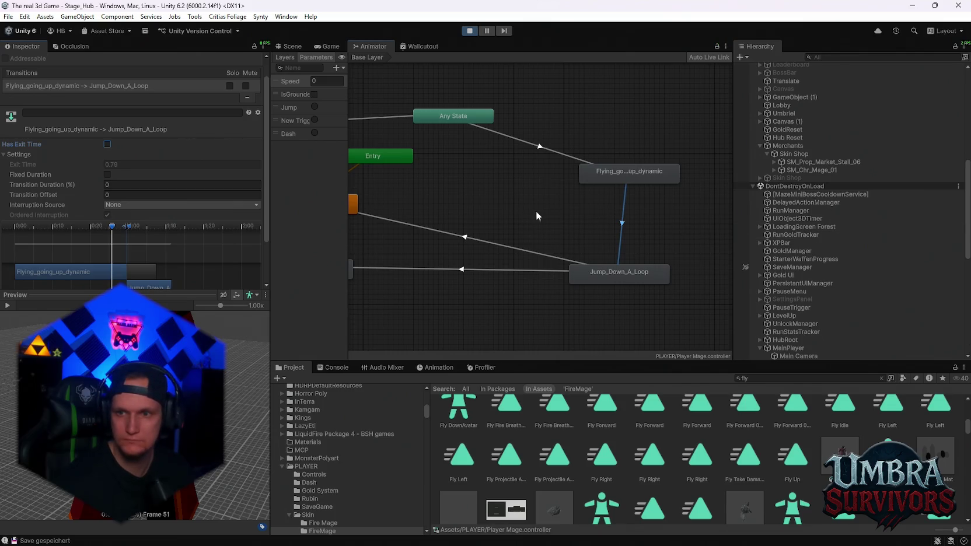
left_click_drag(533, 213, 581, 224)
left_click(560, 243)
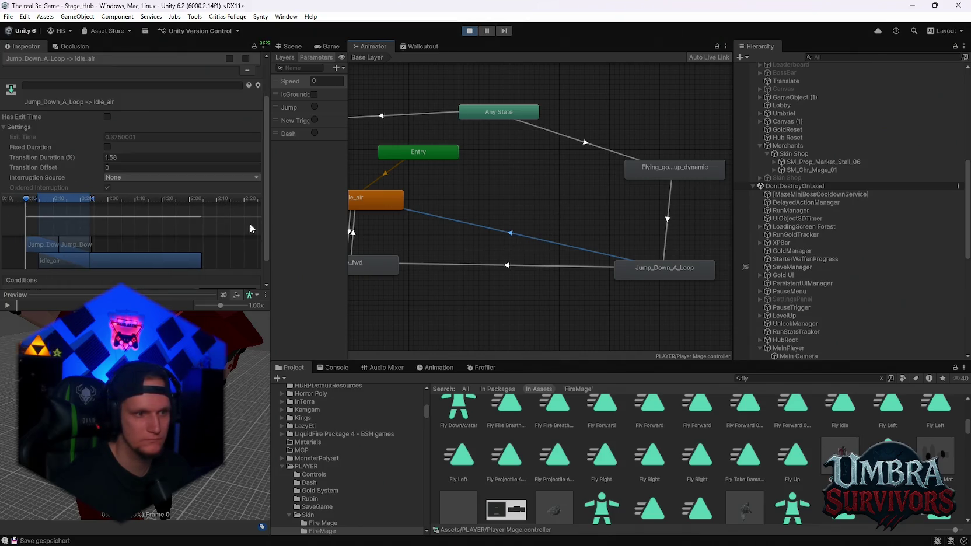
Step: Add an IsGrounded true condition to the Jump_Down_A_Loop transitions to idle_air and move_fwd
scroll(266, 253, "down", 3)
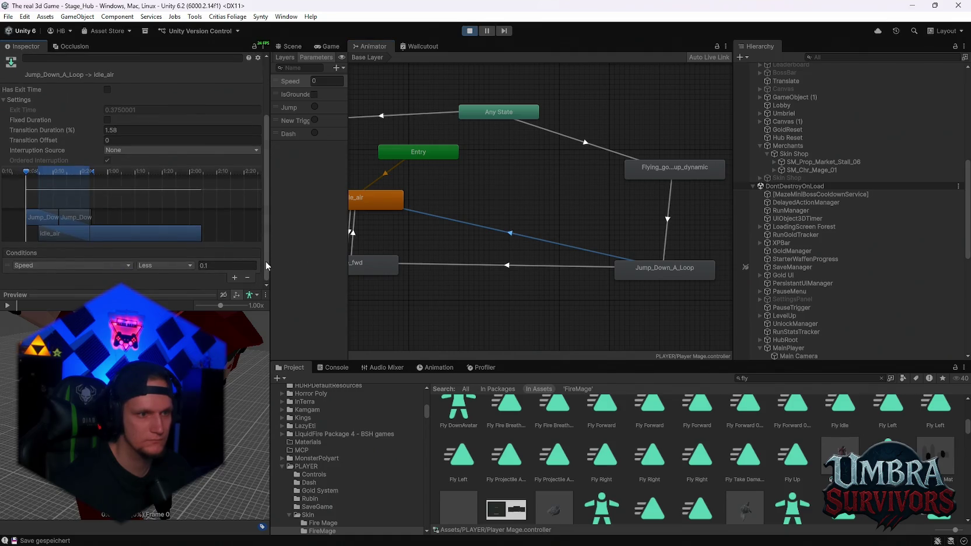
left_click(235, 278)
left_click(122, 273)
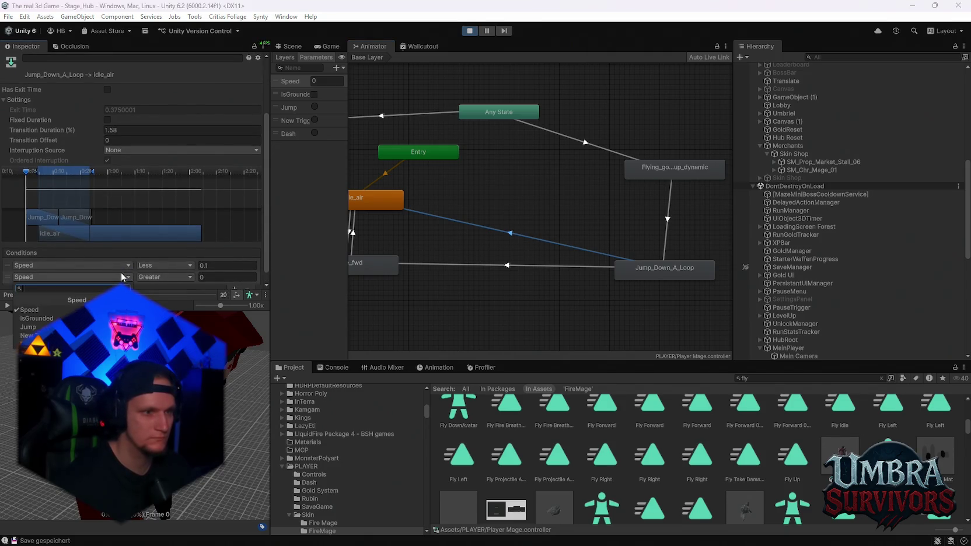
left_click(36, 319)
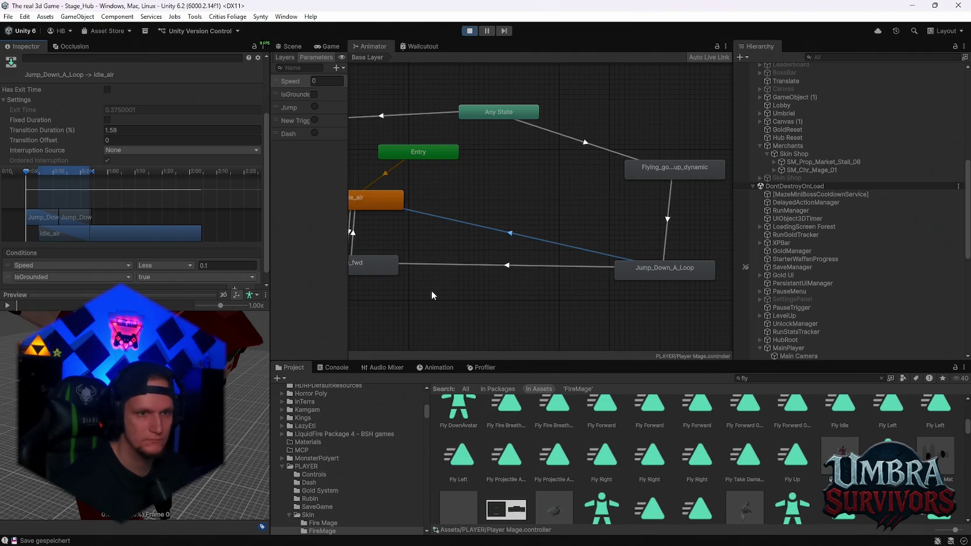
left_click(496, 265)
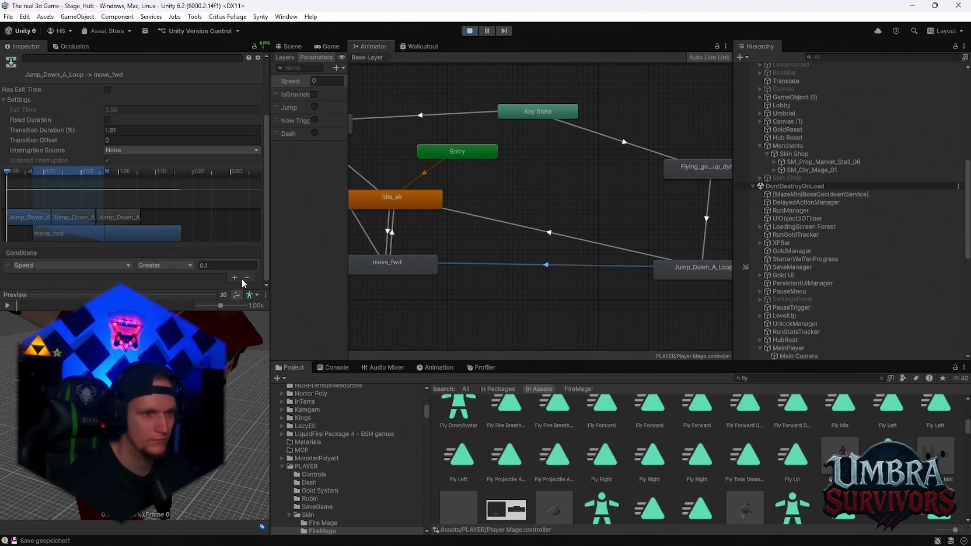
left_click(123, 278)
left_click(37, 318)
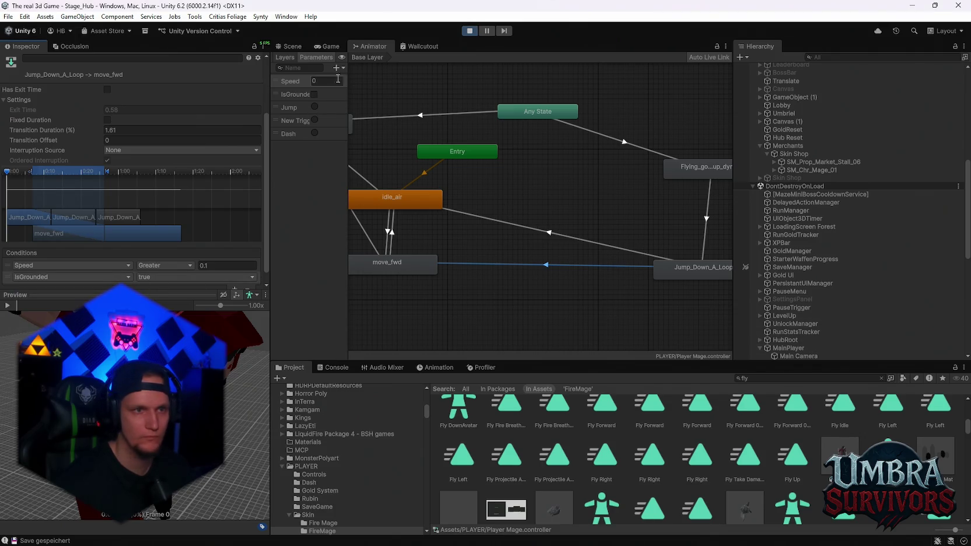
Step: Play-test the landings, then select the flying to jump-down transition
left_click(328, 47)
left_click(502, 189)
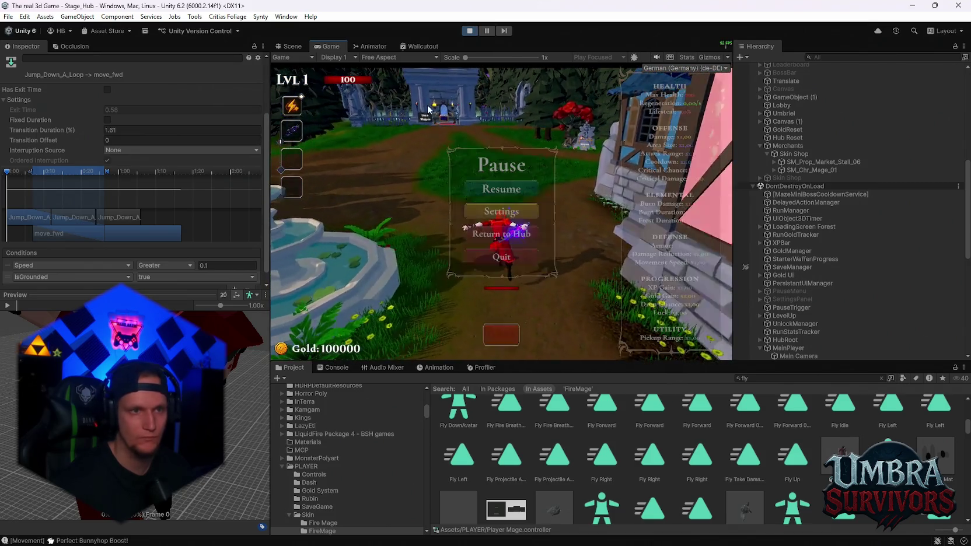
left_click(369, 47)
left_click(703, 199)
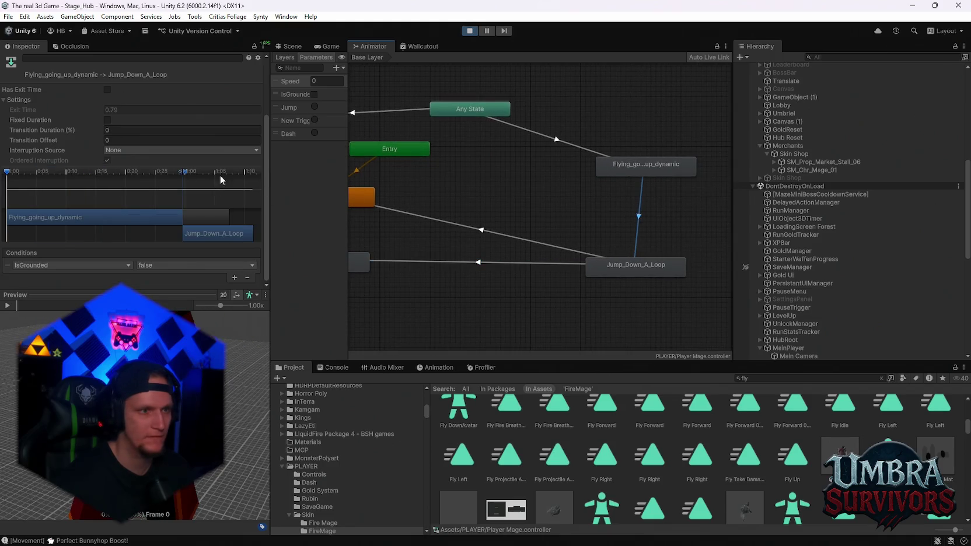
Step: Lengthen the fly-to-jump-down blend time, then run the mage through the hub to test it
mouse_move(86, 158)
left_mouse_down()
mouse_move(103, 159)
mouse_move(93, 162)
left_mouse_up()
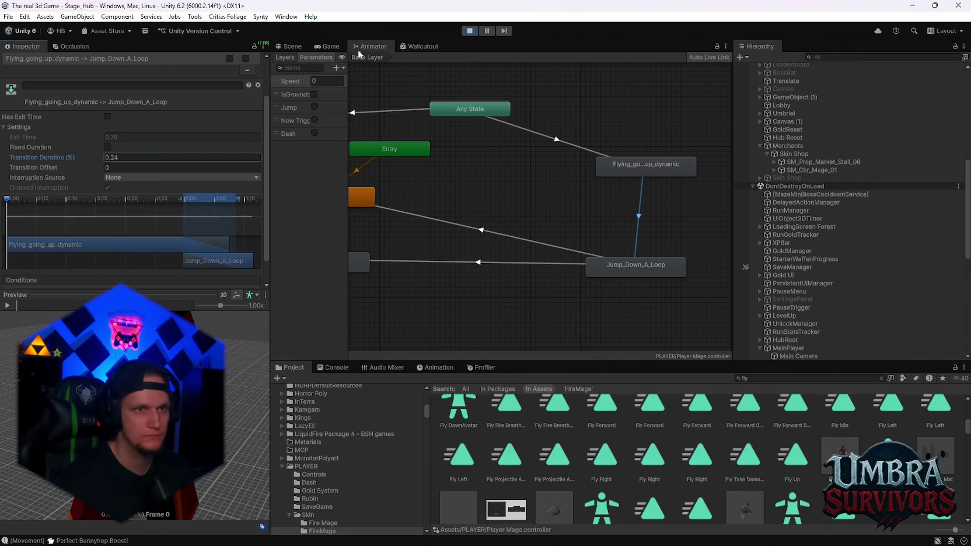
left_click(329, 46)
left_click(469, 190)
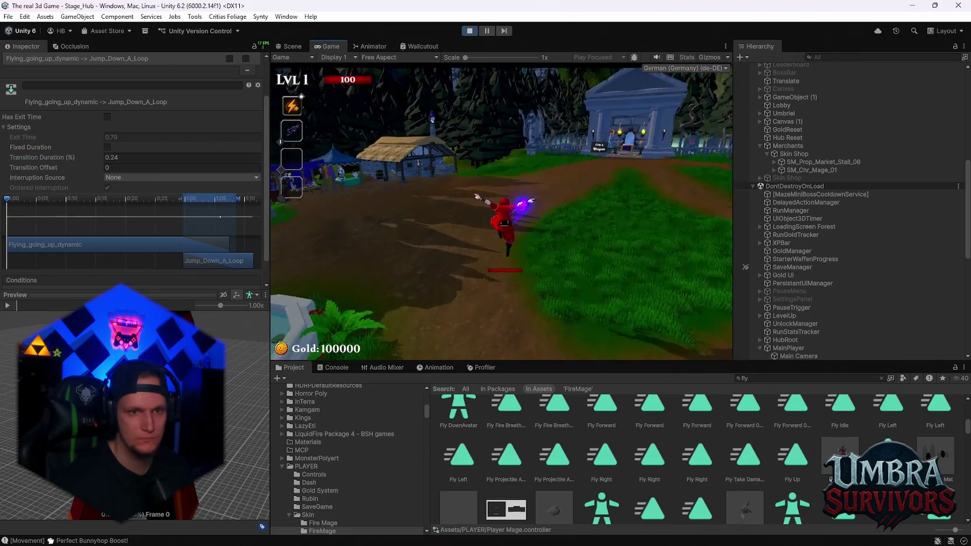
key("w")
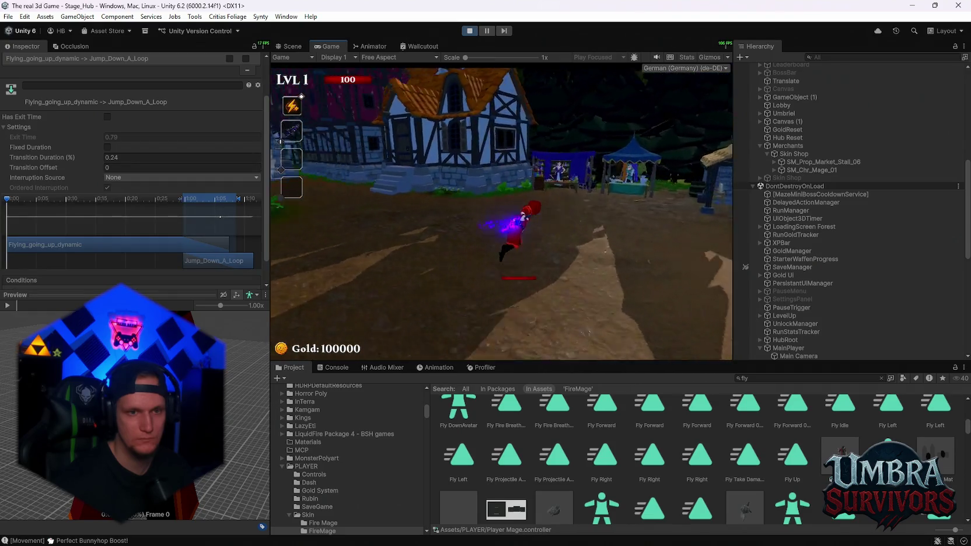
key("w")
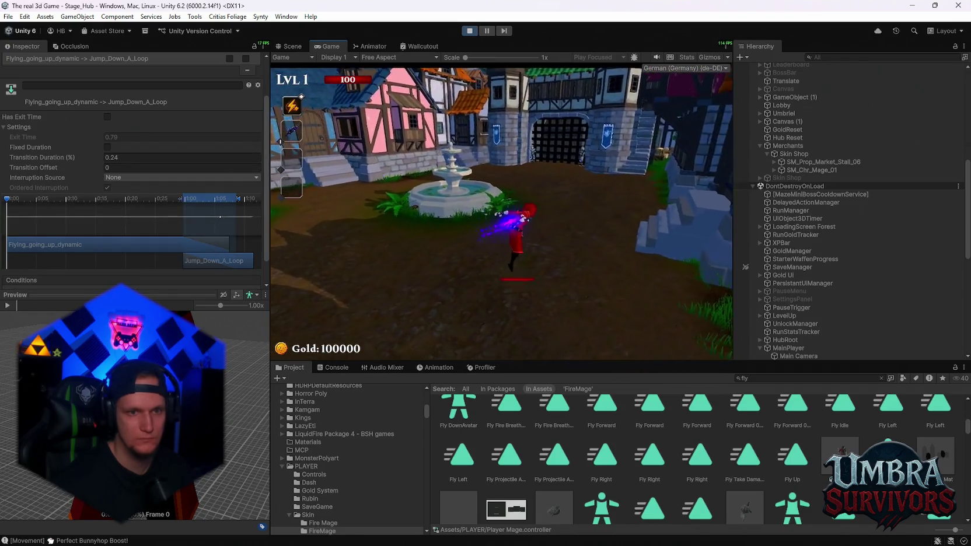
key("Escape")
Step: Set Interruption Source to Current State on the Jump_Down_A_Loop to idle_air and move_fwd transitions
left_click(370, 47)
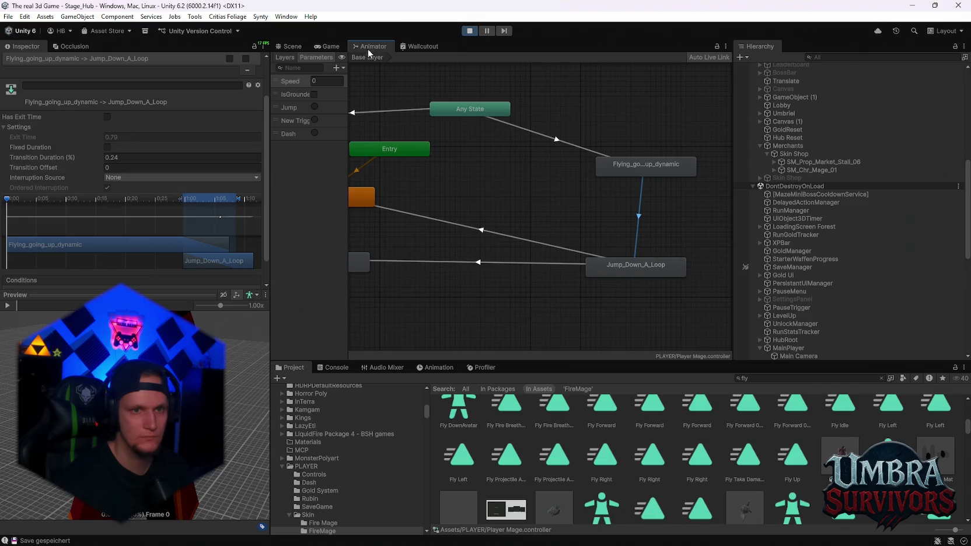
left_click(494, 232)
left_click(115, 178)
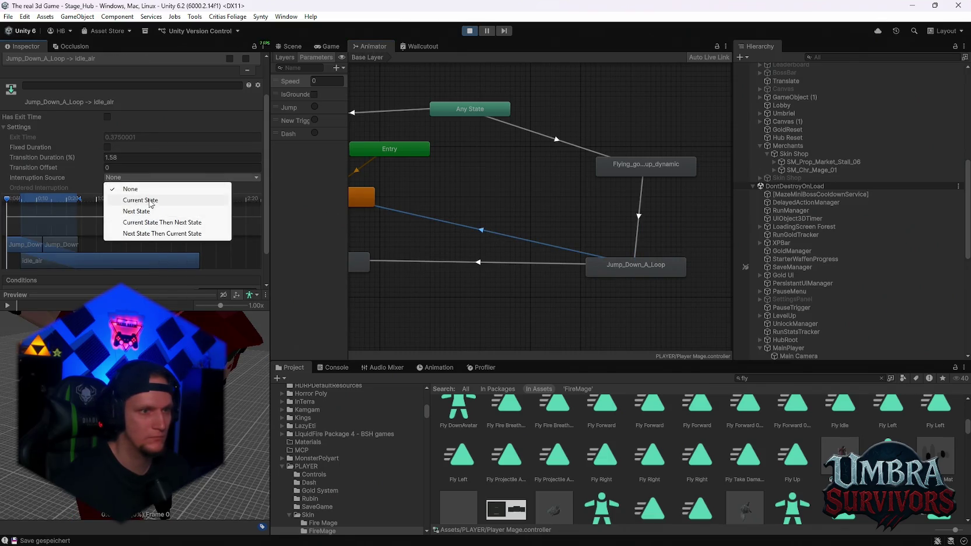
left_click(153, 201)
left_click(477, 262)
left_click(181, 178)
left_click(140, 200)
Step: Resume the game and run the mage past the village and fountain to test landings
left_click(328, 46)
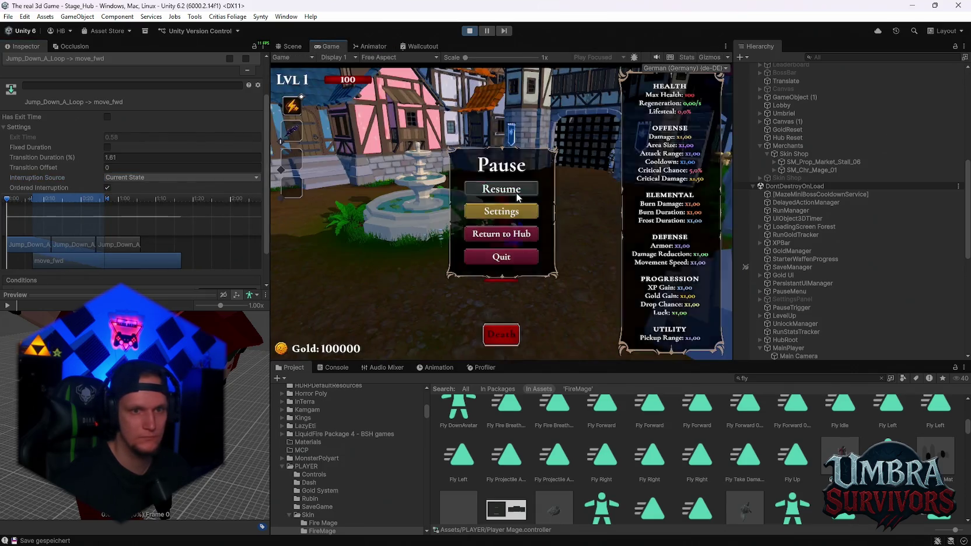
left_click(516, 190)
key("w")
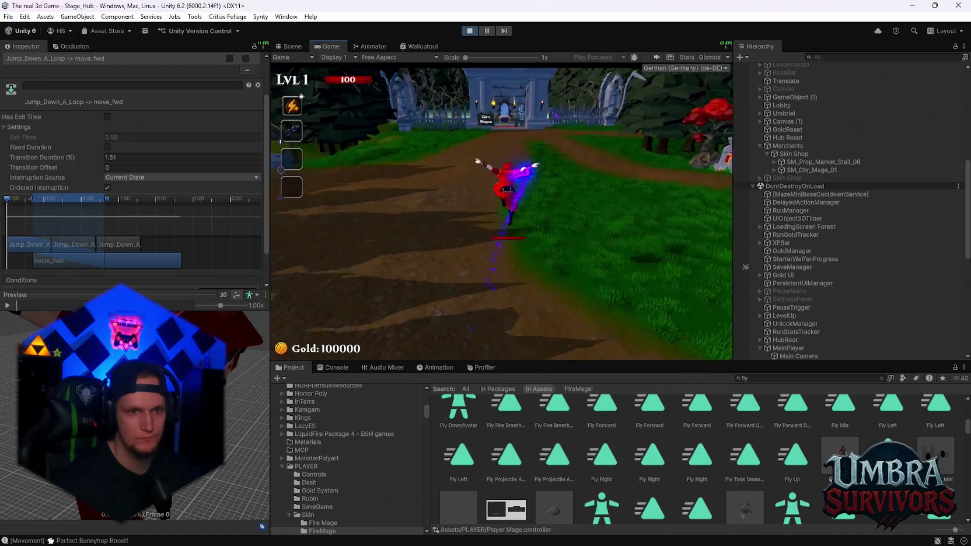
key("w")
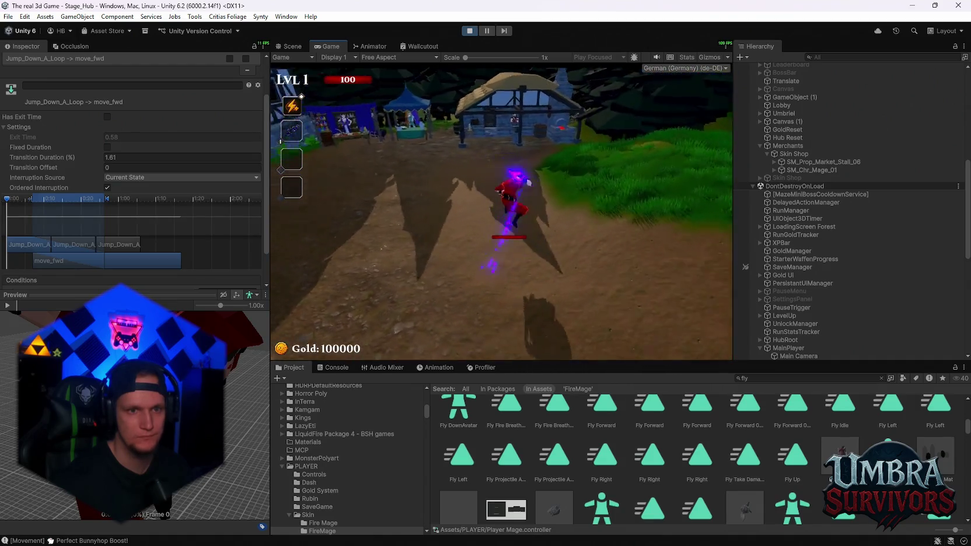
key("w")
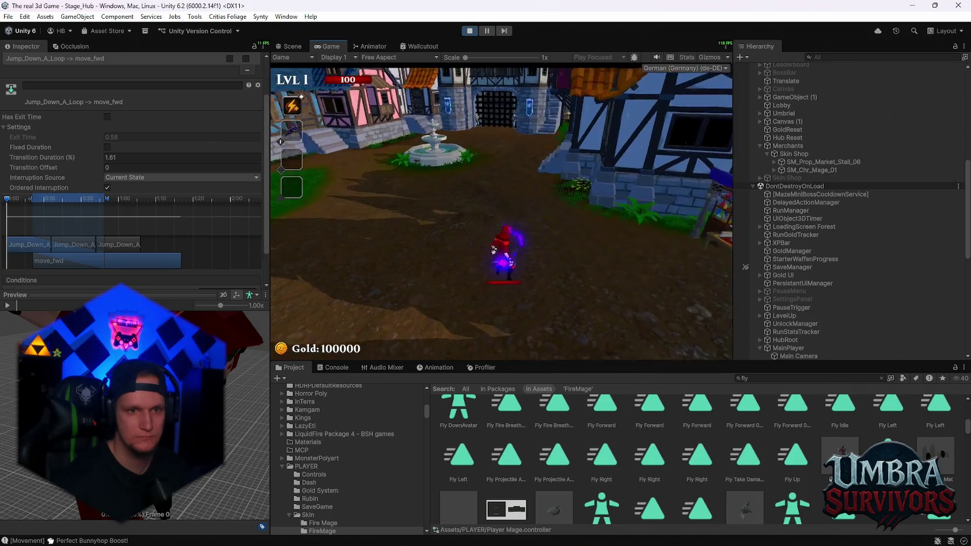
key("w")
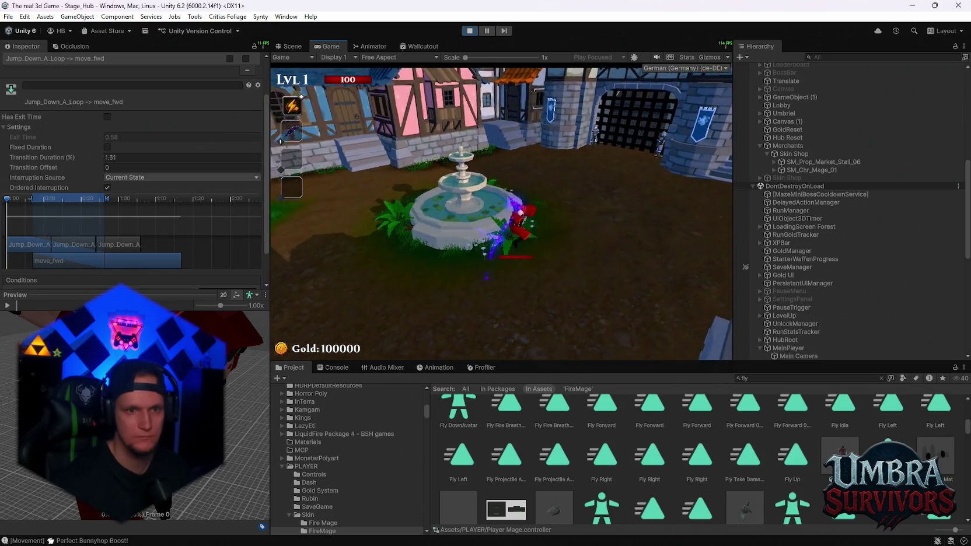
key("w")
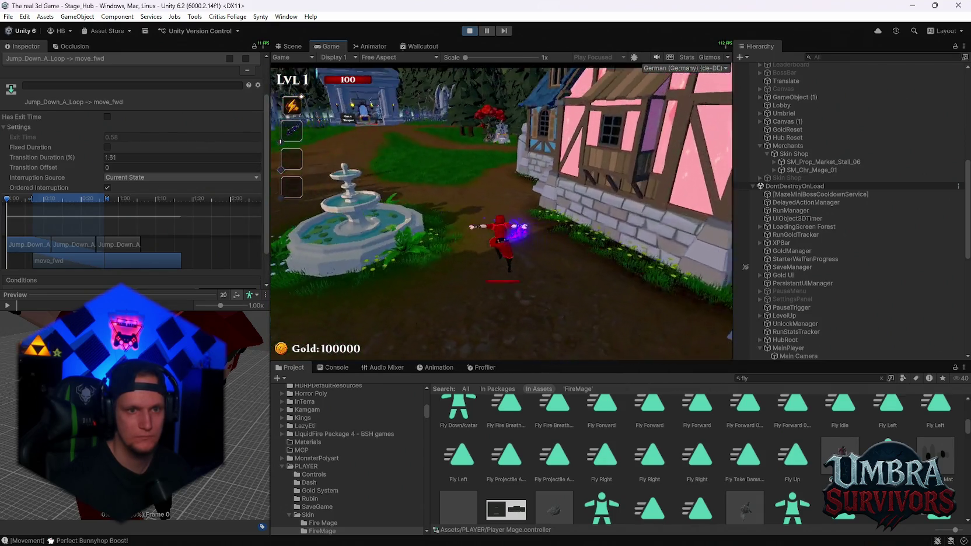
key("Escape")
left_click(587, 152)
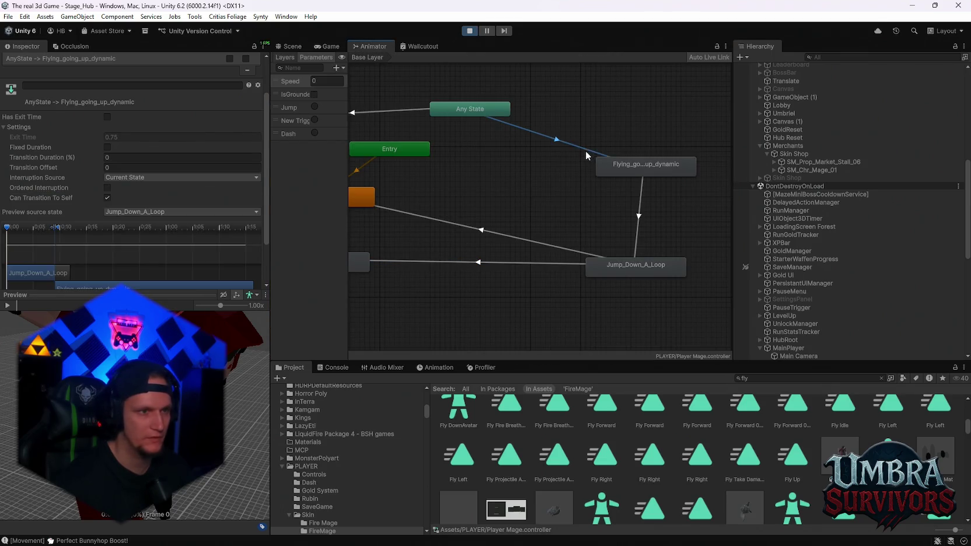
Step: Lengthen the Flying to Jump_Down_A_Loop transition duration from 0.24 to 0.57 and play-test it
left_click(638, 216)
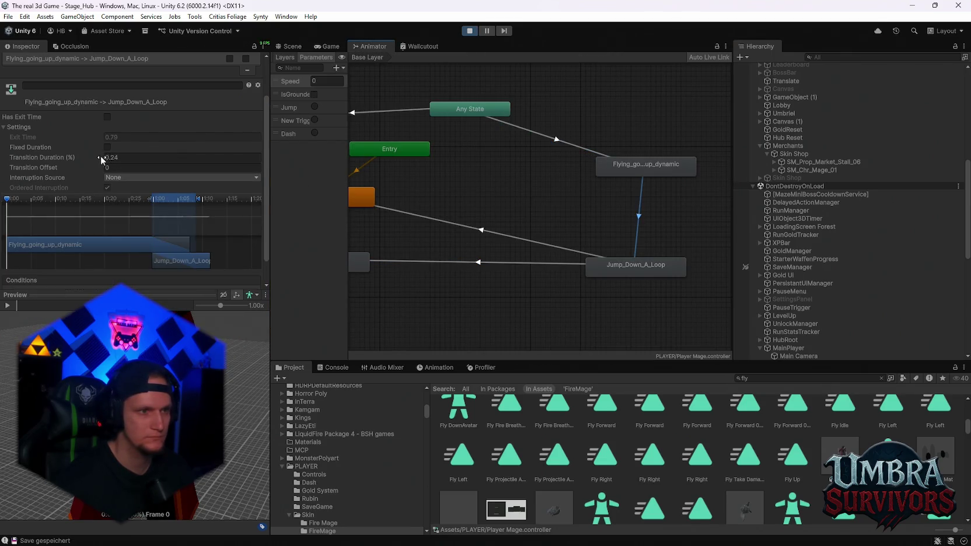
left_click_drag(102, 158, 106, 159)
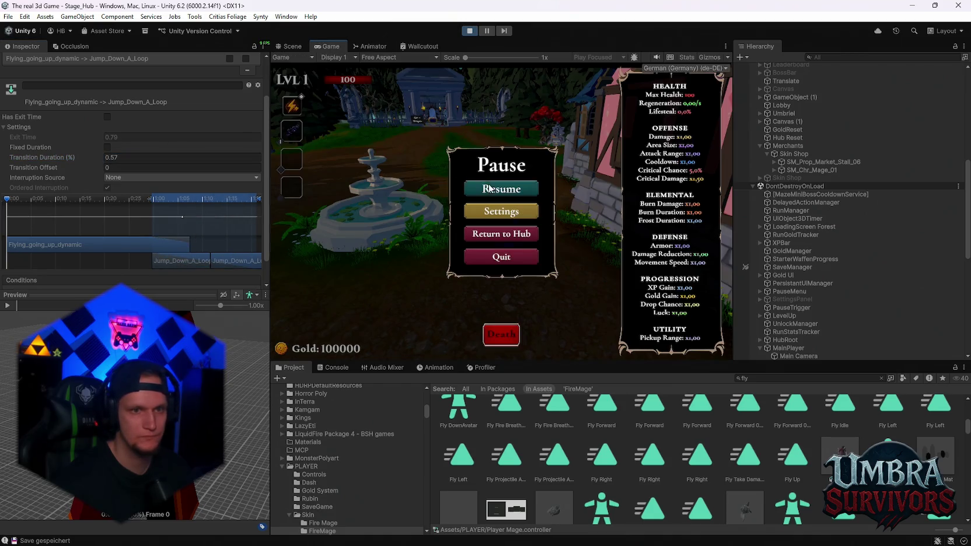
key("d")
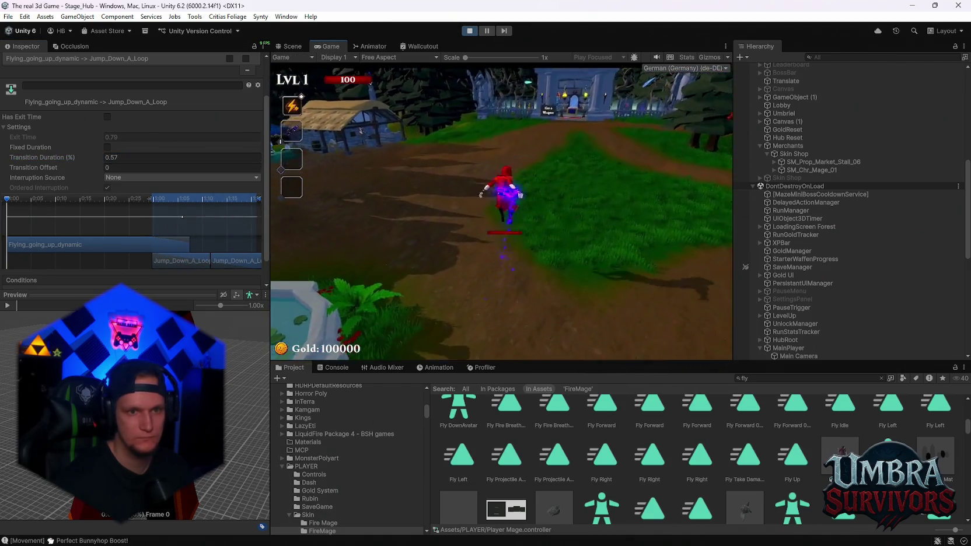
key("w")
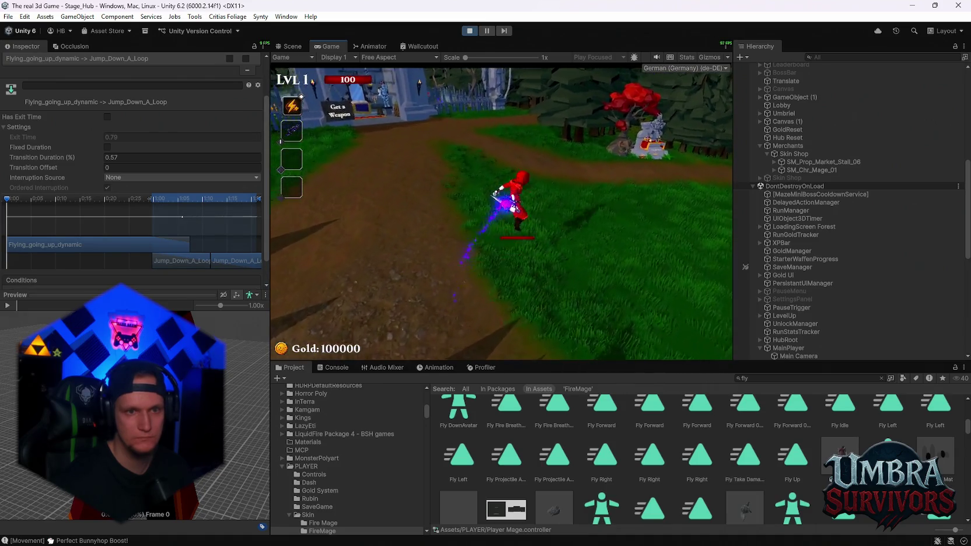
key("w")
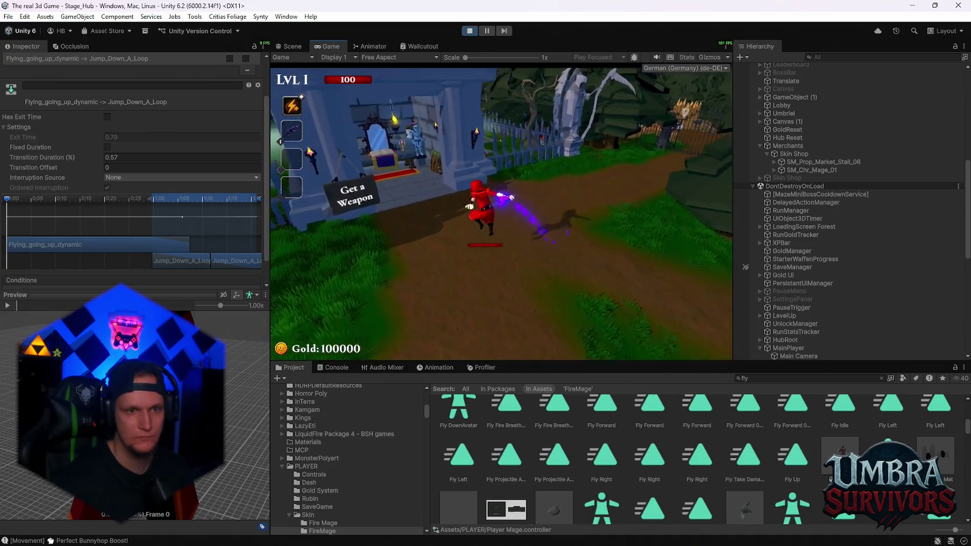
key("w")
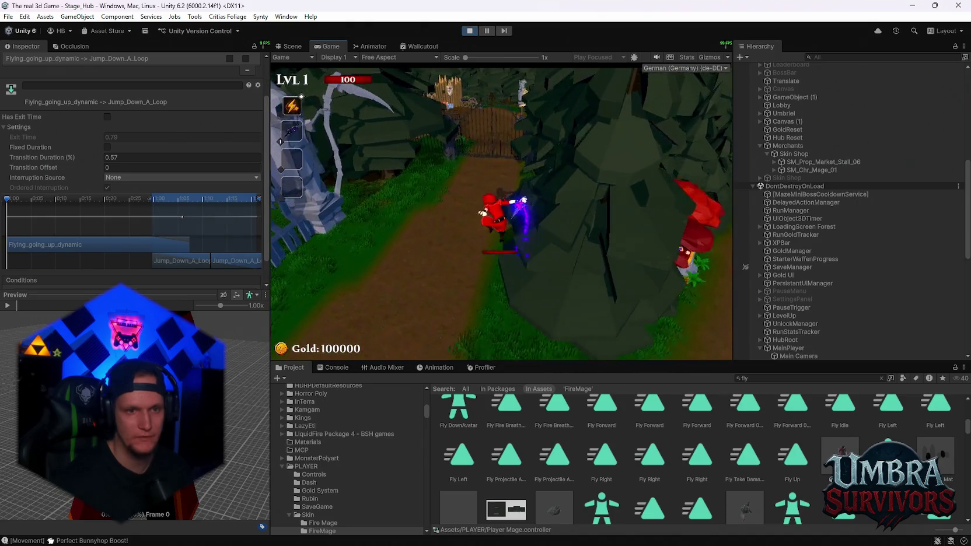
key("w")
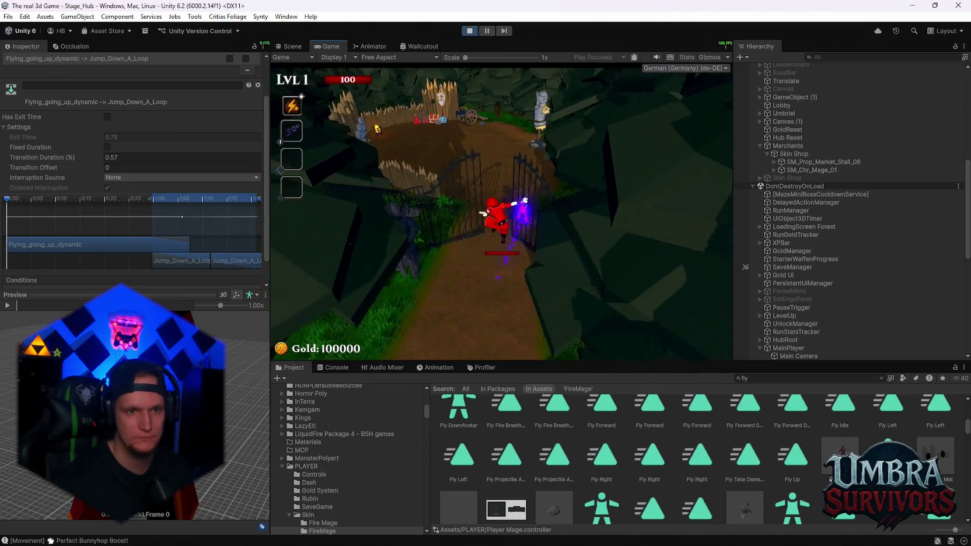
key("w")
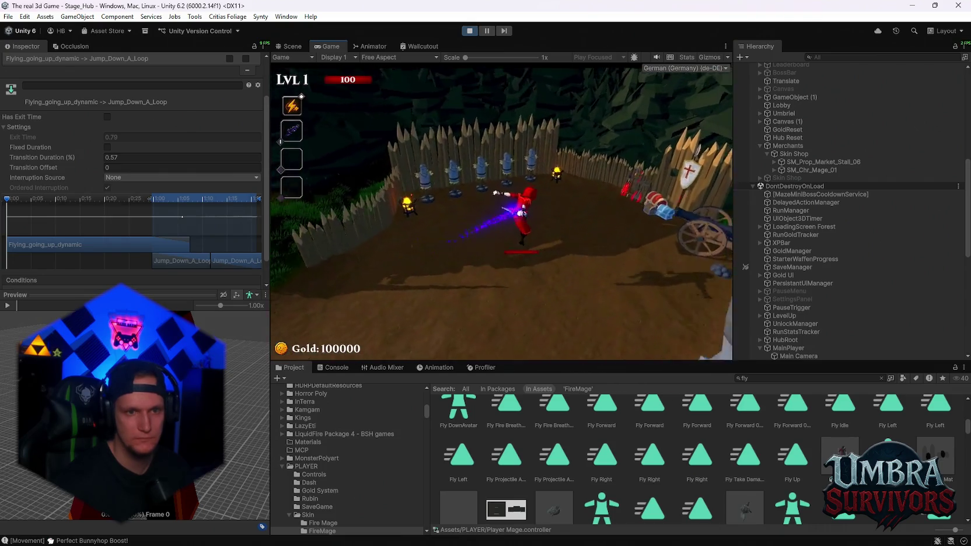
key("w")
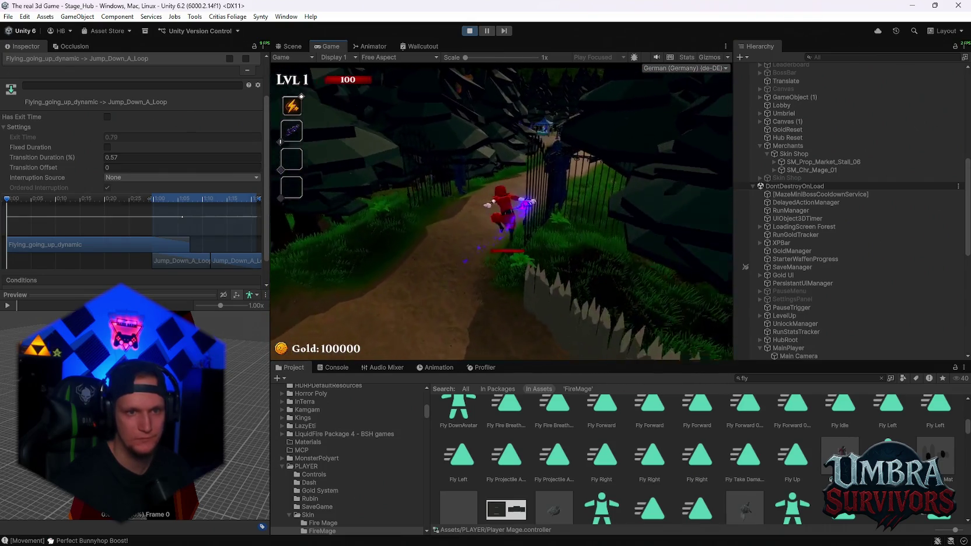
key("w")
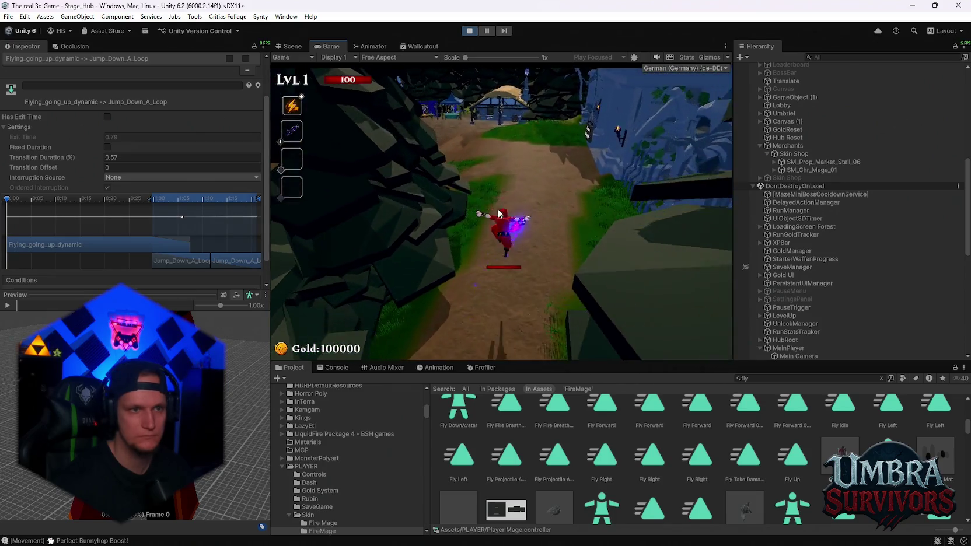
key("Escape")
Step: Set the Flying_going_up_dynamic state's speed to 0.7 and resume play to test the slower flight
left_click(379, 46)
left_click(619, 164)
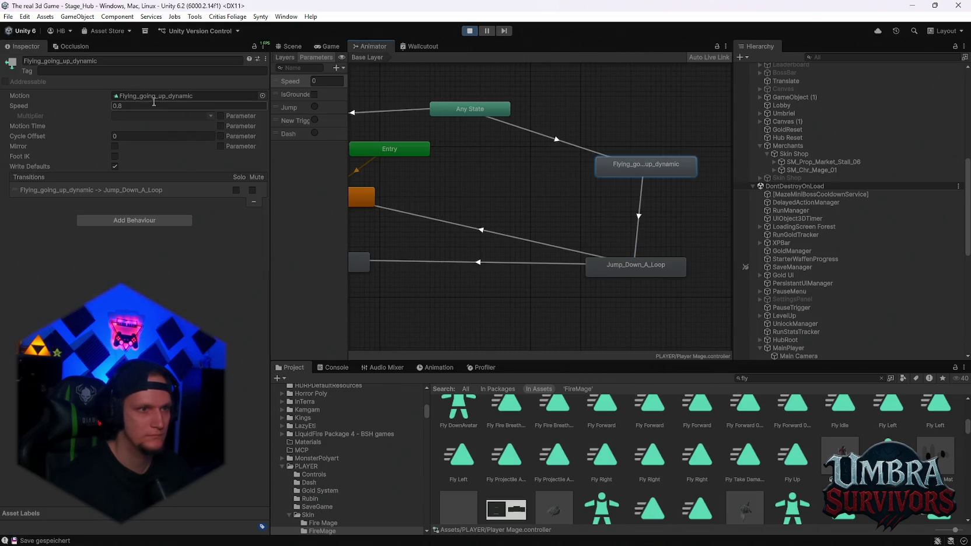
type("0.7")
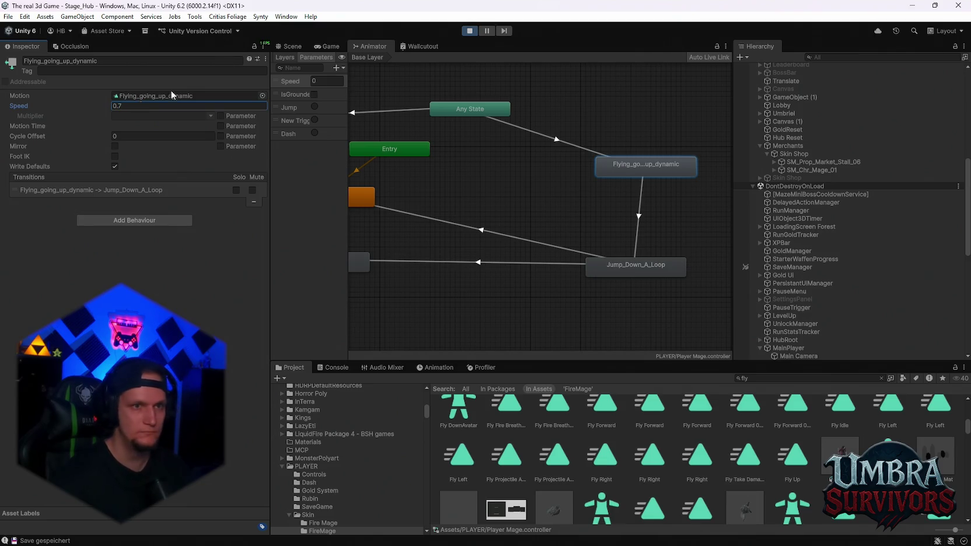
left_click(330, 48)
key("Escape")
key("w")
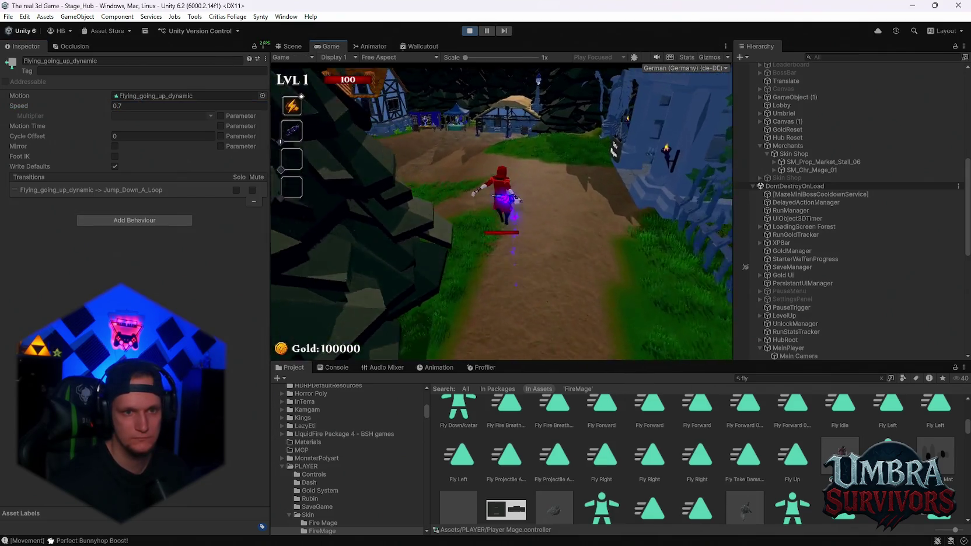
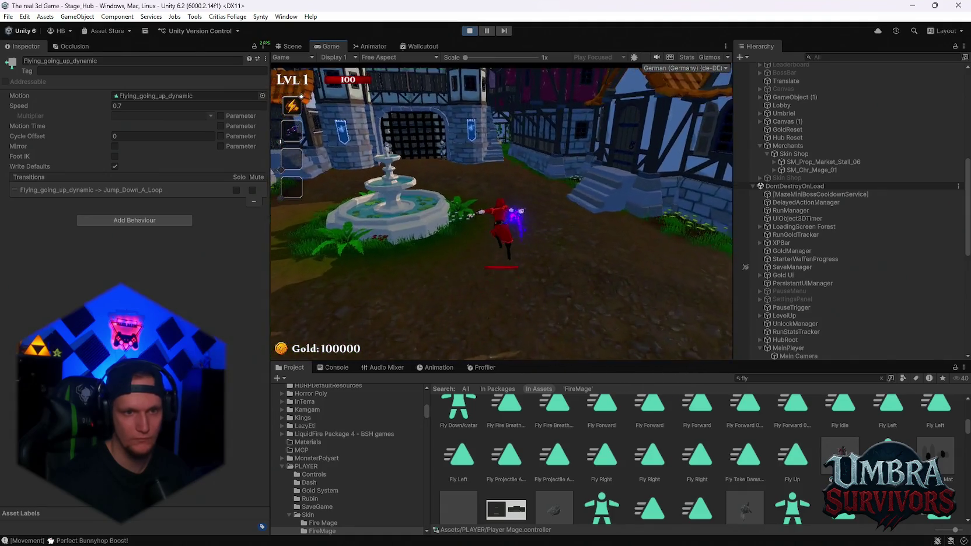
Step: Pause the game and preview the Flying_air_spin animation clip
key("Escape")
scroll(751, 472, "down", 5)
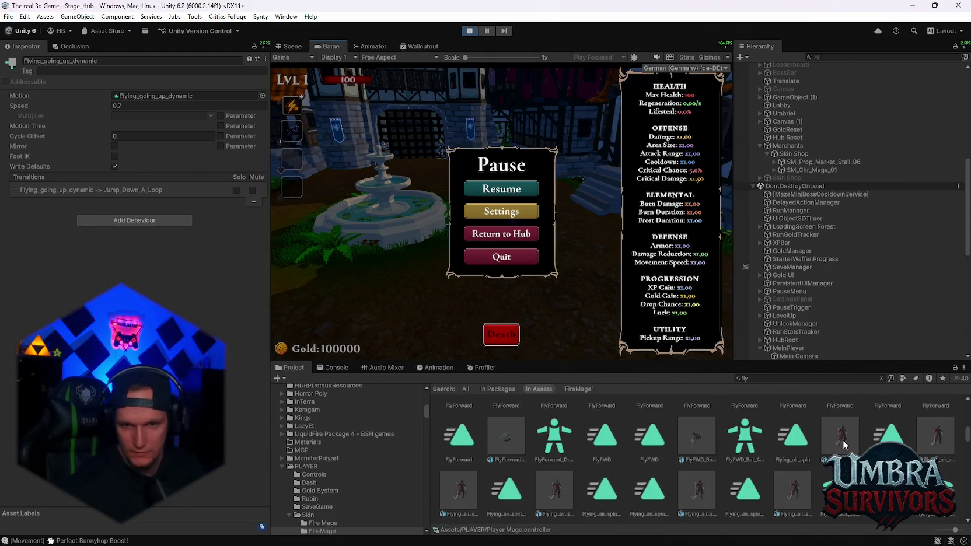
double_click(842, 435)
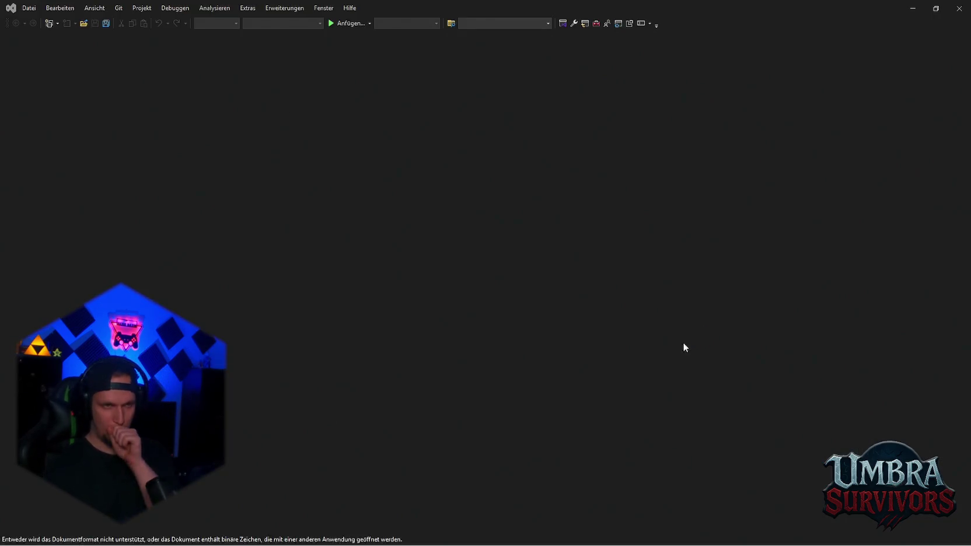
left_click(960, 9)
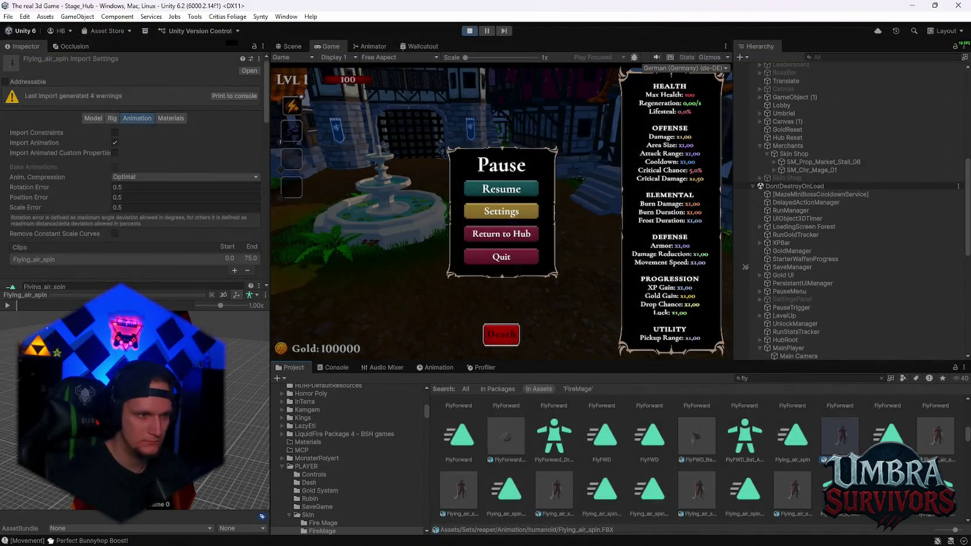
left_click(8, 305)
Step: Search the Project window for 'dow' to locate the Fly Down animation asset
scroll(625, 455, "down", 3)
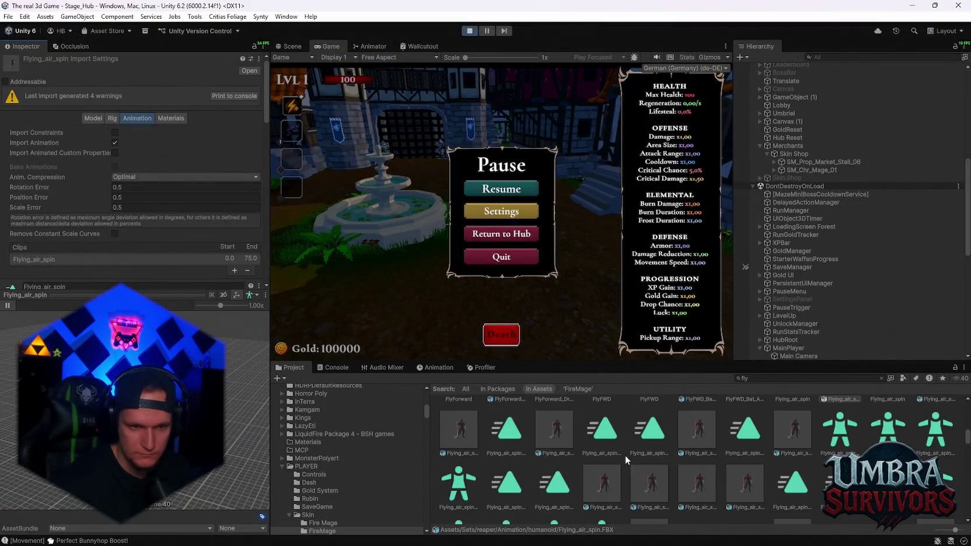
scroll(628, 457, "down", 5)
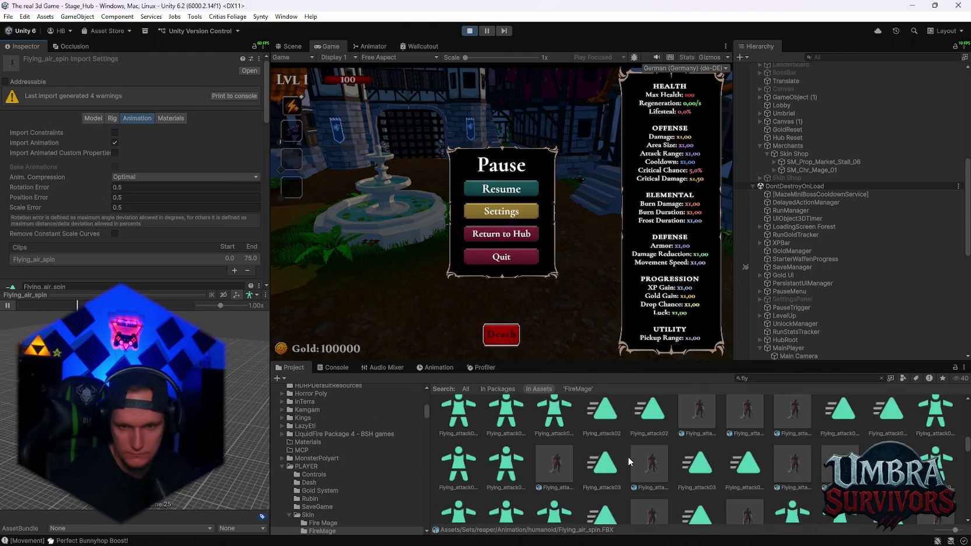
scroll(628, 457, "down", 3)
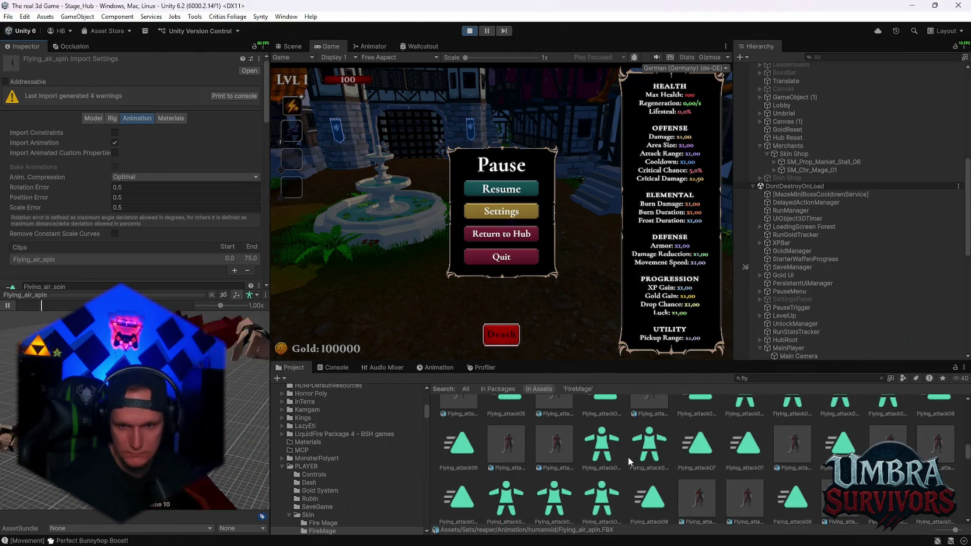
scroll(628, 457, "down", 6)
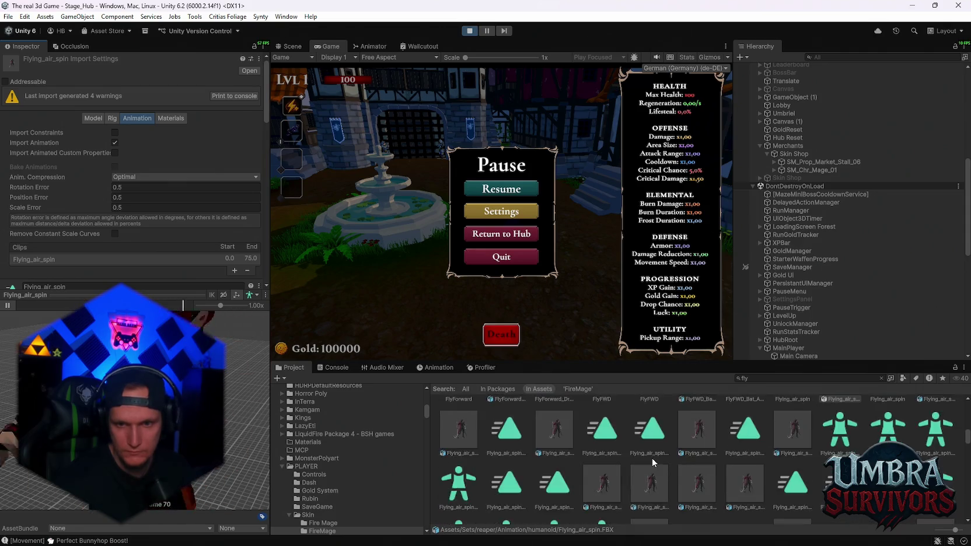
scroll(655, 464, "down", 2)
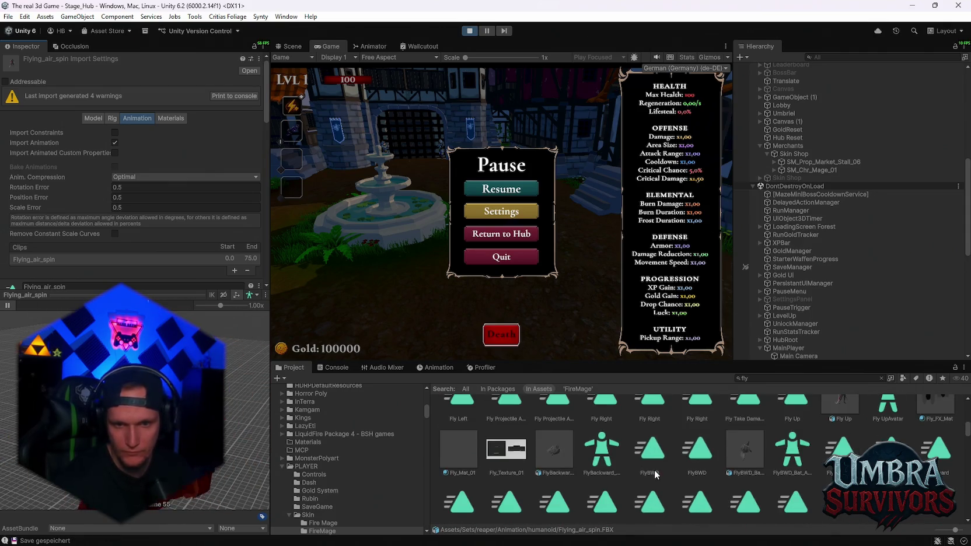
scroll(655, 470, "up", 1)
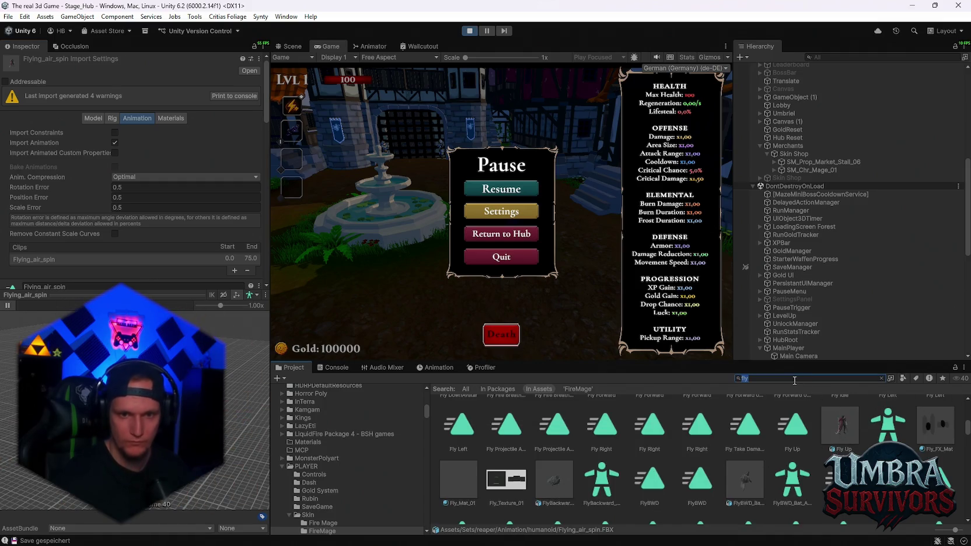
type(" d")
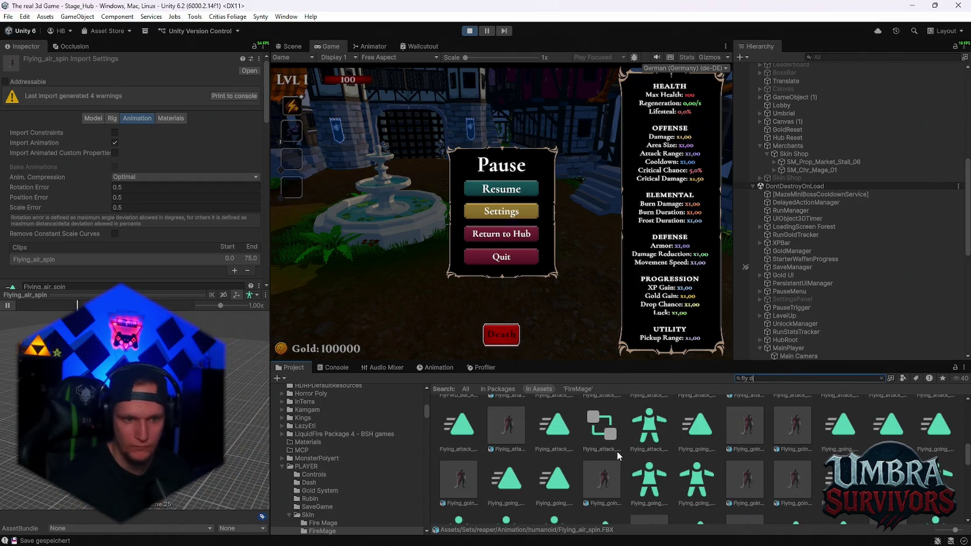
type("ow")
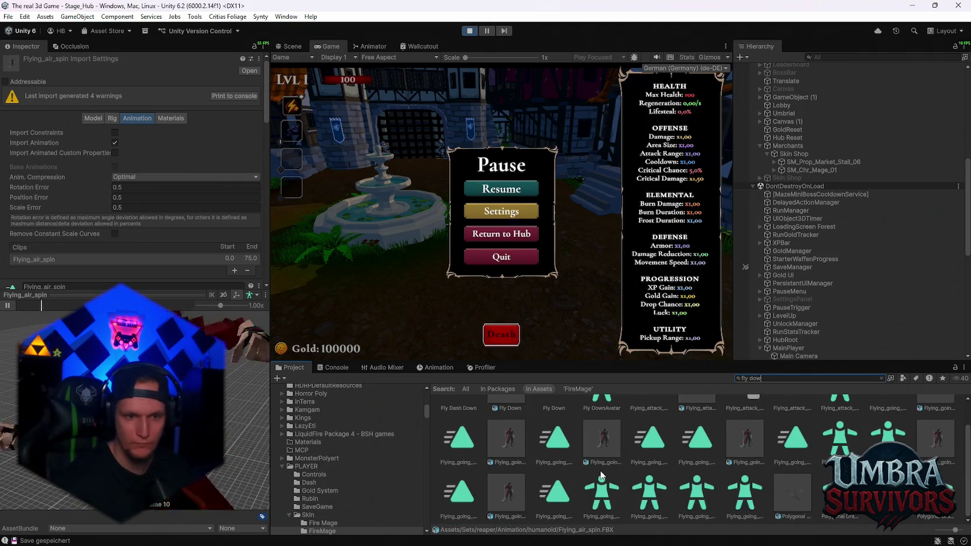
double_click(506, 419)
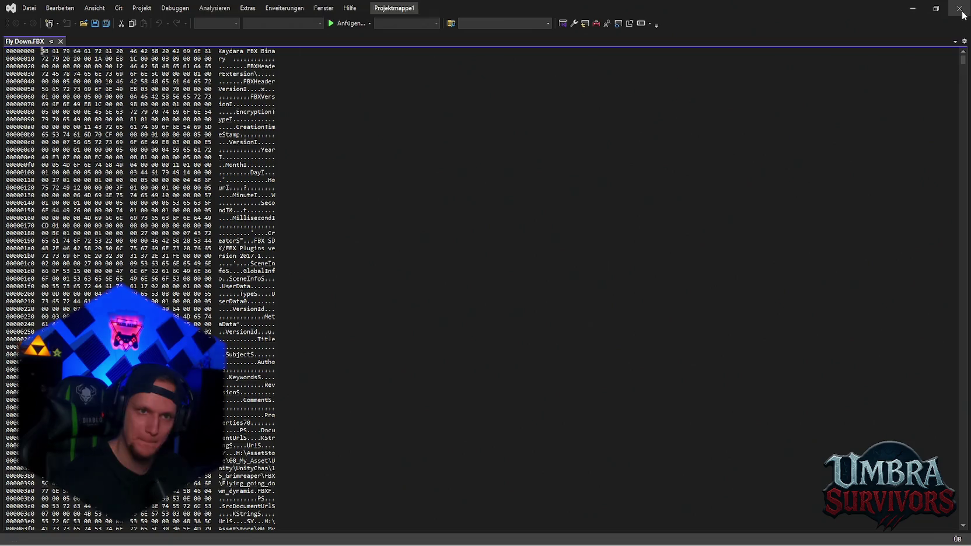
Step: Select the Fly Down FBX model and bring up the Player Mage animator graph
key("alt+Tab")
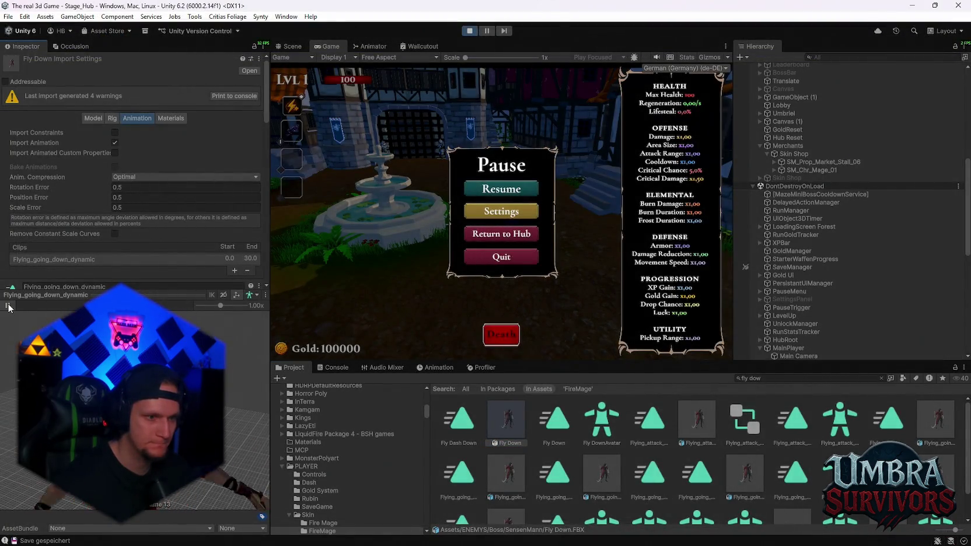
left_click(558, 443)
left_click(506, 426)
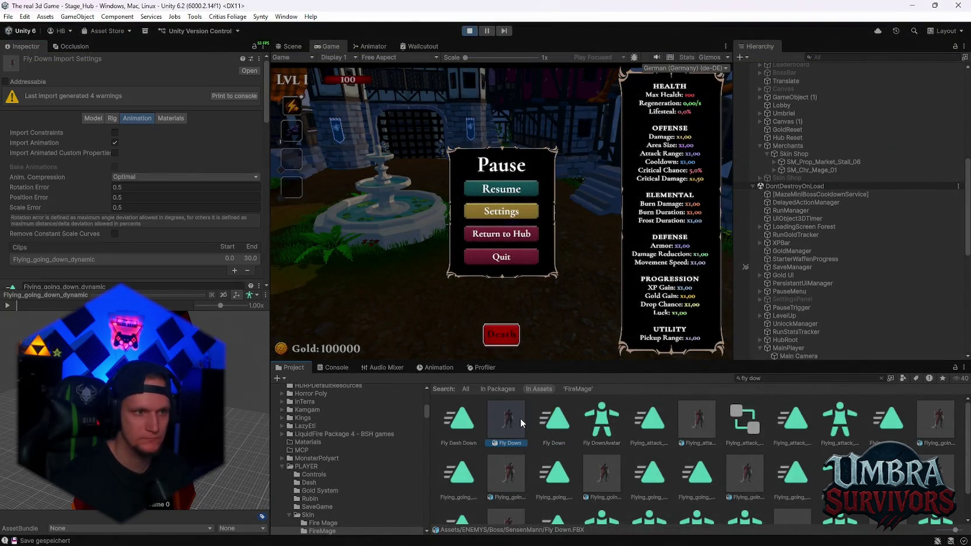
left_click(369, 47)
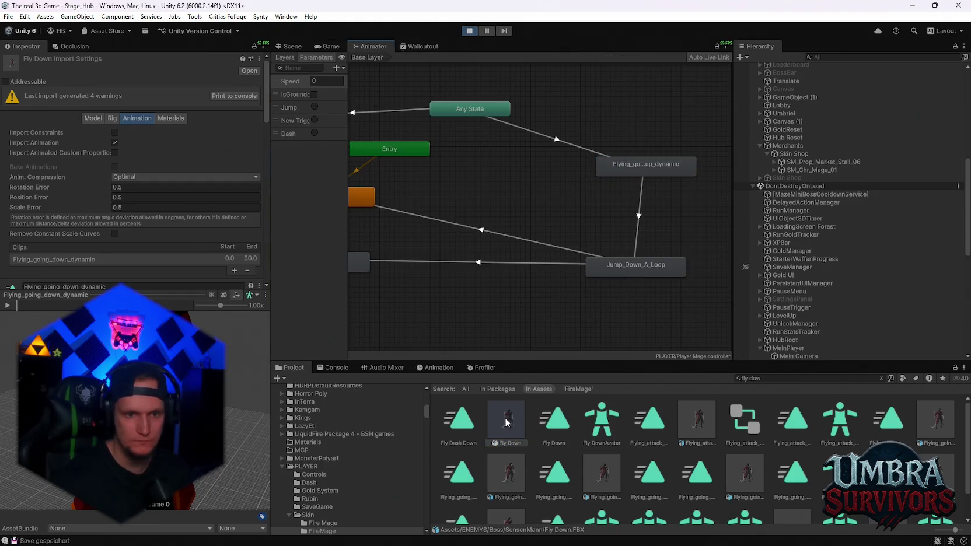
Step: Add the Fly Down clip as a Flying_going_down_dynamic state and move Jump_Down_A_Loop left
left_click_drag(614, 316, 613, 314)
left_click(592, 257)
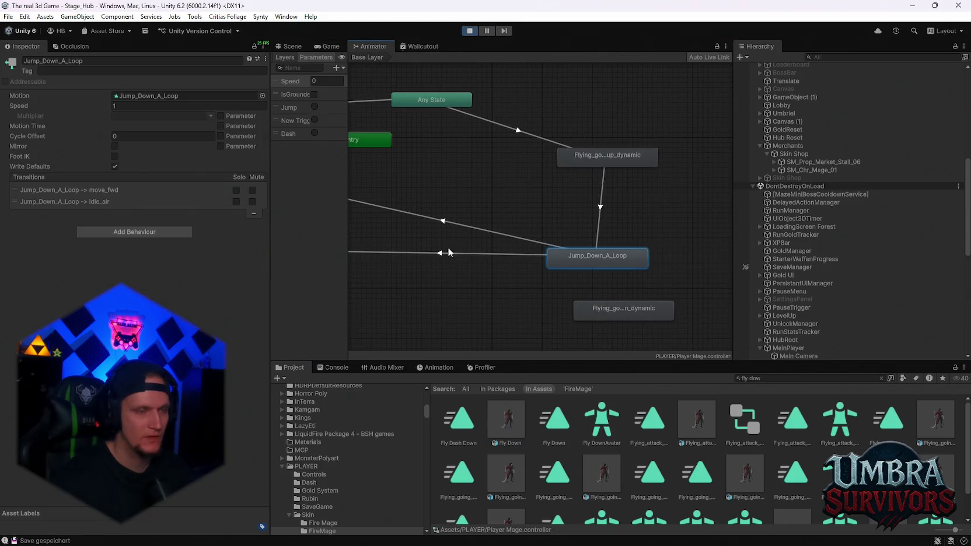
left_click(600, 232)
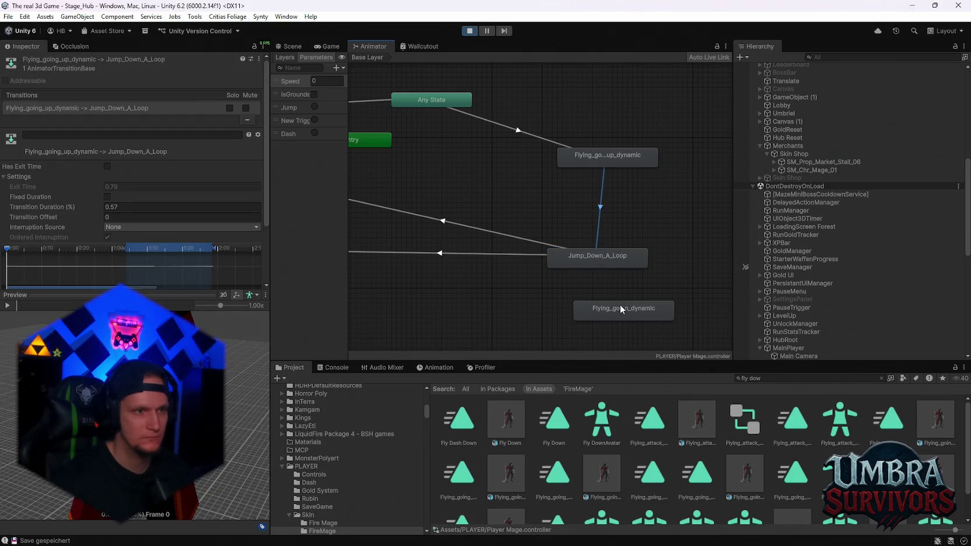
left_click_drag(619, 258, 554, 262)
Step: Transition Flying_going_up_dynamic to Flying_going_down_dynamic with exit time and fixed duration off
right_click(597, 152)
left_click(618, 158)
left_click(622, 313)
left_click(558, 230)
left_click(130, 208)
left_click(615, 260)
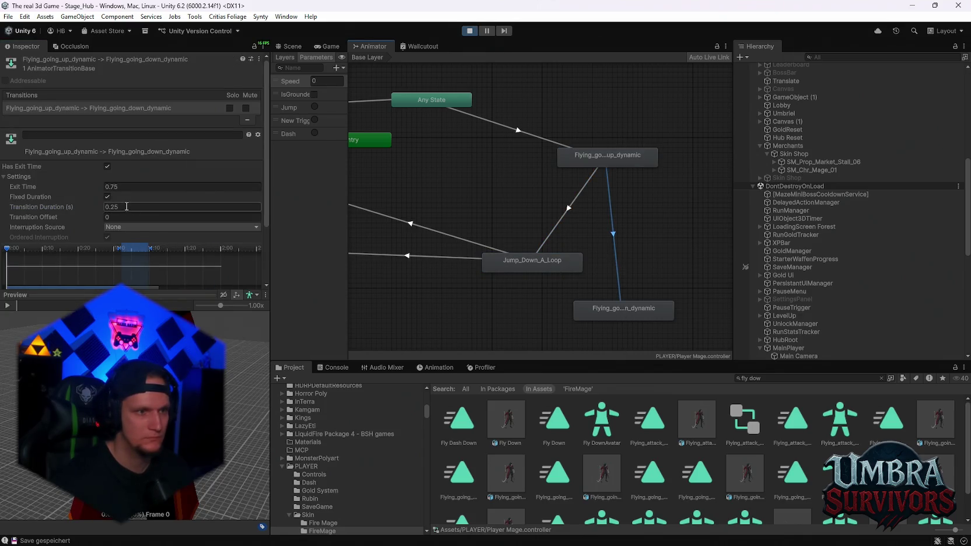
left_click(108, 197)
left_click(107, 166)
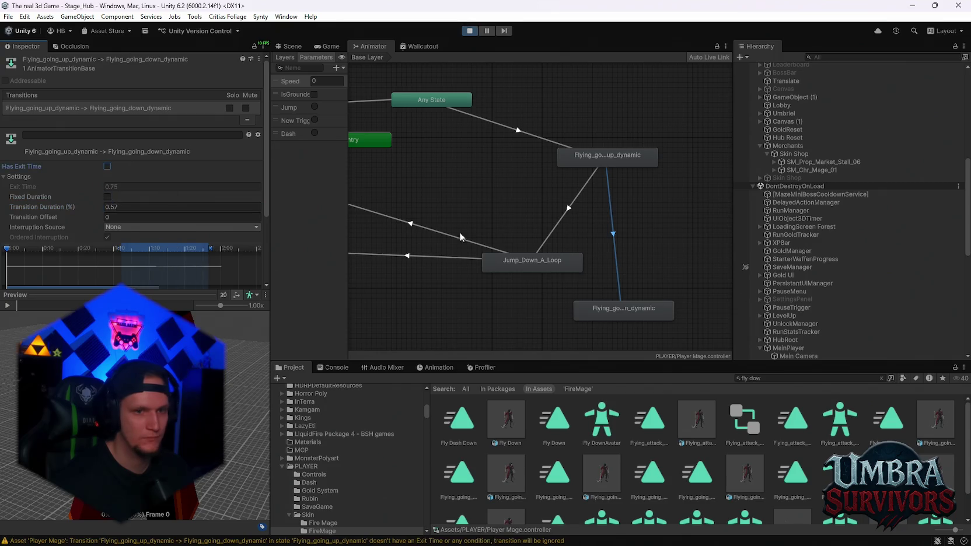
left_click(539, 247)
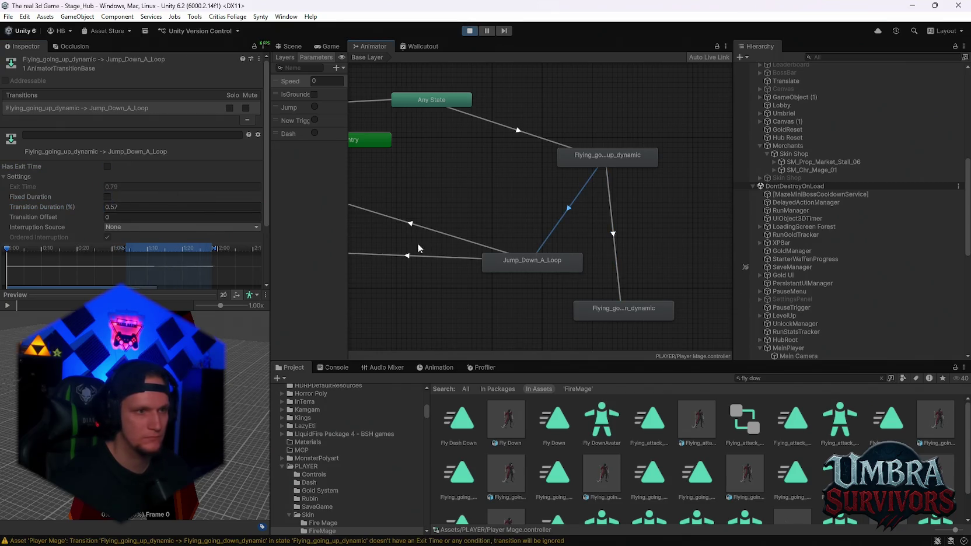
left_click(619, 285)
Step: Reposition Flying_going_down_dynamic up and left and inspect the Jump_Down_A_Loop state's actions
mouse_move(619, 285)
left_mouse_down()
mouse_move(563, 277)
mouse_move(613, 273)
left_mouse_up()
left_click_drag(692, 279, 593, 170)
right_click(580, 170)
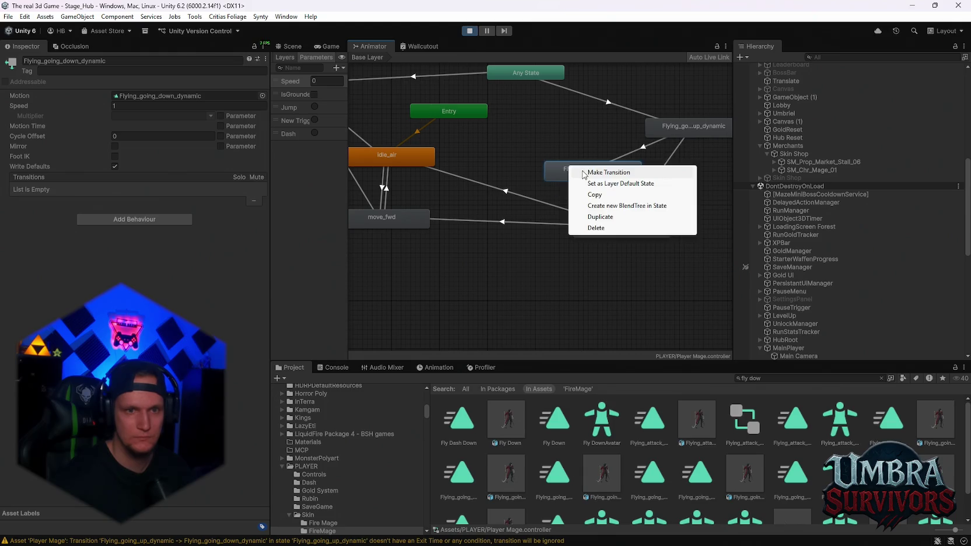
left_click(607, 224)
left_click(607, 224)
right_click(599, 228)
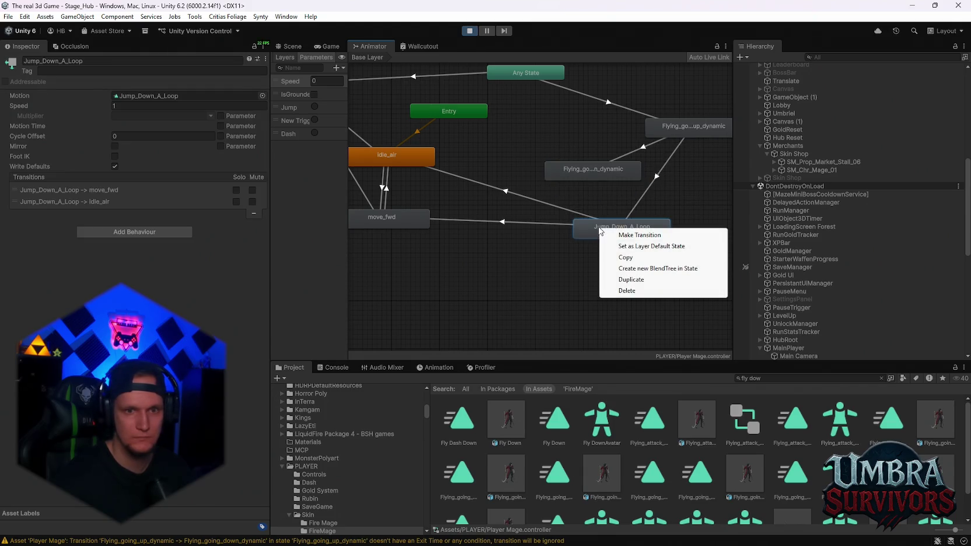
left_click(581, 167)
right_click(581, 168)
left_click(609, 196)
right_click(605, 228)
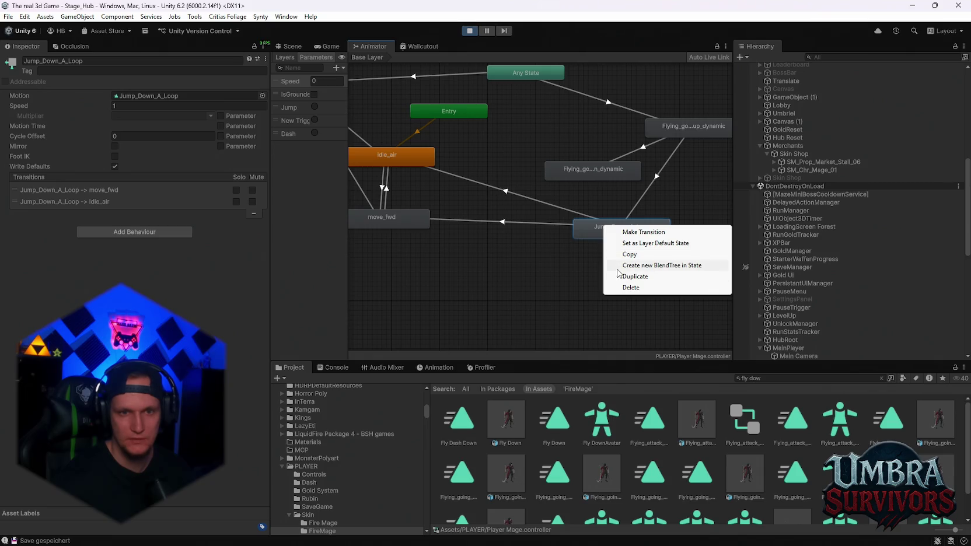
left_click(585, 268)
right_click(599, 233)
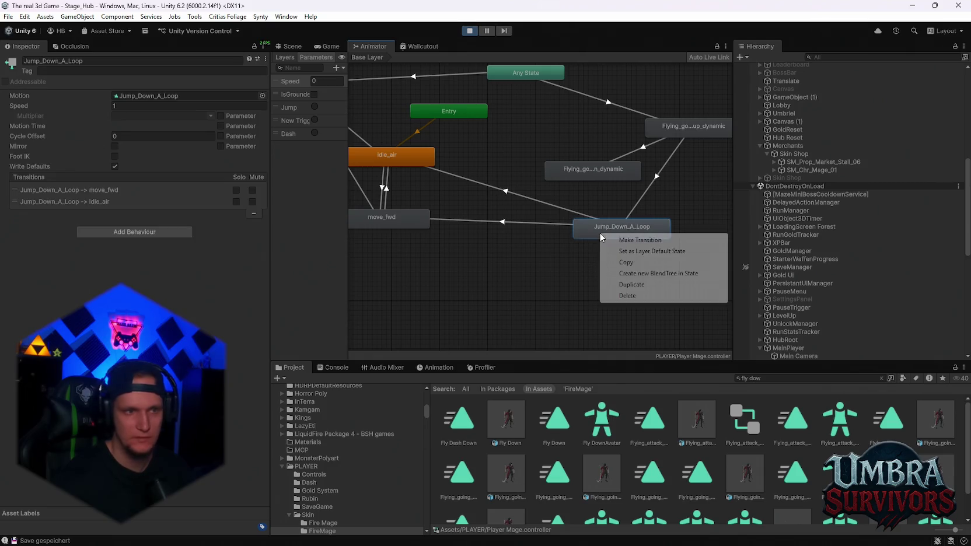
left_click(562, 257)
Step: Add transitions from Flying_going_down_dynamic to idle_air and to move_fwd
left_click(584, 172)
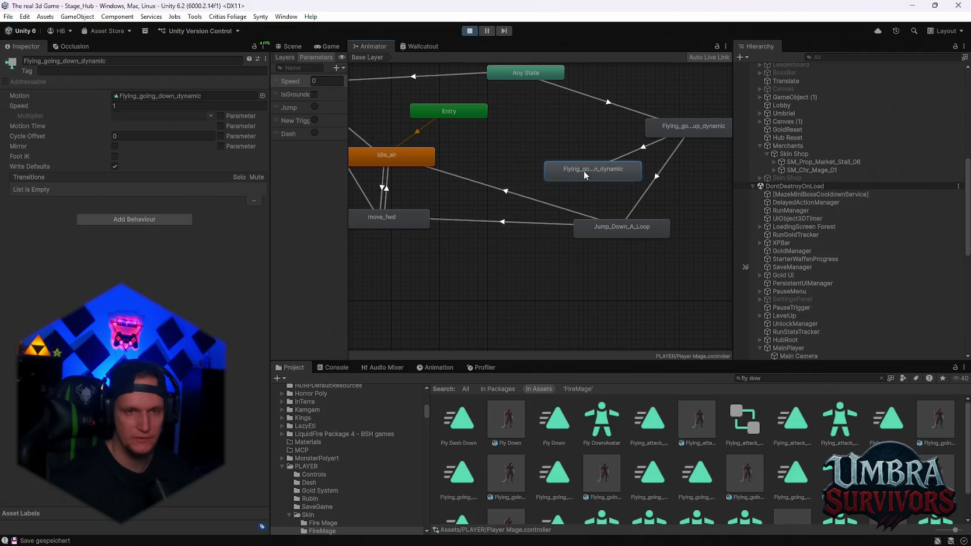
right_click(583, 172)
left_click(601, 178)
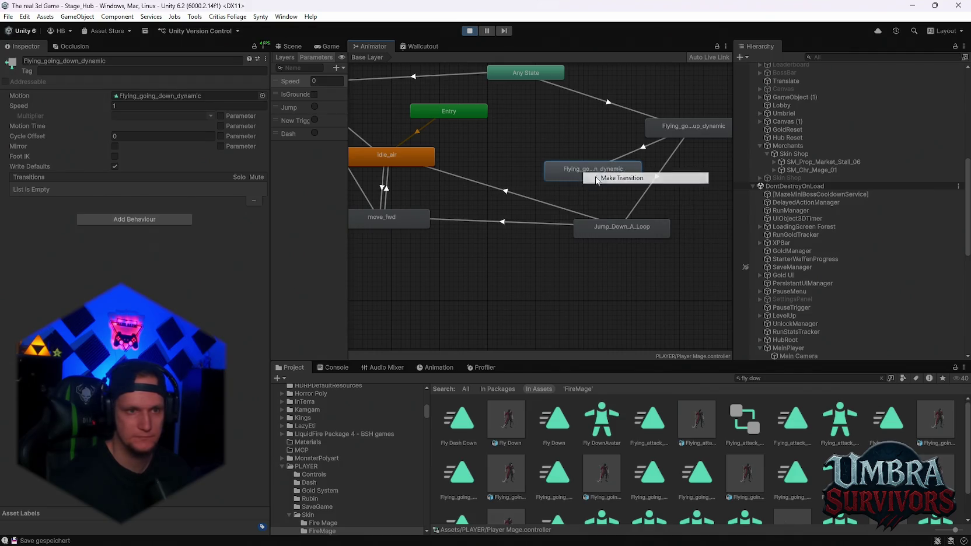
left_click(402, 158)
right_click(584, 175)
left_click(585, 177)
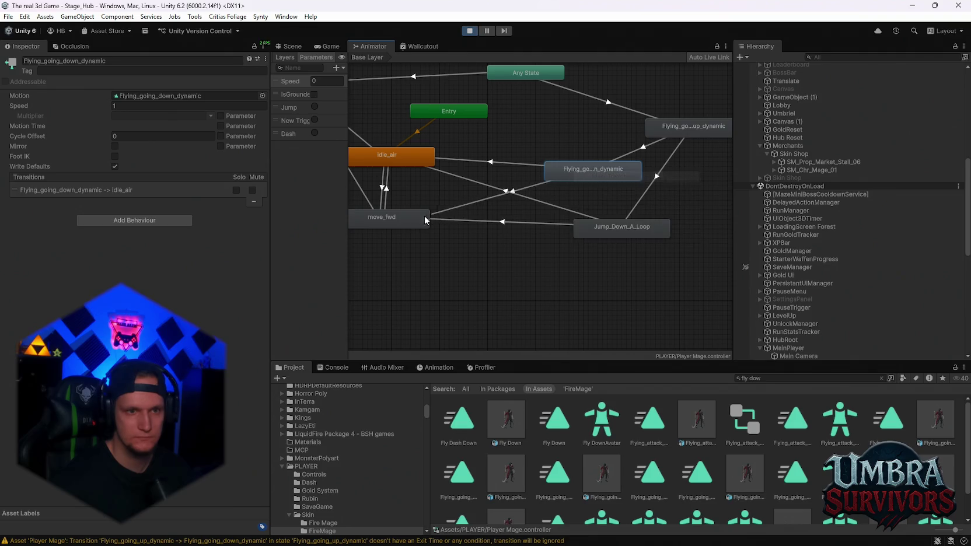
left_click(428, 215)
scroll(446, 226, "up", 2)
left_click(542, 162)
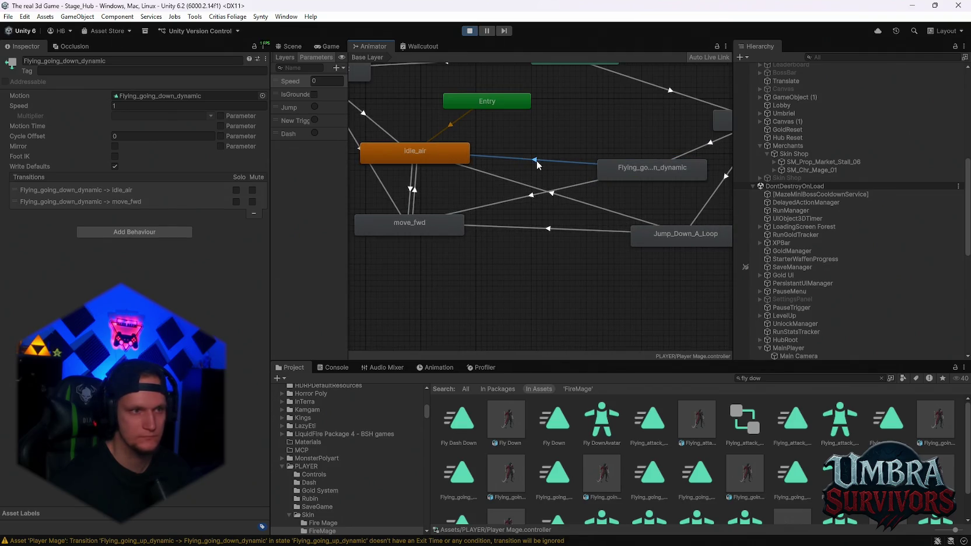
Step: Check the console warnings and inspect the Jump_Down_A_Loop to idle_air transition duration
left_click(345, 367)
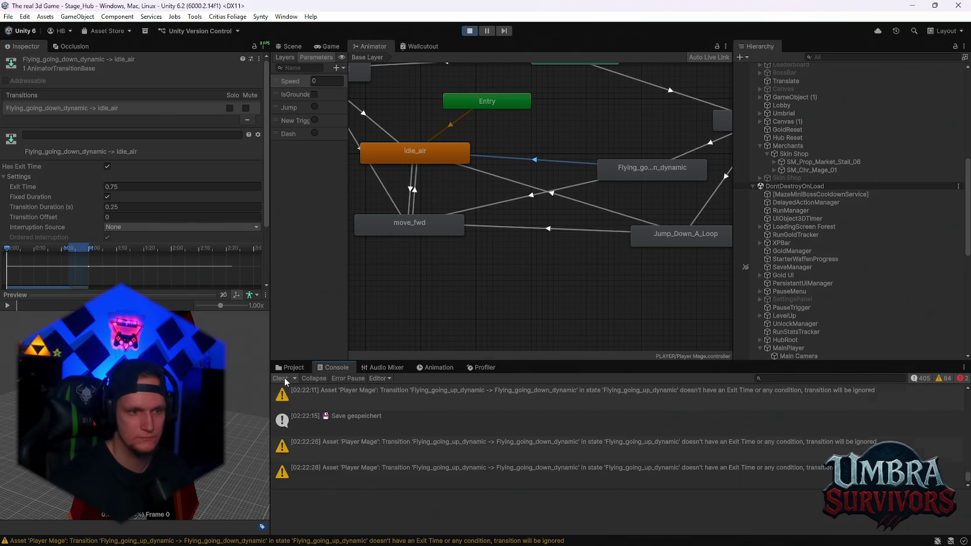
left_click(290, 368)
mouse_move(582, 213)
left_mouse_down()
mouse_move(554, 226)
mouse_move(552, 246)
left_mouse_up()
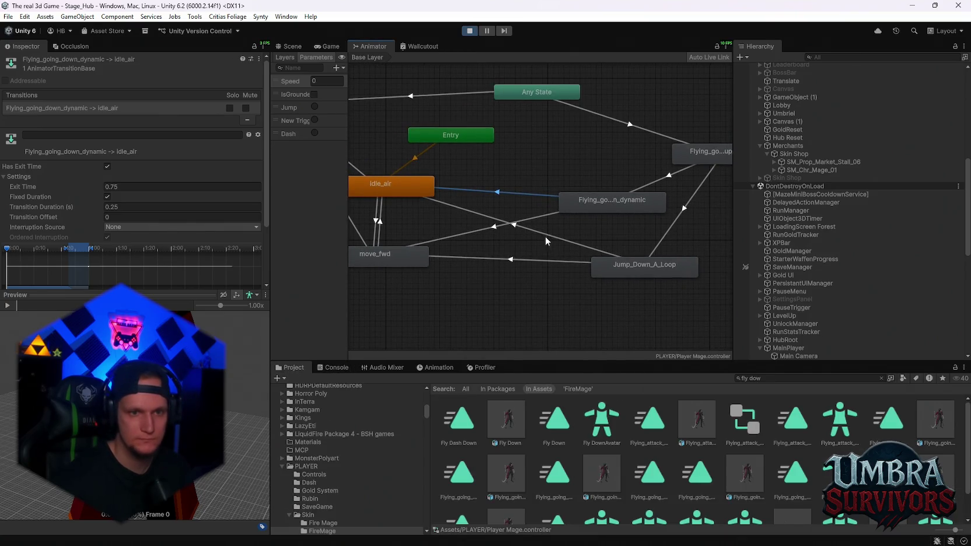
left_click(548, 237)
left_click(193, 207)
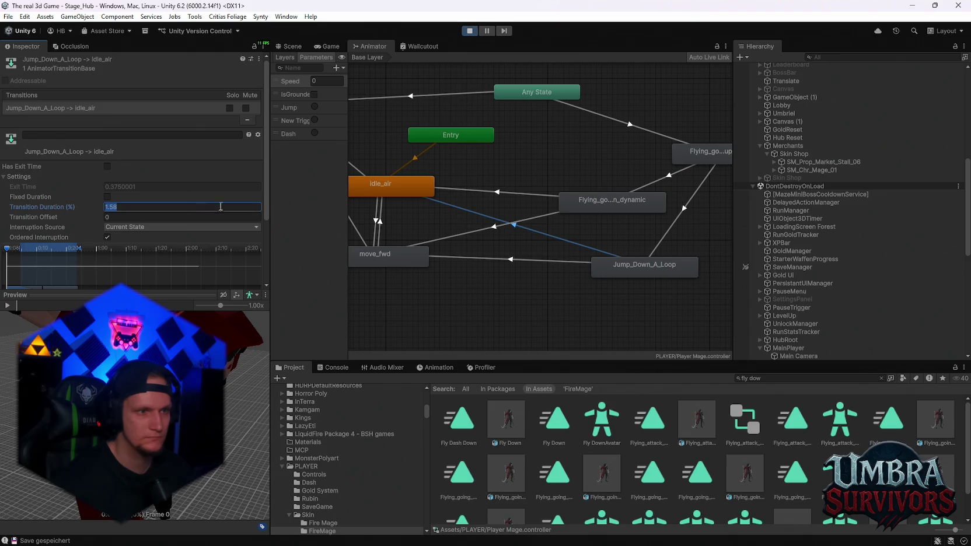
Step: Turn off exit time and fixed duration on the Flying_going_down_dynamic to idle_air transition
left_click(534, 190)
left_click(108, 166)
left_click(107, 196)
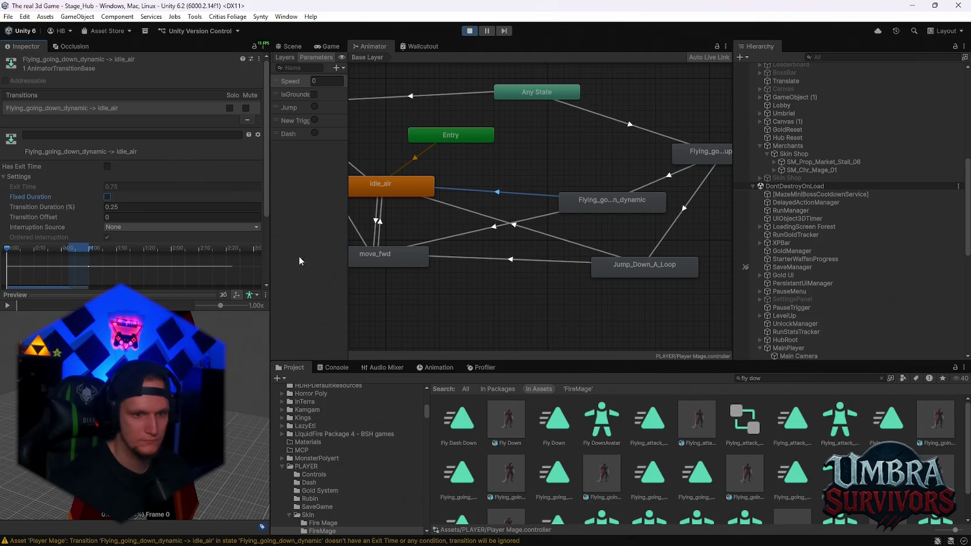
mouse_move(146, 259)
left_mouse_down()
mouse_move(166, 249)
mouse_move(222, 269)
left_mouse_up()
left_click_drag(267, 209, 263, 282)
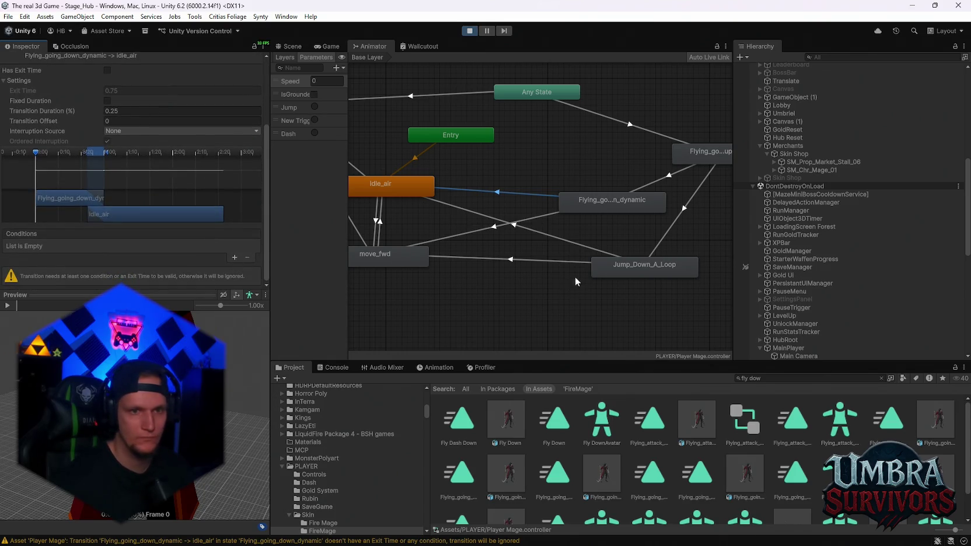
left_click_drag(553, 281, 588, 279)
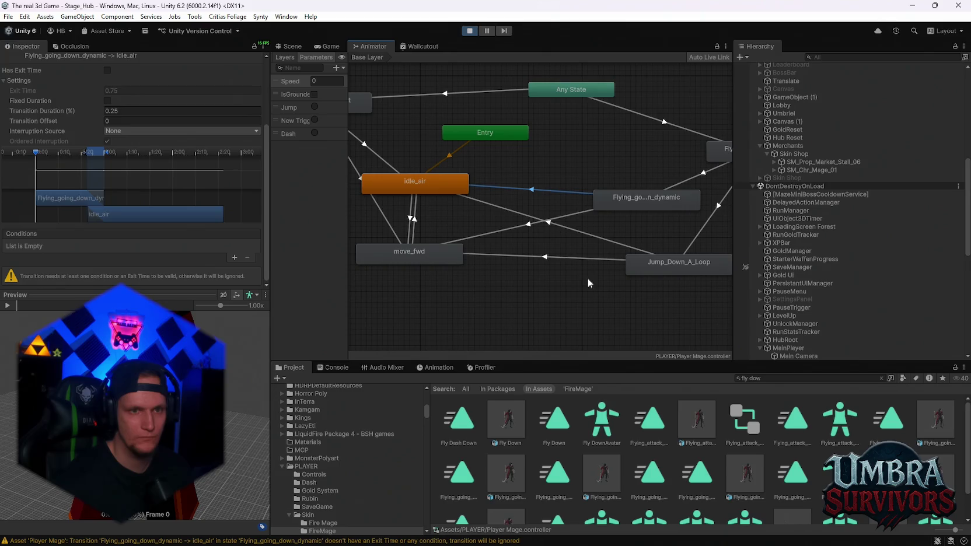
left_click(233, 257)
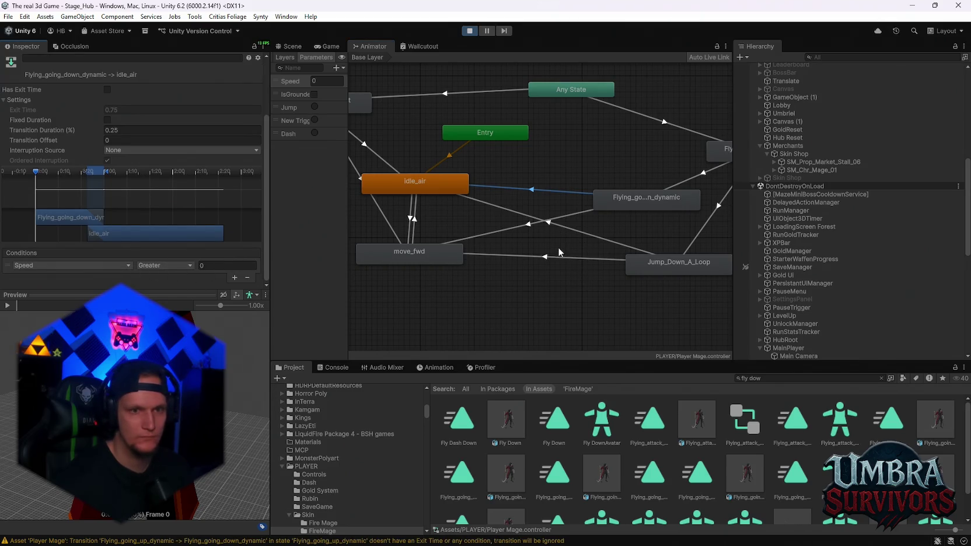
right_click(28, 257)
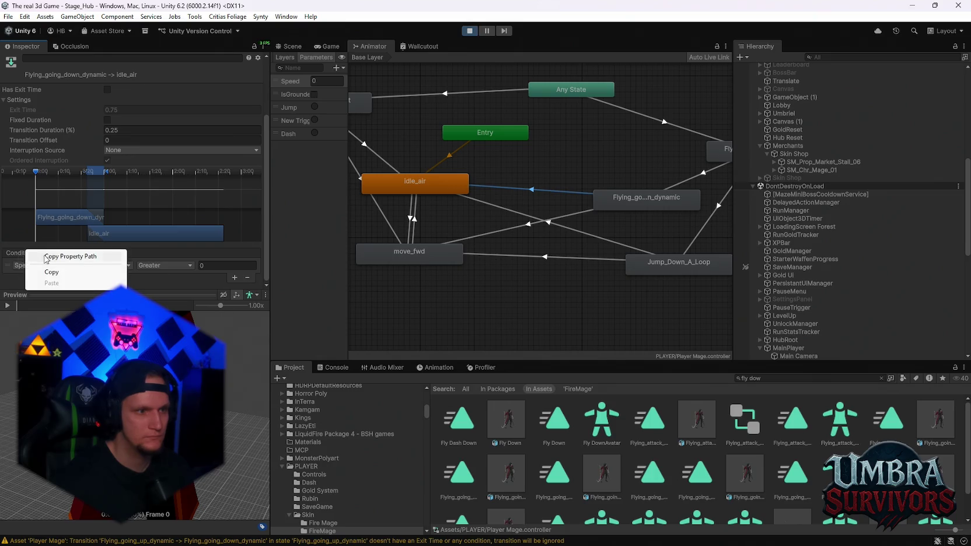
Step: Copy the Speed and IsGrounded conditions from Jump_Down_A_Loop's idle_air transition onto Flying_going_down_dynamic's
left_click(567, 229)
right_click(21, 258)
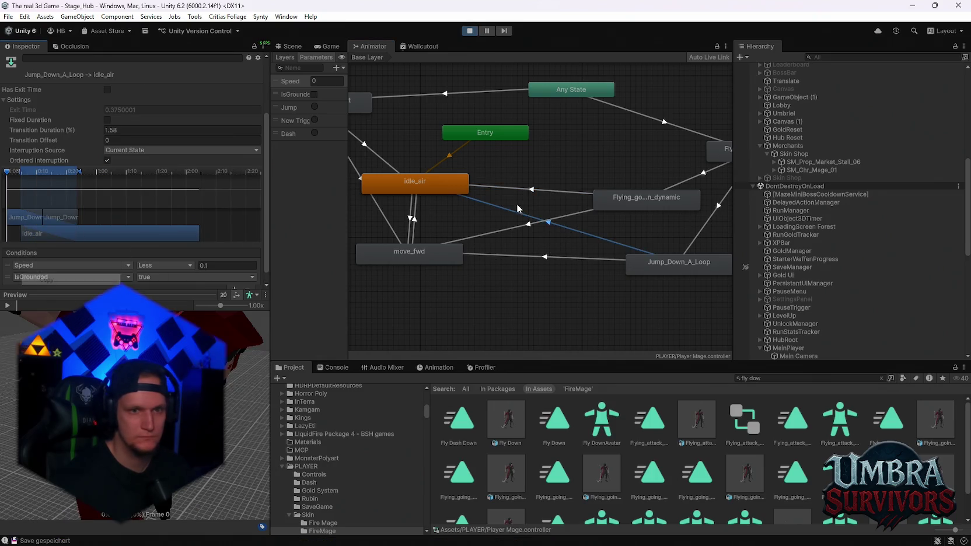
left_click(520, 198)
left_click(520, 191)
scroll(66, 260, "down", 2)
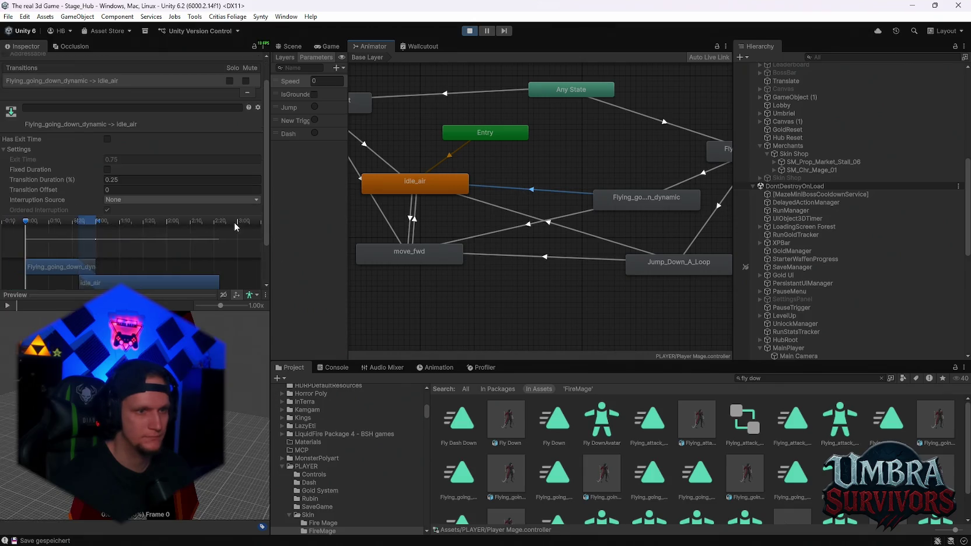
scroll(265, 215, "down", 3)
right_click(25, 252)
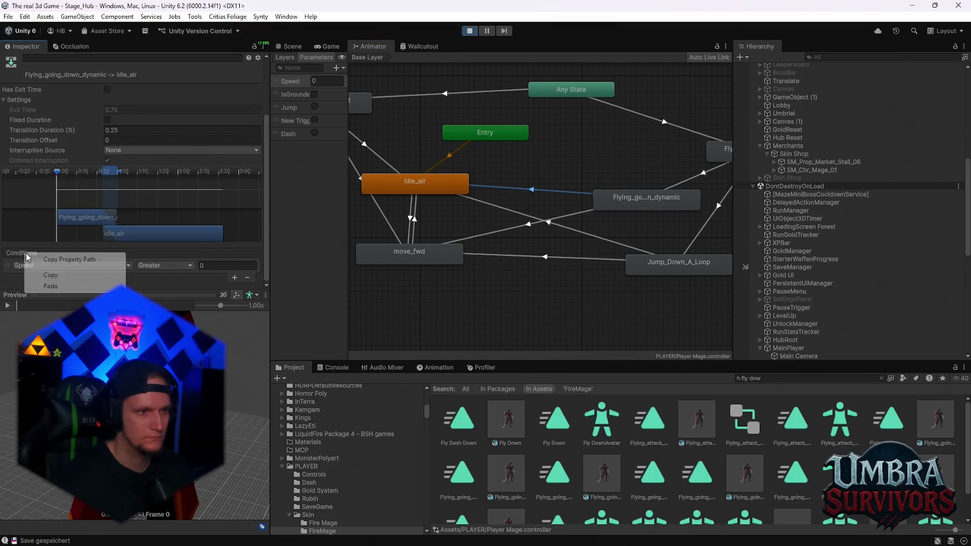
left_click(43, 286)
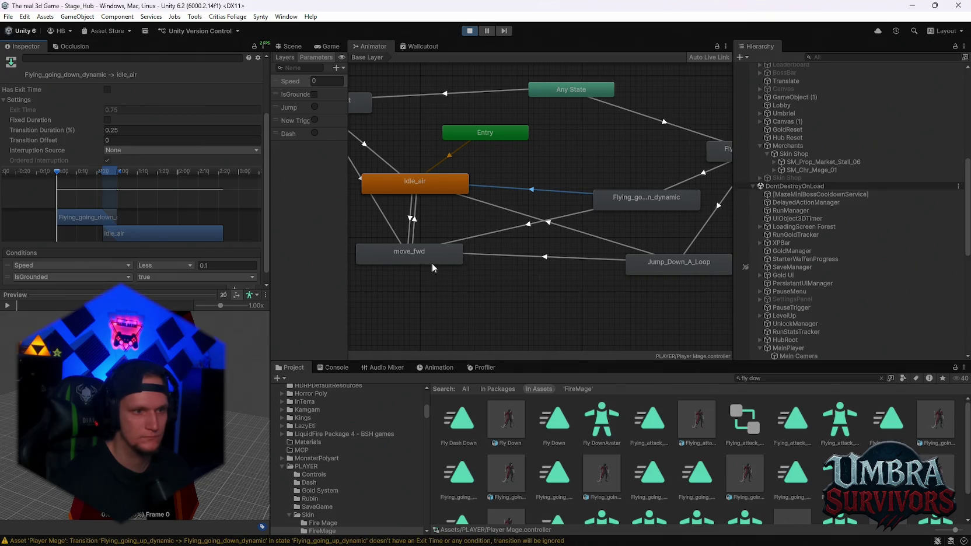
Step: Paste Jump_Down_A_Loop's Speed Greater and IsGrounded conditions onto the move_fwd transition, exit time off
left_click(534, 260)
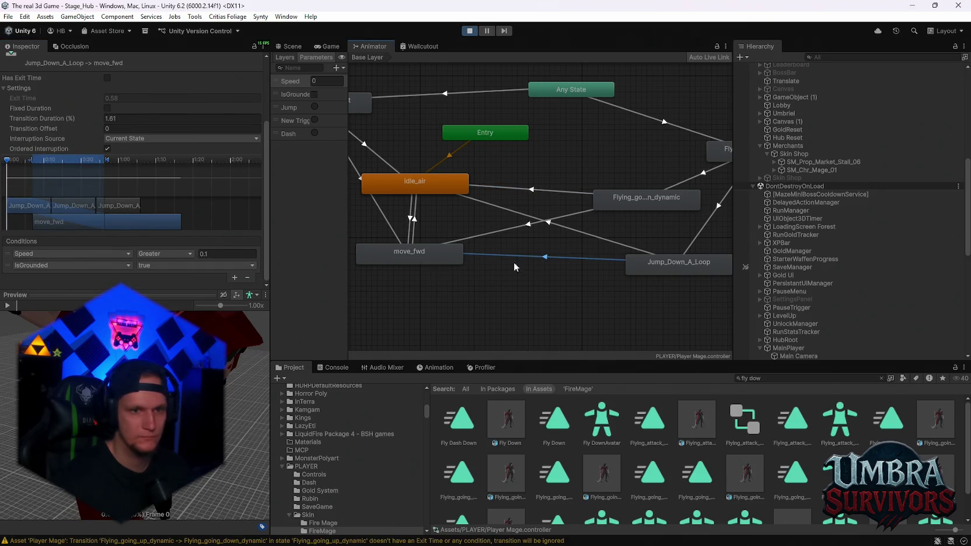
right_click(50, 243)
left_click(59, 262)
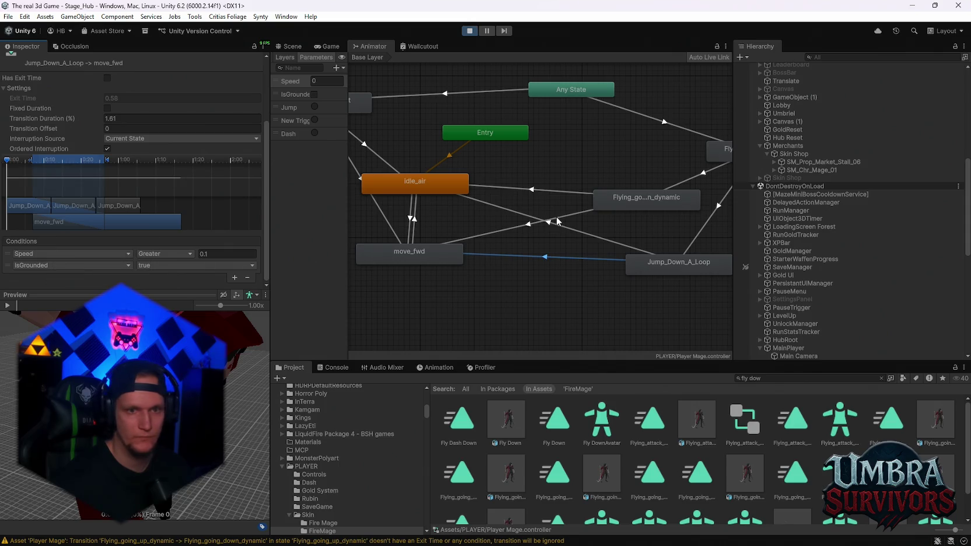
left_click(539, 227)
right_click(27, 254)
left_click(43, 287)
scroll(128, 257, "up", 1)
left_click(106, 118)
Step: Delete the Jump_Down_A_Loop state along with its transitions
left_click(547, 191)
scroll(150, 155, "down", 1)
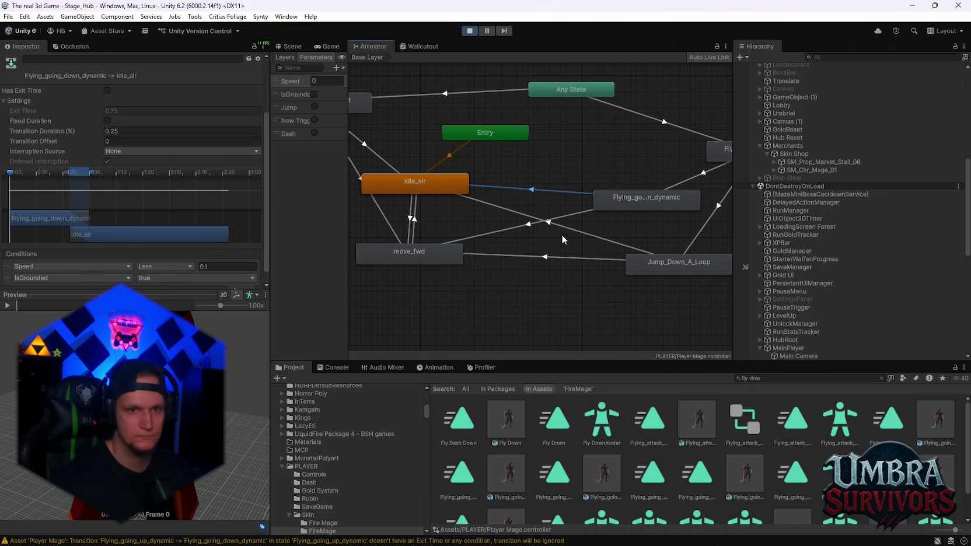
left_click_drag(636, 270, 594, 276)
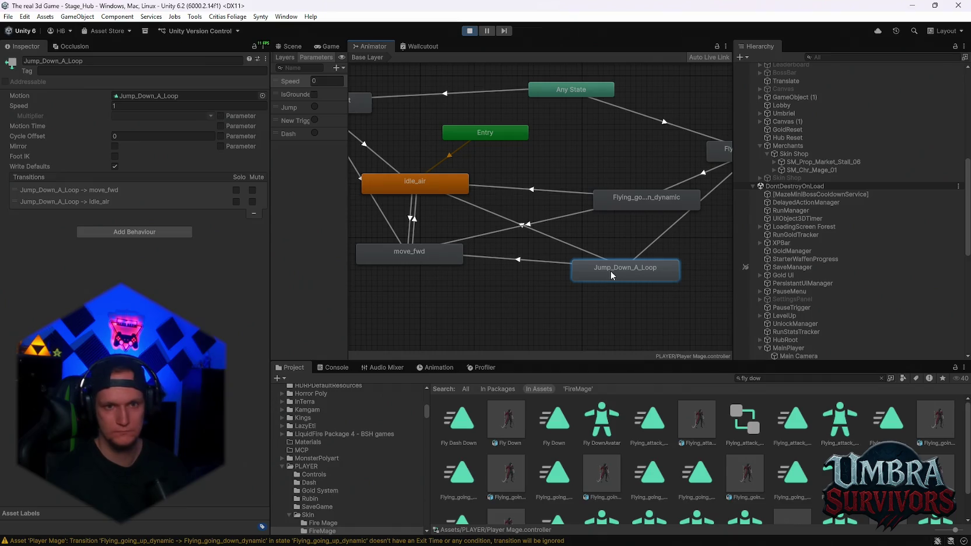
key("Delete")
left_click(614, 196)
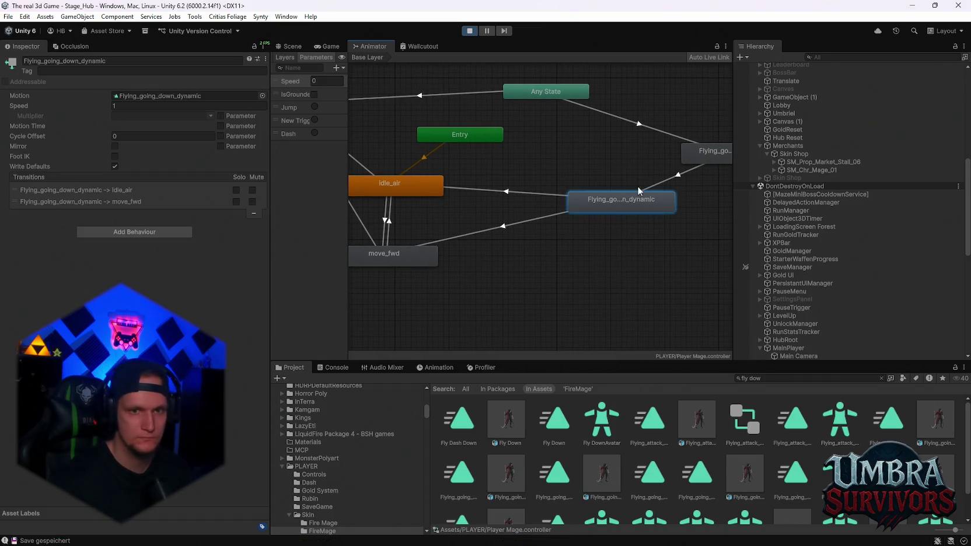
Step: Scrub the transition into Flying_going_down_dynamic to frame 21, then view Fly Down's import settings
left_click(637, 188)
left_click_drag(7, 249, 150, 241)
left_click(506, 419)
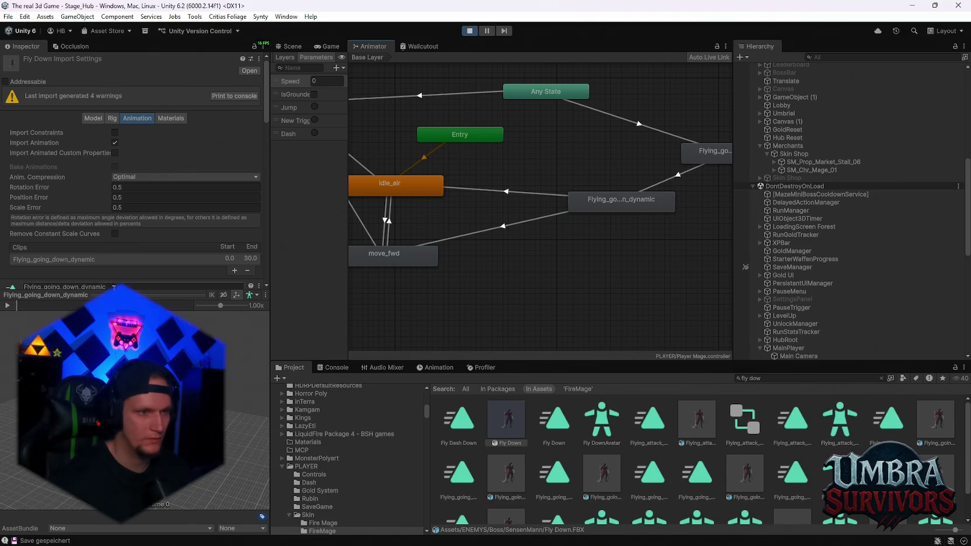
scroll(155, 214, "down", 3)
scroll(150, 216, "down", 6)
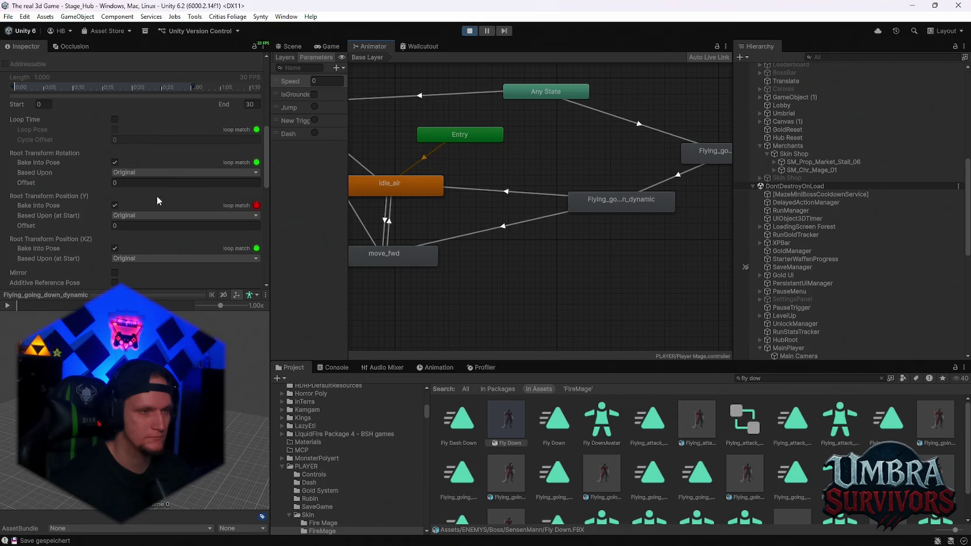
Step: Preview the clip with the vertical root position based on Center of Mass
left_click(134, 216)
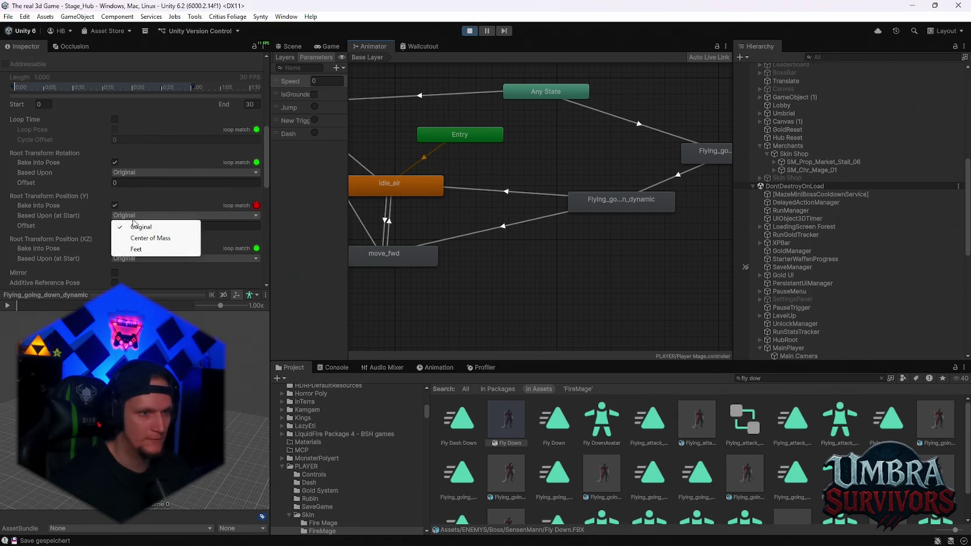
scroll(170, 209, "up", 3)
scroll(172, 213, "up", 4)
scroll(173, 214, "down", 5)
scroll(135, 226, "down", 2)
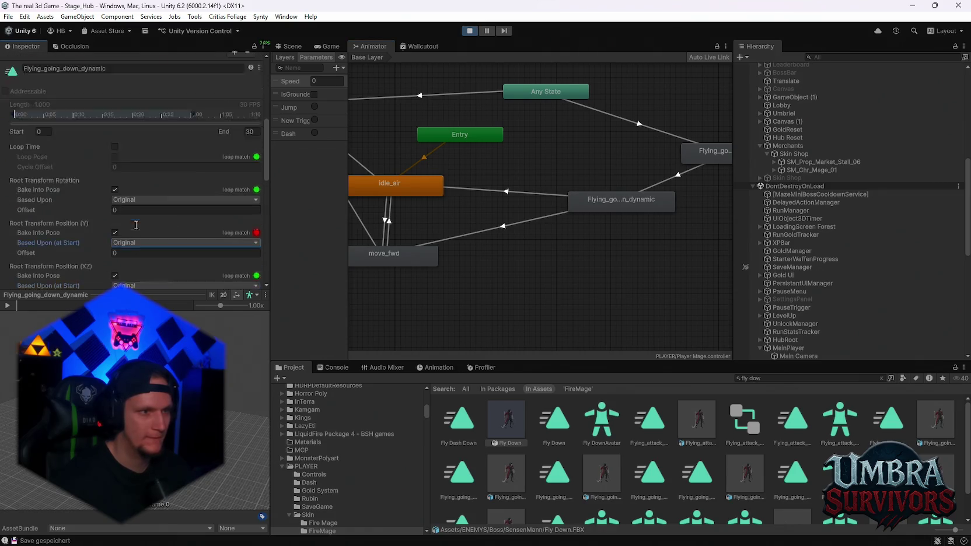
left_click(8, 306)
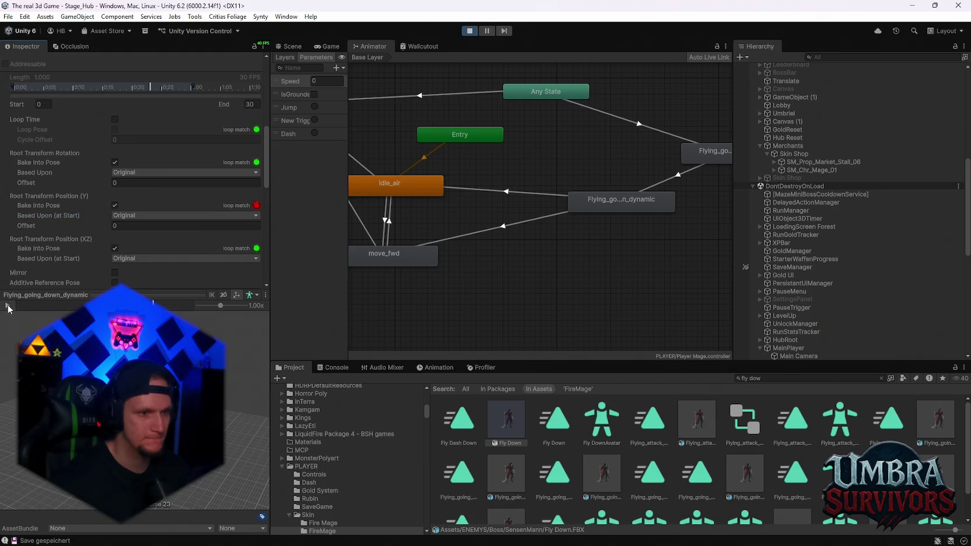
left_click(135, 259)
left_click(134, 215)
left_click(145, 234)
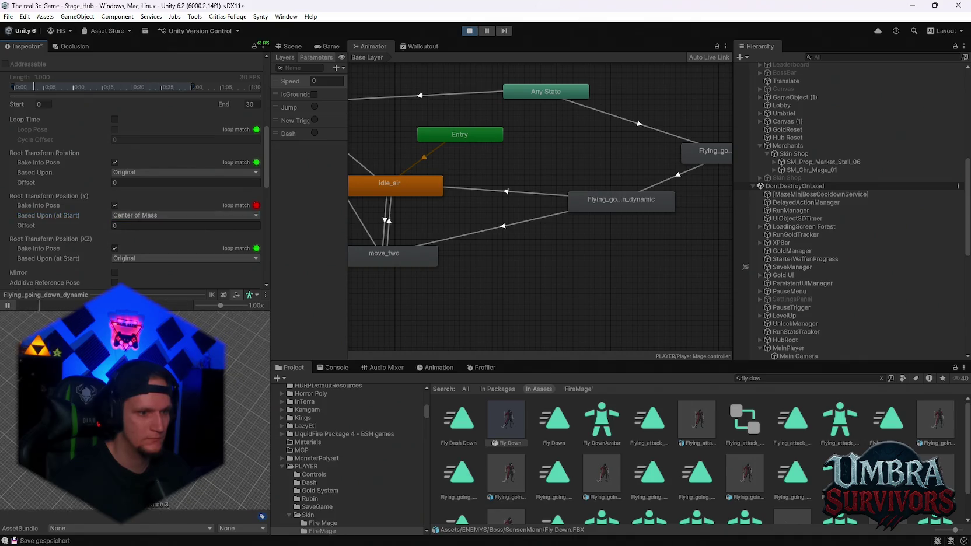
left_click(7, 305)
Step: Revert vertical root position to Original and try, then revert, Body Orientation root rotation
left_click(137, 216)
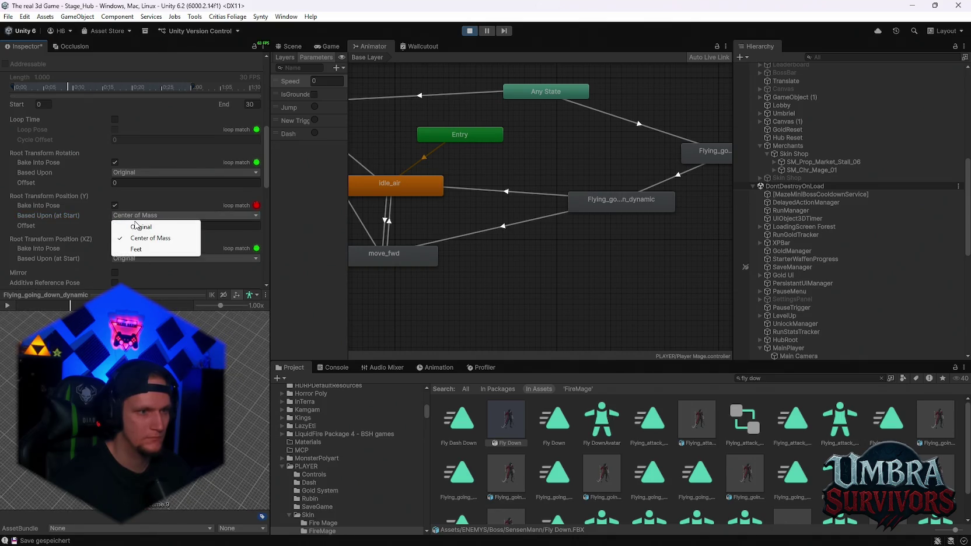
left_click(135, 227)
left_click(129, 173)
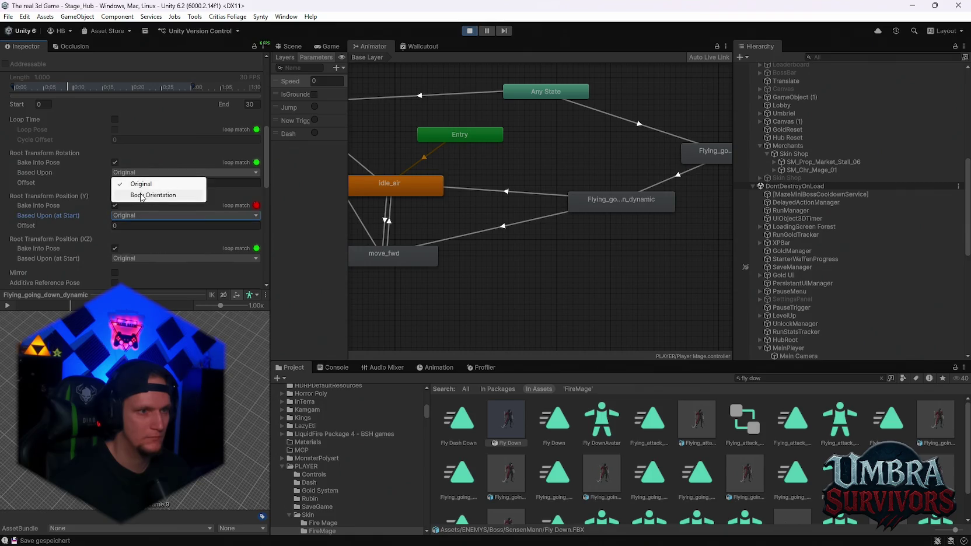
left_click(143, 195)
left_click(7, 305)
left_click(140, 172)
left_click(140, 184)
Step: Turn off Root Transform Position (Y) Bake Into Pose and replay the clip preview
left_click(7, 305)
left_click(115, 205)
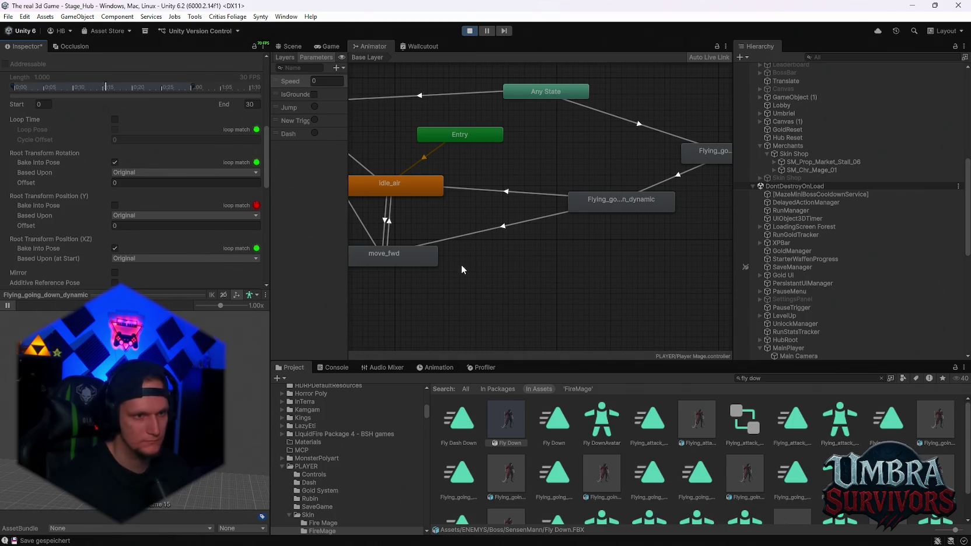
left_click(606, 206)
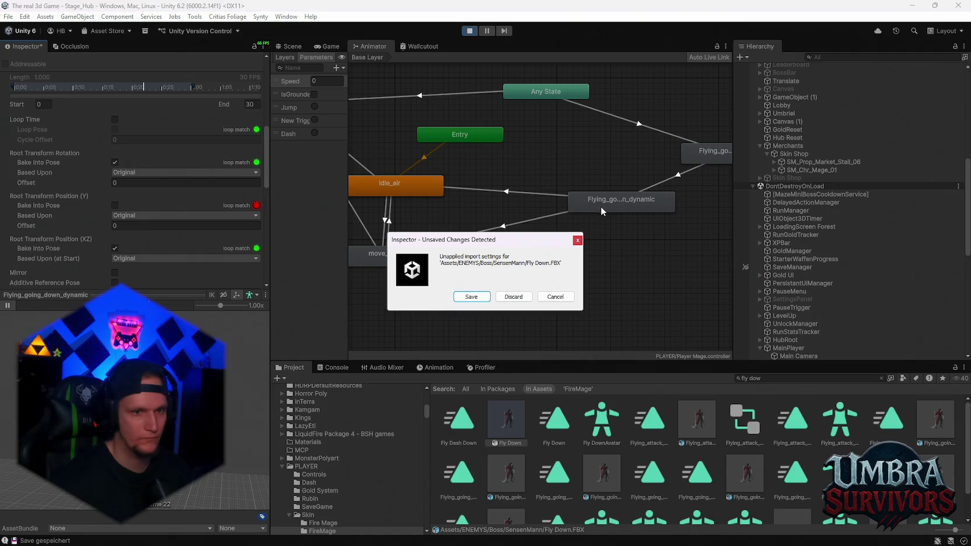
Step: Save the Fly Down import changes, then review the idle_air and move_fwd transitions
left_click(472, 297)
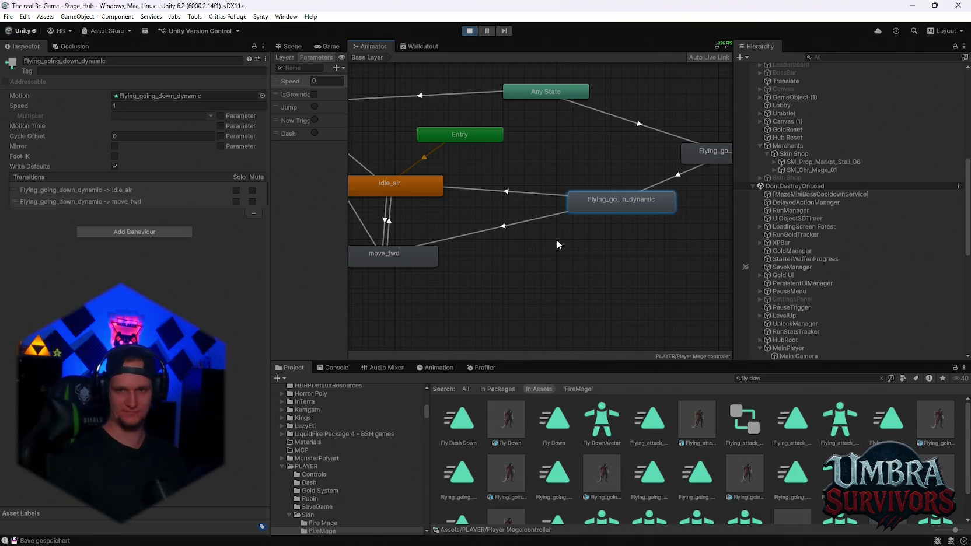
left_click(530, 190)
scroll(171, 237, "down", 5)
left_click(550, 211)
scroll(73, 217, "down", 1)
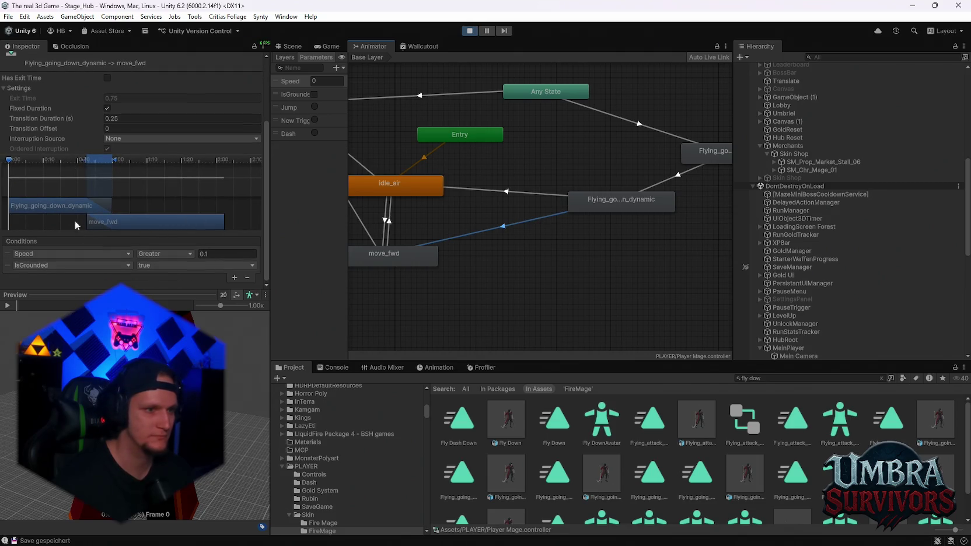
left_click(579, 199)
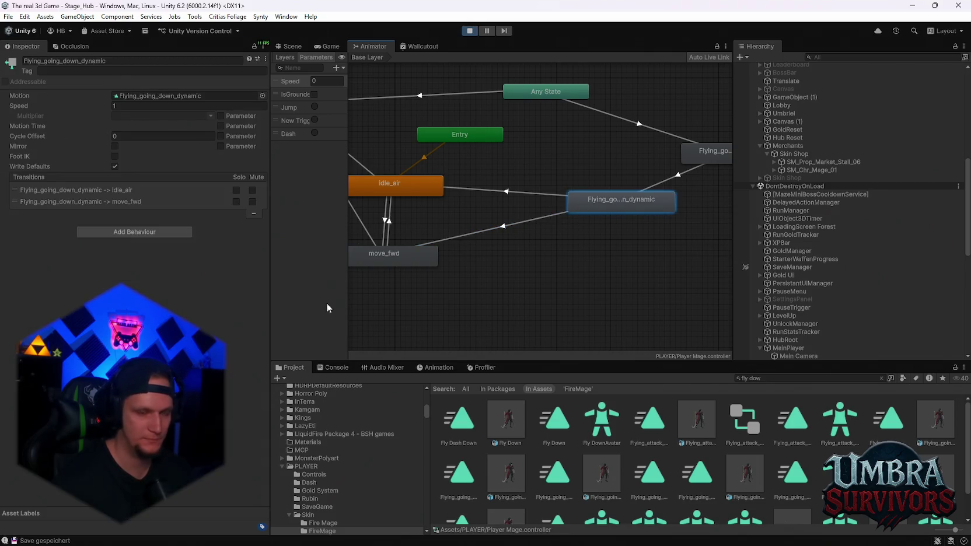
Step: Disable the left-hand IK in Fly Down's humanoid mask and apply the import settings
double_click(157, 96)
scroll(87, 234, "down", 10)
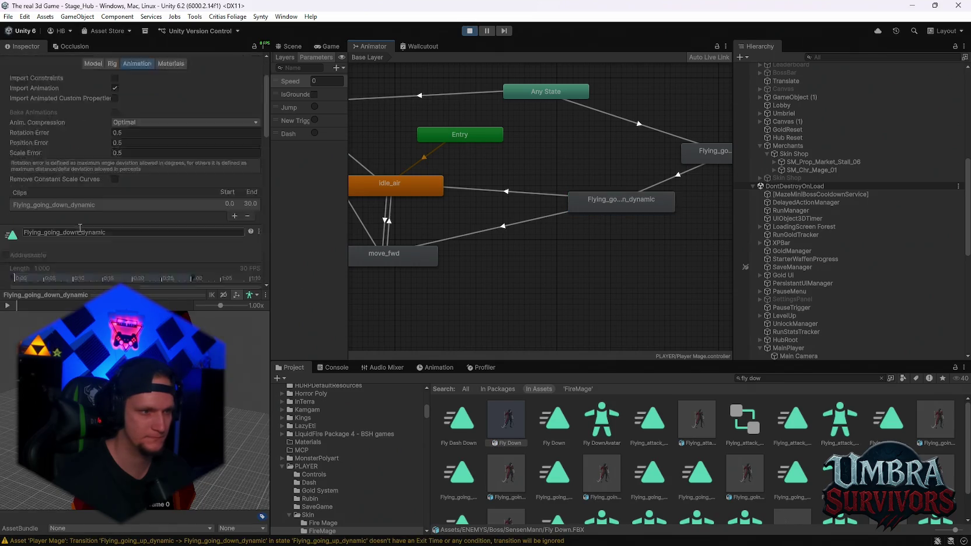
scroll(58, 227, "down", 2)
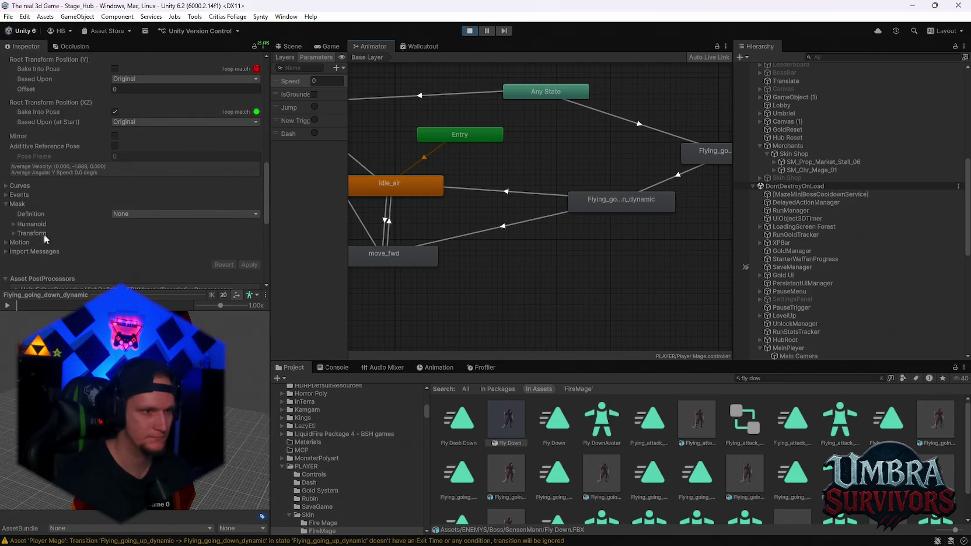
left_click(13, 224)
scroll(65, 220, "down", 5)
left_click(111, 182)
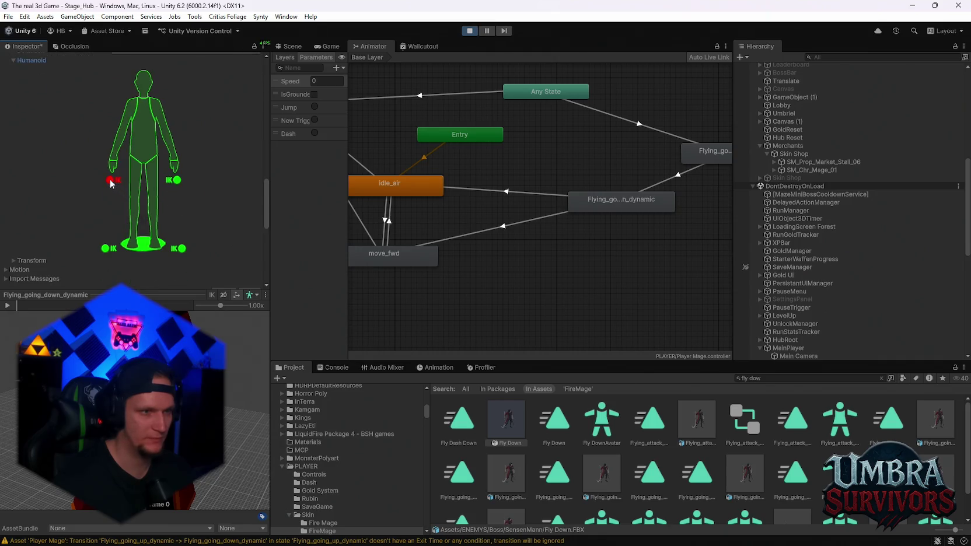
left_click(607, 205)
left_click(470, 299)
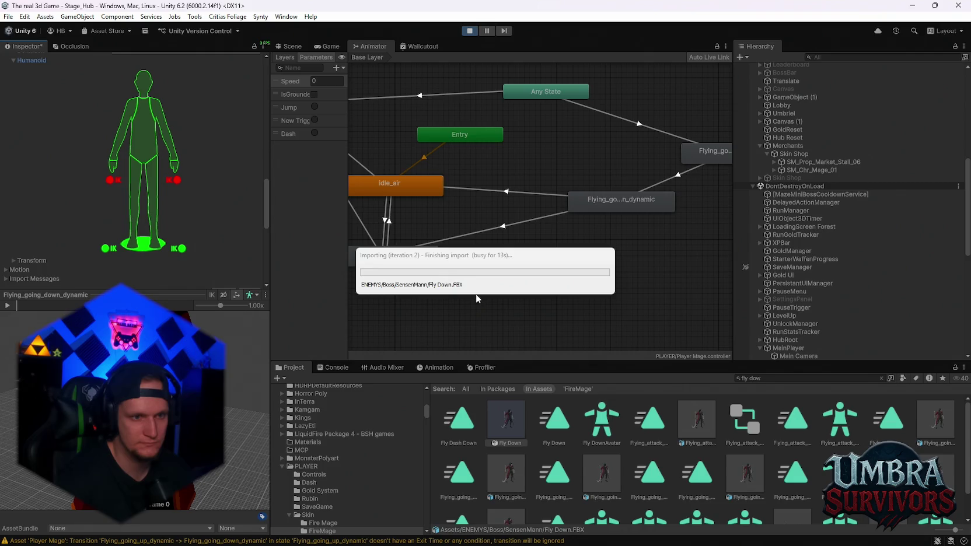
Step: Inspect the Flying_going_down_dynamic state and its incoming and outgoing transitions
left_click(517, 192)
left_click(590, 205)
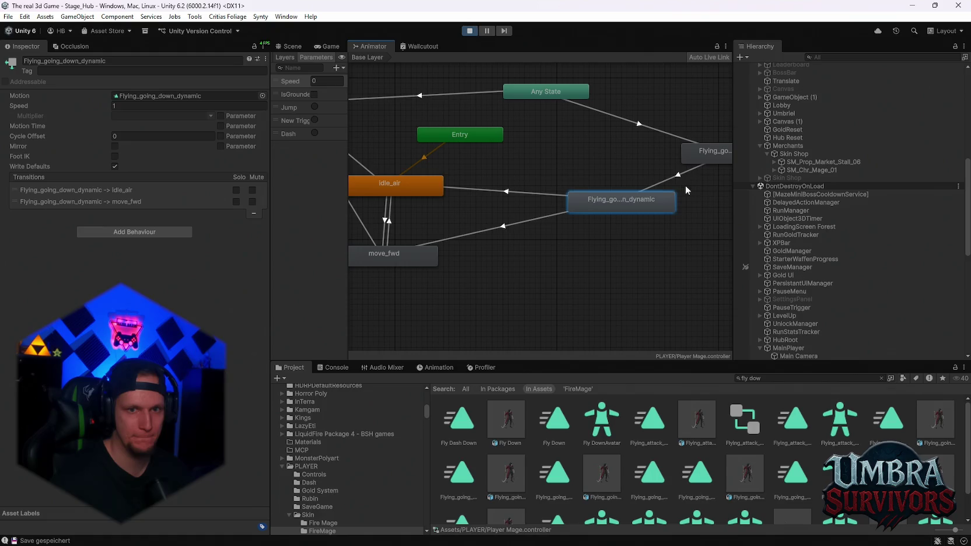
left_click(673, 181)
Step: Turn off the left-hand IK in Fly Down's humanoid mask again, keeping the right arm on, and apply
left_click(506, 420)
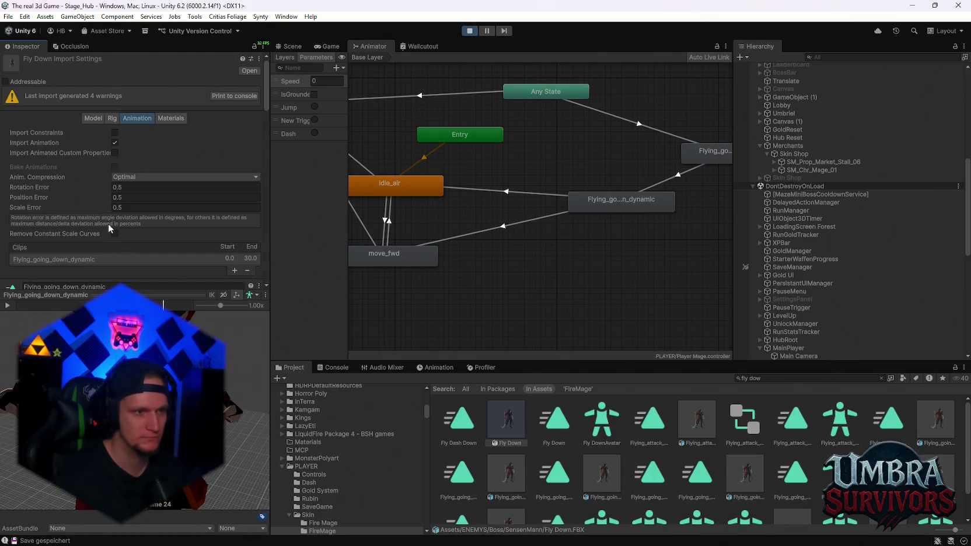
scroll(114, 232, "down", 10)
scroll(115, 231, "down", 5)
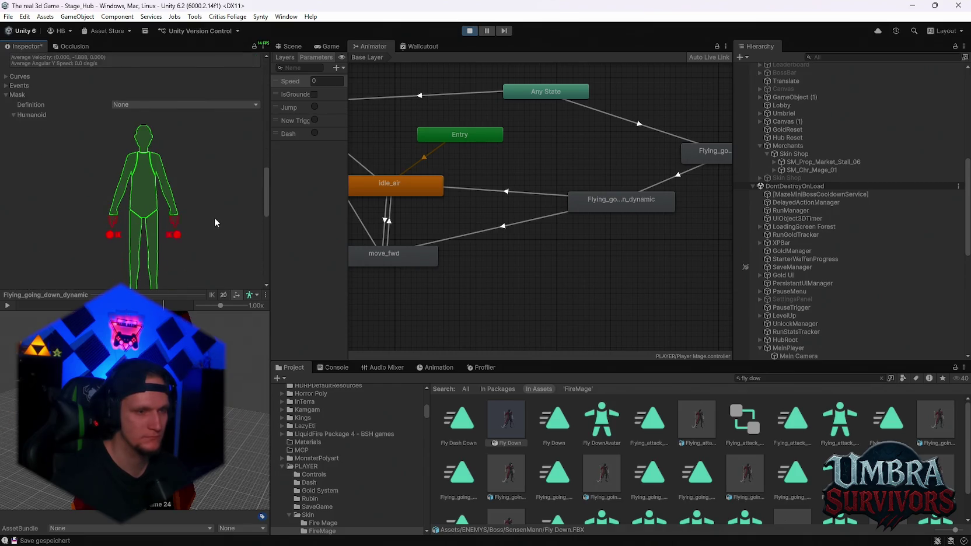
scroll(216, 223, "down", 3)
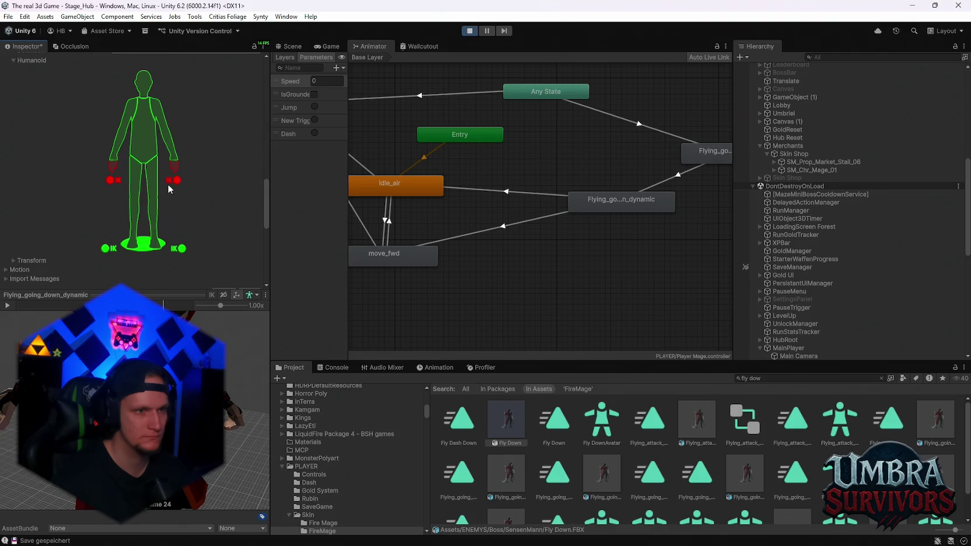
left_click(119, 184)
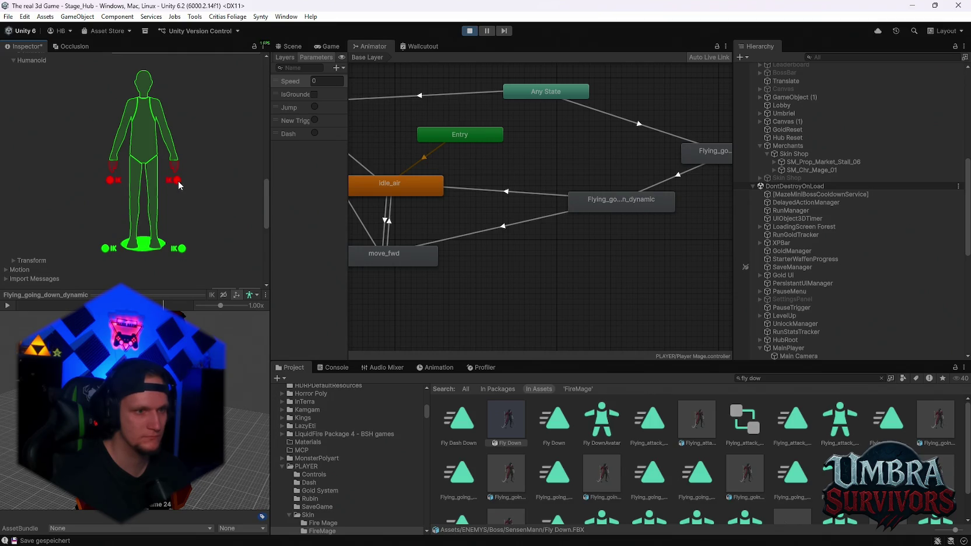
left_click(174, 159)
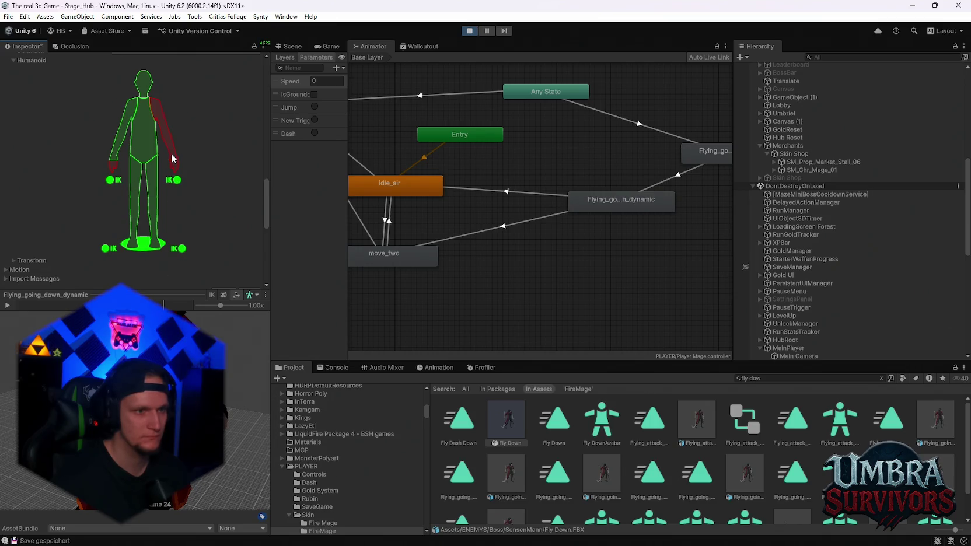
left_click(173, 158)
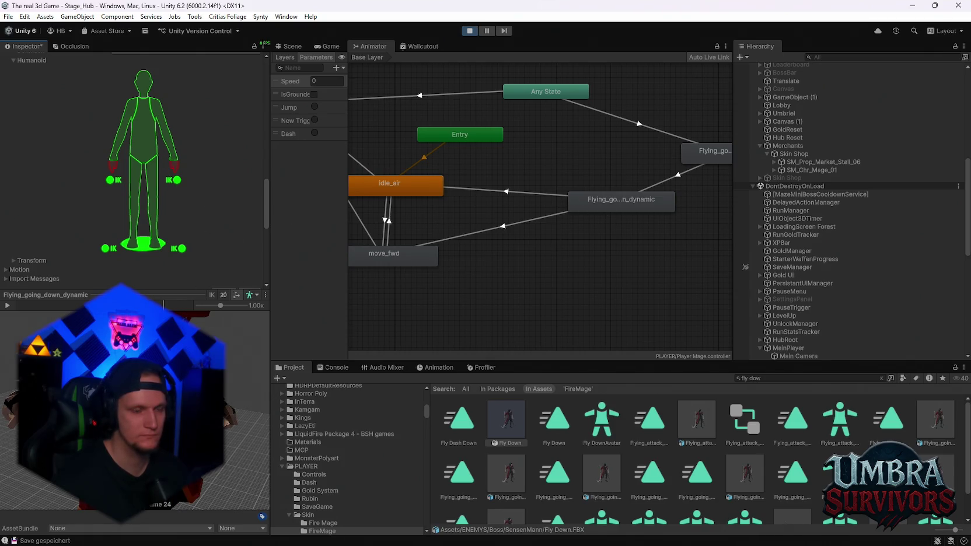
scroll(520, 260, "up", 3)
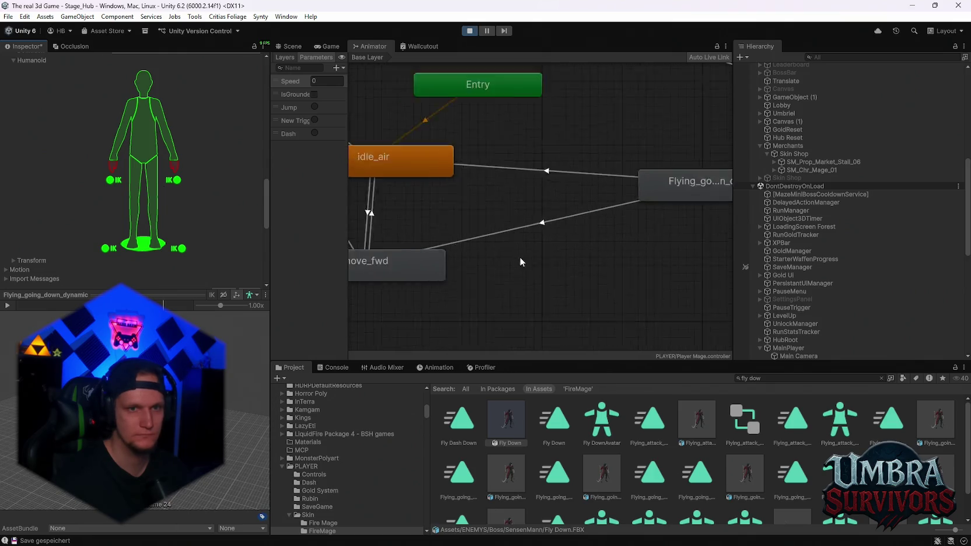
scroll(521, 260, "down", 4)
scroll(237, 275, "down", 3)
left_click(250, 211)
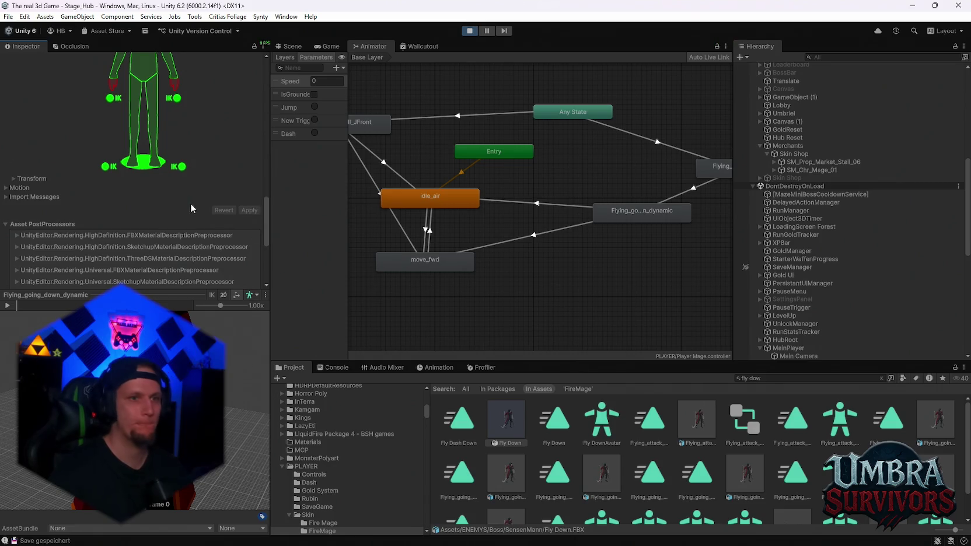
scroll(253, 228, "up", 4)
Step: Resume the game, jump the character, then pause and return to the Animator graph
left_click(327, 46)
left_click(533, 196)
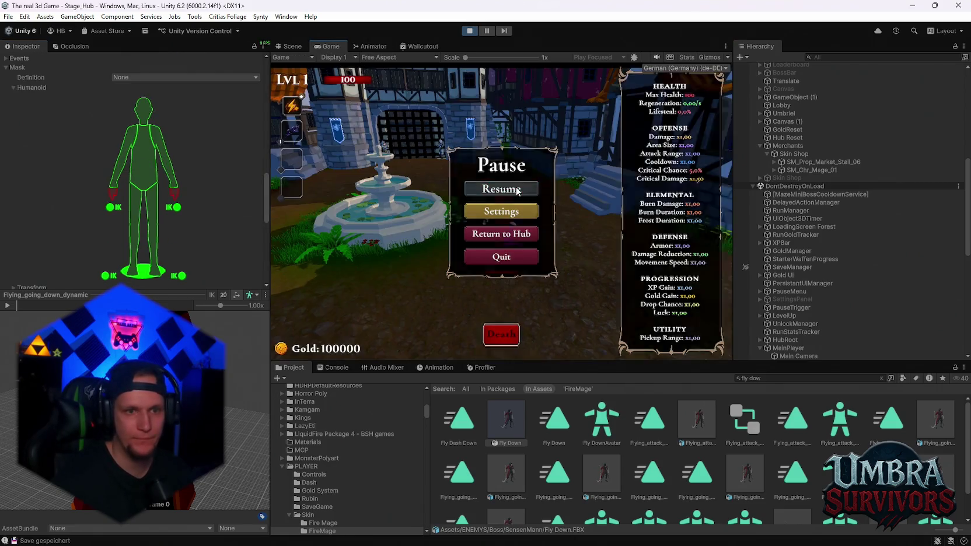
key("space")
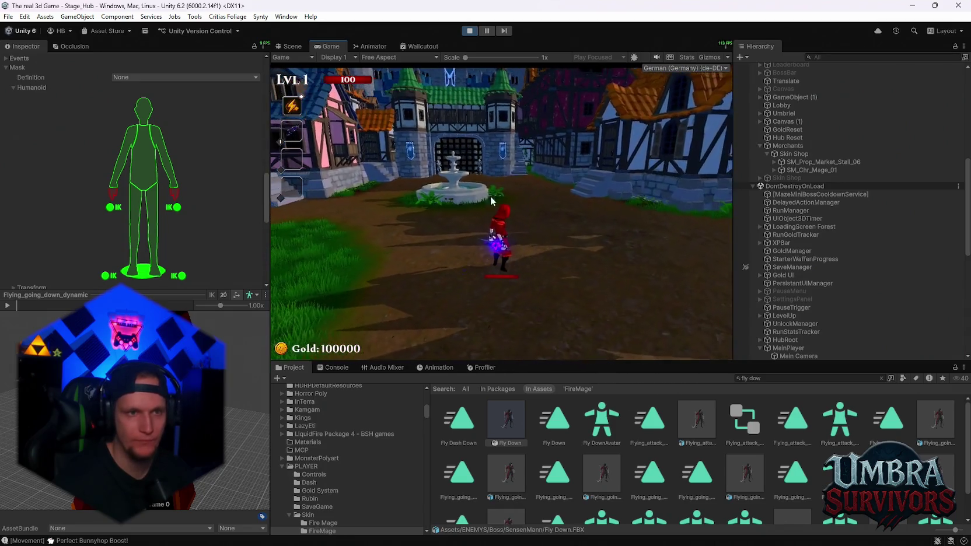
key("Escape")
left_click(370, 46)
Step: Add an IsGrounded false condition to the up_dynamic to down_dynamic transition and resume play
left_click(618, 198)
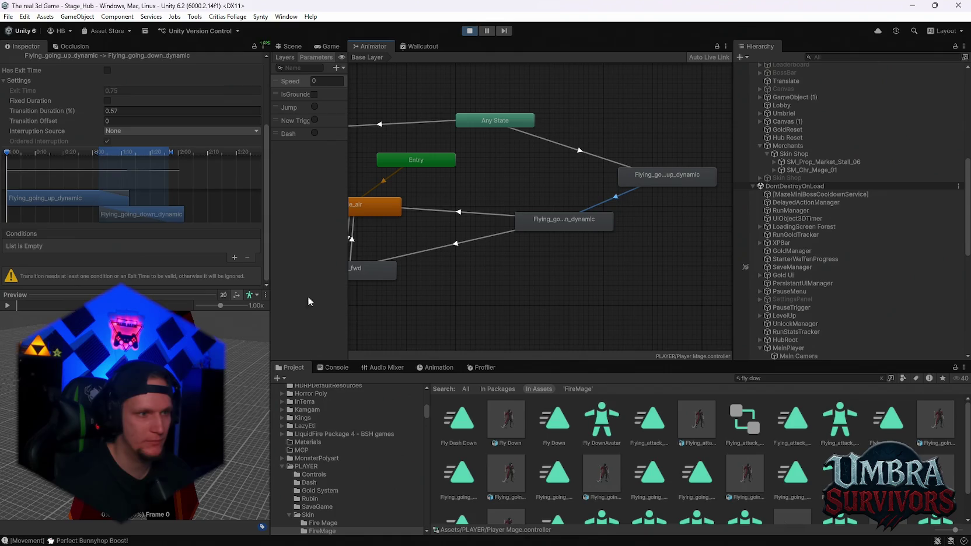
left_click(230, 258)
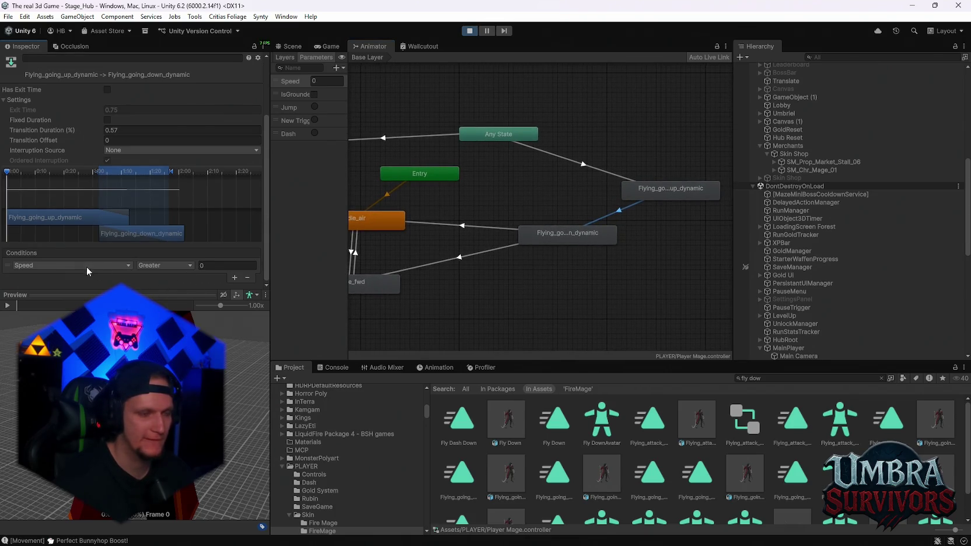
left_click(83, 266)
left_click(52, 288)
left_click(170, 265)
left_click(161, 287)
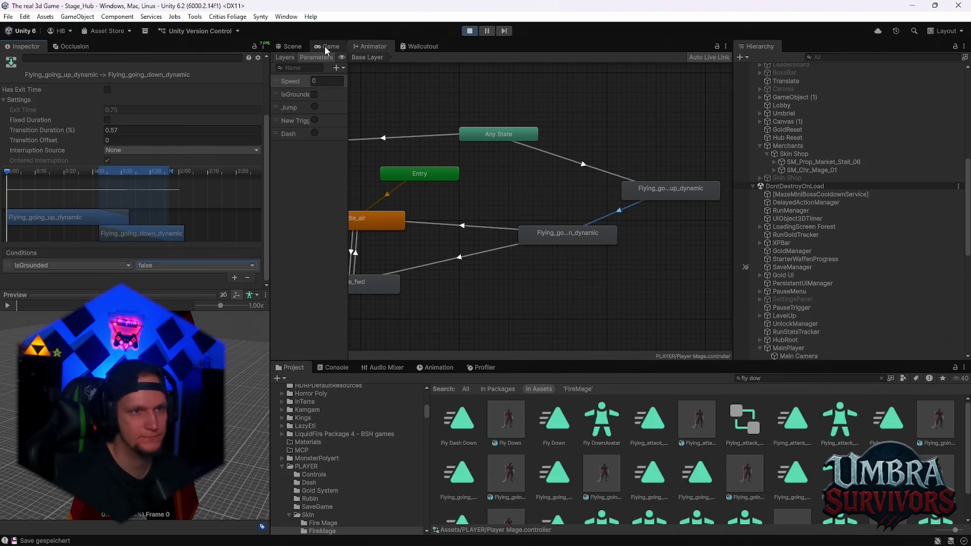
left_click(324, 46)
key("Escape")
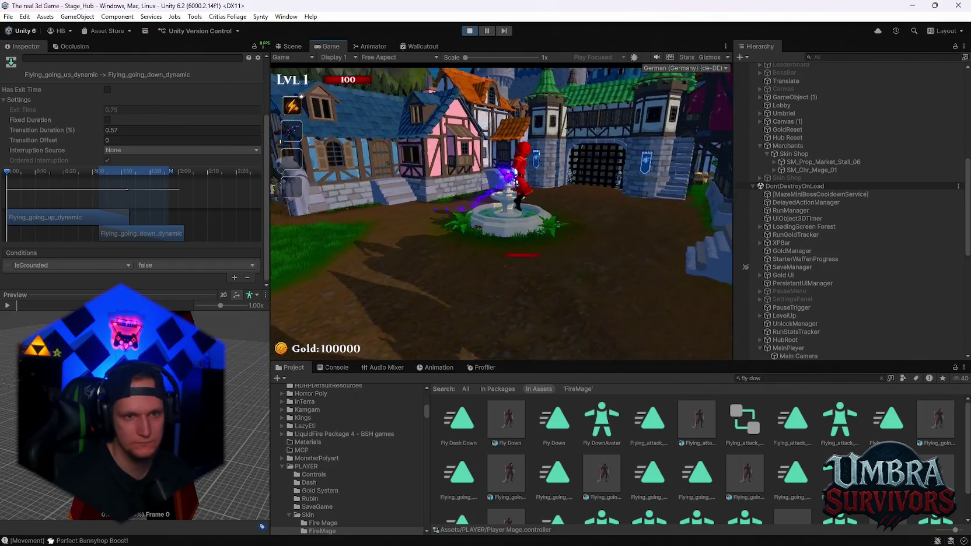
Step: Run the character around the hub past the fountain, market stalls and graveyard, then pause
key("w")
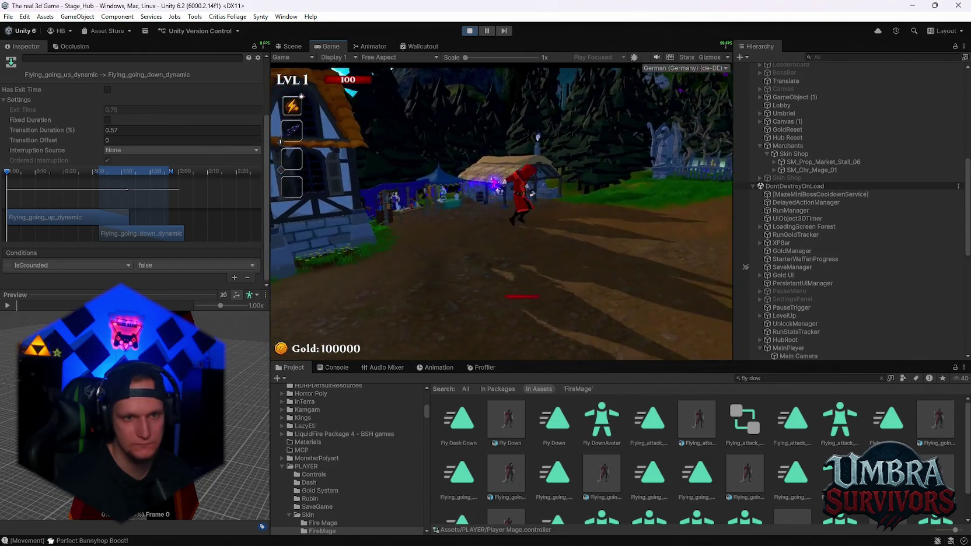
key("w")
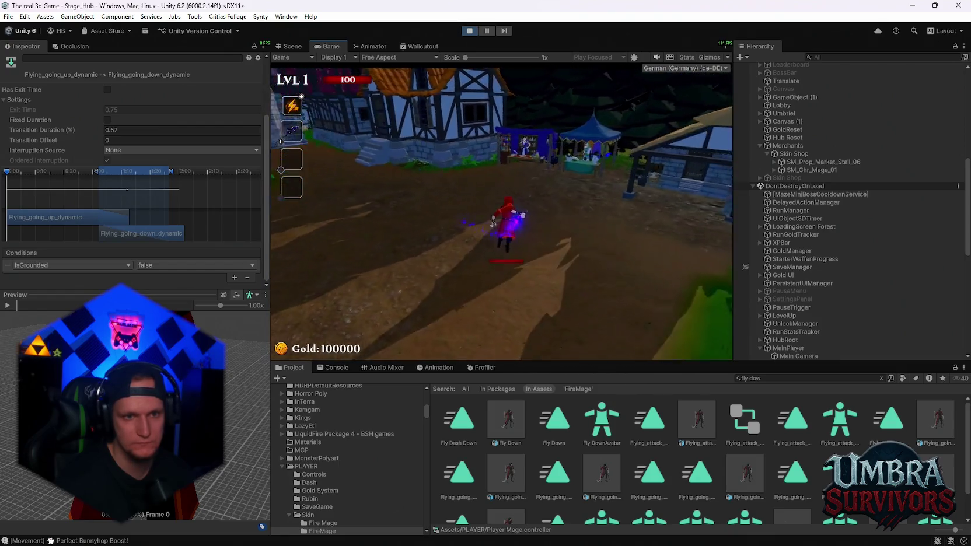
key("w")
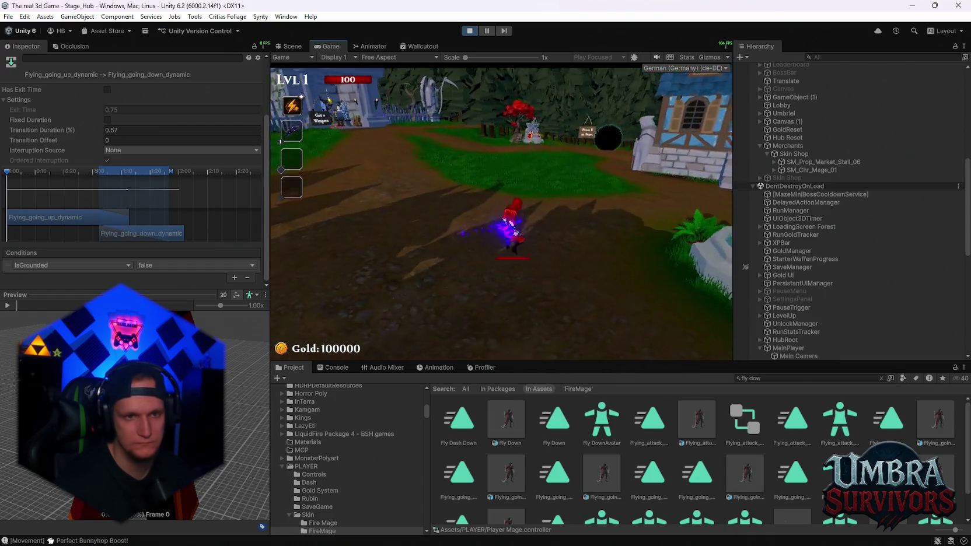
key("w")
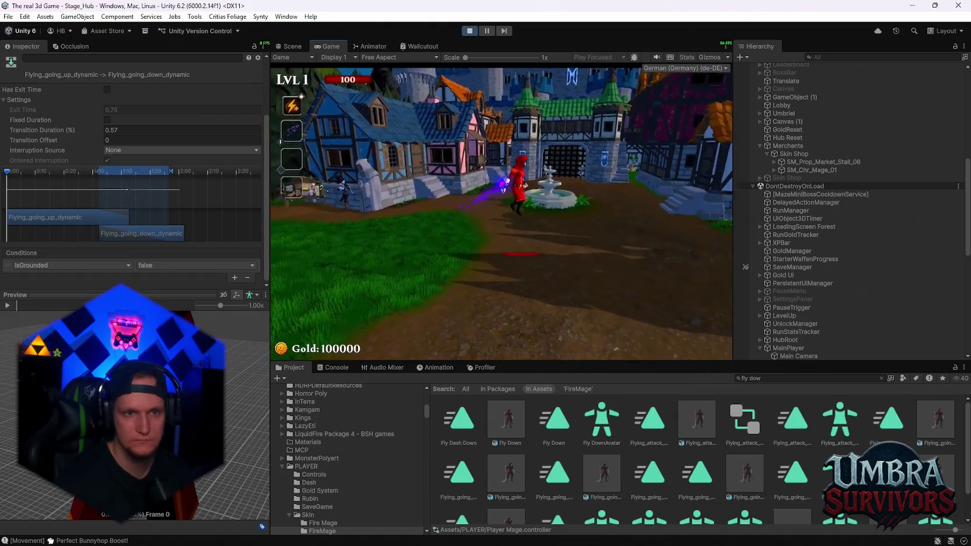
key("w")
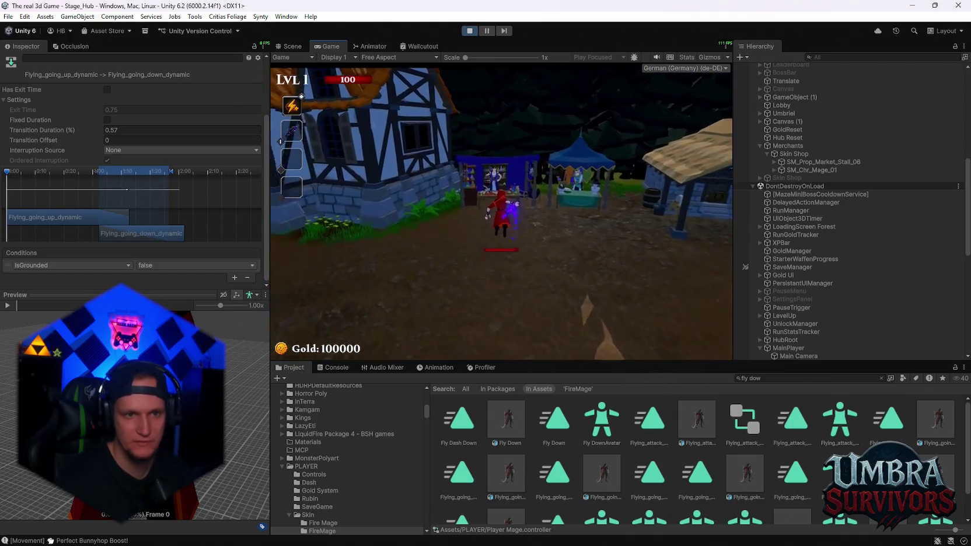
key("w")
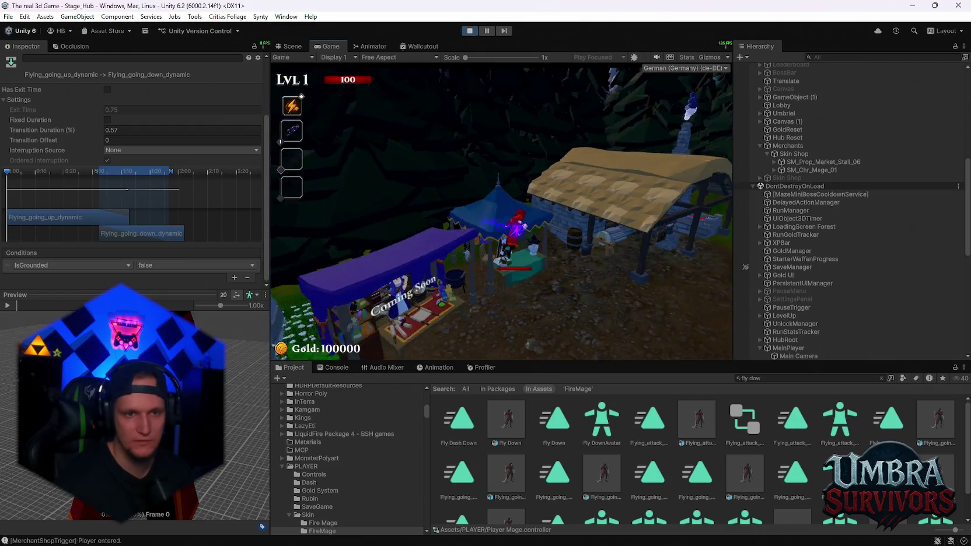
key("w")
key("Escape")
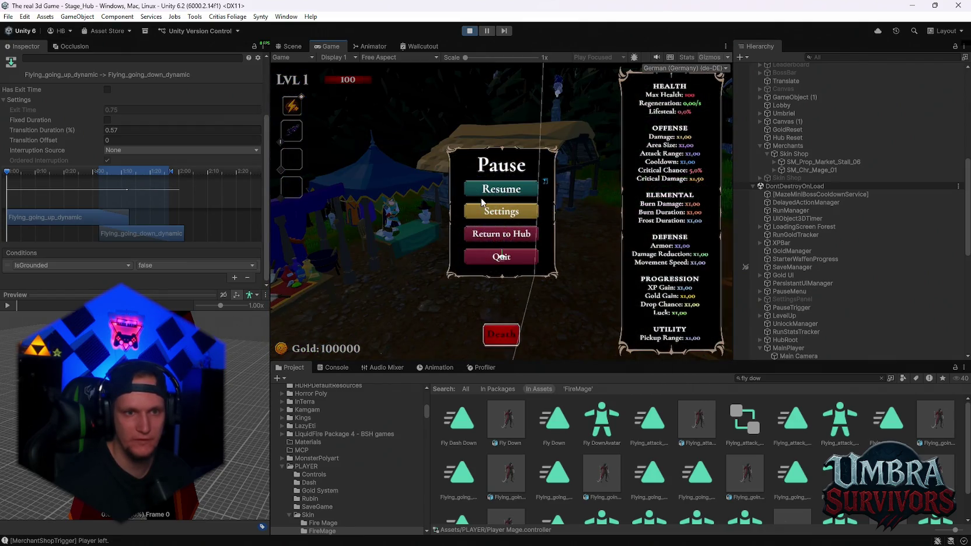
left_click(479, 189)
key("Escape")
scroll(926, 249, "down", 3)
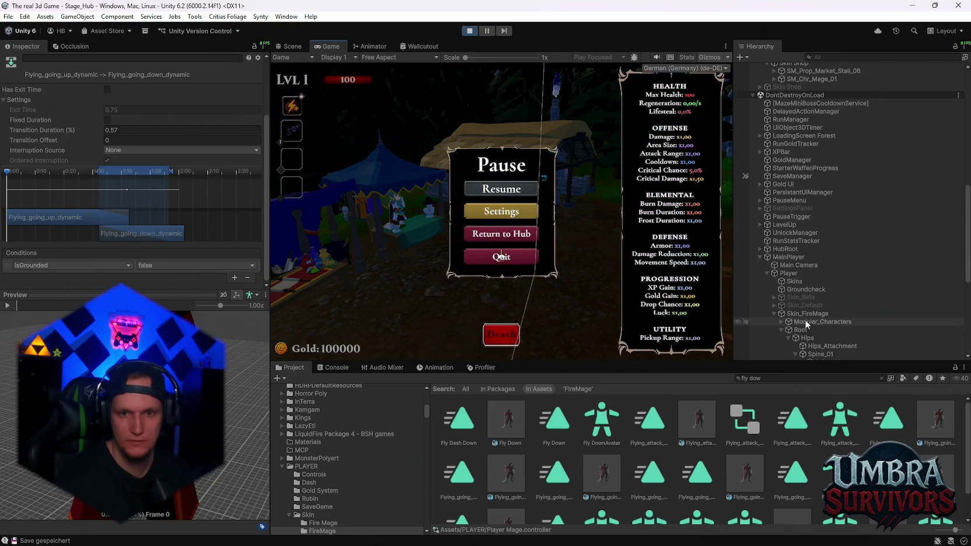
scroll(806, 334, "down", 5)
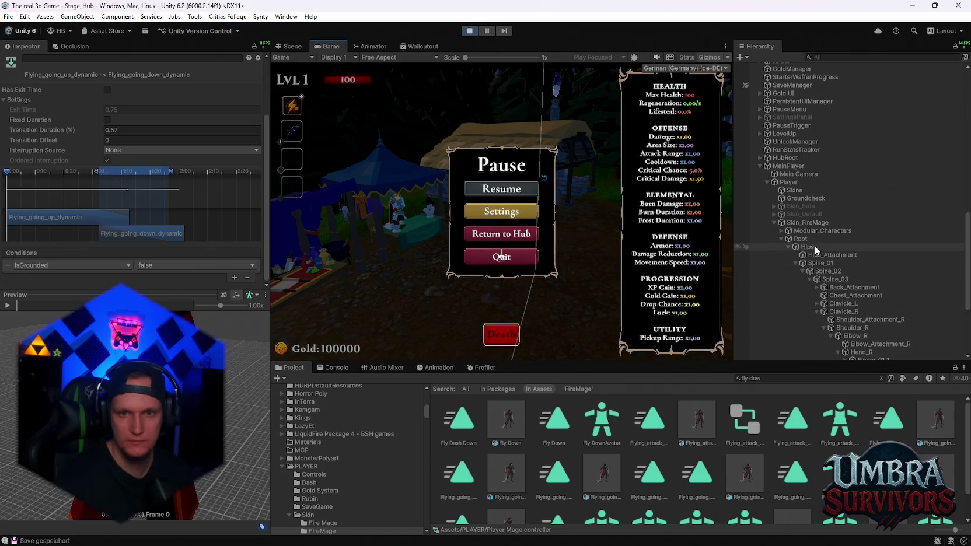
scroll(829, 318, "down", 1)
scroll(829, 318, "up", 1)
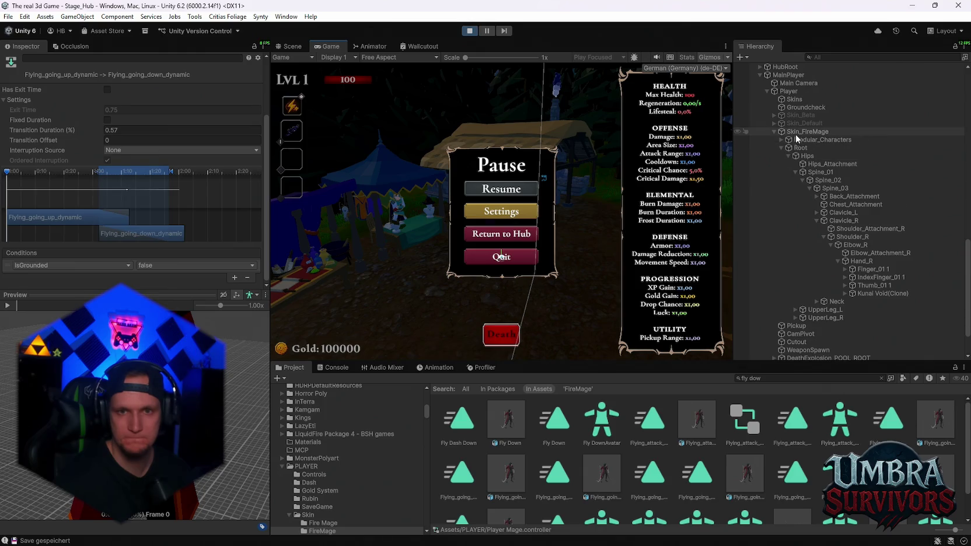
Step: Select Skin_FireMage, jump onto the hut roof and off it, then pause and show the Animator graph
left_click(817, 132)
left_click(505, 187)
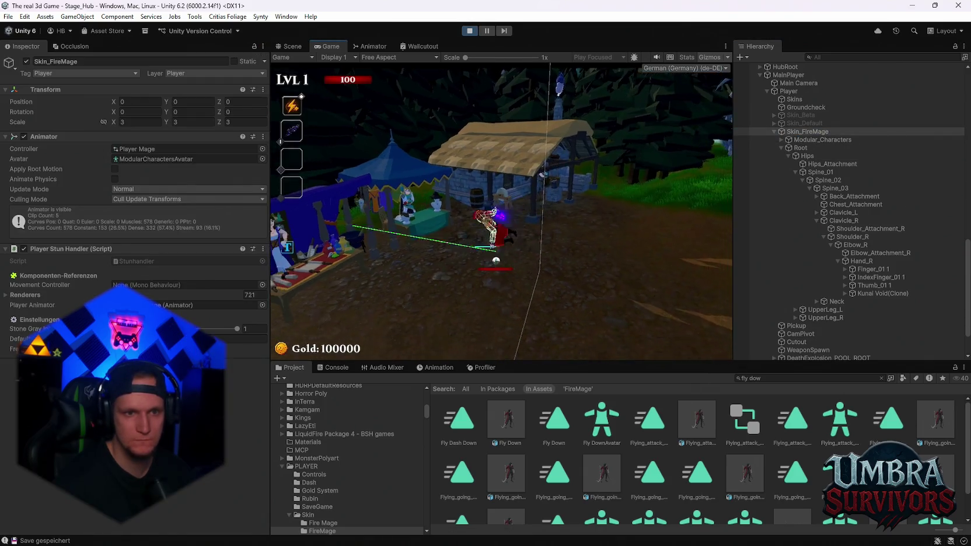
key("space")
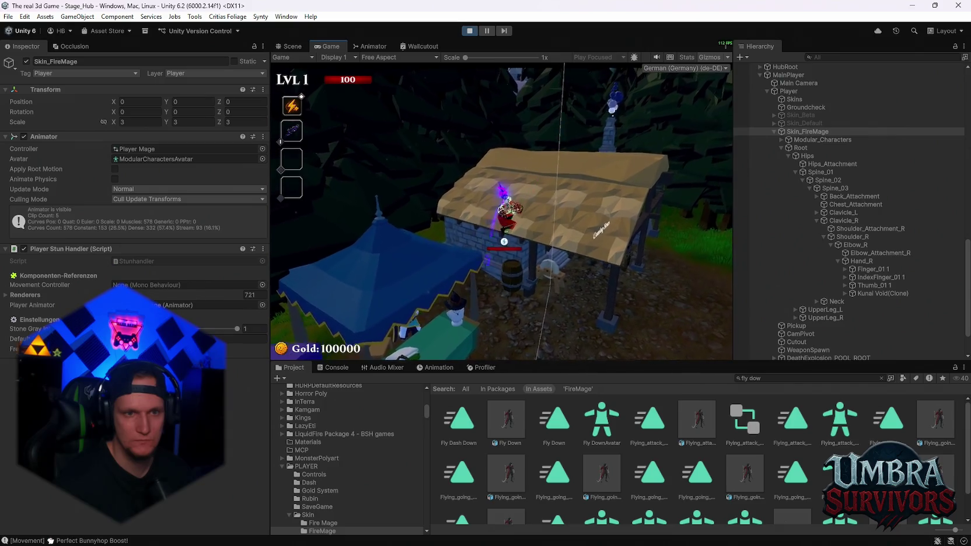
key("w")
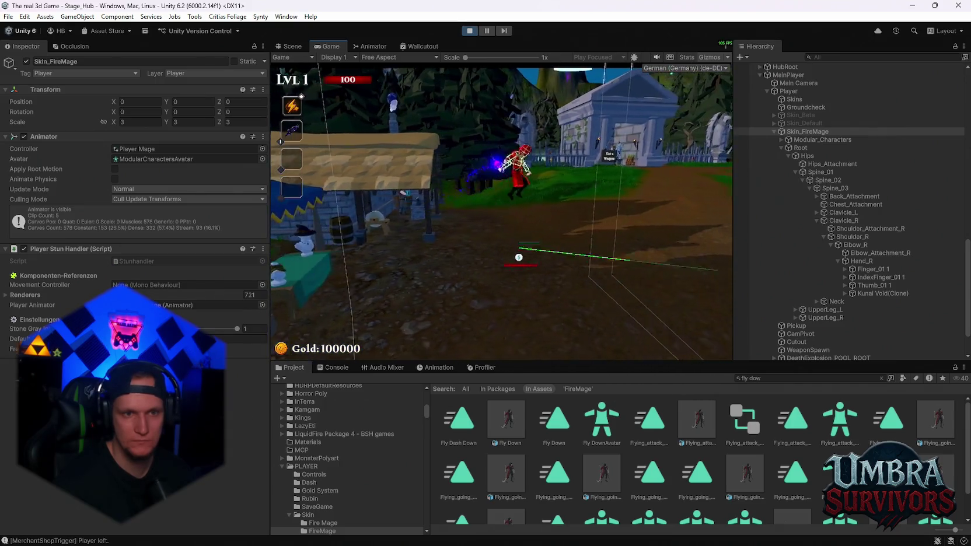
key("Escape")
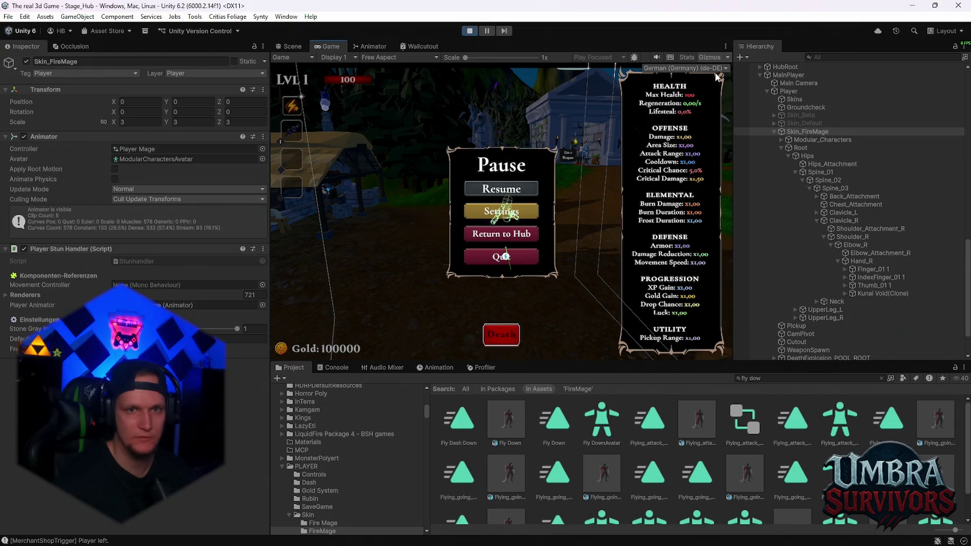
left_click(367, 47)
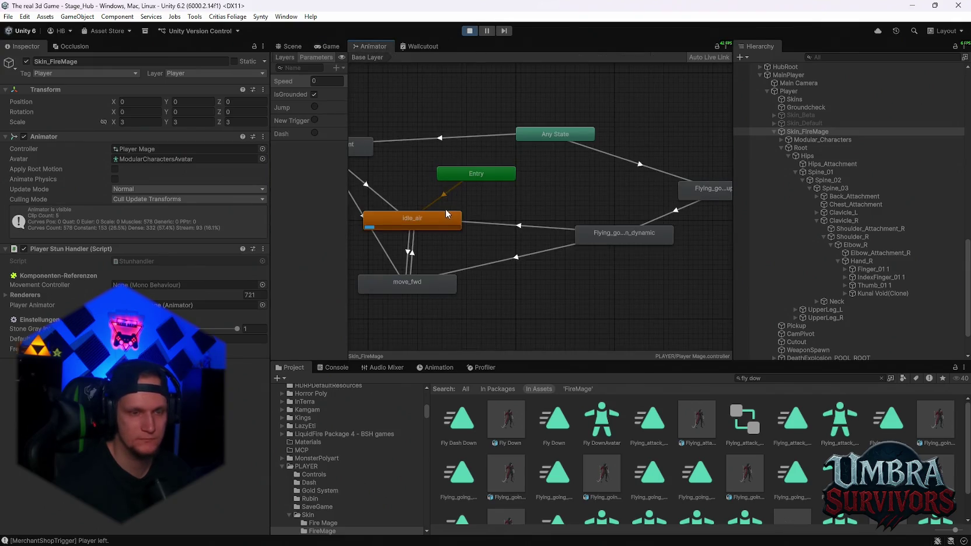
Step: Review the Flying_going_down_dynamic state's animation clip settings
left_click(658, 225)
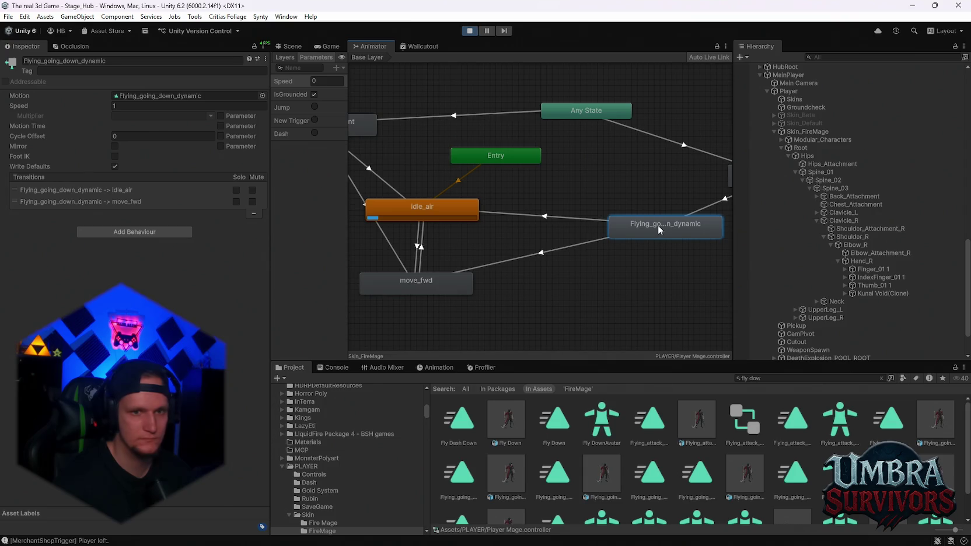
double_click(657, 225)
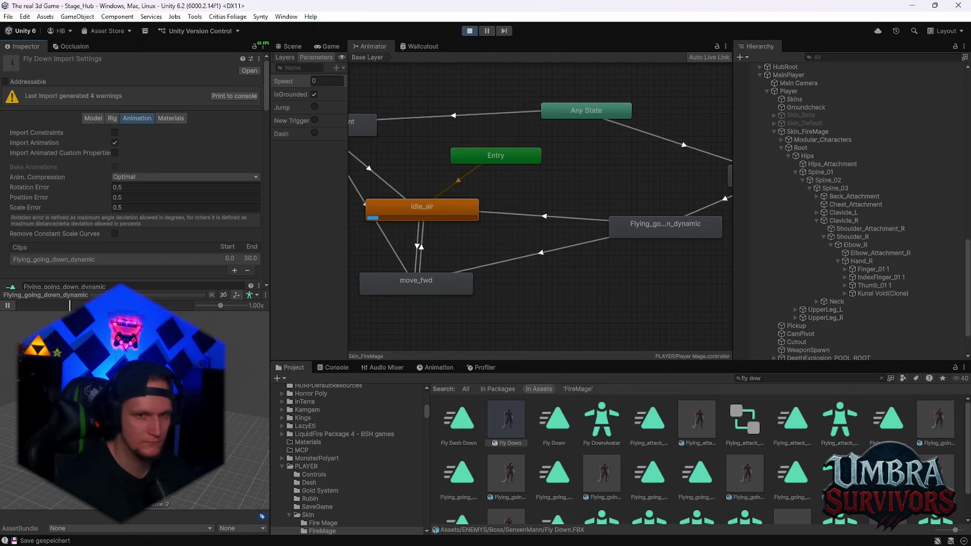
scroll(612, 249, "down", 5)
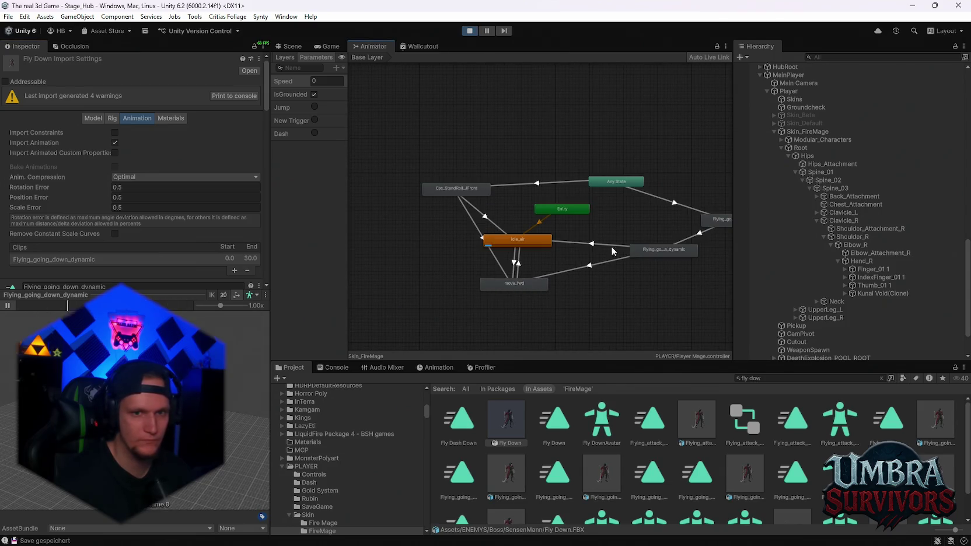
scroll(644, 264, "up", 3)
Step: Lengthen the flying-down to idle_air transition so its duration becomes 0.4573635
left_click(587, 236)
scroll(134, 255, "down", 1)
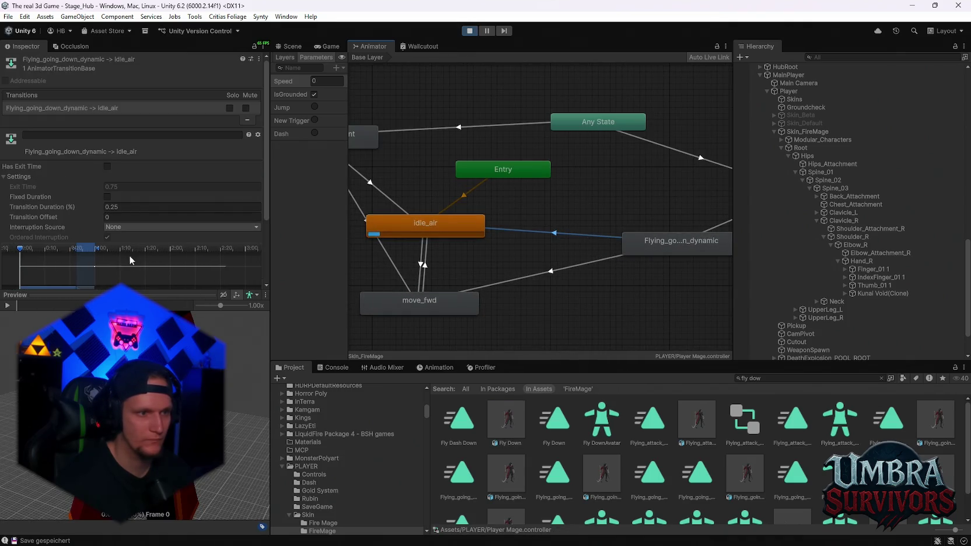
left_click_drag(159, 292, 159, 328)
left_click_drag(26, 250, 110, 251)
scroll(558, 307, "down", 3)
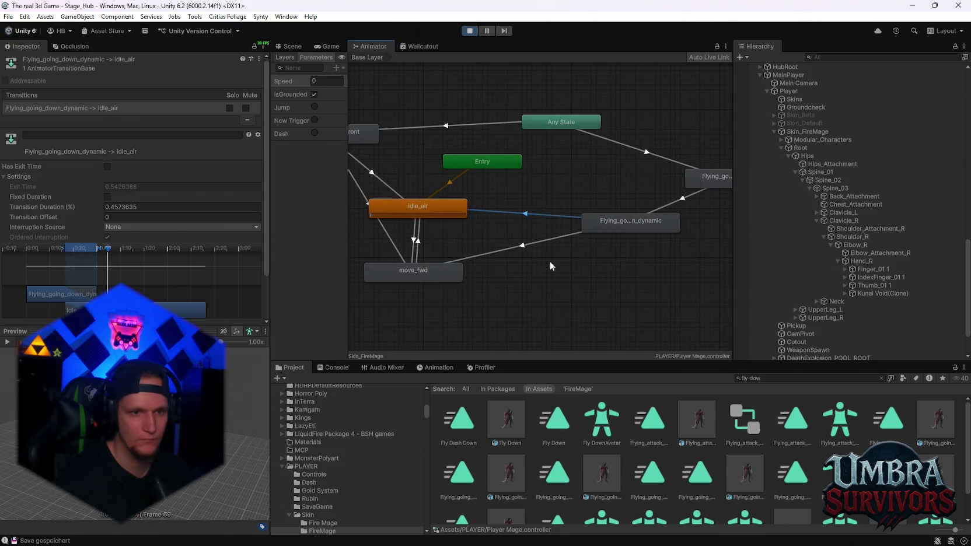
left_click(442, 207)
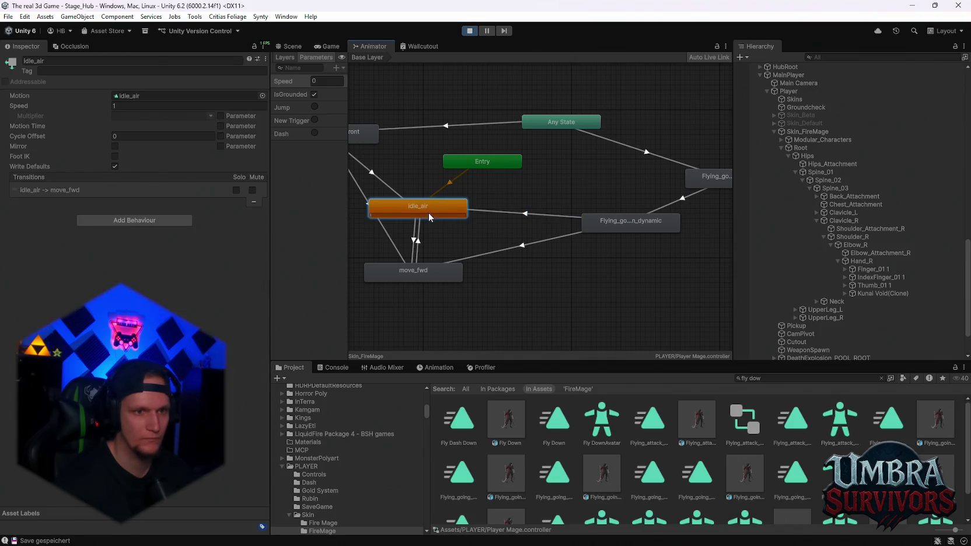
double_click(181, 96)
Step: Keep rotation and Y position references at Original, bake Y position into pose, and preview idle_air
scroll(150, 296, "down", 10)
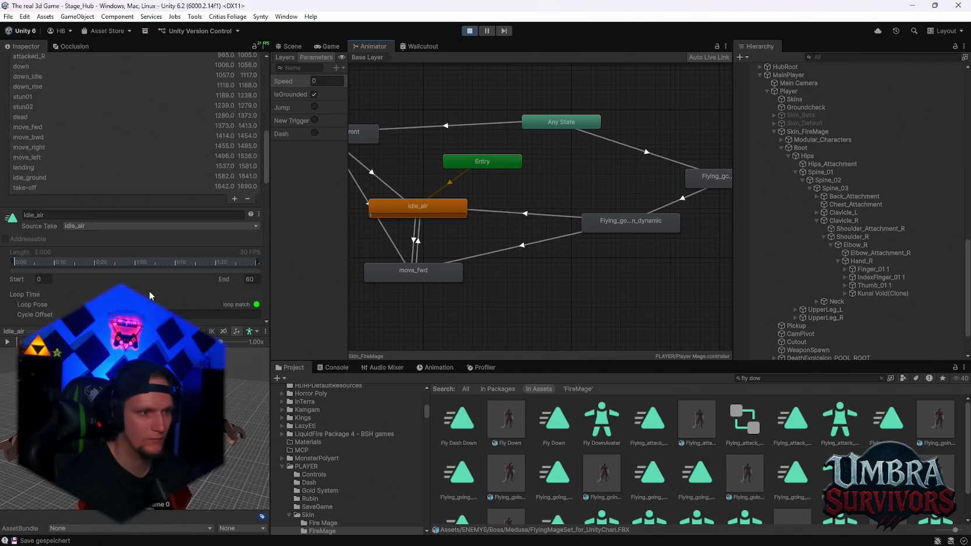
scroll(159, 274, "up", 2)
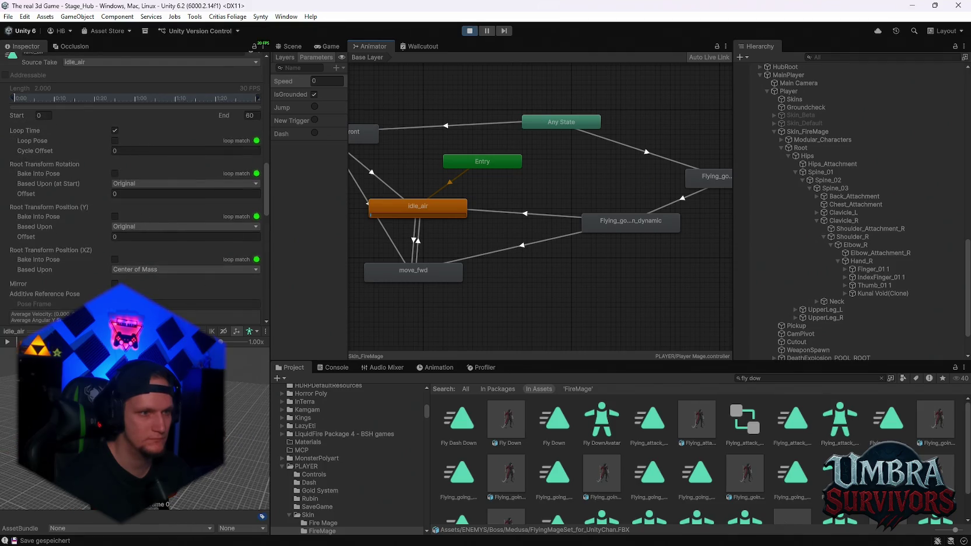
left_click(132, 185)
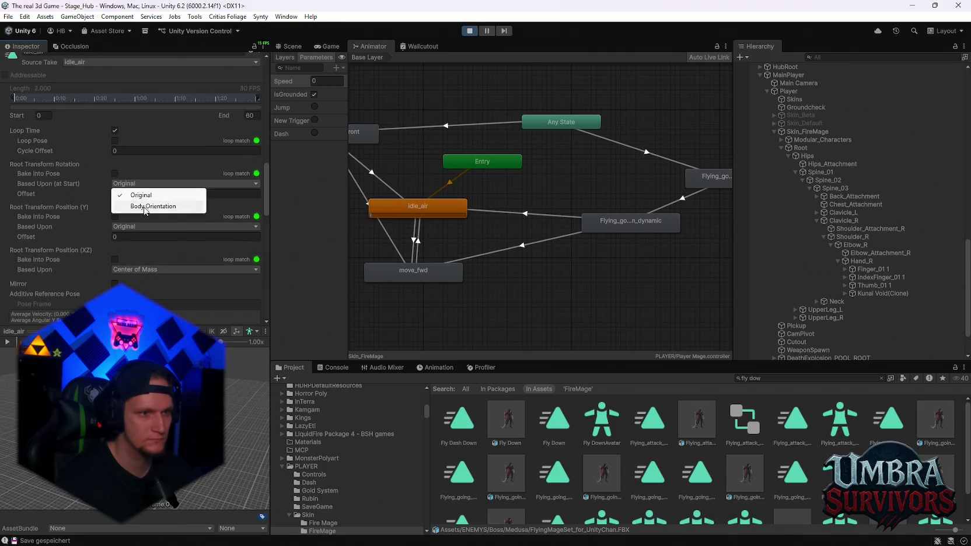
left_click(140, 195)
left_click(135, 228)
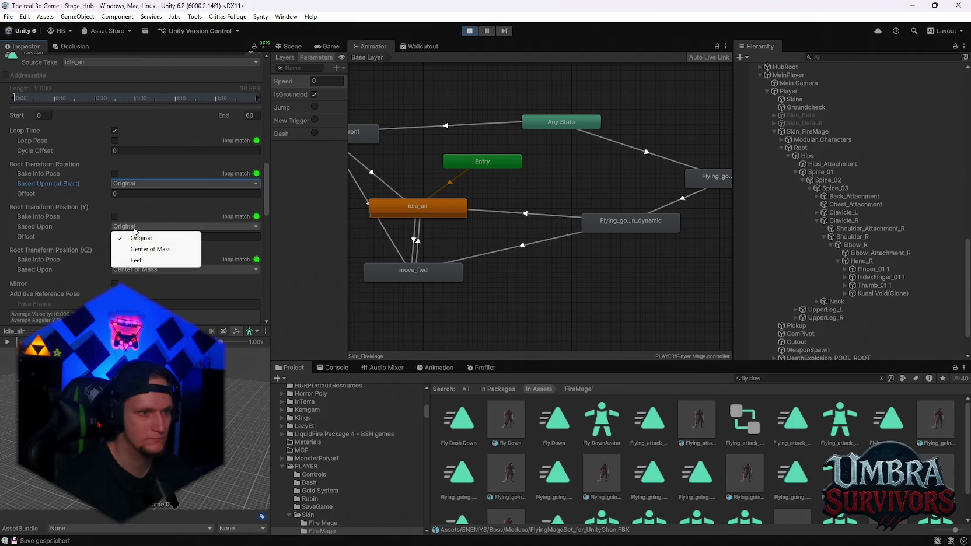
left_click(127, 220)
left_click(115, 218)
left_click(10, 342)
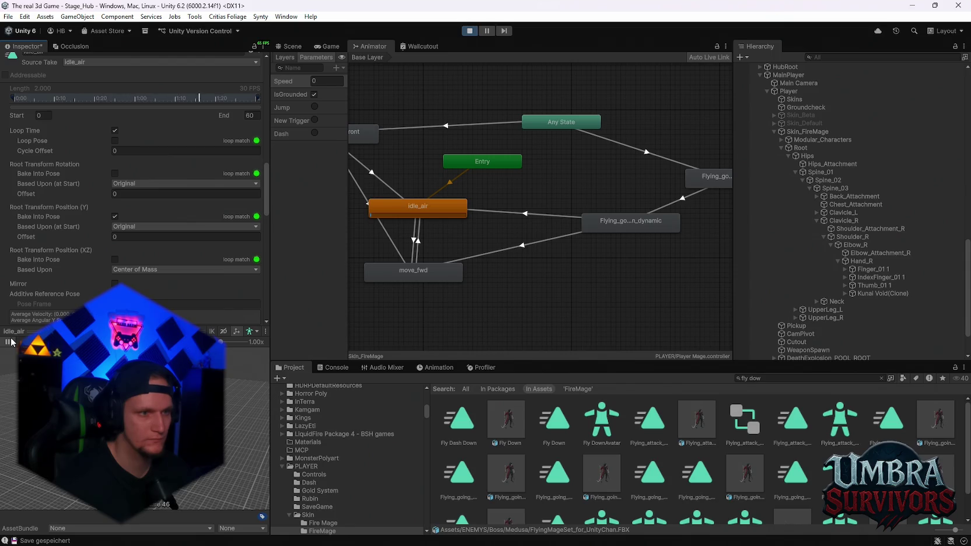
Step: Settle on Y position baked and rotation unbaked, then save idle_air's import settings
left_click(115, 217)
left_click(115, 217)
left_click(115, 174)
left_click(115, 174)
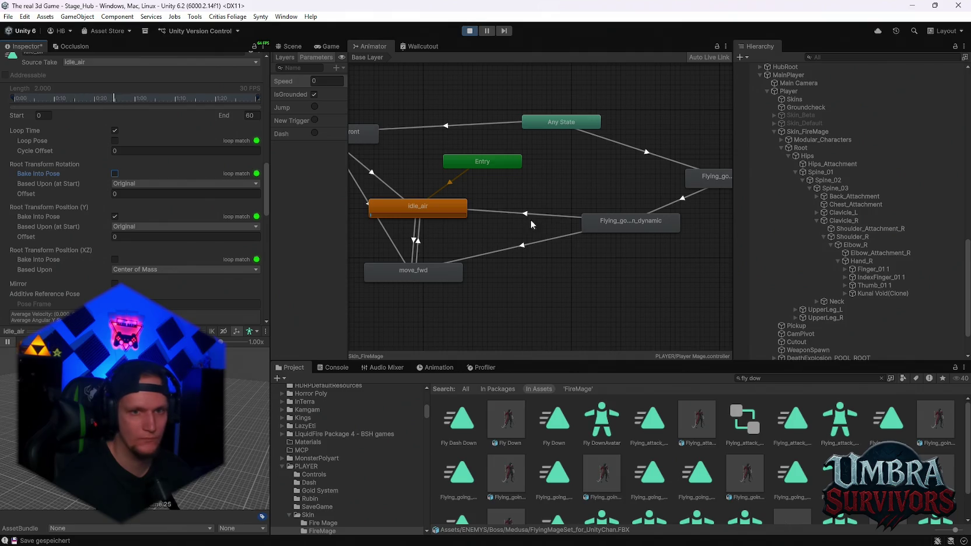
left_click(554, 215)
left_click(491, 297)
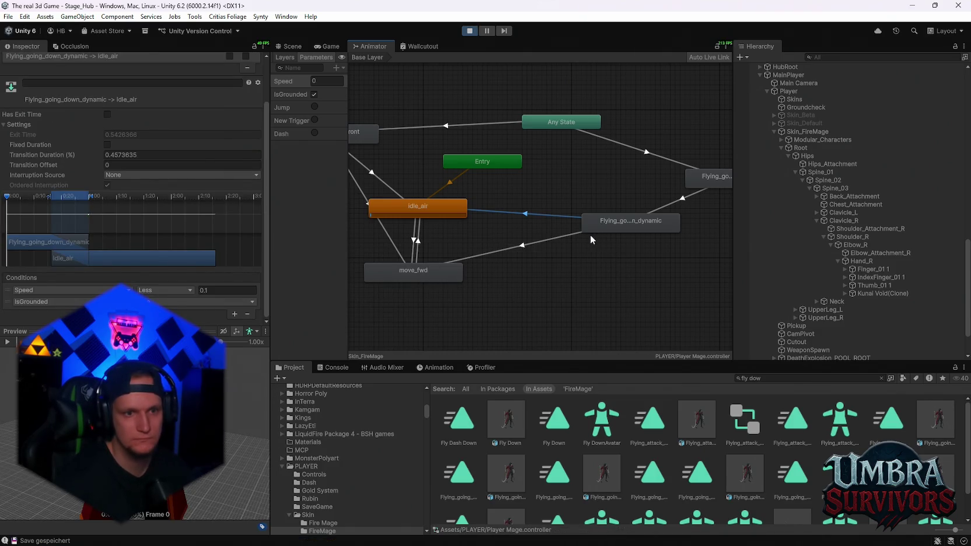
Step: Extend the Flying_going_down_dynamic to move_fwd transition duration to 0.4022469
left_click(510, 250)
scroll(162, 233, "down", 5)
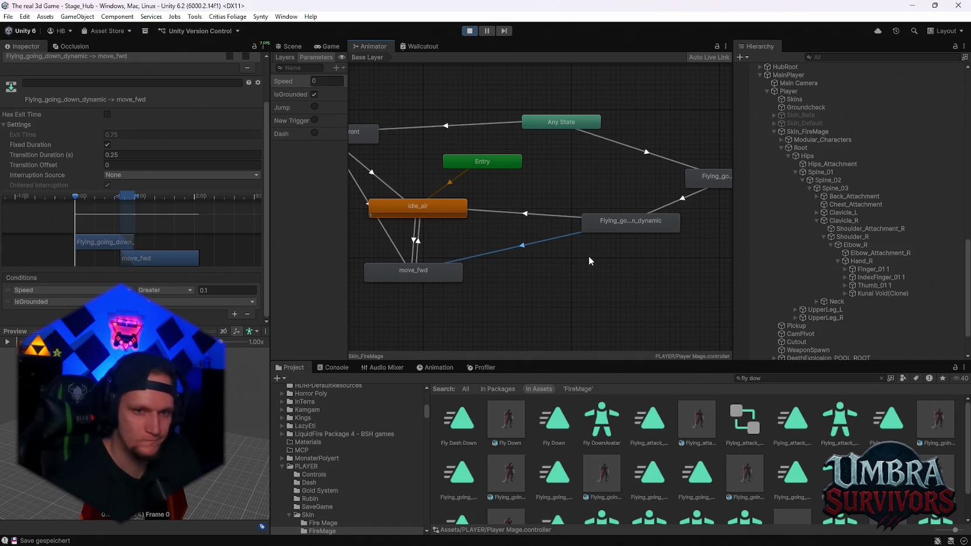
mouse_move(76, 199)
left_mouse_down()
mouse_move(125, 198)
mouse_move(106, 196)
mouse_move(114, 196)
left_mouse_up()
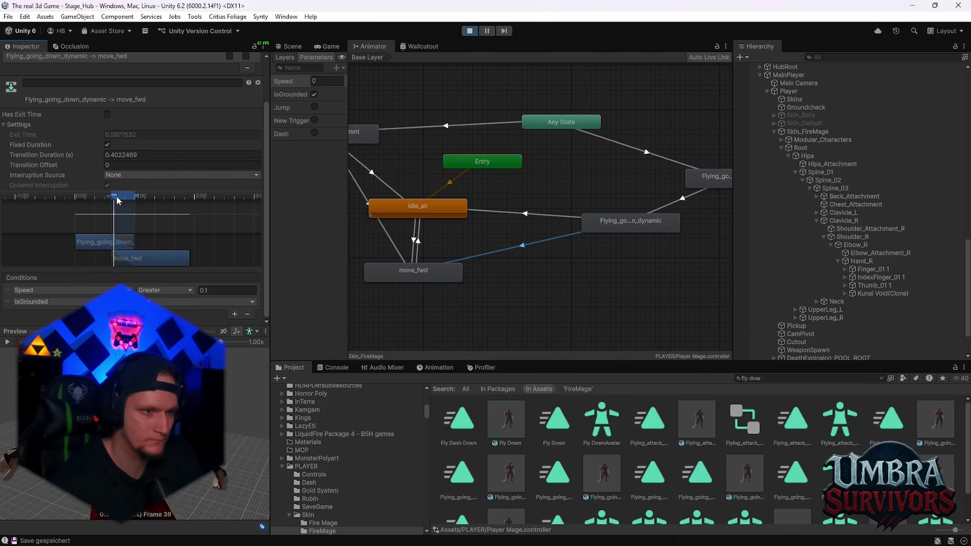
mouse_move(111, 202)
left_mouse_down()
mouse_move(153, 197)
mouse_move(88, 199)
mouse_move(118, 200)
left_mouse_up()
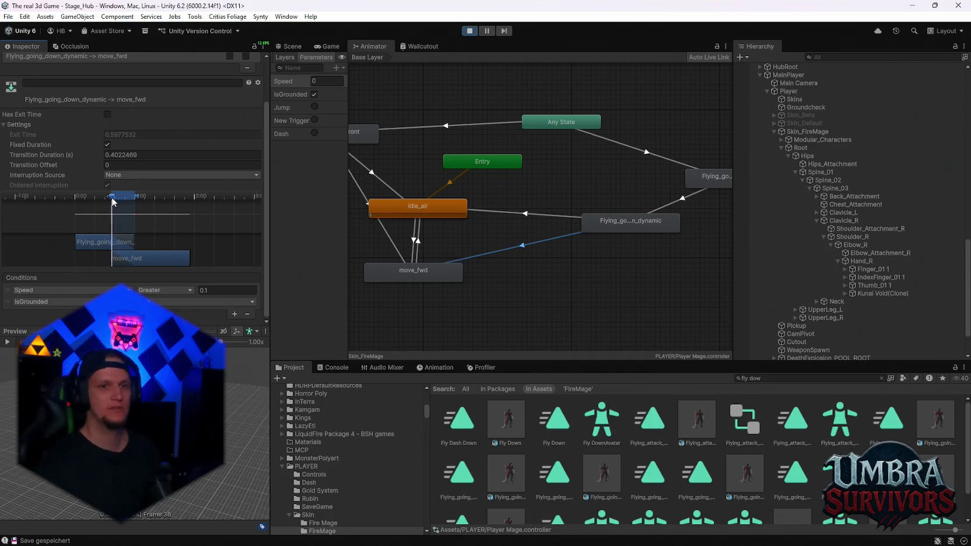
left_click(523, 216)
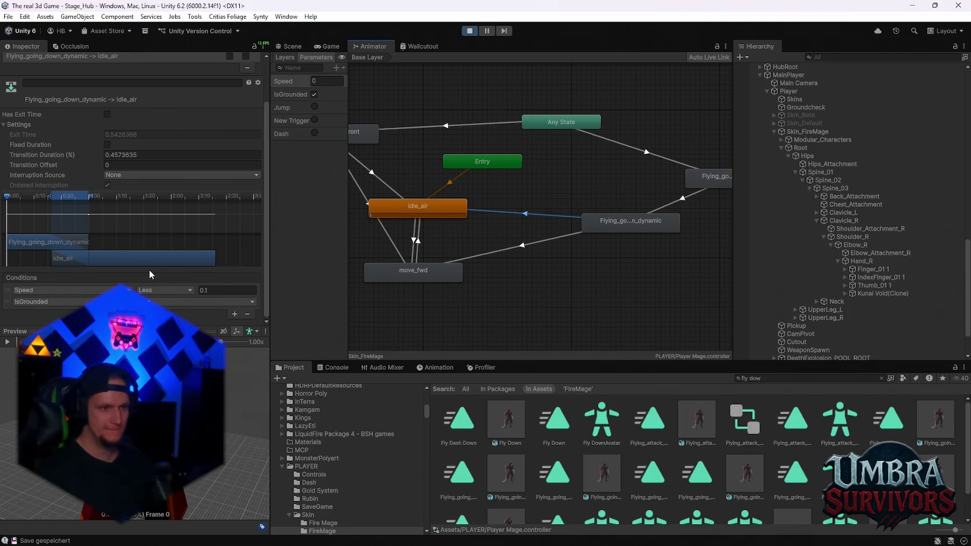
left_click(606, 228)
left_click(506, 420)
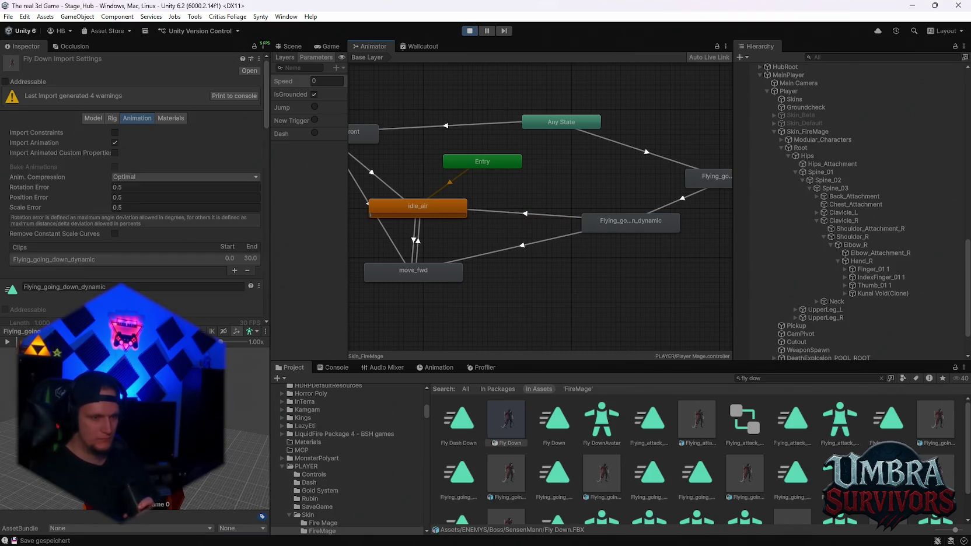
Step: Float the Fly Down clip preview, keep the character at floor level, and play Flying_going_down_dynamic
left_click(265, 331)
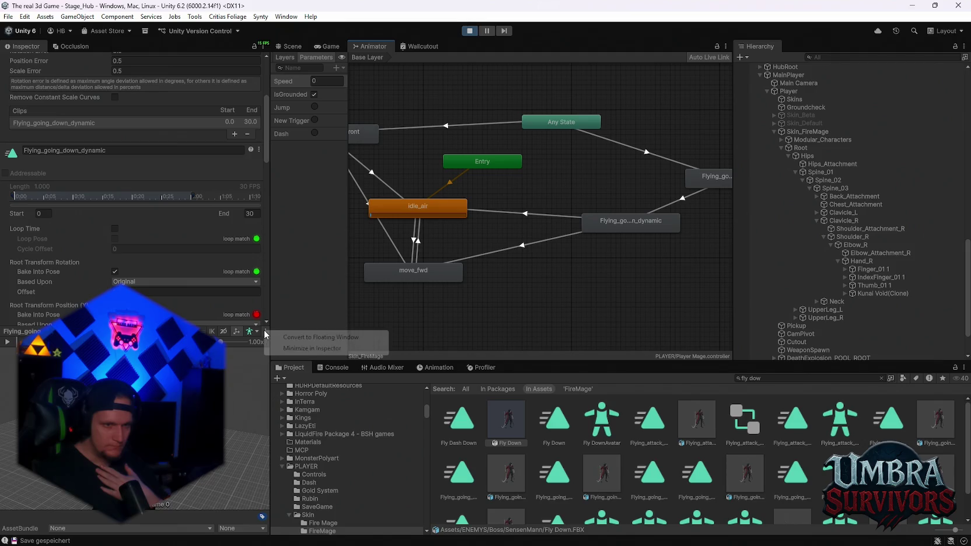
left_click(315, 338)
scroll(715, 286, "down", 5)
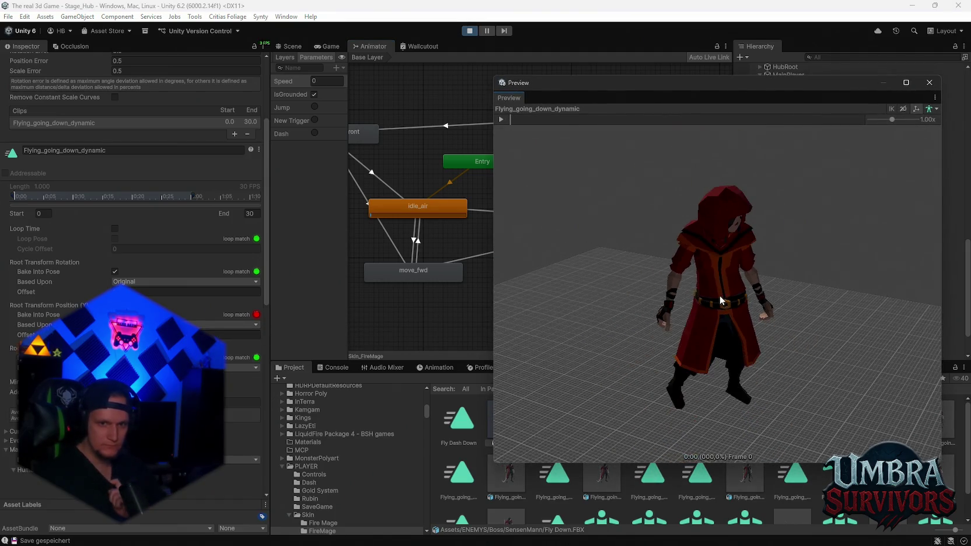
mouse_move(655, 336)
left_mouse_down()
mouse_move(773, 272)
mouse_move(755, 293)
mouse_move(763, 319)
left_mouse_up()
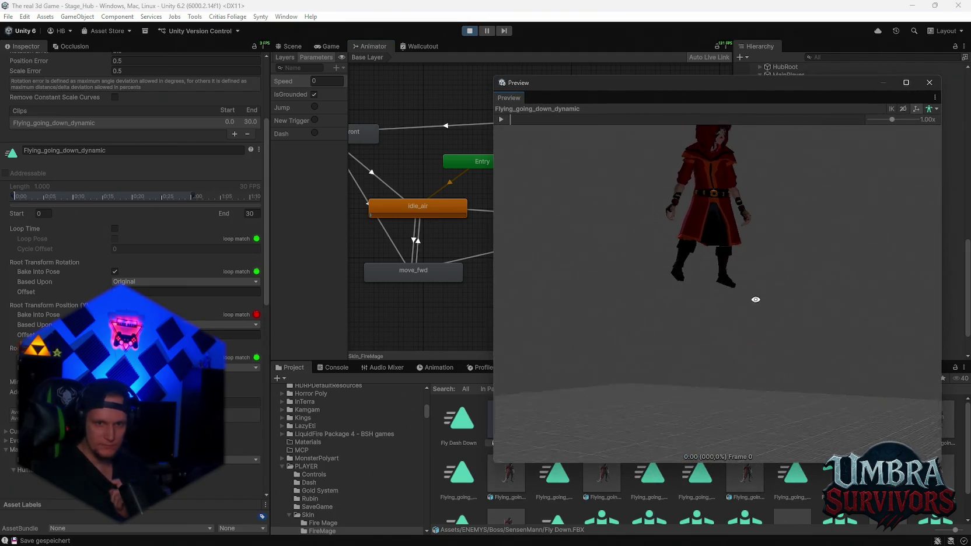
scroll(131, 274, "down", 8)
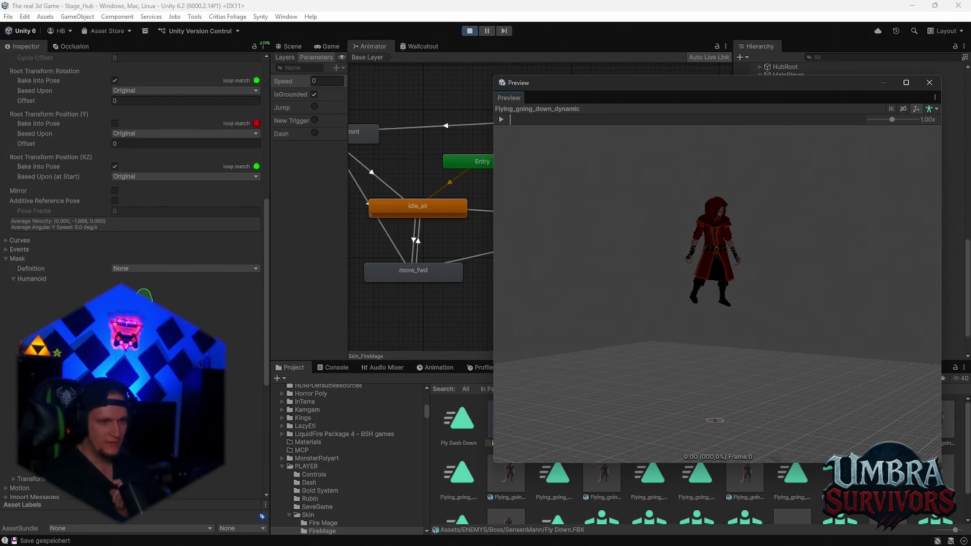
left_click(144, 432)
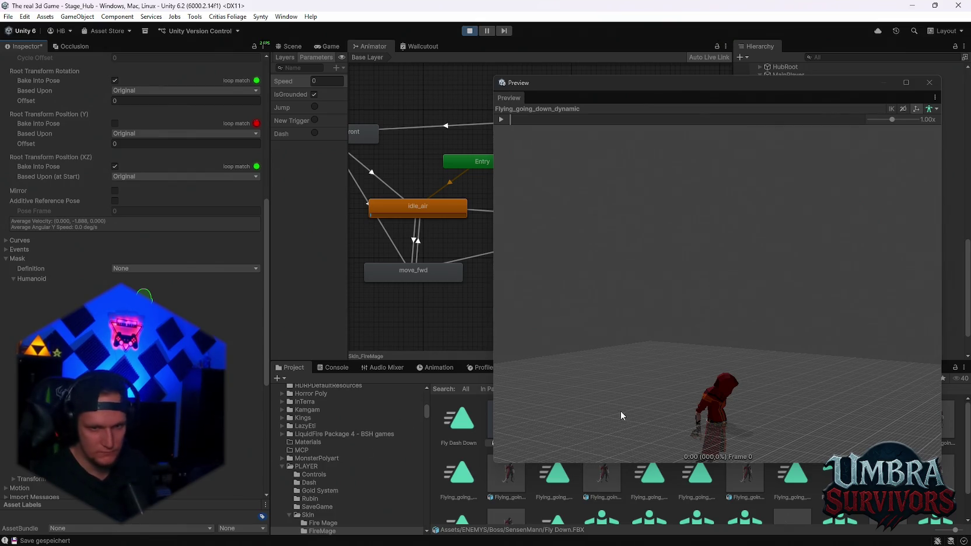
left_click(502, 119)
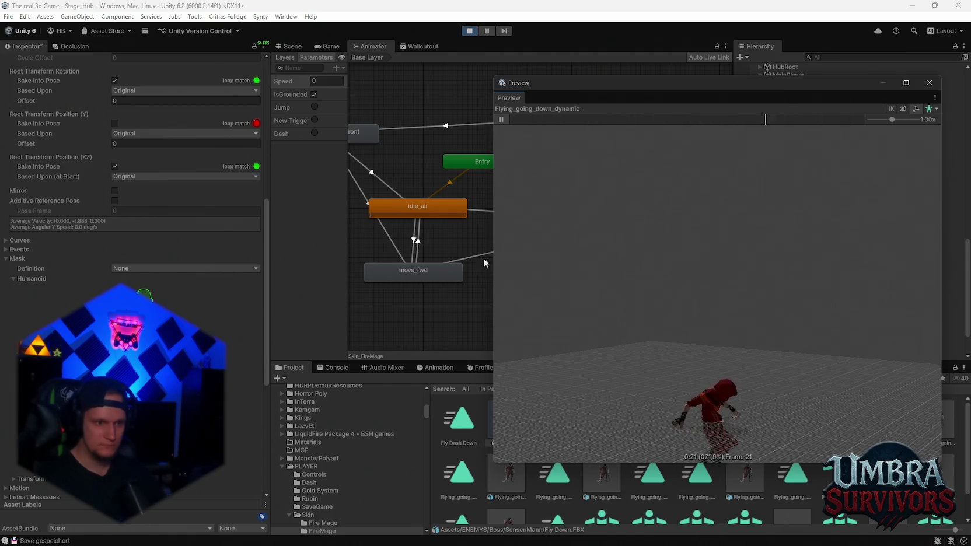
Step: Close the floating preview window and resume the paused game
left_click(930, 82)
left_click(328, 46)
left_click(494, 189)
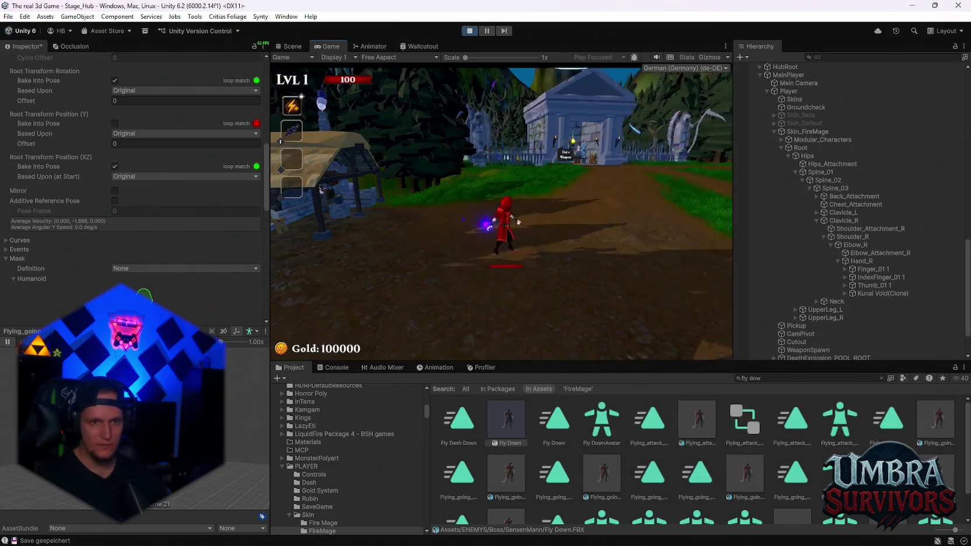
Step: Move the character through the hub, then select the flying-up to flying-down transition in the Animator
key("w")
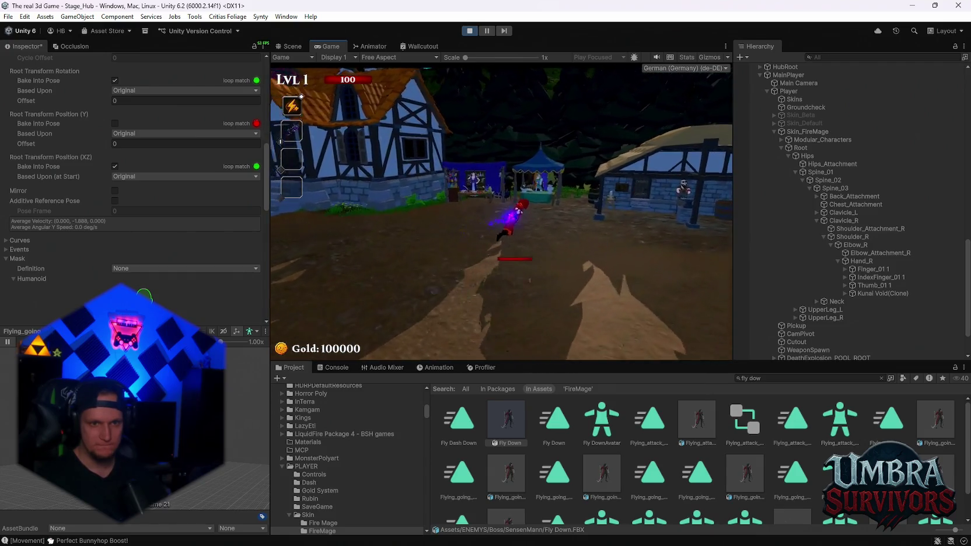
left_click(369, 46)
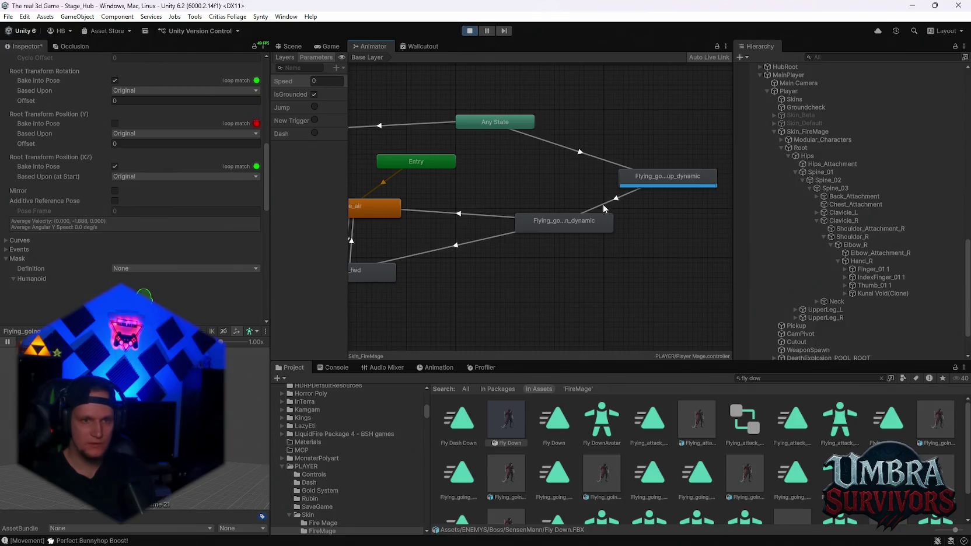
left_click(607, 201)
Step: Confirm the Fly Down reimport, briefly resume and pause the game, then select the Fly Down asset
left_click(480, 295)
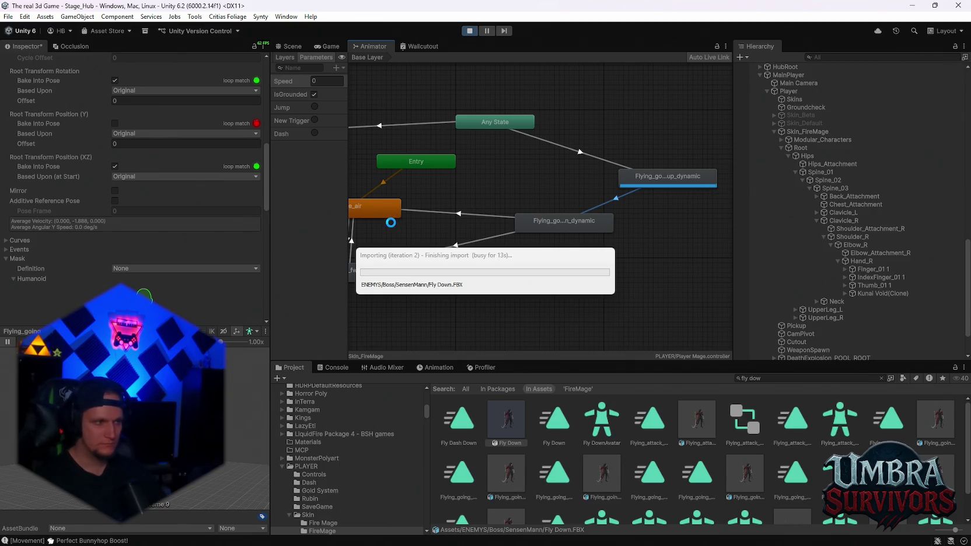
left_click(330, 46)
key("Escape")
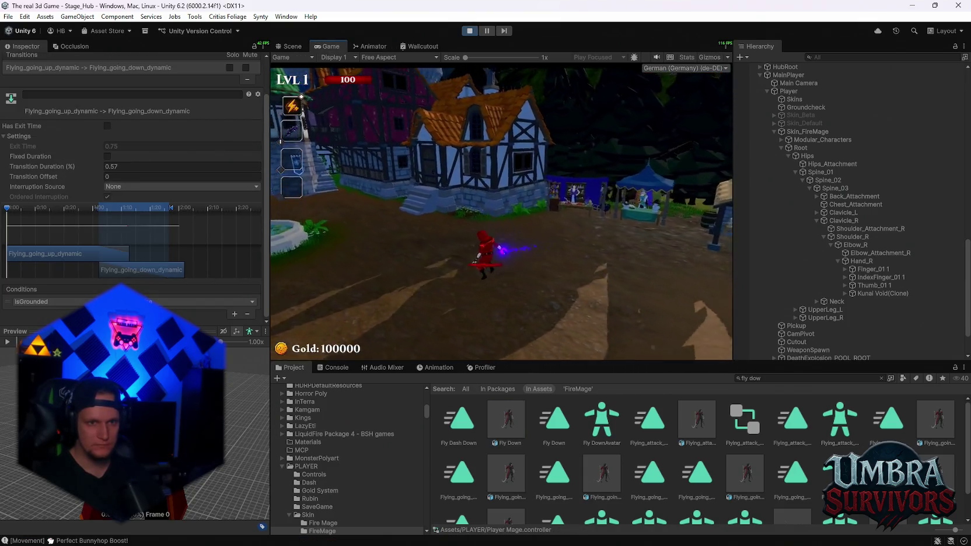
key("Escape")
left_click(373, 46)
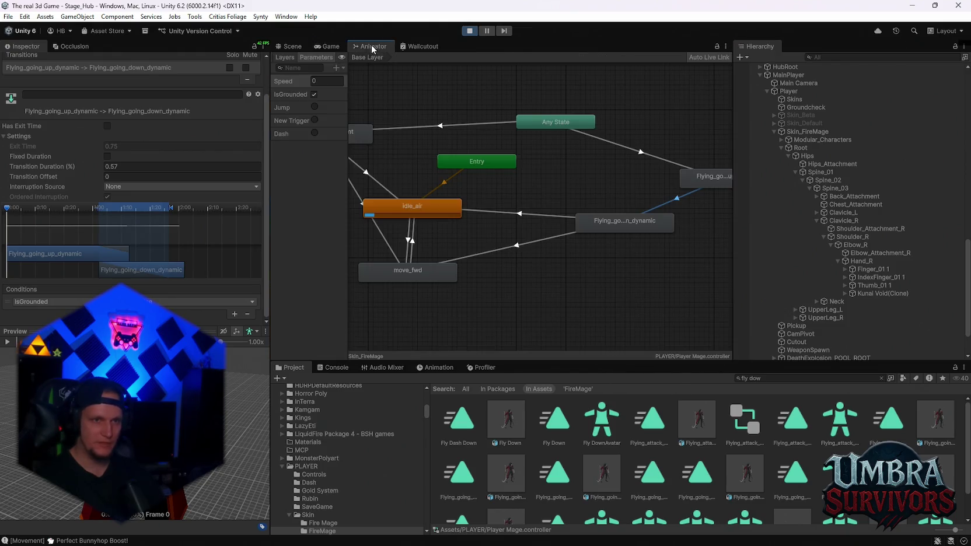
left_click(639, 229)
Step: Open Fly Down's clip settings and detach the animation preview into its own window
double_click(176, 284)
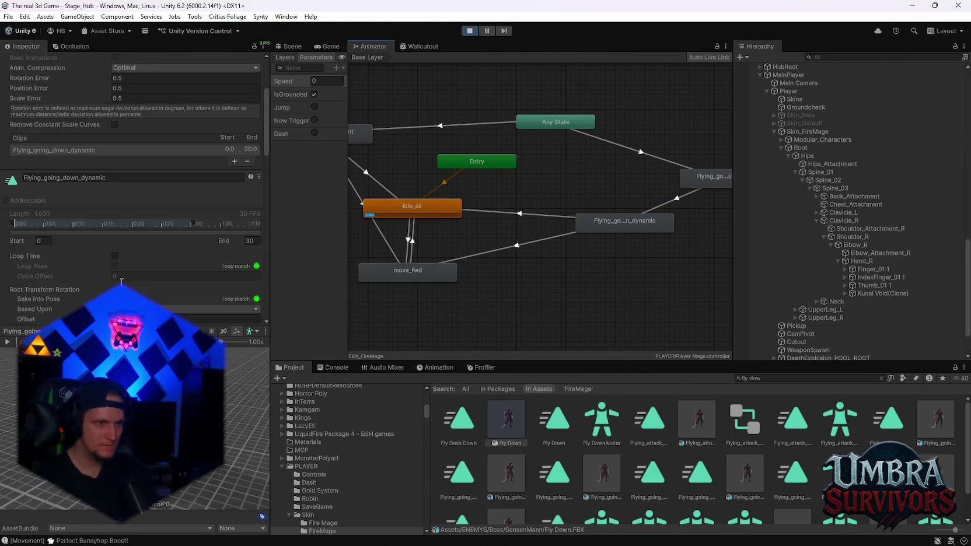
scroll(153, 258, "down", 2)
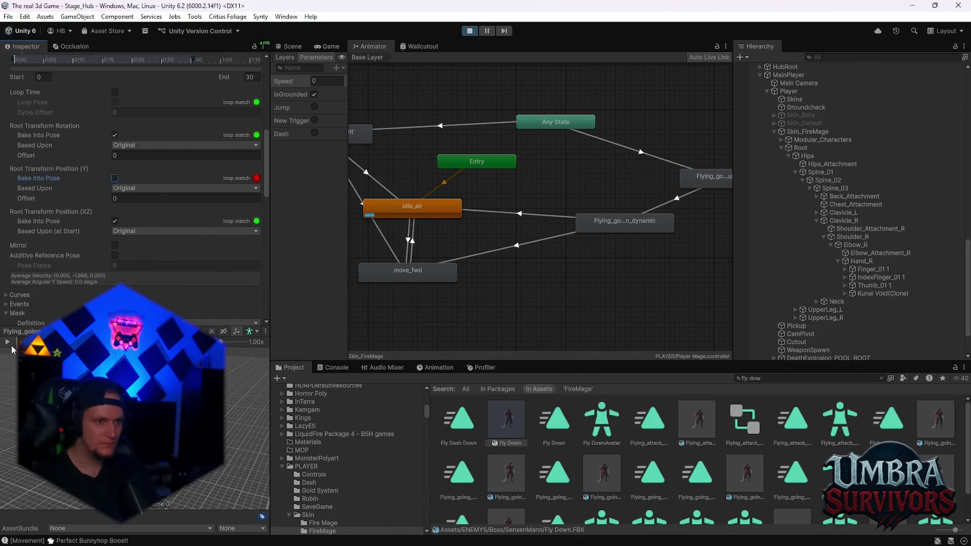
right_click(259, 330)
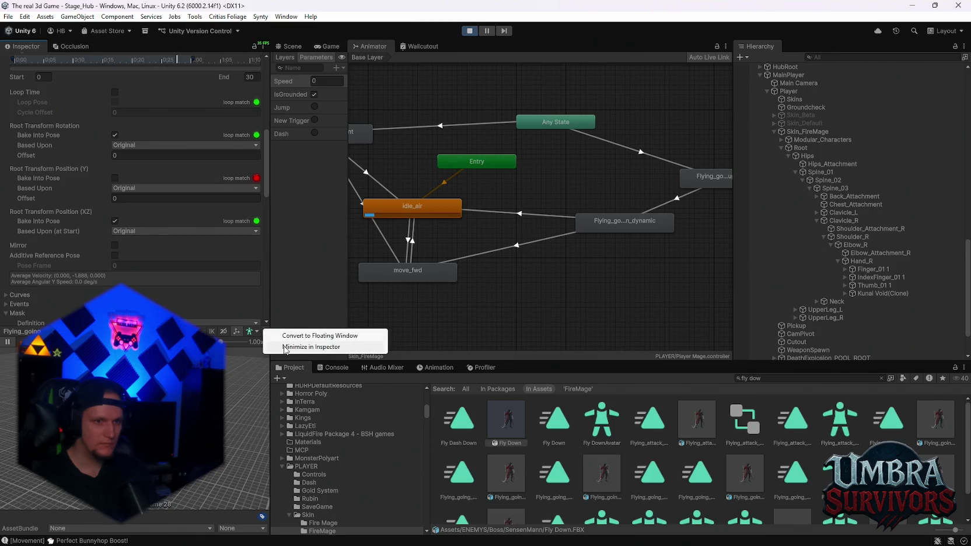
left_click(286, 333)
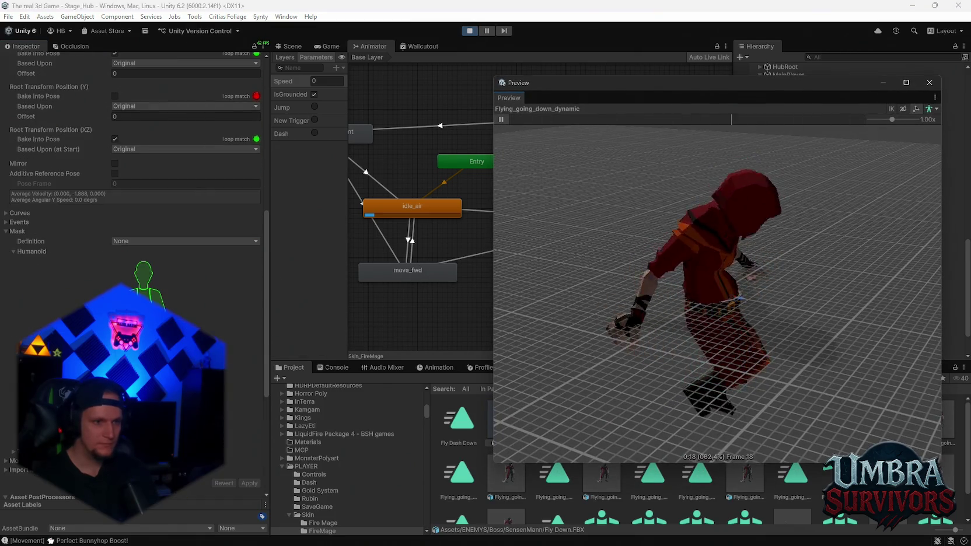
scroll(716, 311, "down", 5)
scroll(721, 298, "up", 5)
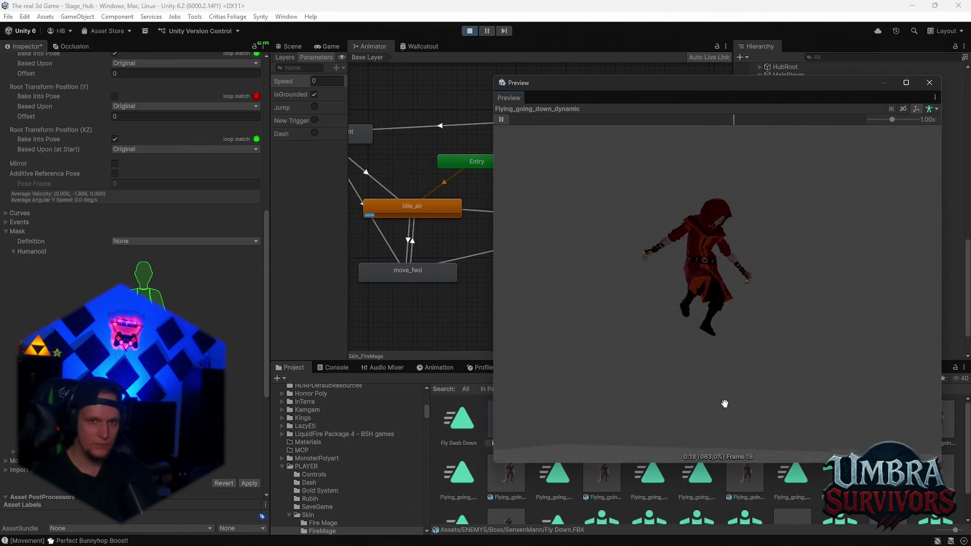
scroll(138, 244, "up", 10)
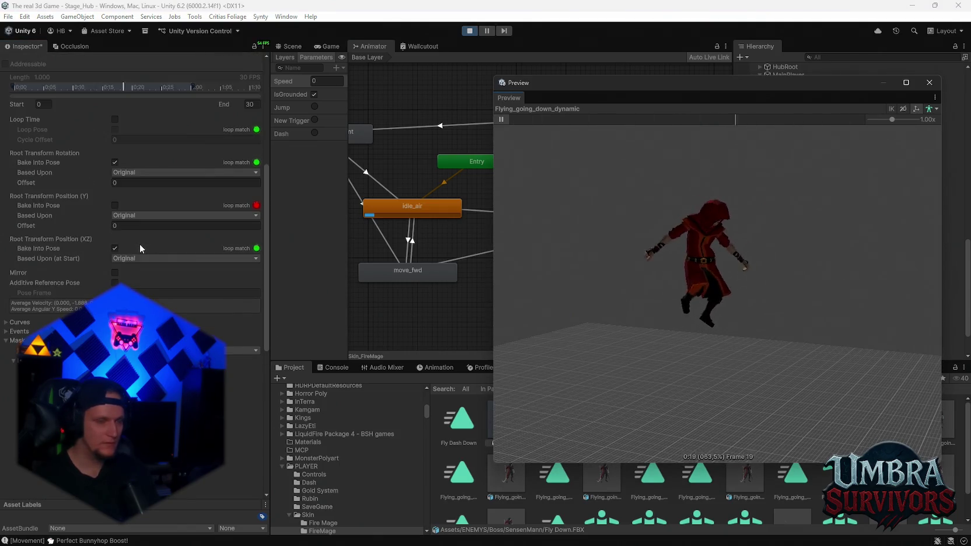
scroll(155, 262, "down", 8)
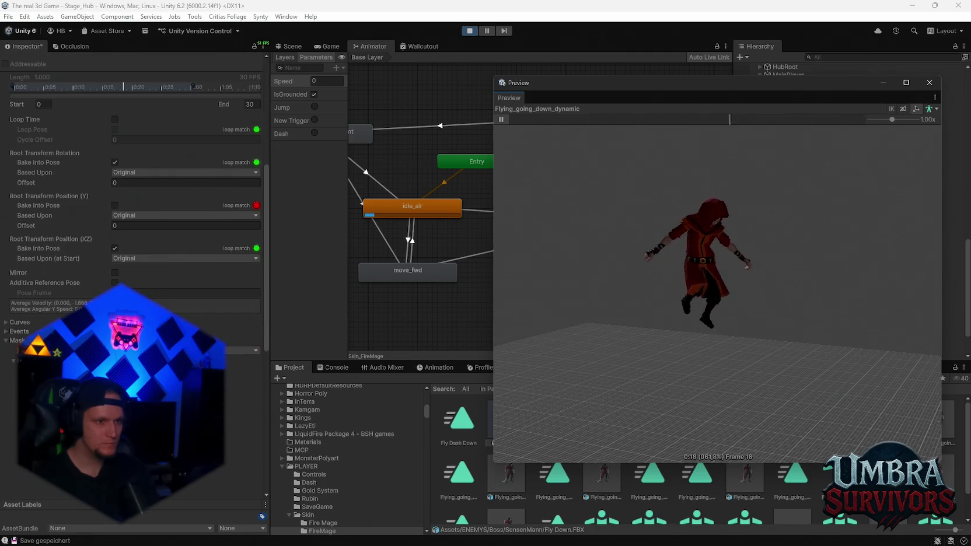
scroll(155, 261, "down", 3)
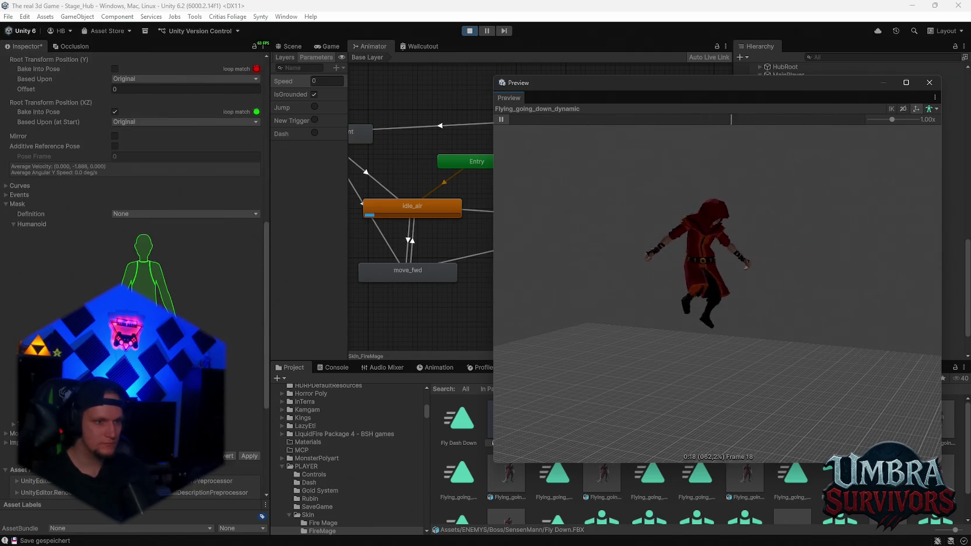
scroll(135, 263, "up", 10)
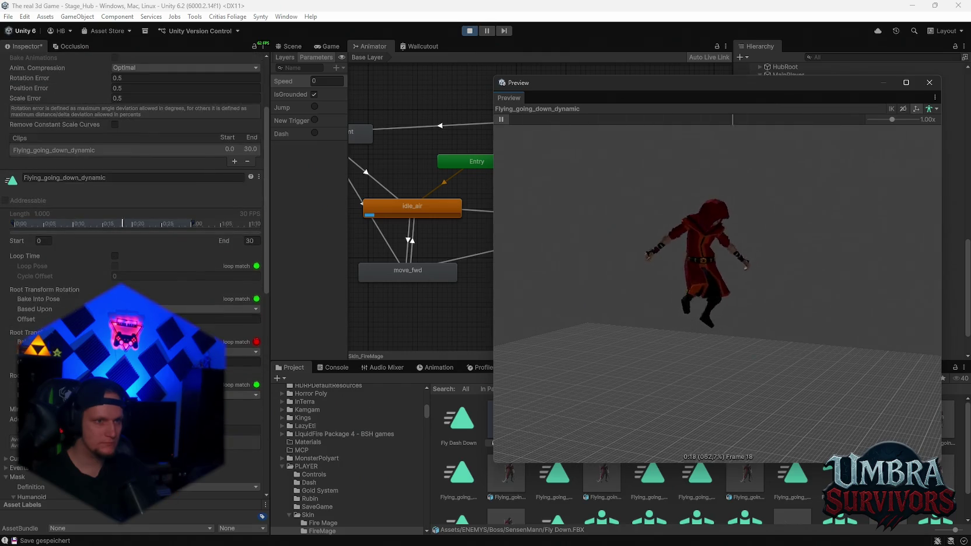
scroll(135, 176, "up", 4)
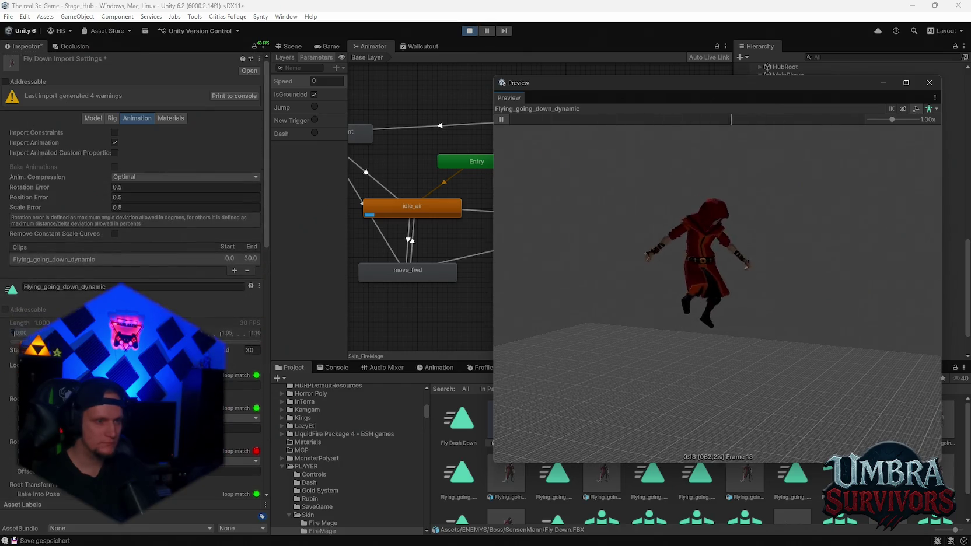
scroll(134, 175, "down", 2)
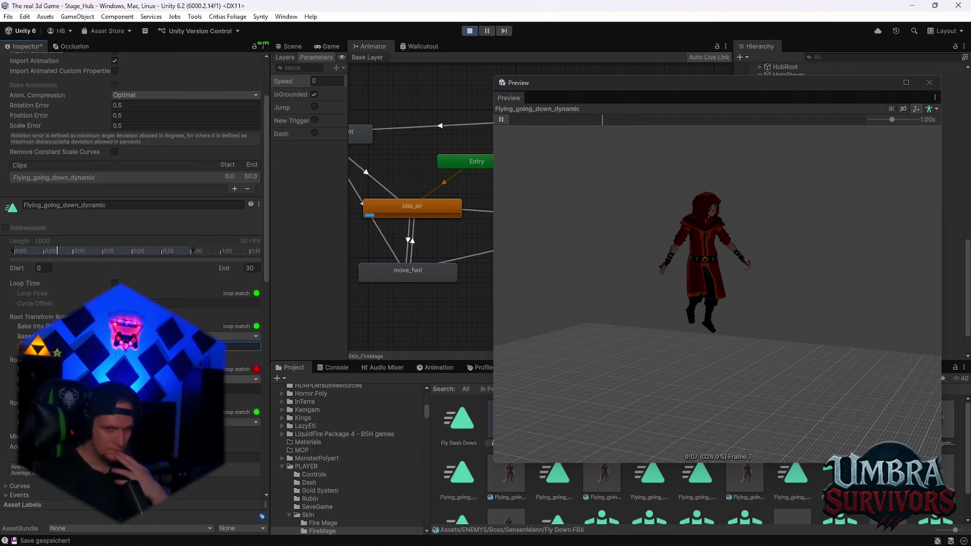
Step: View the character from above in the preview, then apply Fly Down's import settings
mouse_move(659, 256)
left_mouse_down()
mouse_move(672, 278)
mouse_move(727, 282)
mouse_move(595, 369)
left_mouse_up()
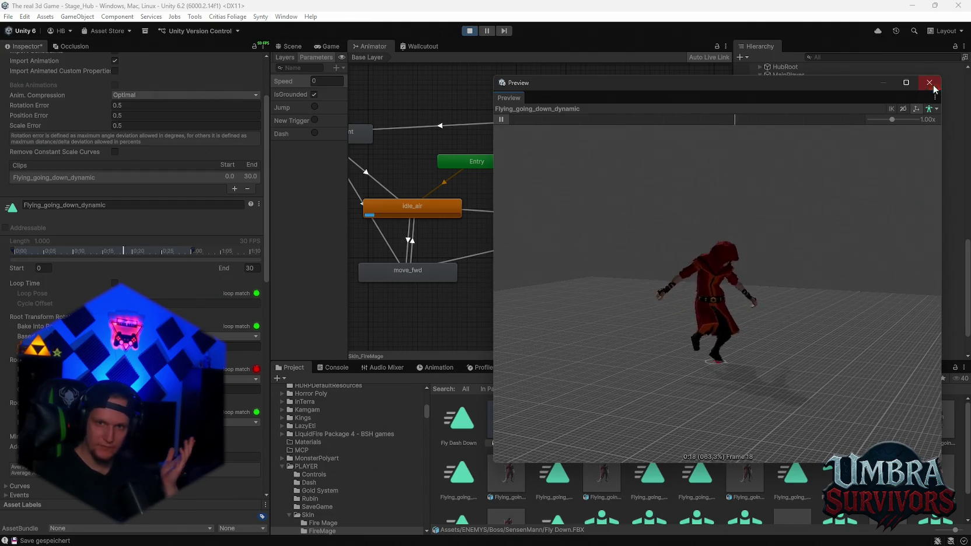
scroll(222, 299, "down", 3)
scroll(222, 301, "down", 15)
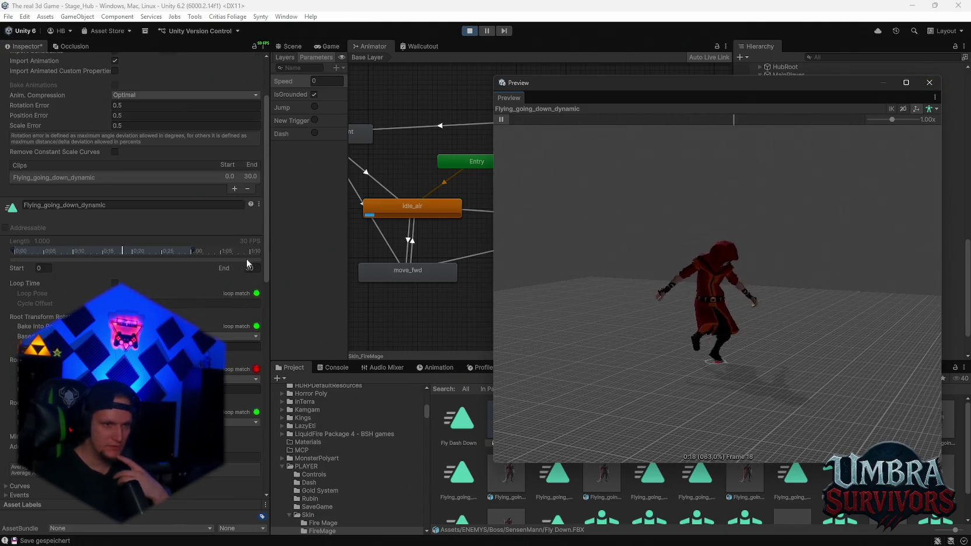
left_click(249, 292)
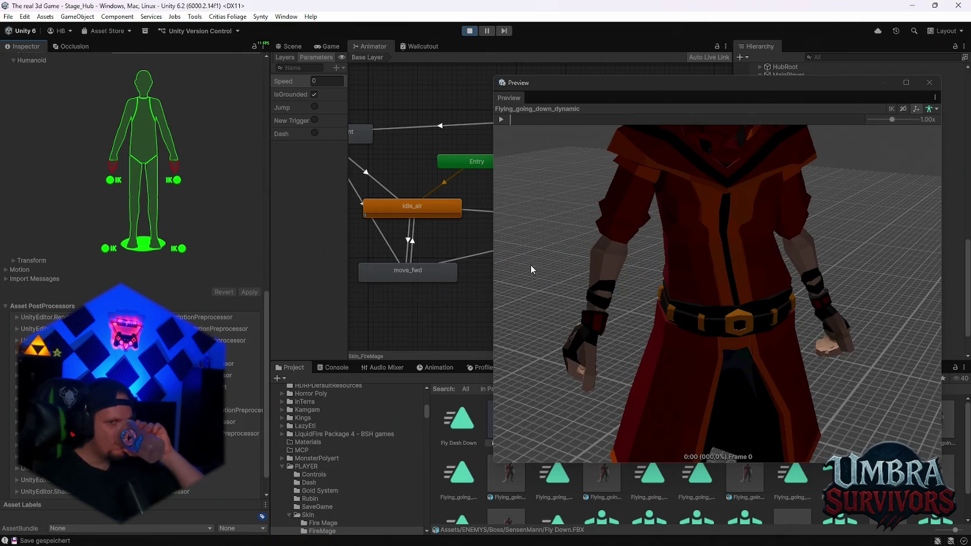
Step: Close the floating animation preview, then play-test the game in the Game view and pause it
left_click(930, 82)
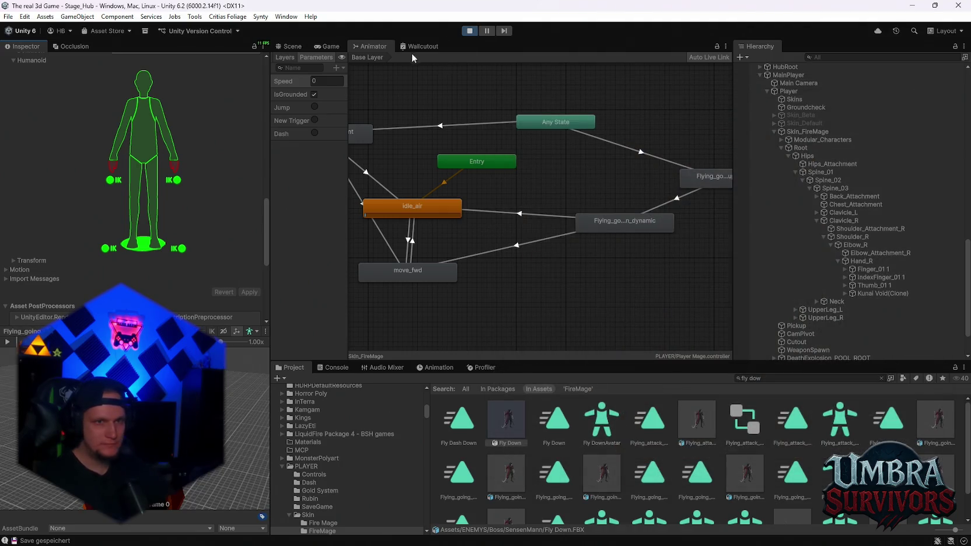
left_click(330, 47)
left_click(504, 193)
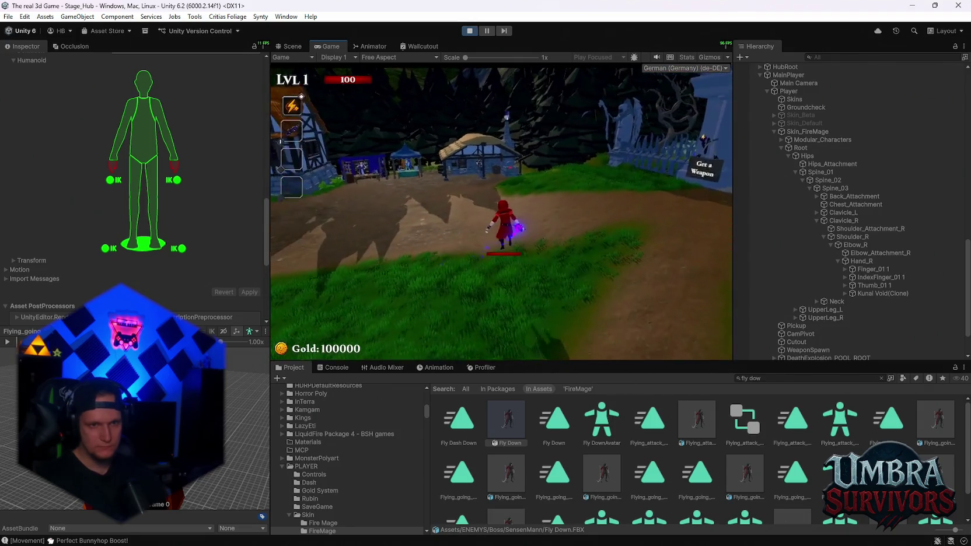
key("Escape")
Step: Lower the Flying_going_up_dynamic to Flying_going_down_dynamic transition duration from 0.57 to 0.19
left_click(366, 45)
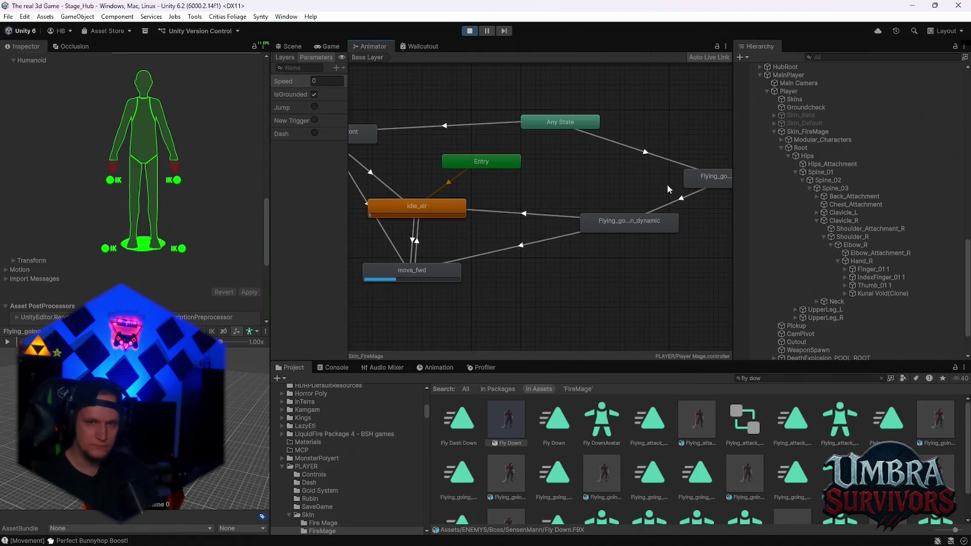
left_click(657, 213)
left_click_drag(95, 166, 81, 166)
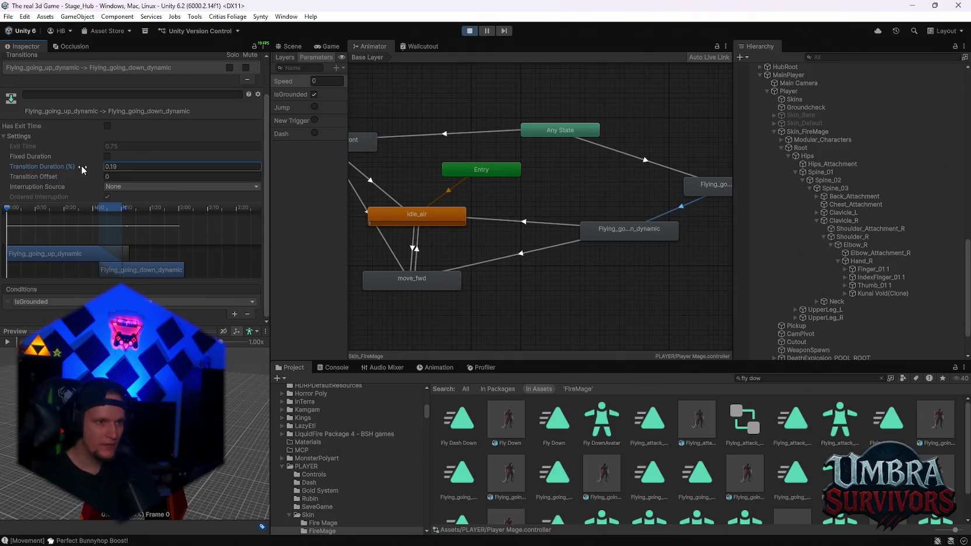
left_click(327, 46)
Step: Play-test the up-to-down transition, then enter 0 as its duration in the Animator
left_click(498, 189)
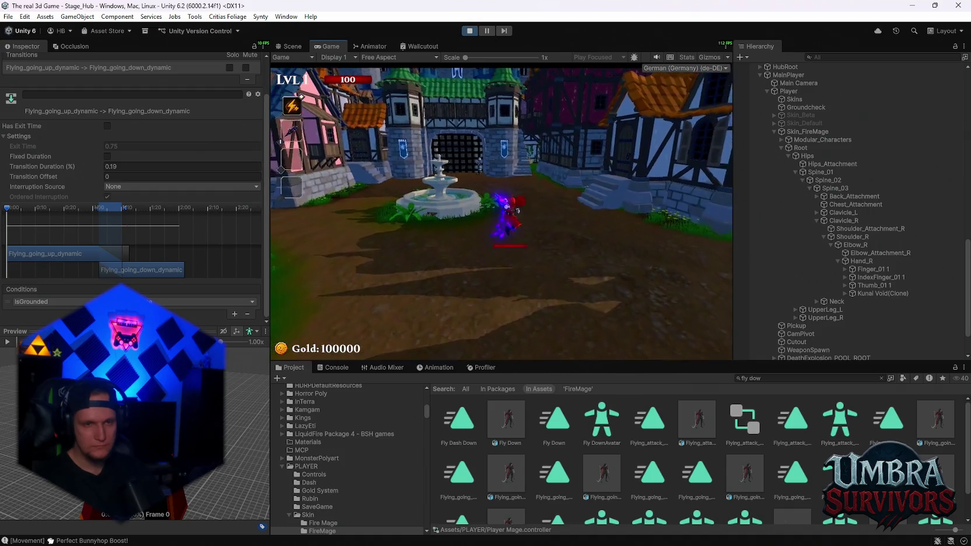
key("Escape")
left_click(370, 46)
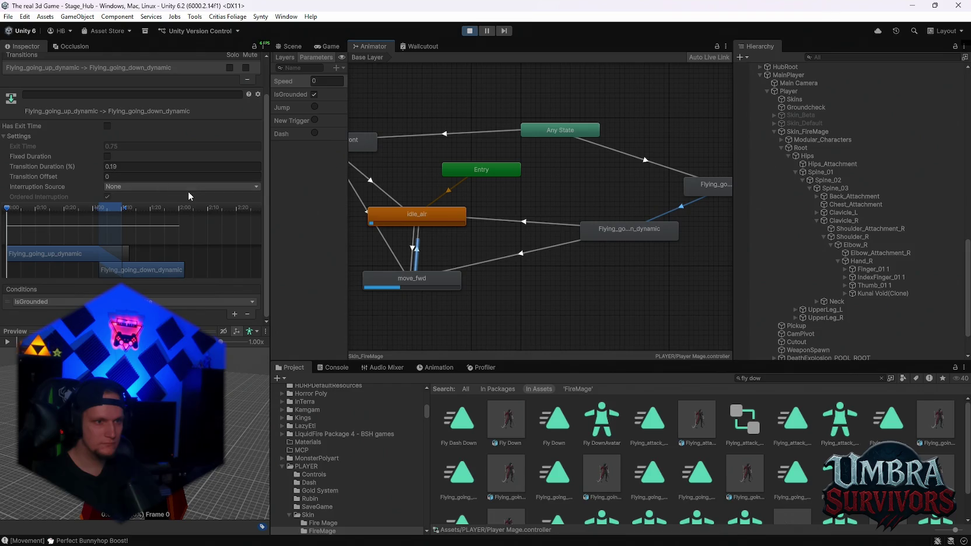
type("0")
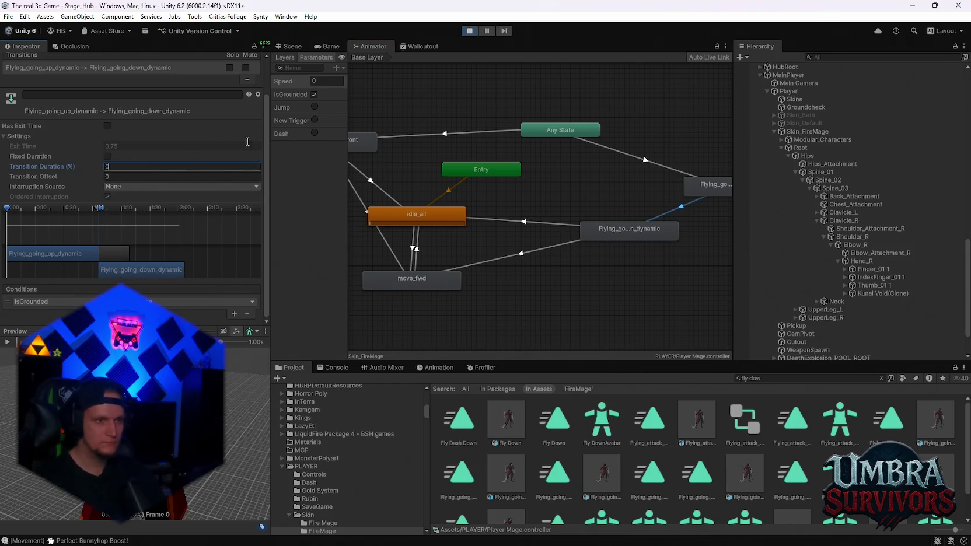
Step: Test the game again, then set the up-to-down transition duration to 0.27
left_click(324, 45)
key("Escape")
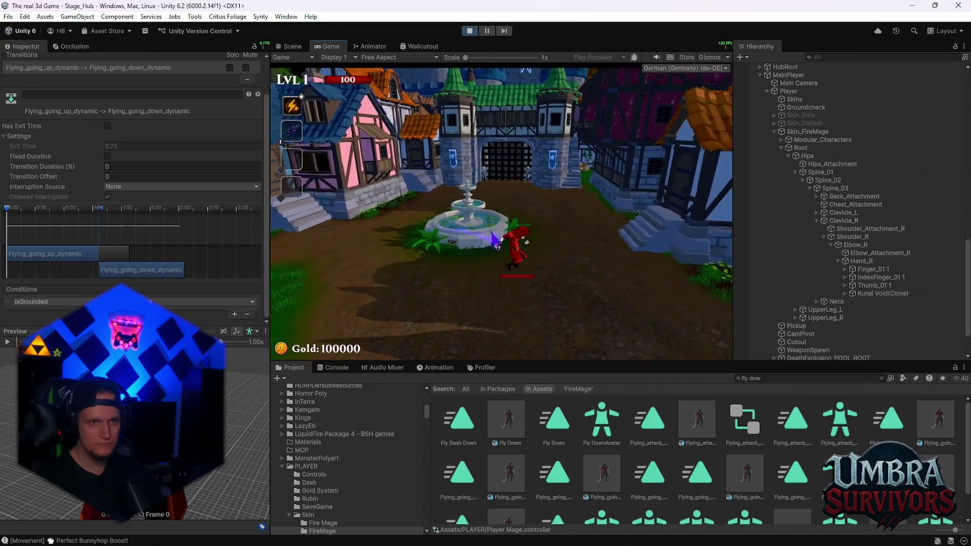
key("Escape")
left_click(355, 49)
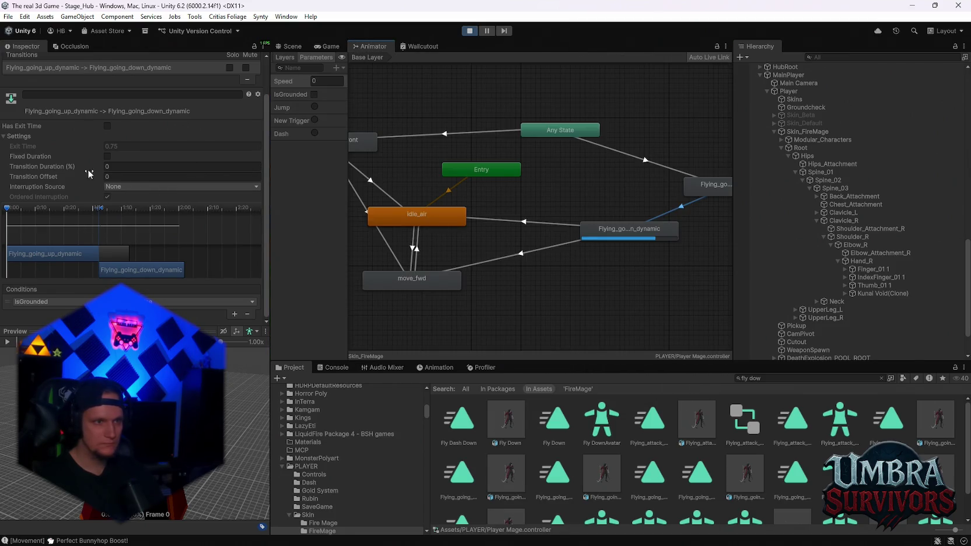
left_click(108, 167)
type("0.27")
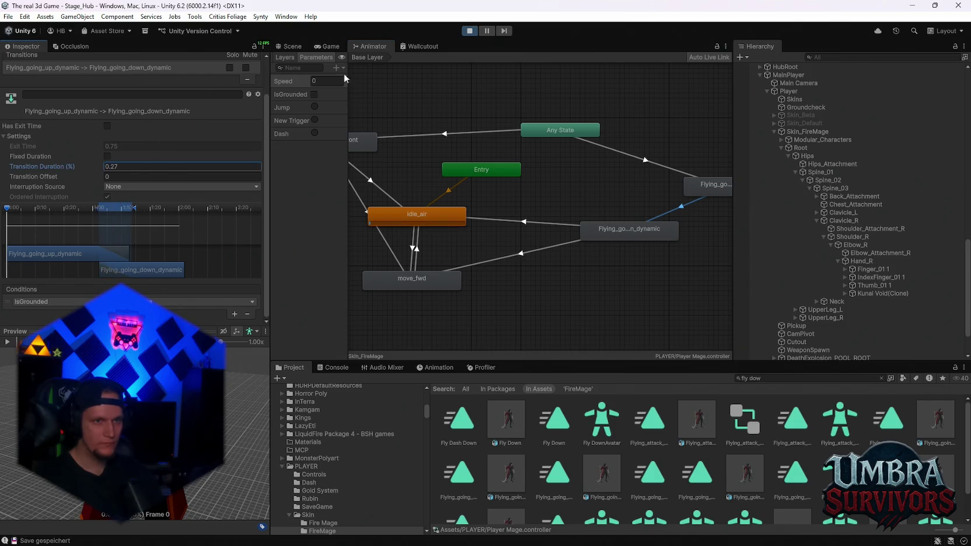
Step: Run the mage to test the 0.27 blend, then select the transition into idle_air
left_click(341, 48)
left_click(502, 197)
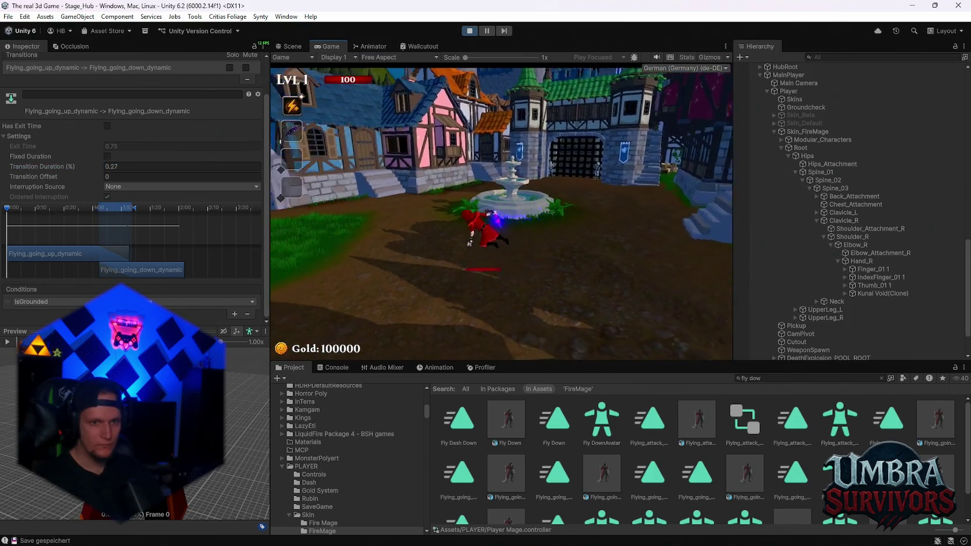
key("w")
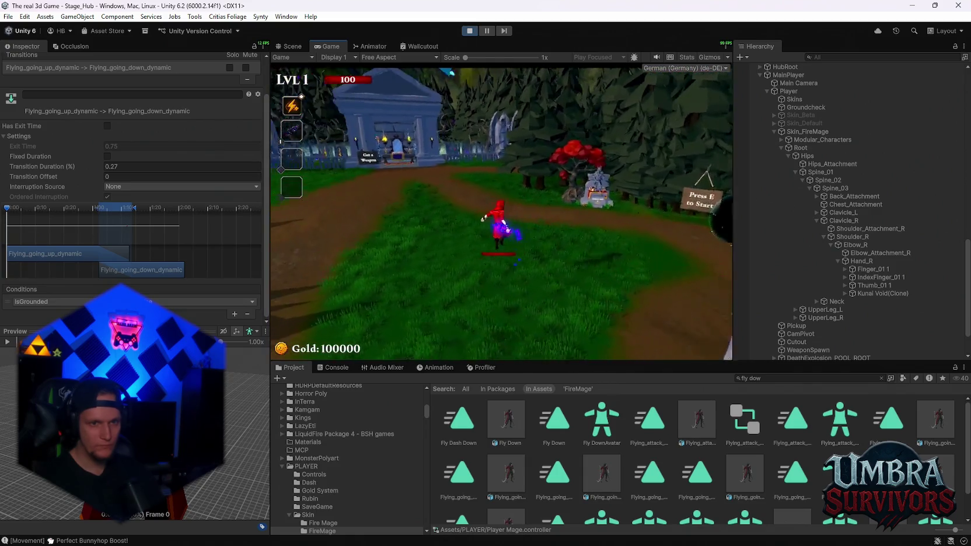
key("w")
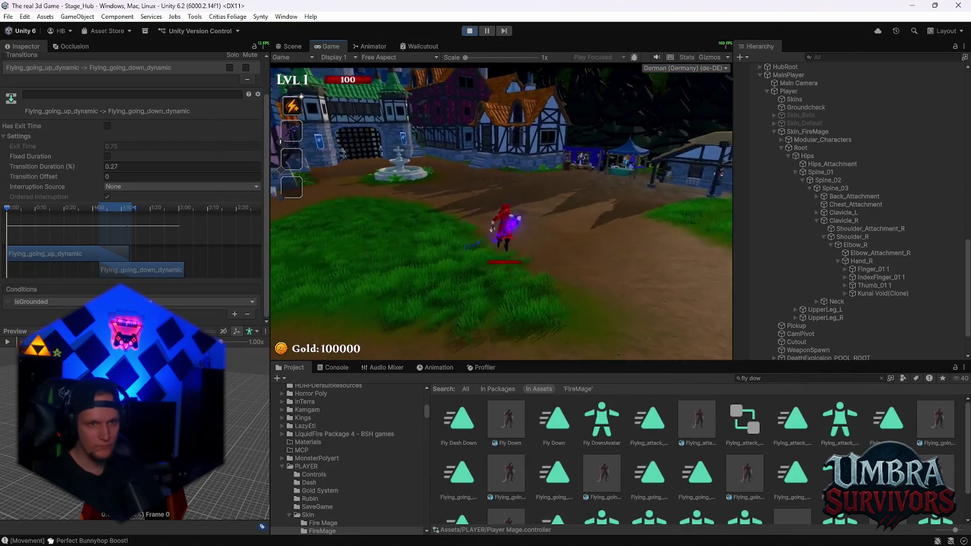
key("Escape")
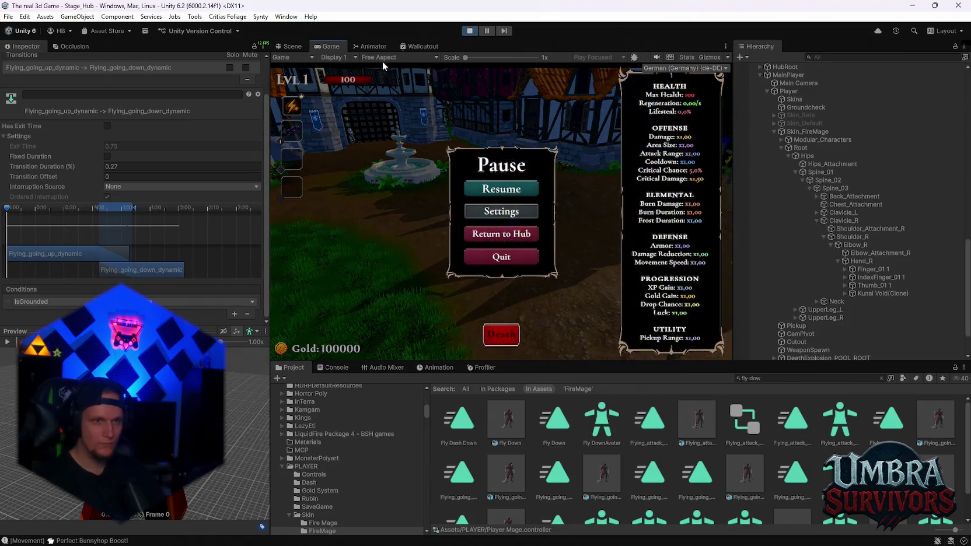
left_click(368, 47)
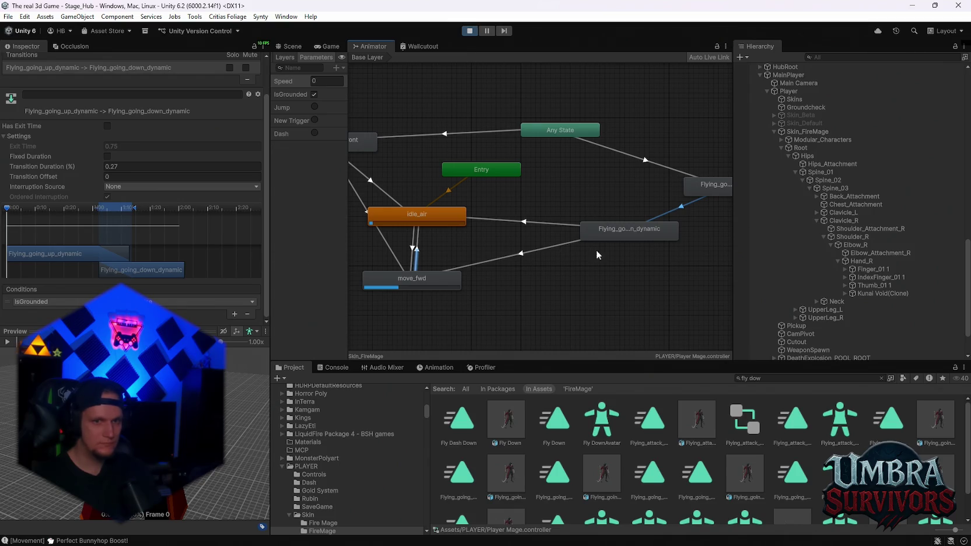
left_click(549, 222)
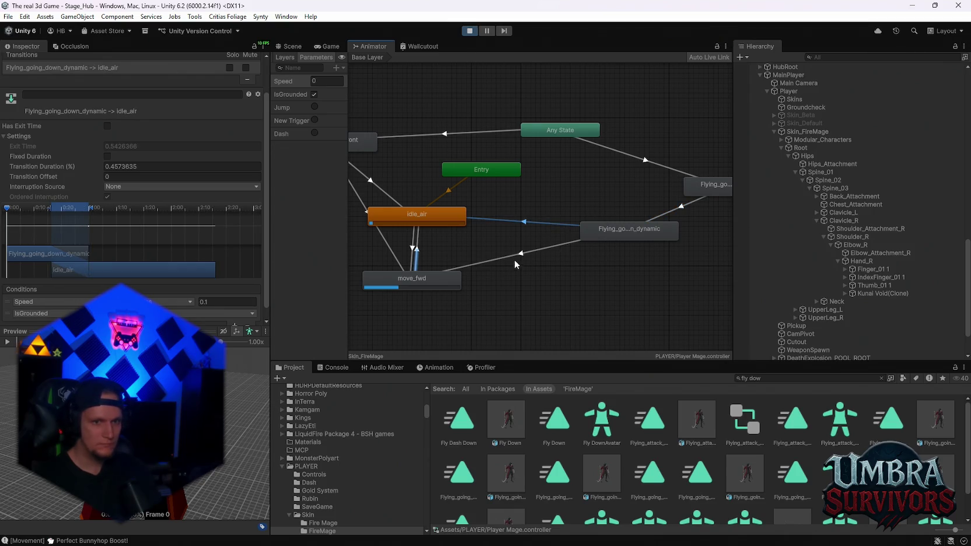
Step: Set both the idle_air and move_fwd transition durations to 0.16
left_click(516, 254)
left_click(530, 222)
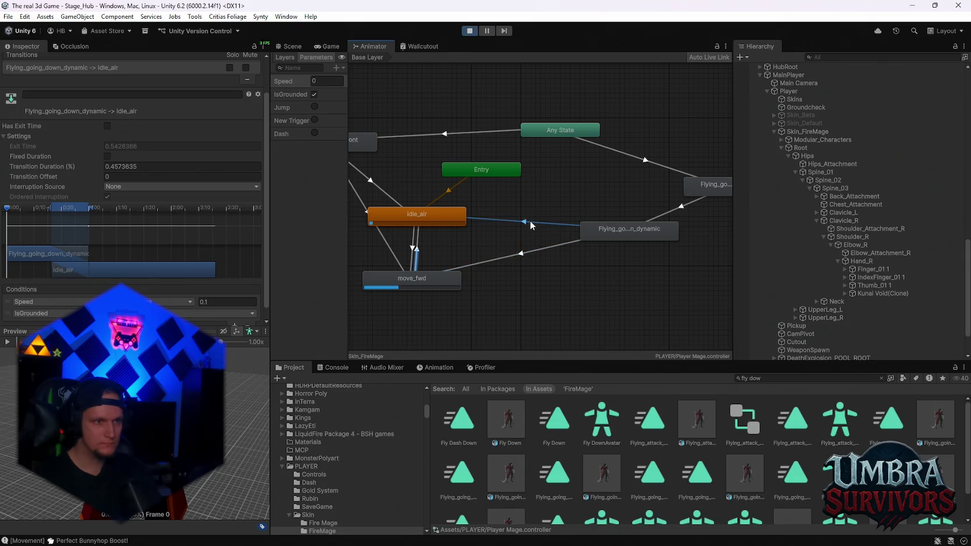
left_click_drag(91, 164, 84, 164)
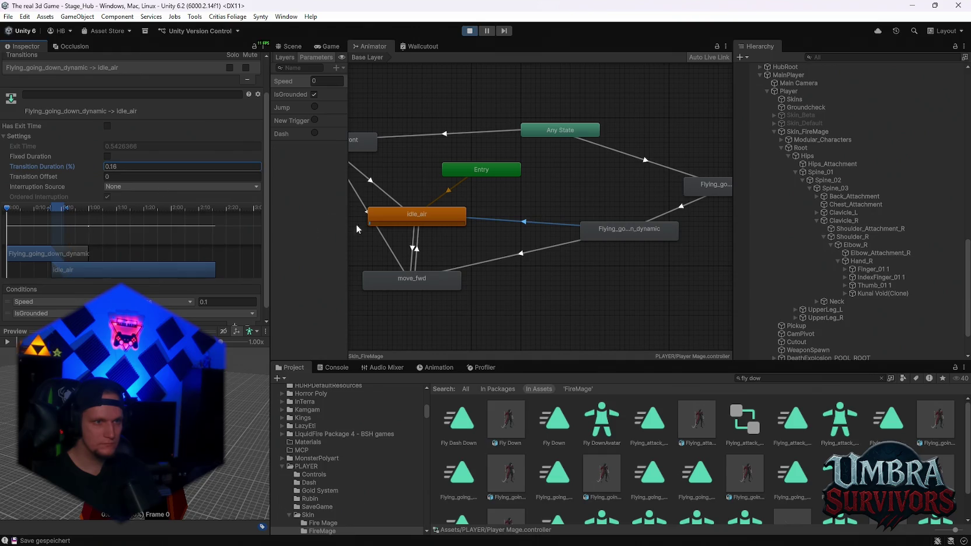
left_click(520, 253)
left_click(161, 166)
type("0.16")
Step: Play-test the landing by running the mage forward
left_click(328, 47)
left_click(494, 187)
key("w")
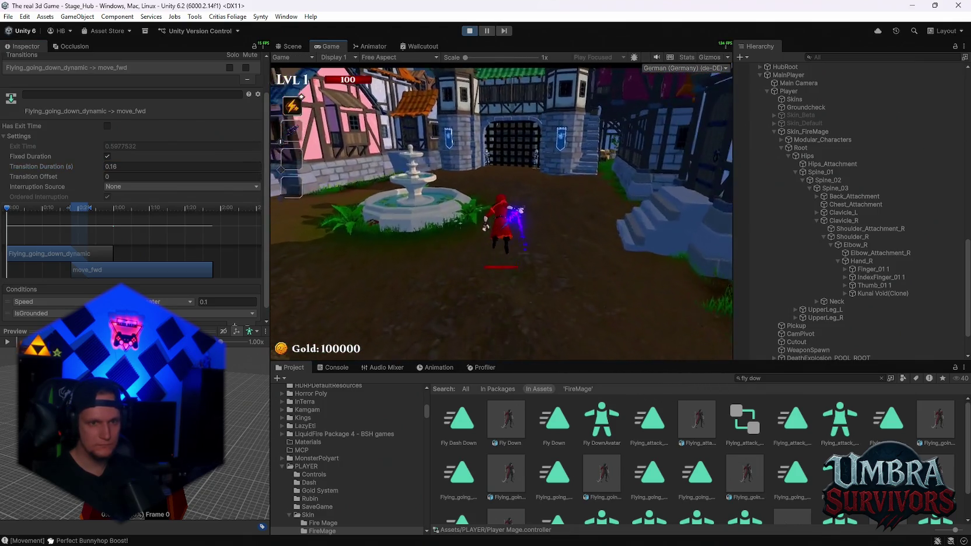
key("w")
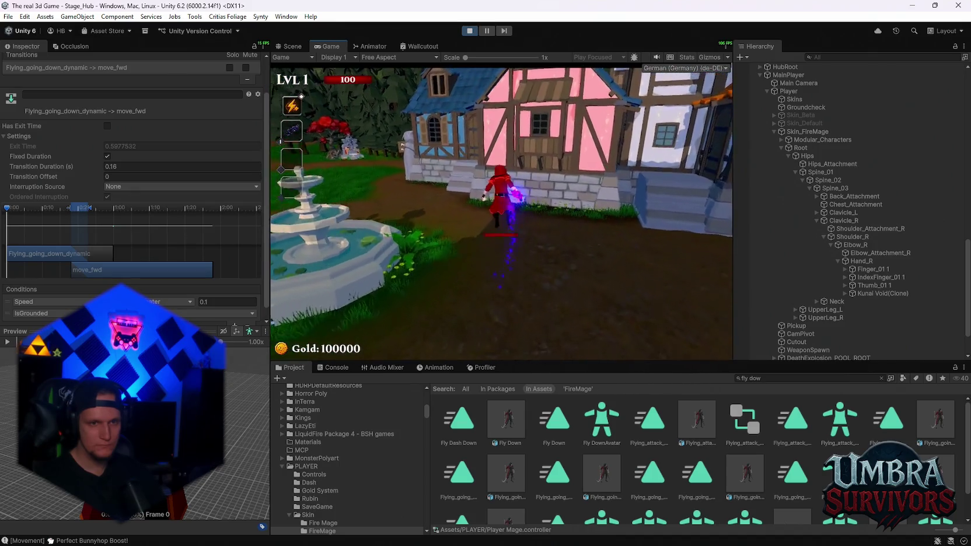
Step: Set the Flying_going_down_dynamic state's speed to 0.7
left_click(372, 46)
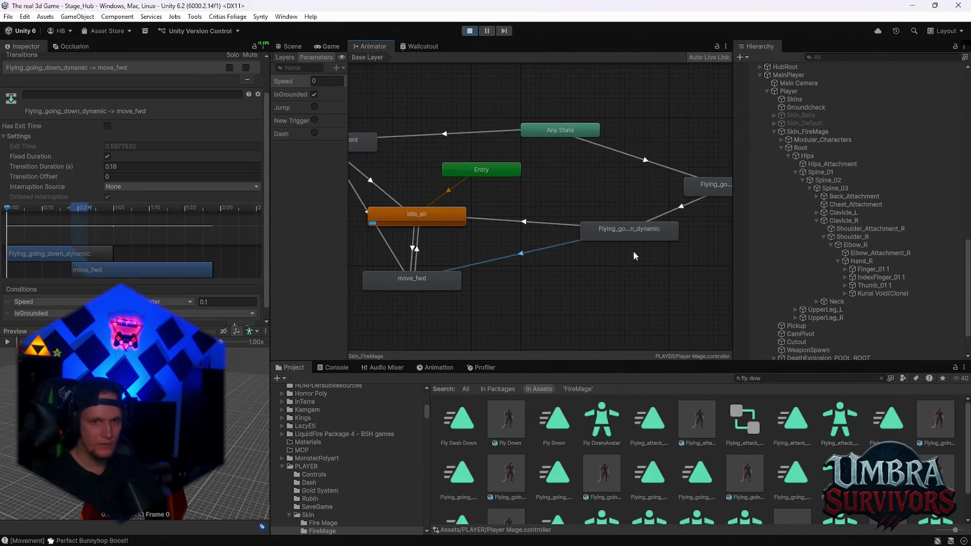
left_click(626, 232)
left_click(123, 106)
type(".7")
Step: Play-test the slower 0.7-speed fall, then pause
left_click(326, 47)
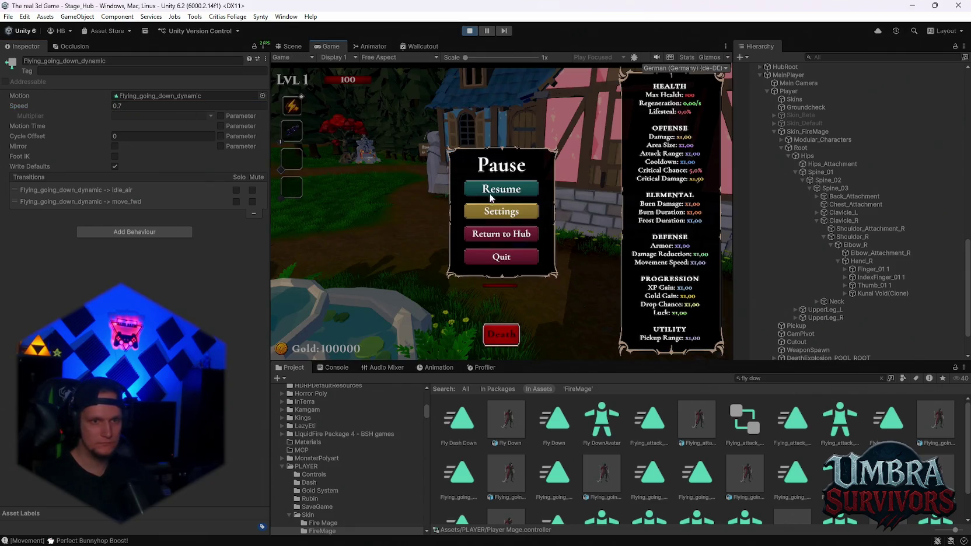
key("Escape")
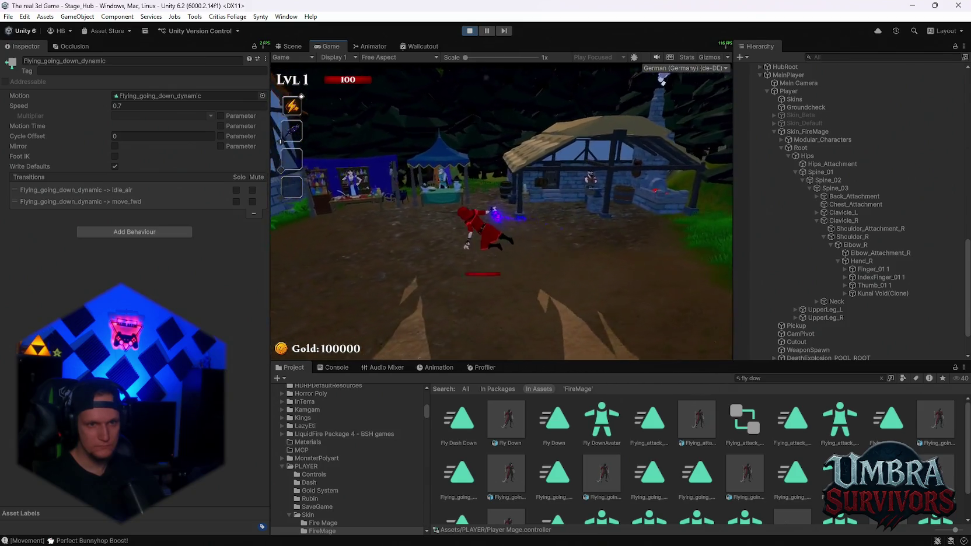
key("Escape")
left_click(370, 46)
Step: Select the idle_air and move_fwd transitions and play-test the 0.53 move_fwd blend
left_click(530, 221)
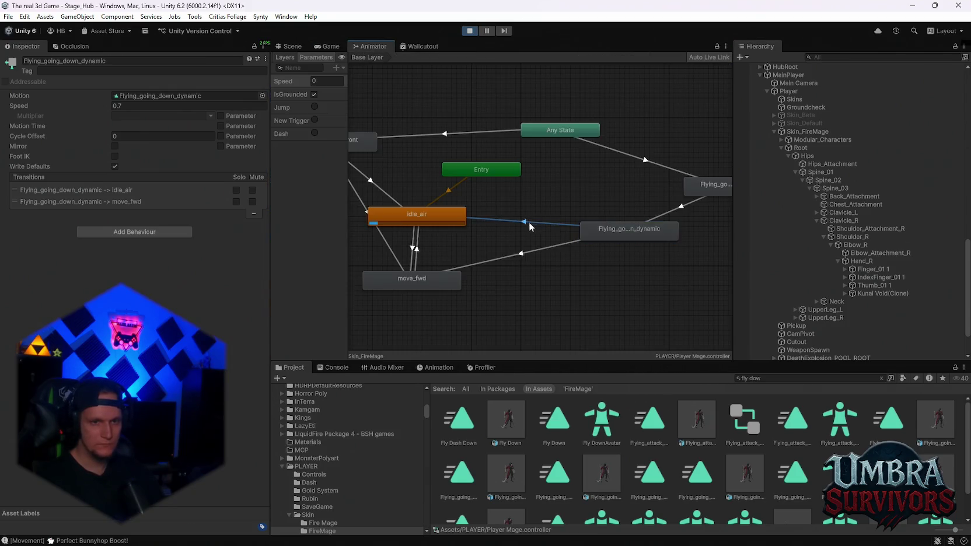
left_click_drag(101, 204, 111, 207)
left_click(561, 244)
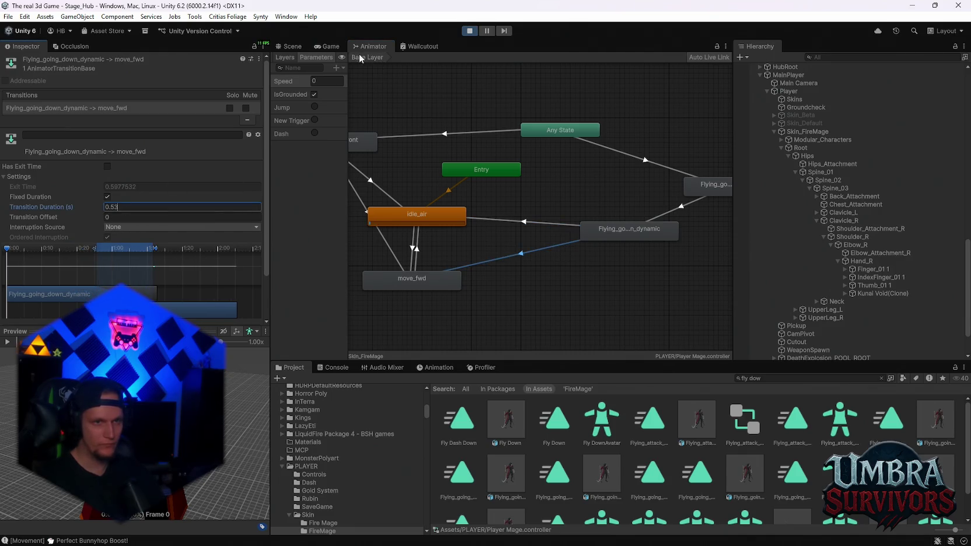
left_click(328, 46)
left_click(489, 193)
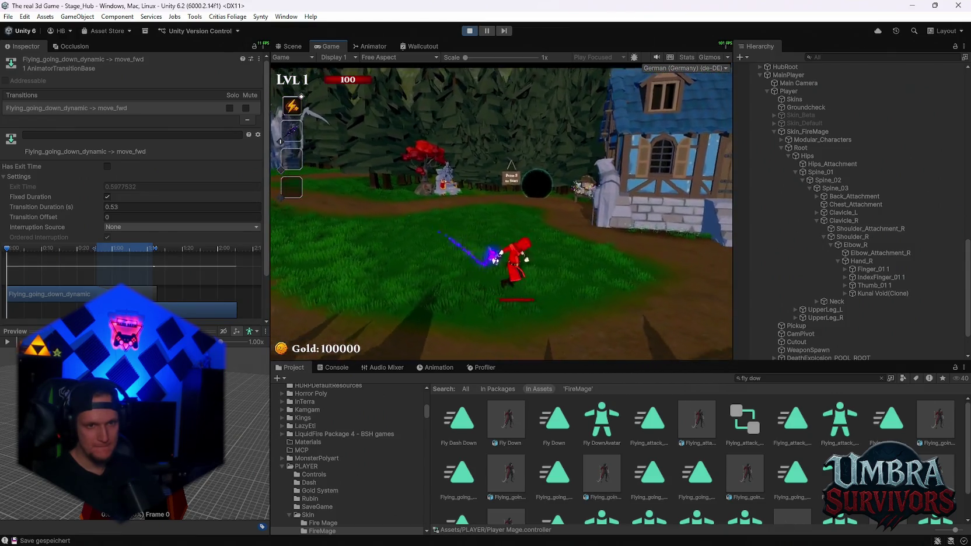
key("Escape")
left_click(357, 46)
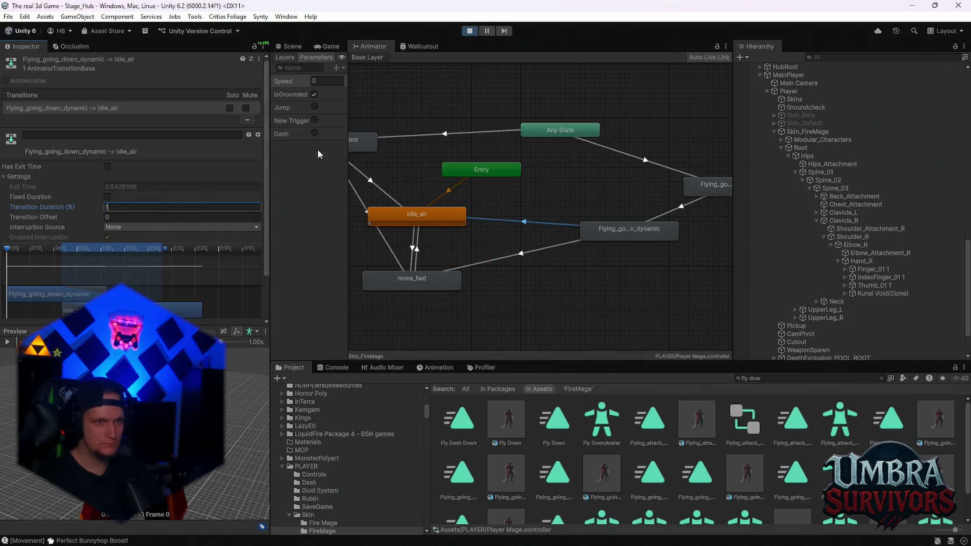
left_click(337, 48)
Step: Run and bunnyhop the mage around the village to test landing, then pause and reopen the Animator
left_click(490, 186)
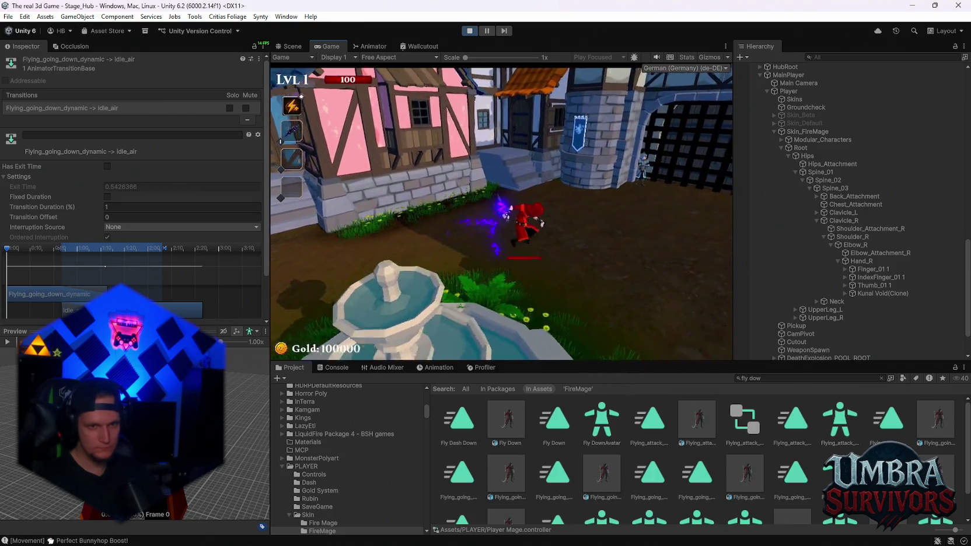
key("w")
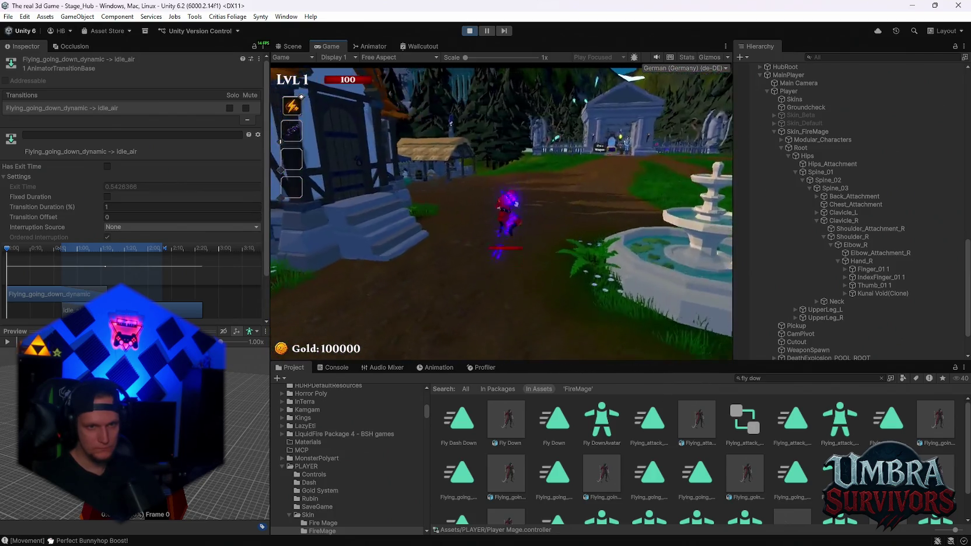
key("w")
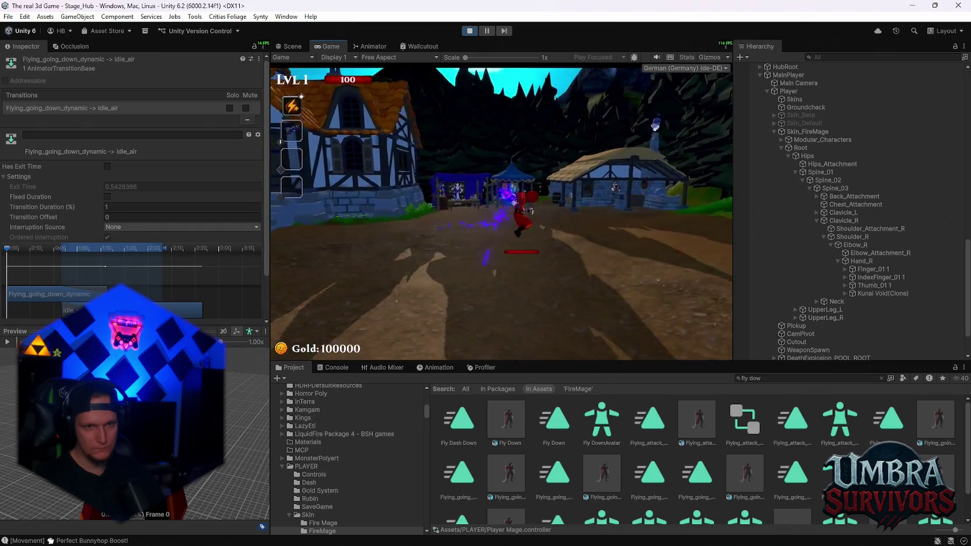
key("w")
key("w")
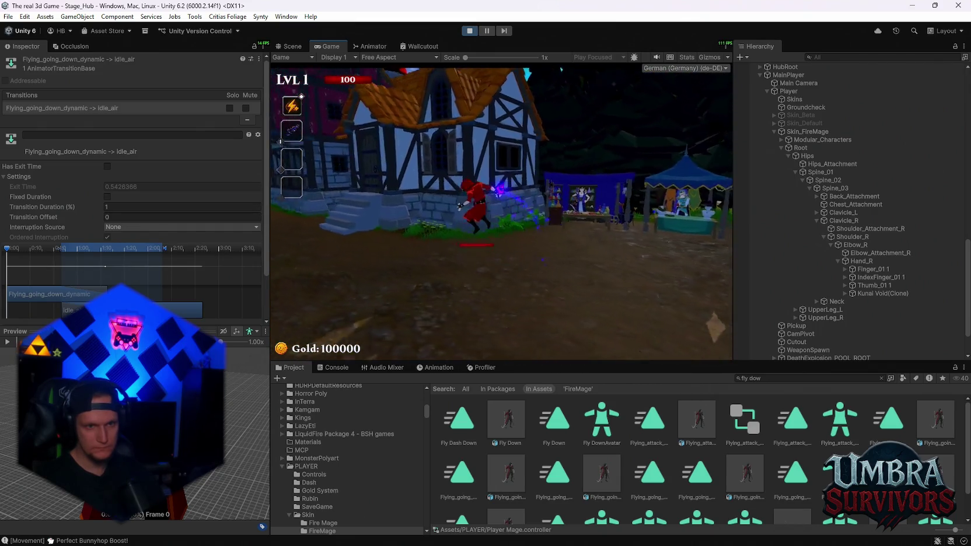
key("w")
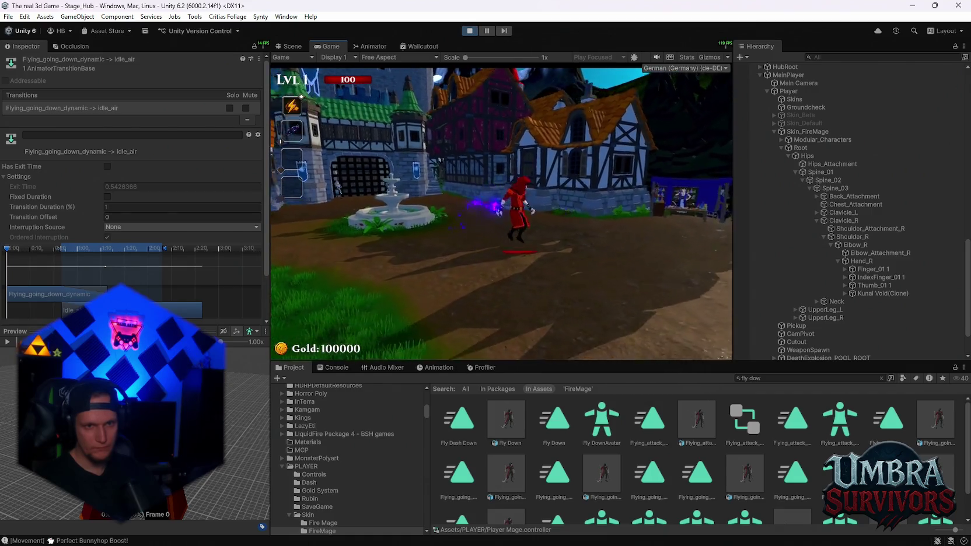
key("w")
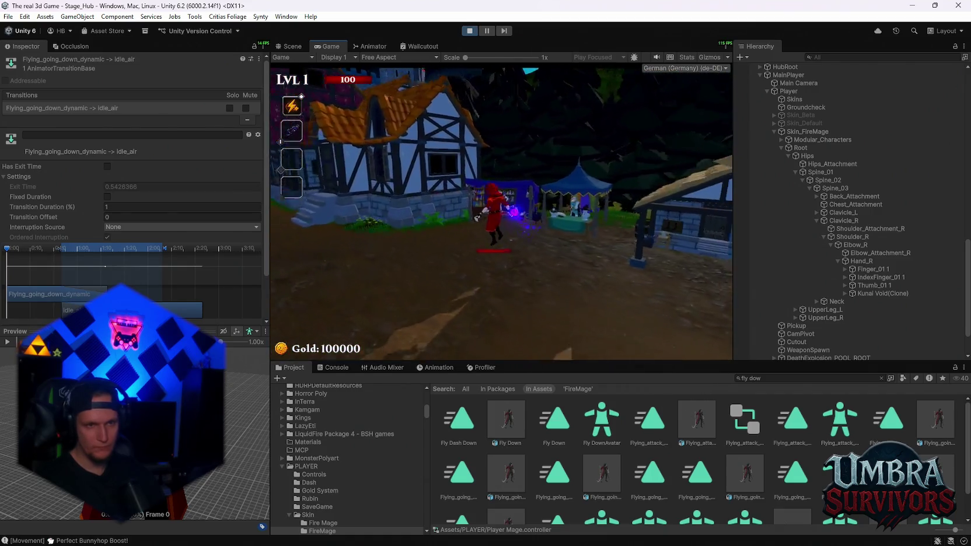
key("space")
key("w")
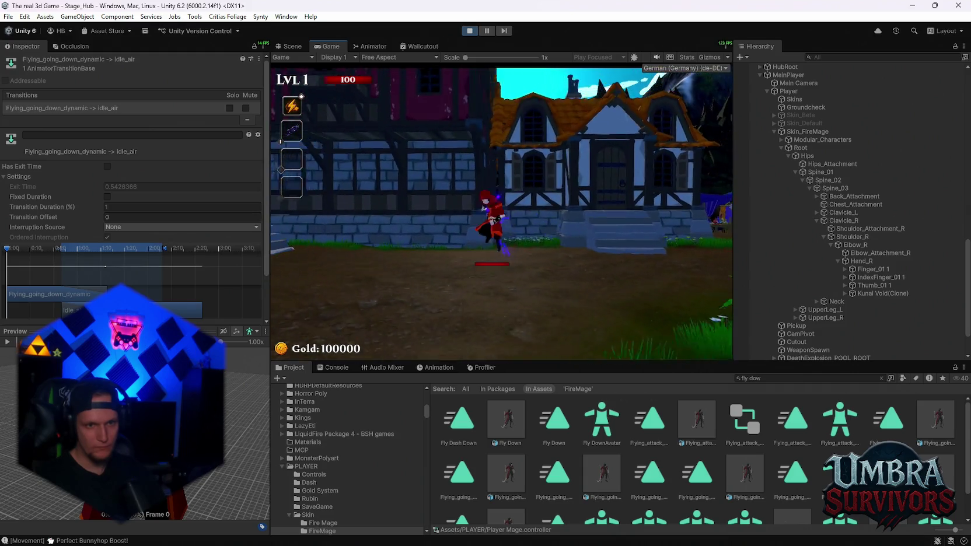
key("w")
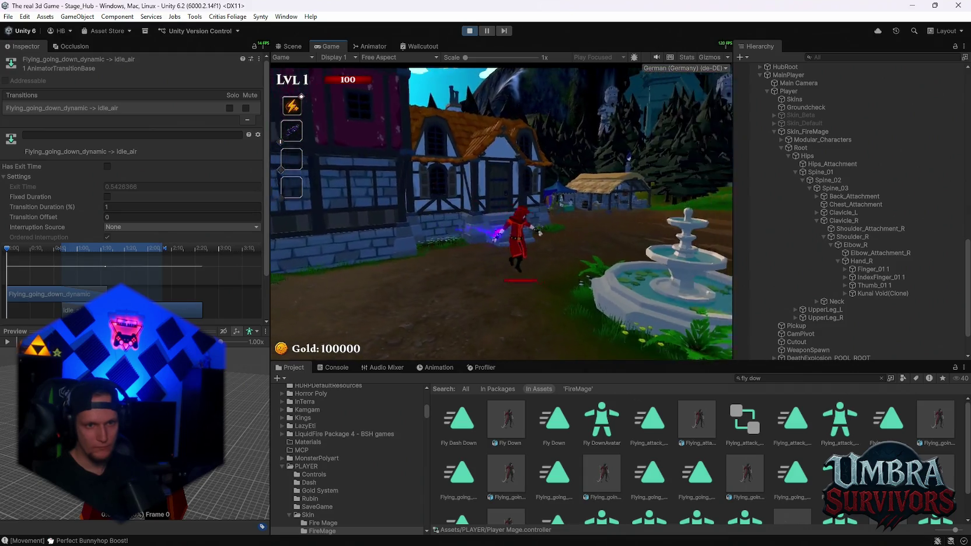
key("w")
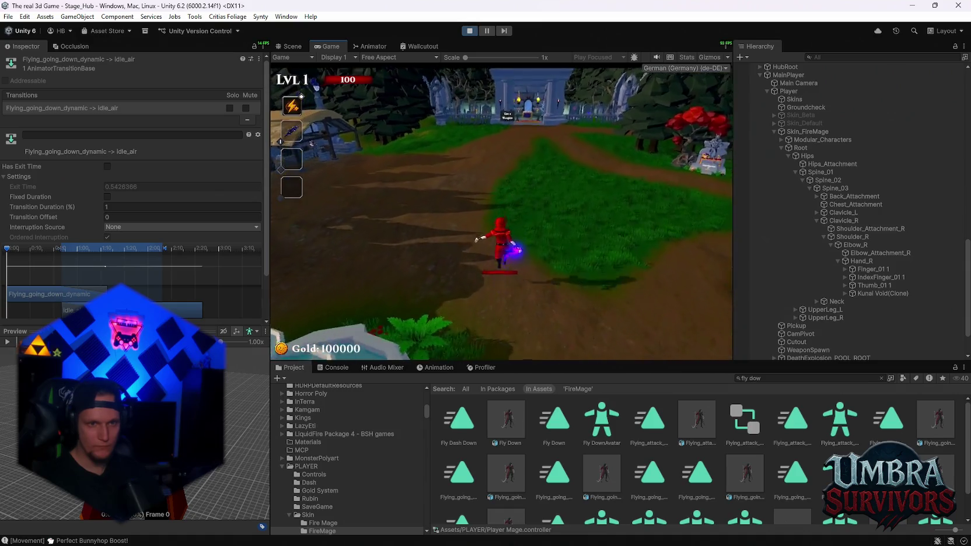
key("w")
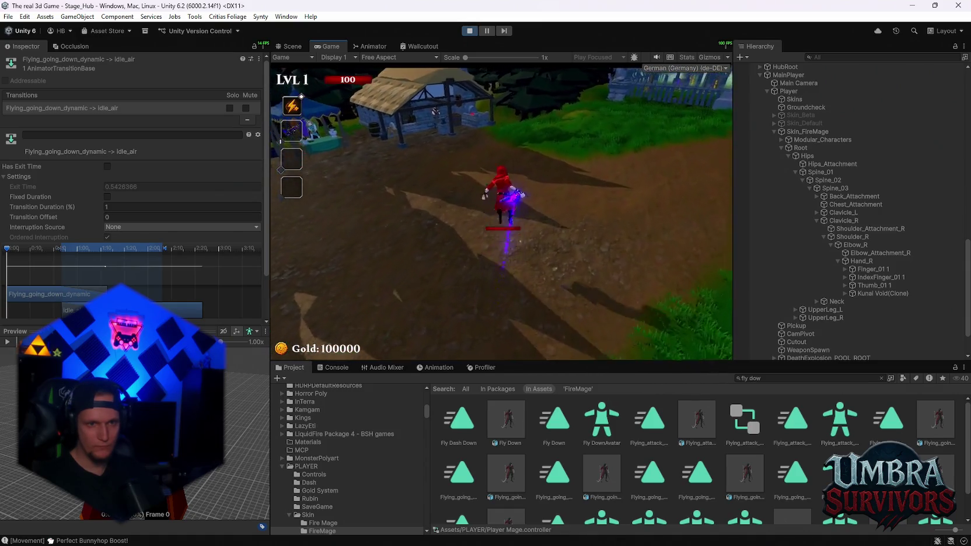
key("w")
key("Escape")
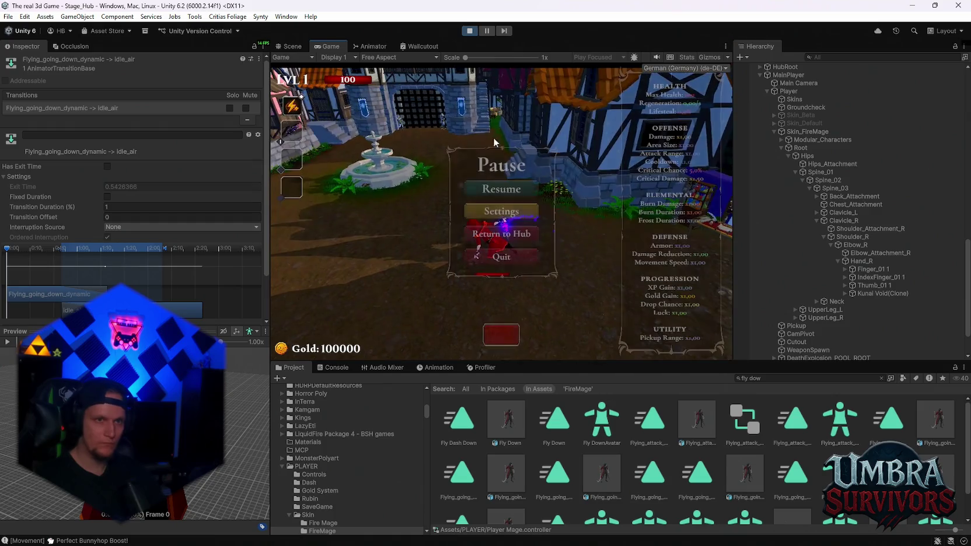
left_click(376, 46)
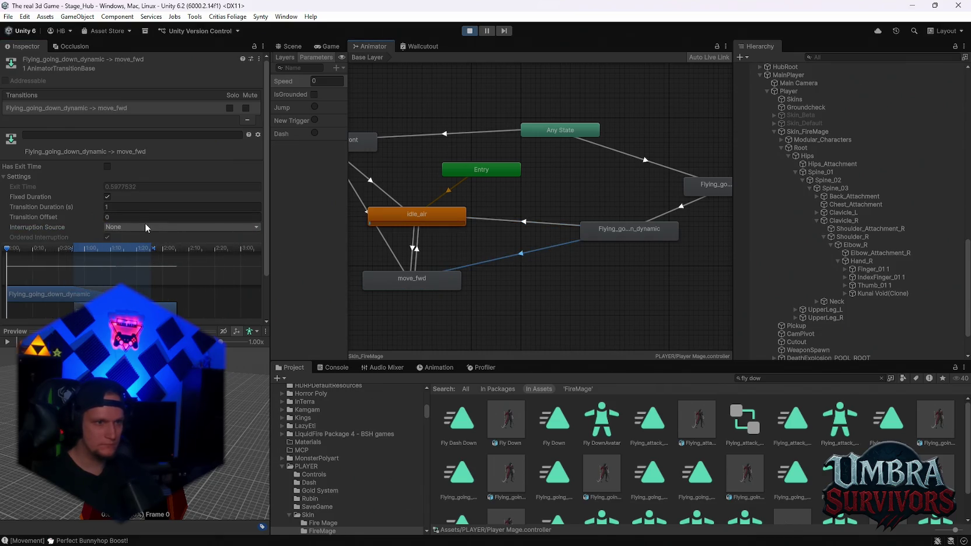
Step: Play-test briefly, then inspect the move_fwd and idle_air transitions in the Animator
left_click(326, 46)
left_click(502, 188)
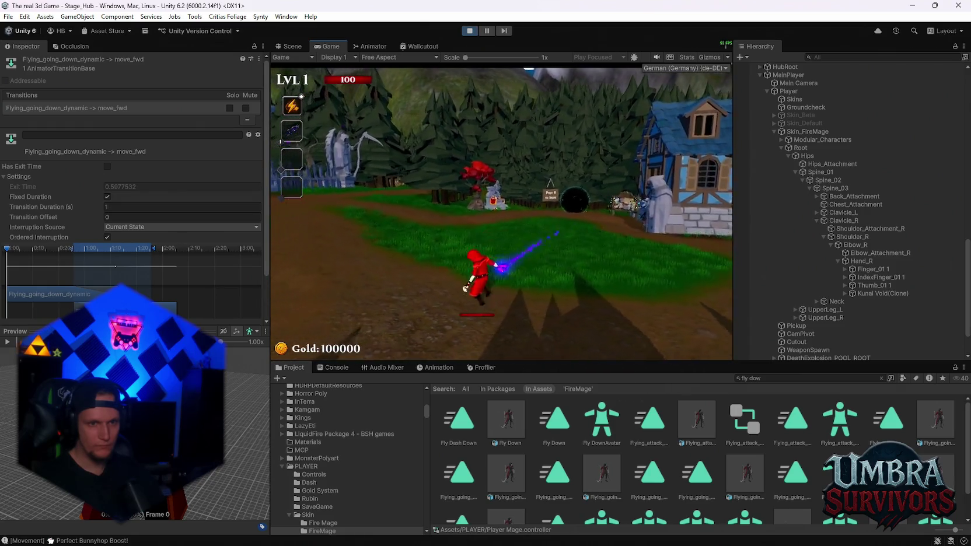
key("Escape")
left_click(370, 46)
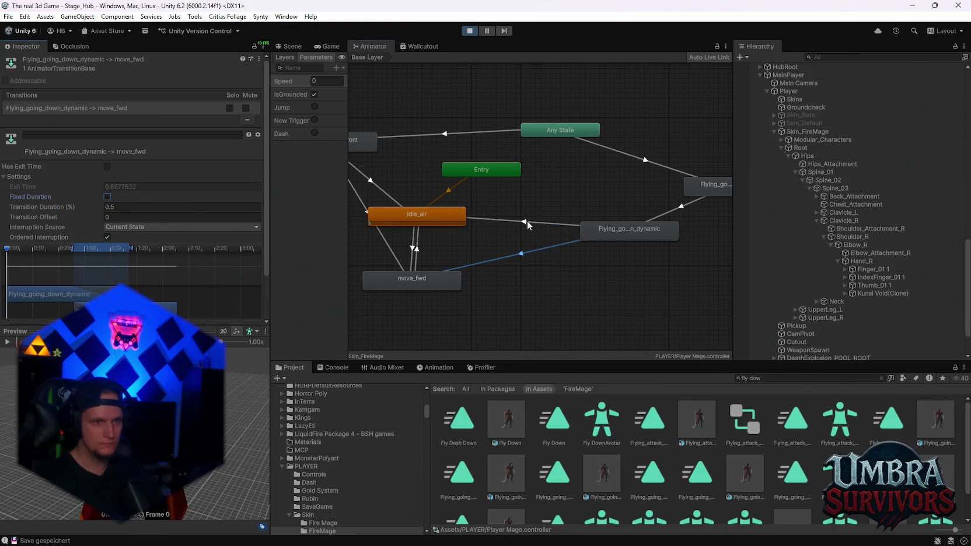
left_click(526, 252)
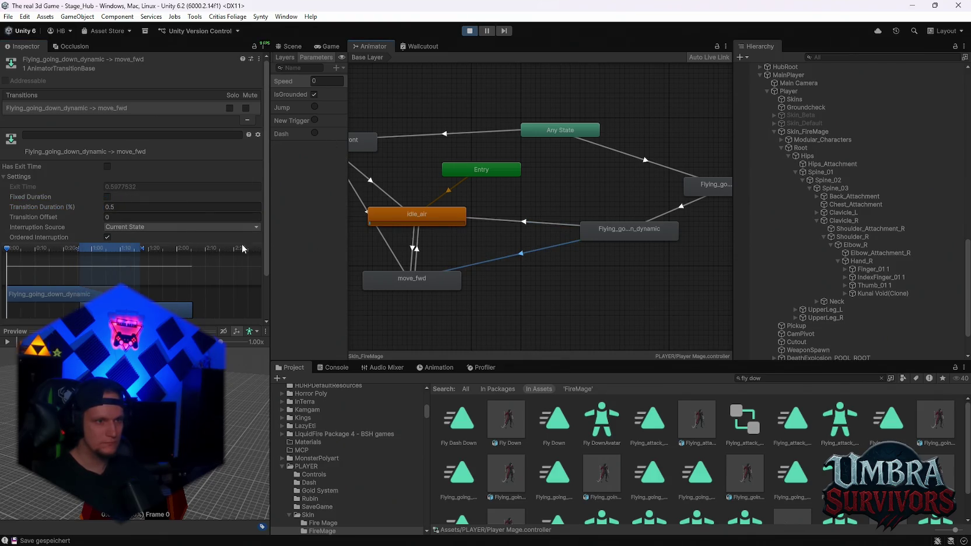
left_click(563, 221)
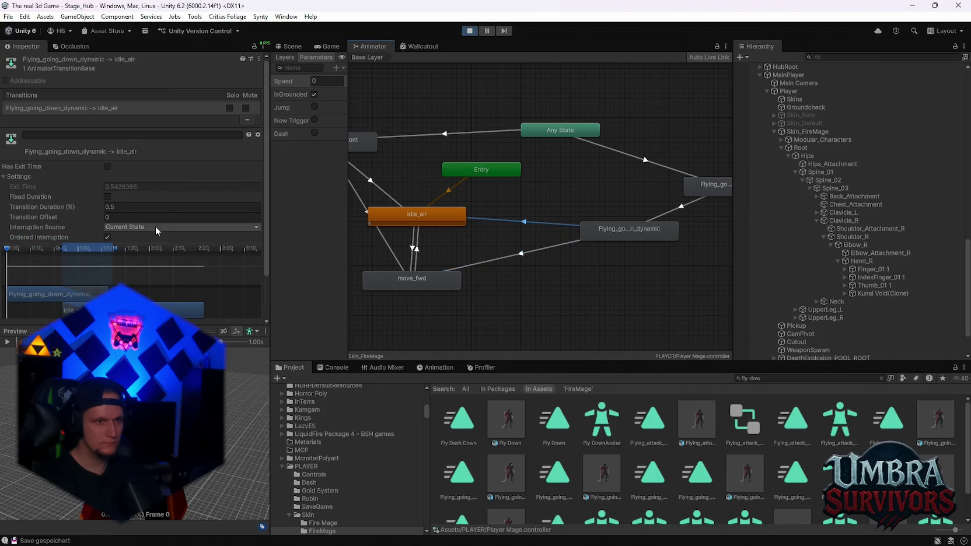
Step: Run the mage through the fountain courtyard toward the thatched hut, then reopen the Animator
left_click(326, 49)
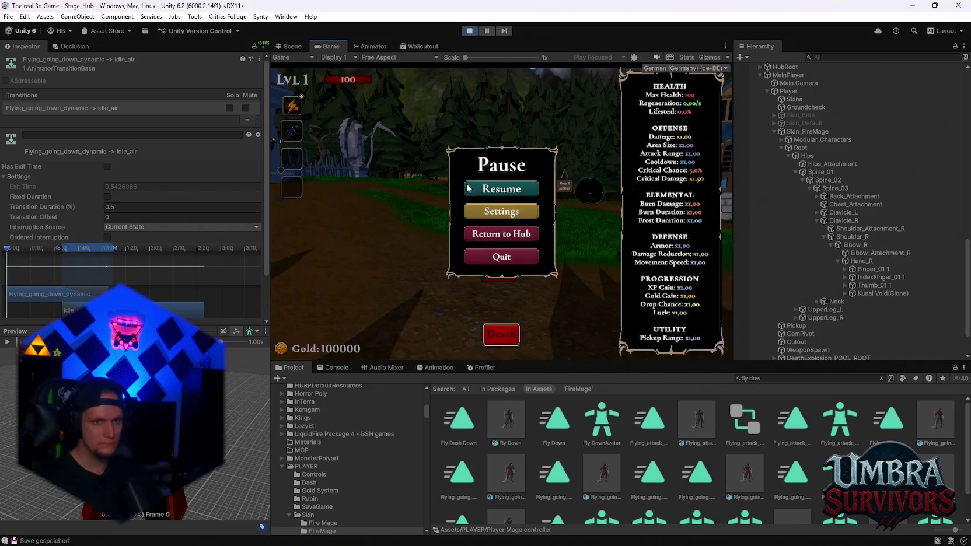
left_click(488, 191)
key("w")
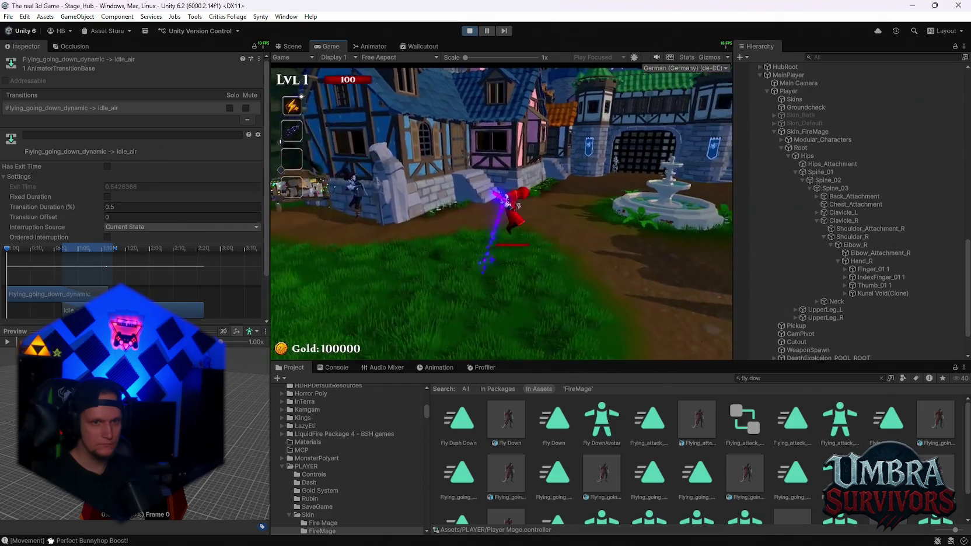
key("w")
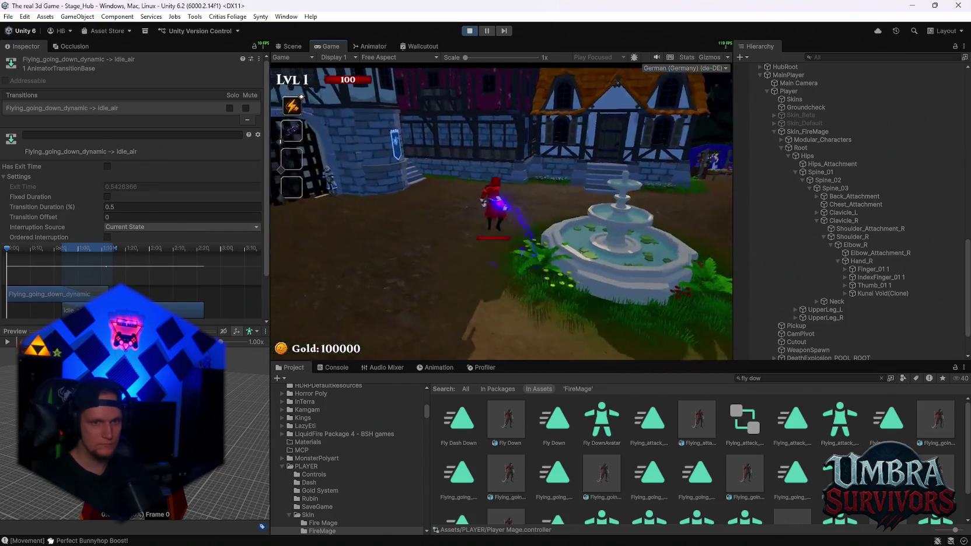
key("w")
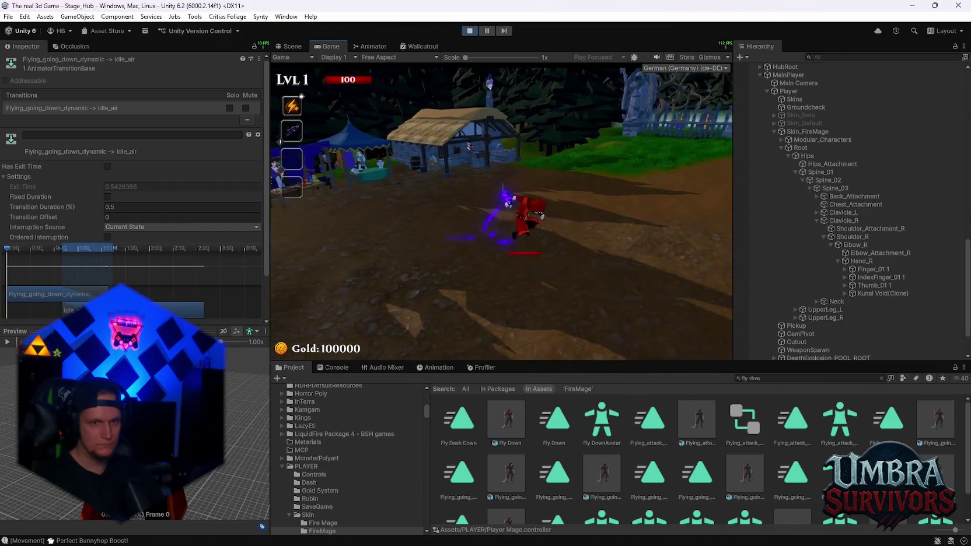
left_click(371, 46)
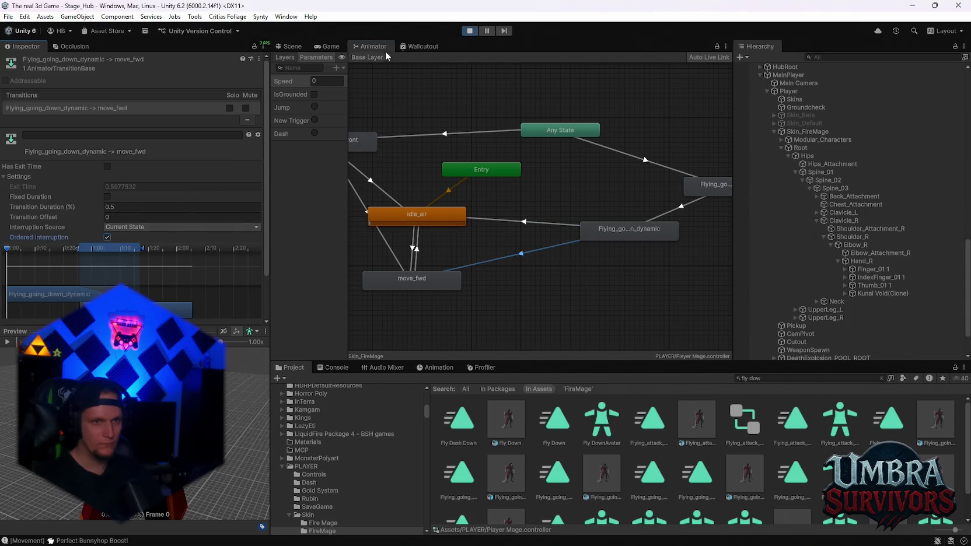
left_click(326, 46)
left_click(502, 188)
key("w")
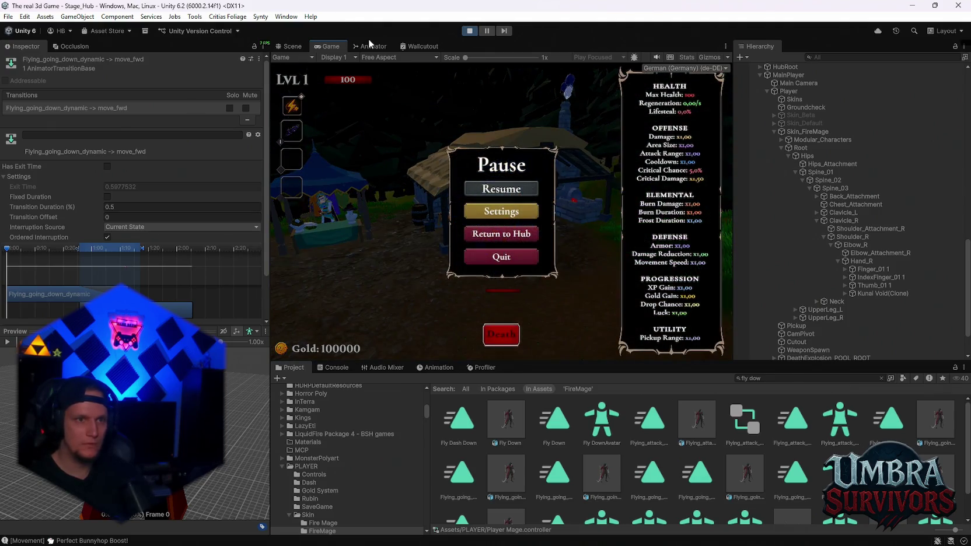
left_click(373, 46)
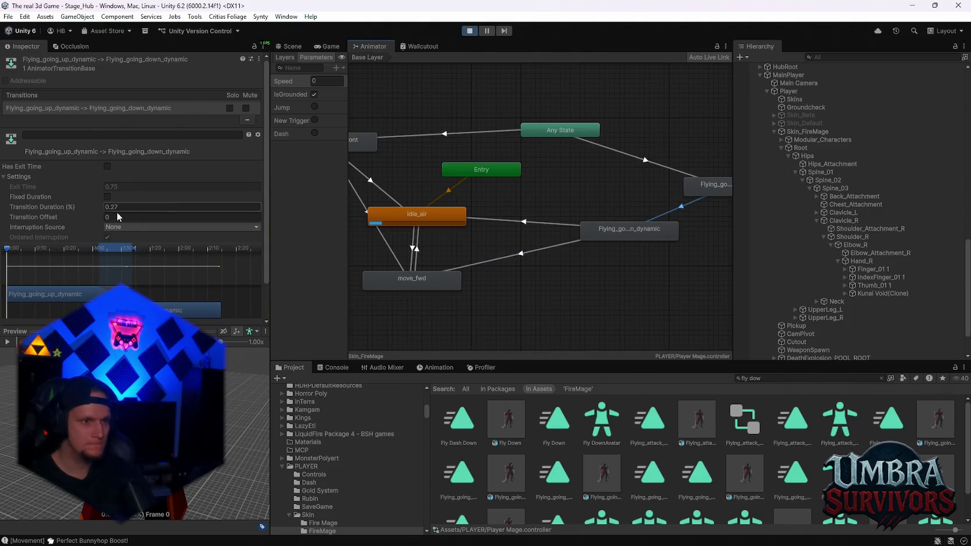
Step: Shorten the up-to-down transition duration to 0.15 and resume the game
left_click_drag(100, 205, 95, 206)
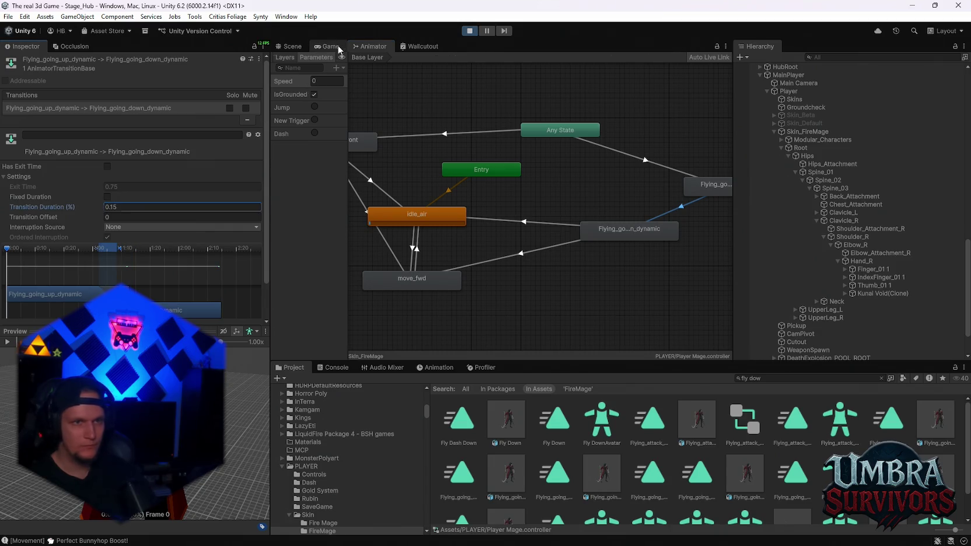
left_click(331, 46)
key("Escape")
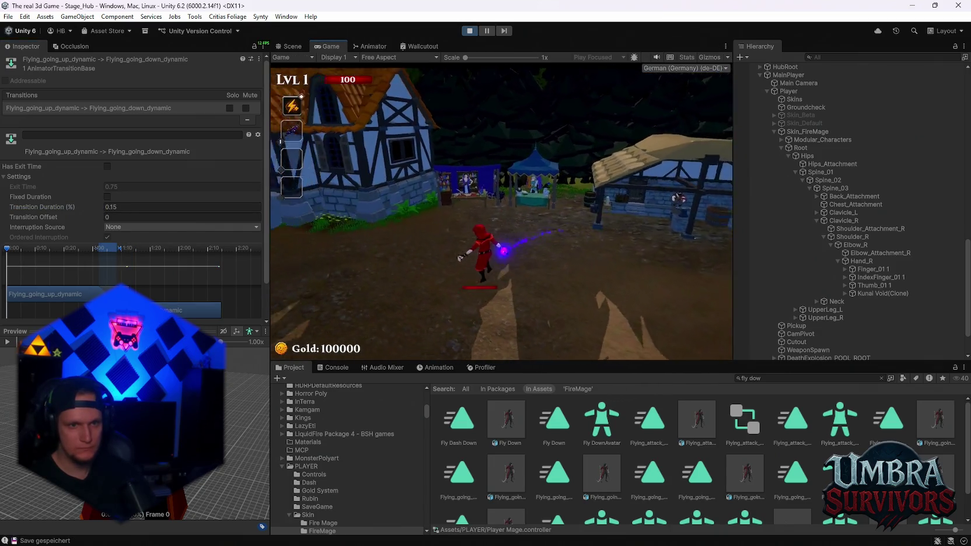
Step: Run the mage past the fountain, gate and houses up the graveyard path, then pause
key("space")
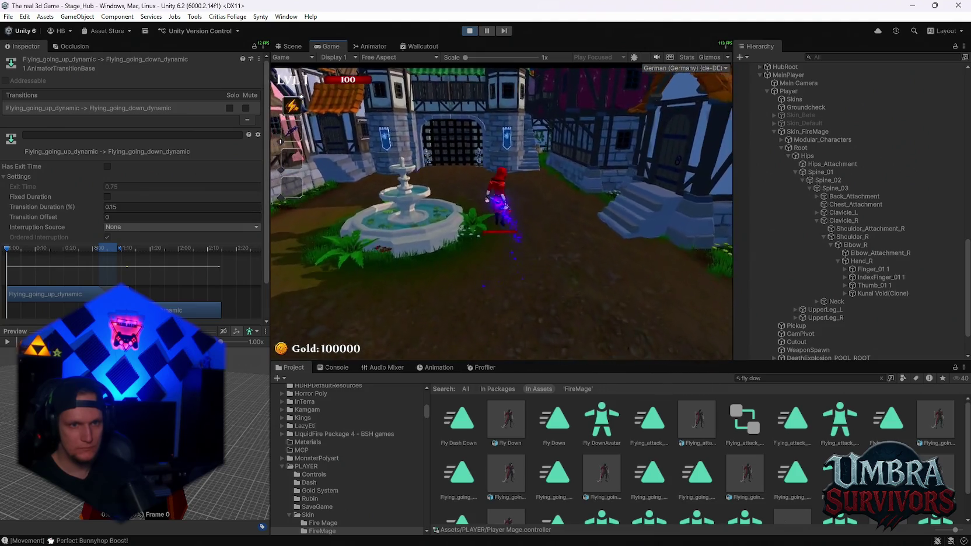
key("w")
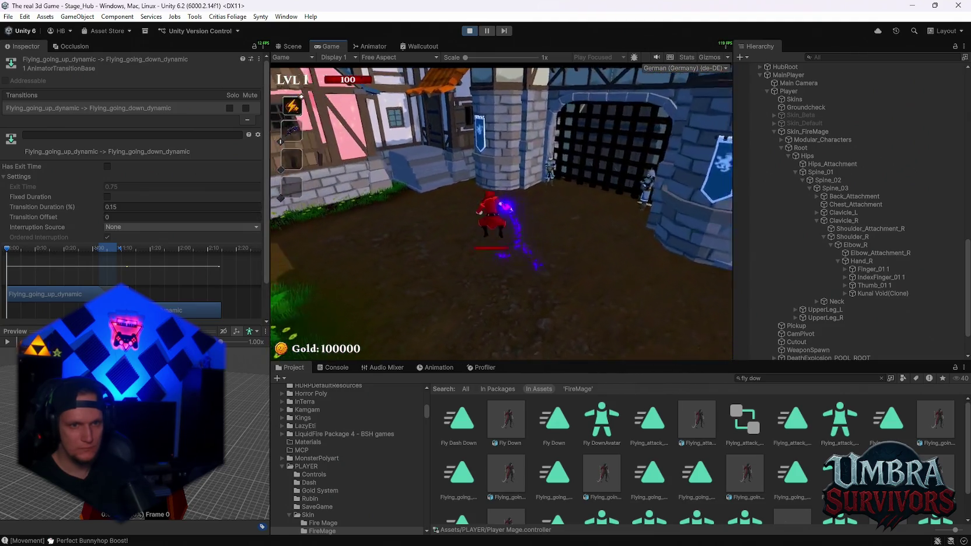
key("w")
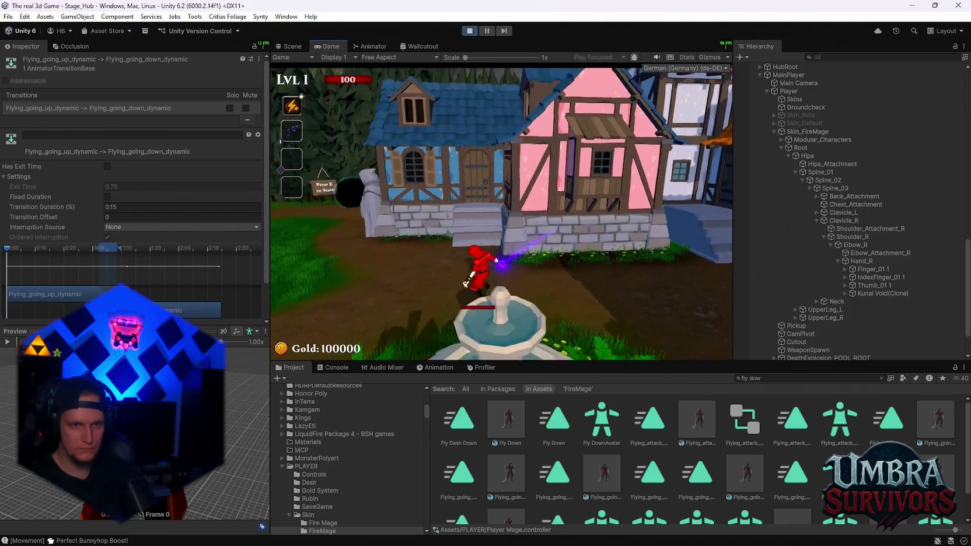
key("w")
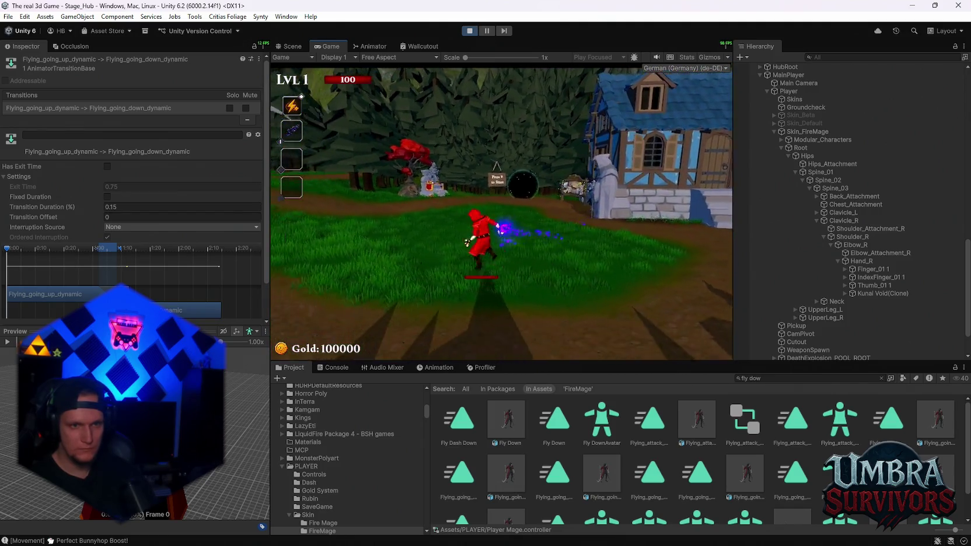
key("w")
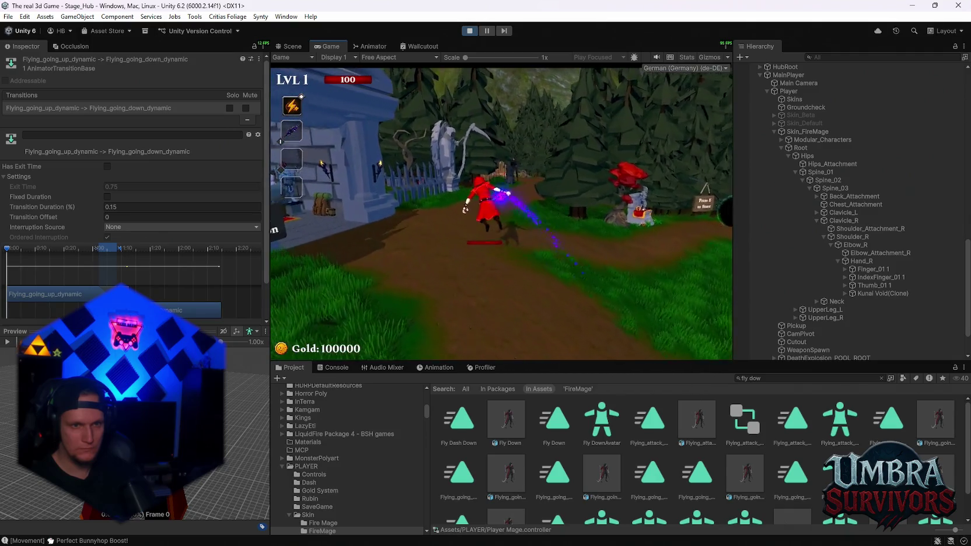
key("Escape")
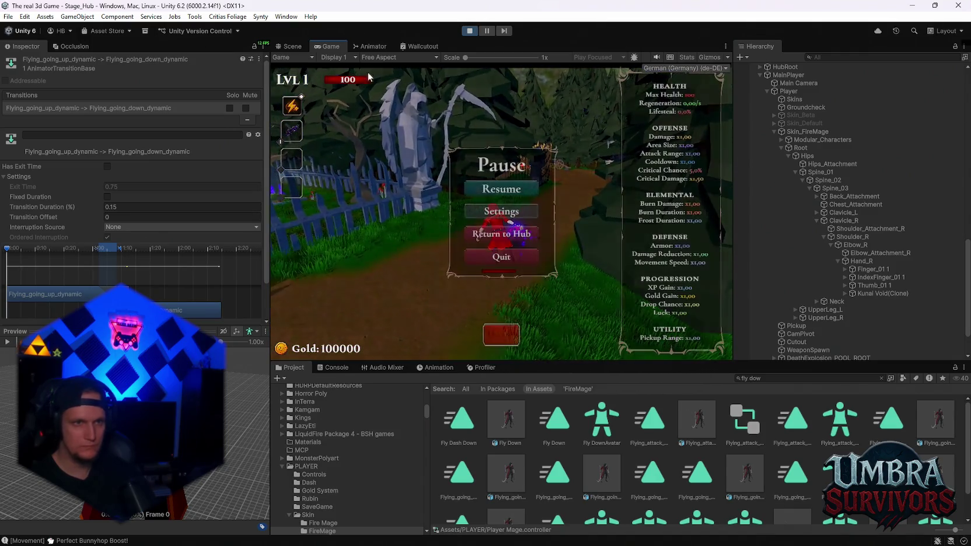
left_click(361, 46)
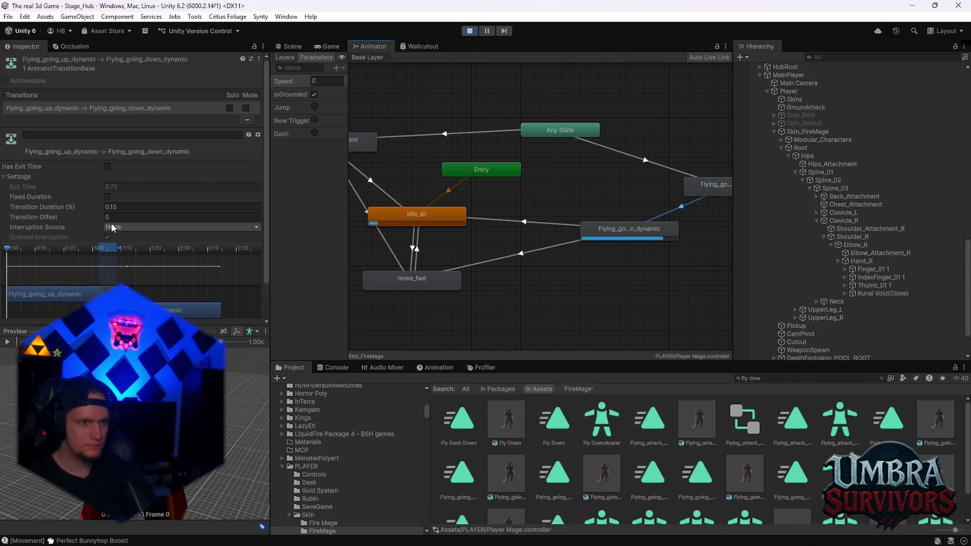
Step: Run the mage along the forest path, through the camp and back to the fountain, then pause
left_click(327, 46)
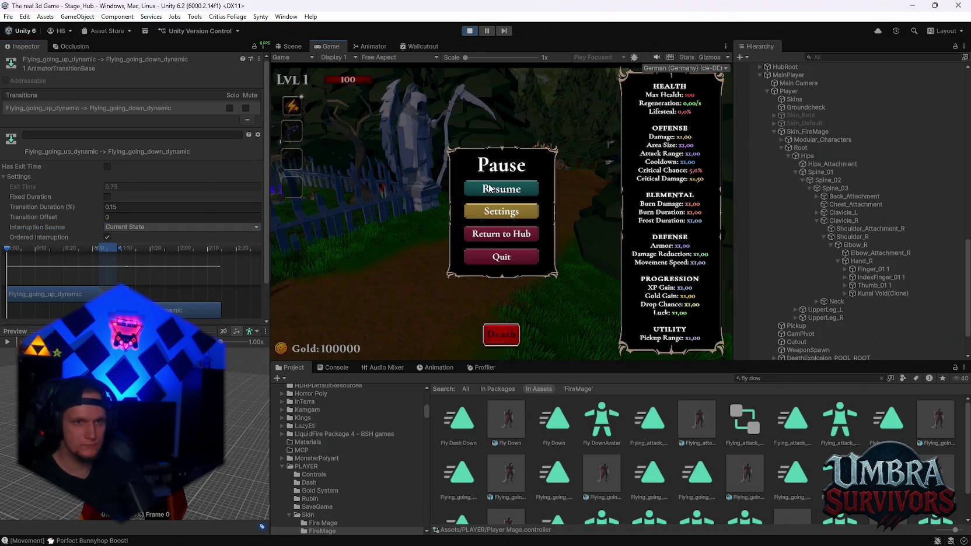
left_click(495, 190)
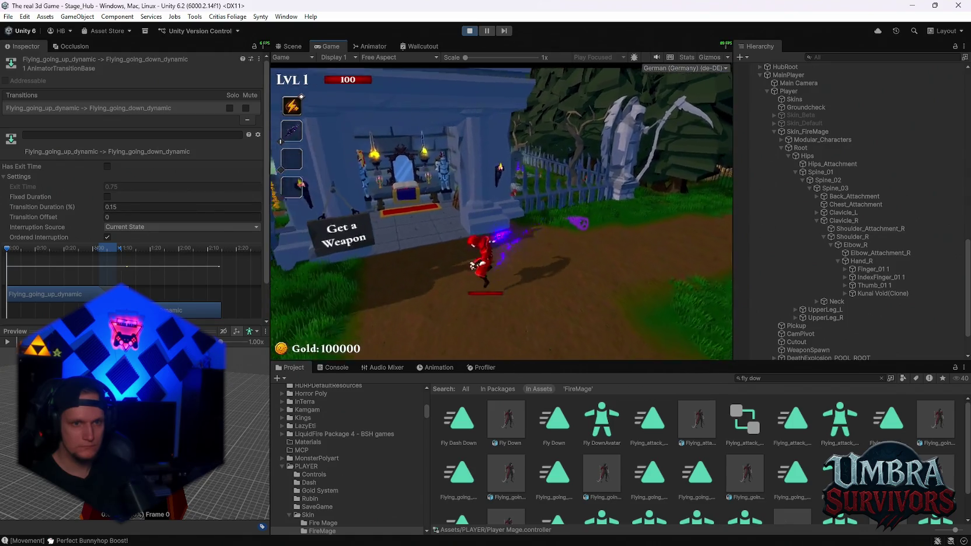
key("w")
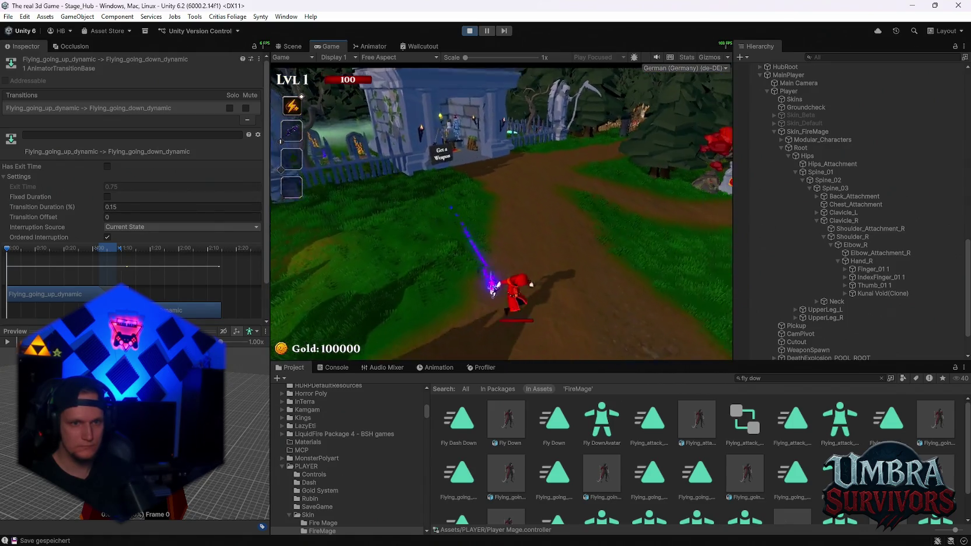
key("w")
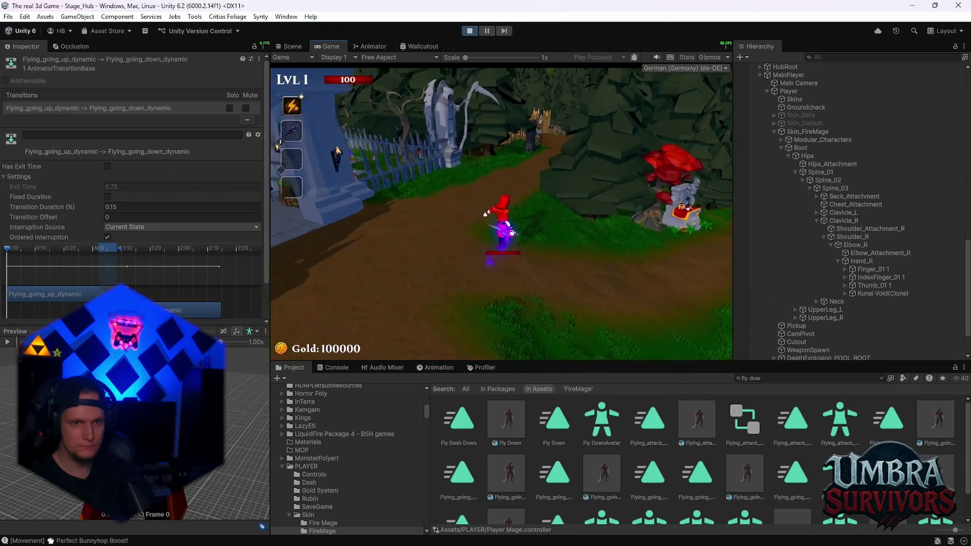
key("w")
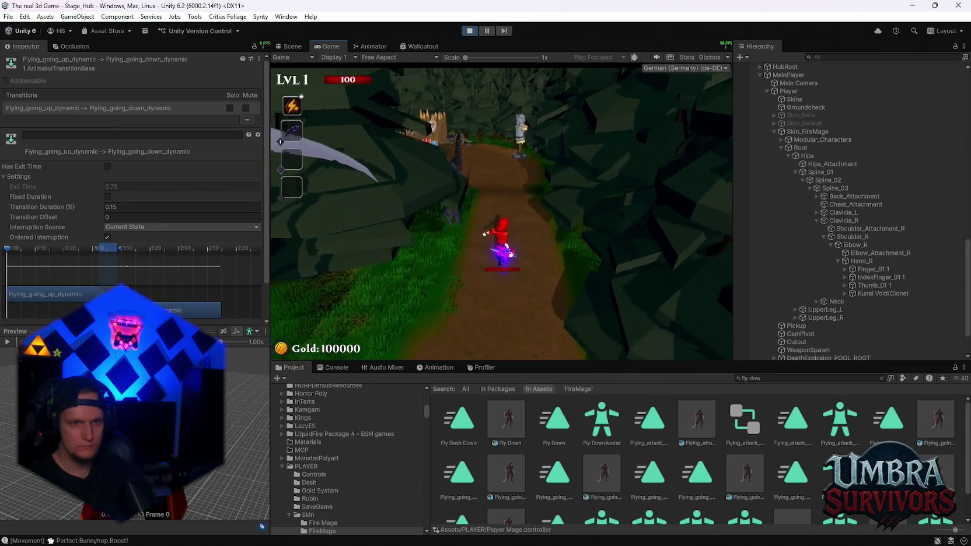
key("w")
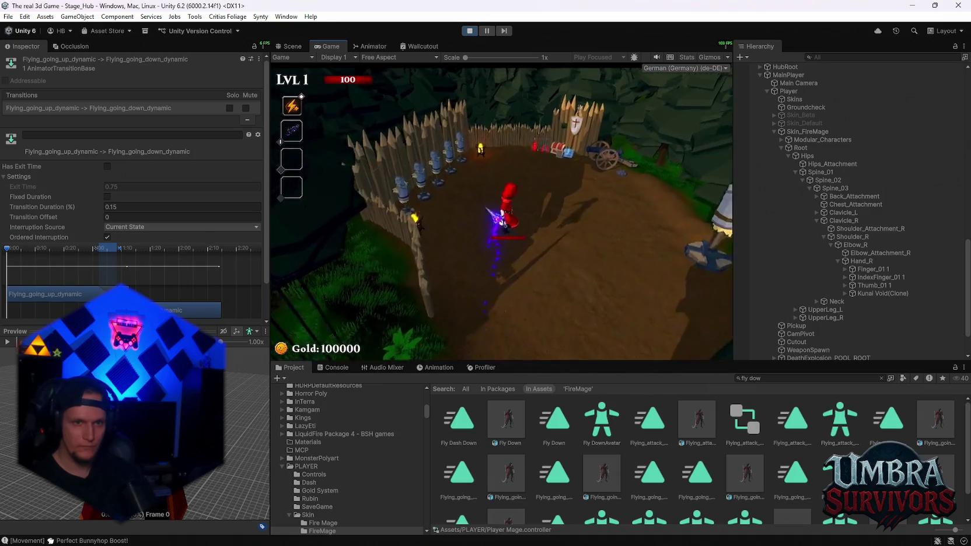
key("w")
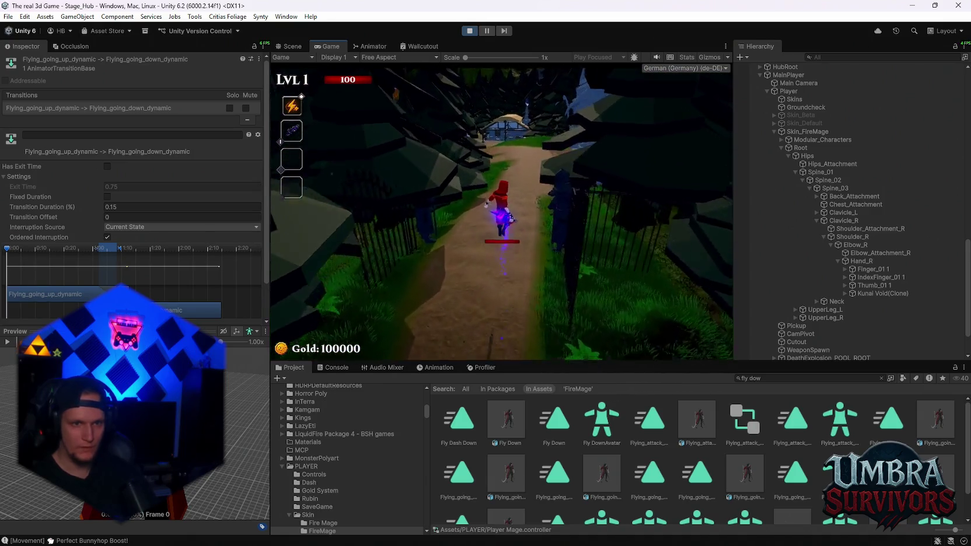
key("w")
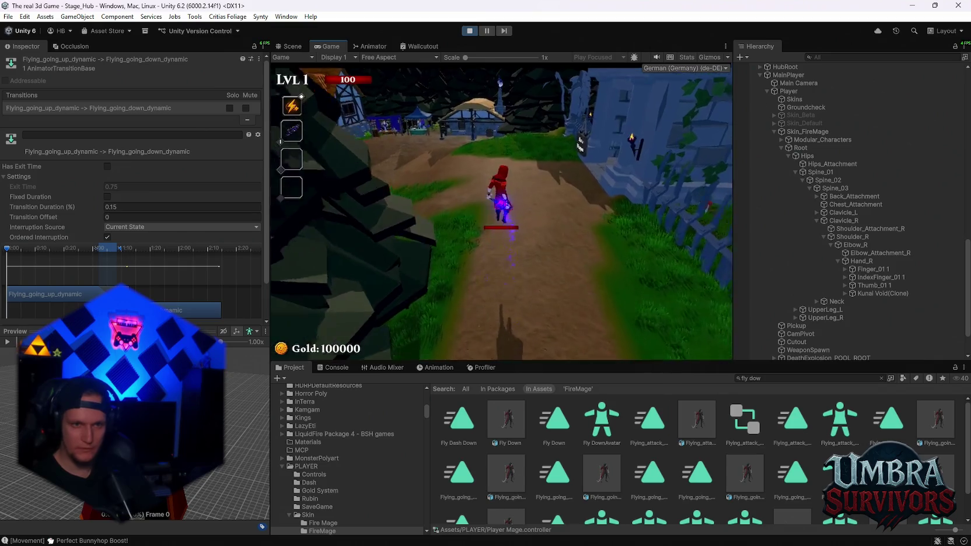
key("w")
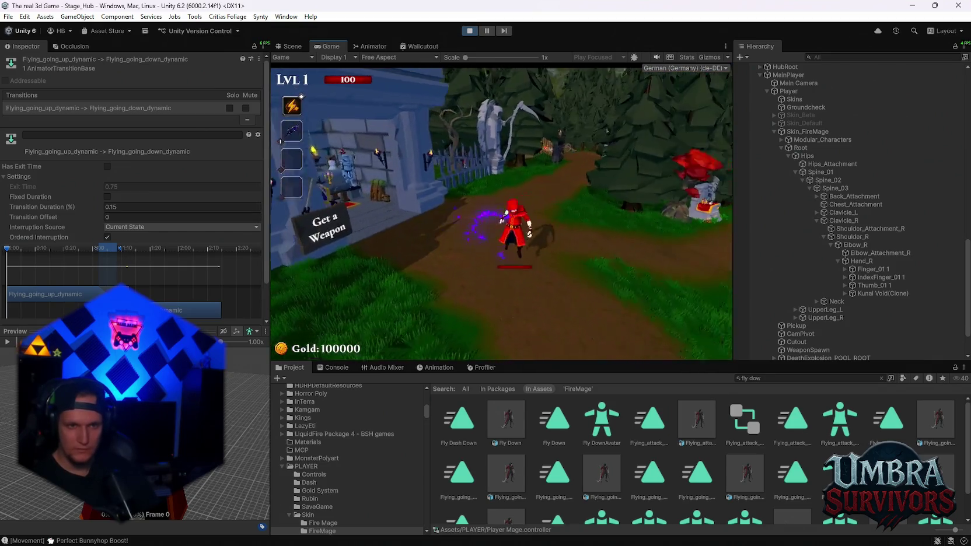
key("w")
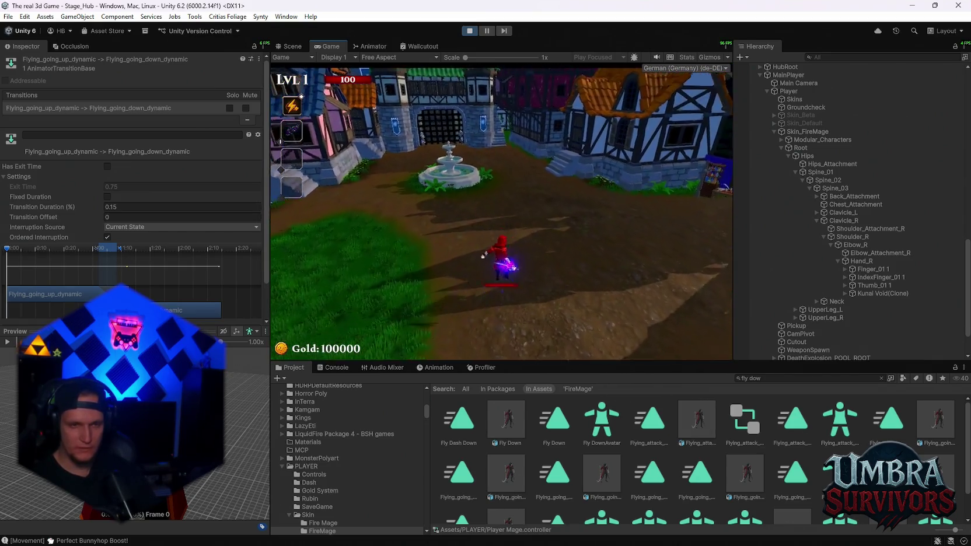
key("Escape")
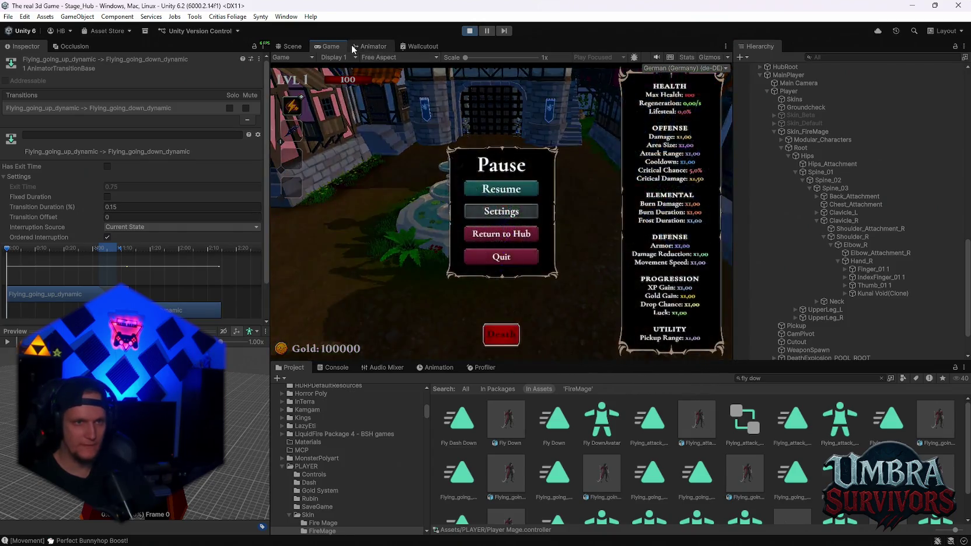
left_click(370, 46)
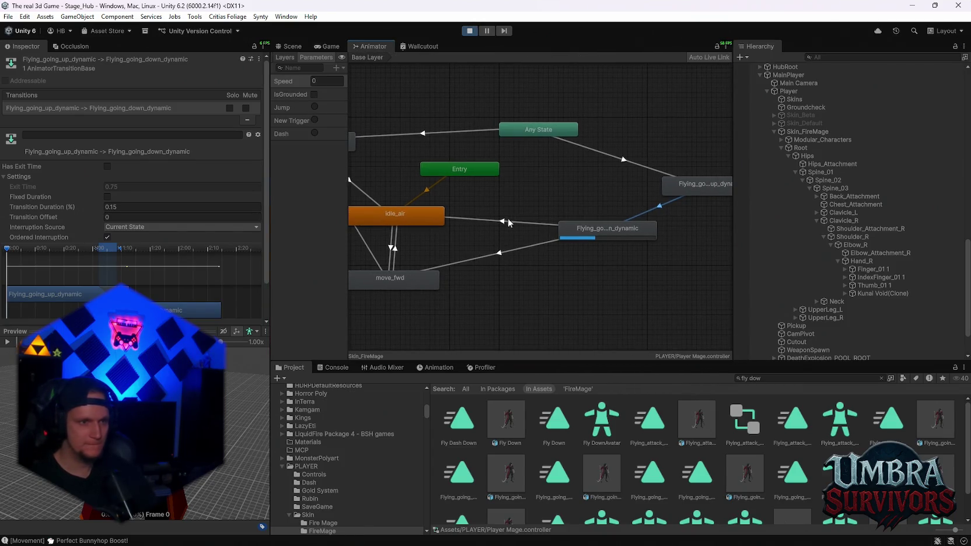
Step: Pan the state graph and inspect the Any State to Flying_going_up_dynamic transition
left_click_drag(493, 219, 554, 213)
left_click_drag(489, 190, 482, 189)
left_click(631, 156)
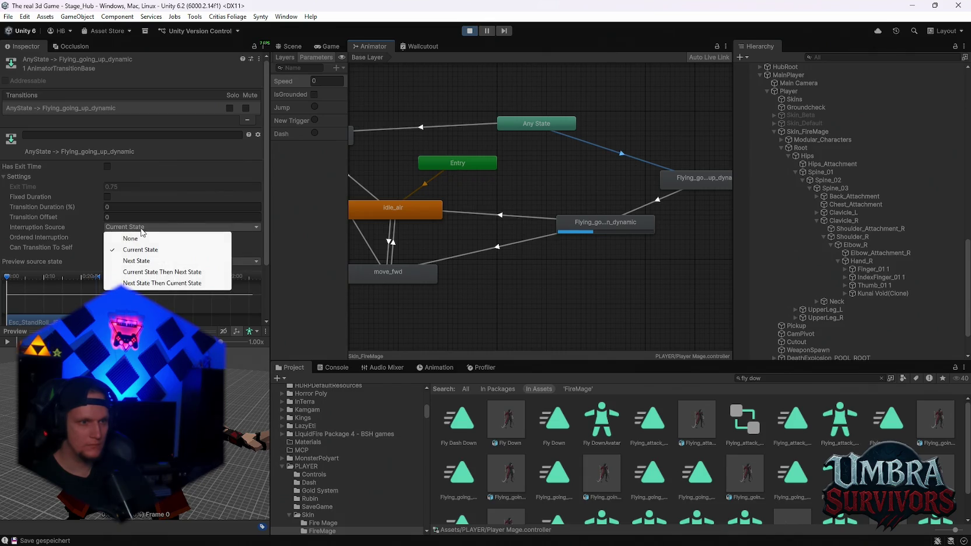
Step: Run the mage up the graveyard path, through the dummy yard toward the weapon shrine, then pause
left_click(331, 46)
left_click(497, 188)
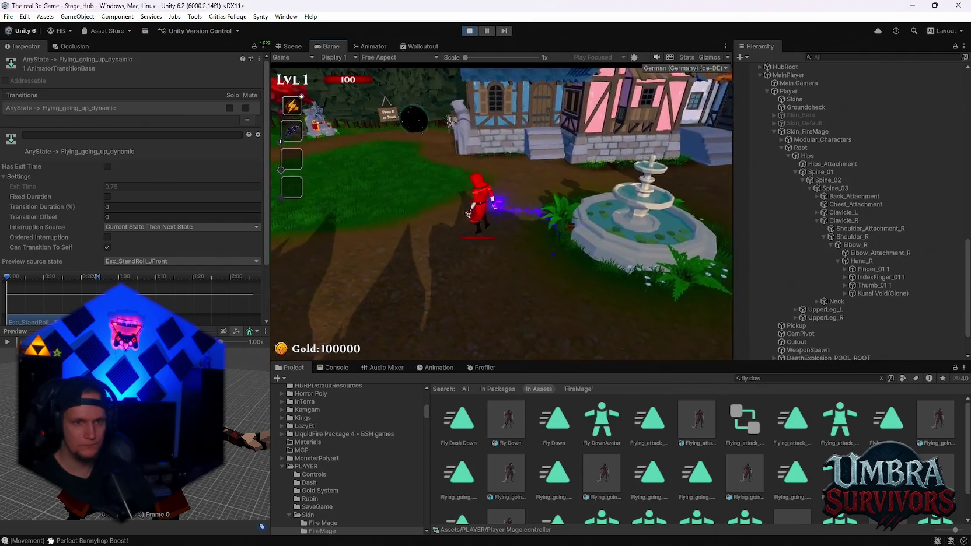
key("w")
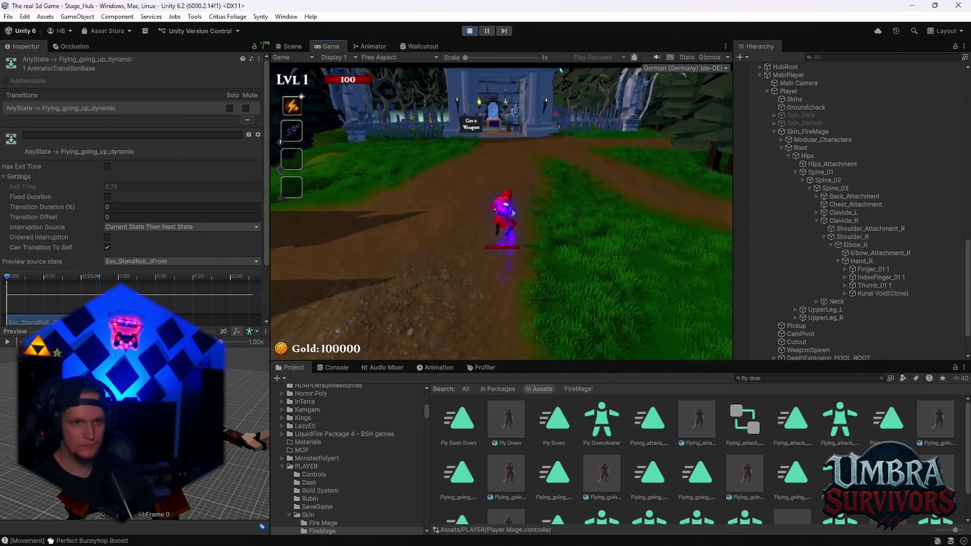
key("w")
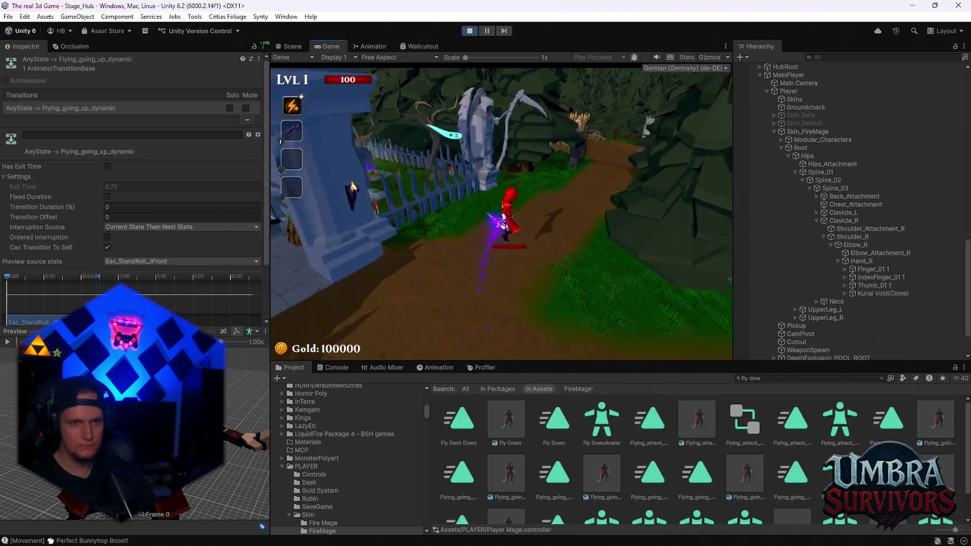
key("w")
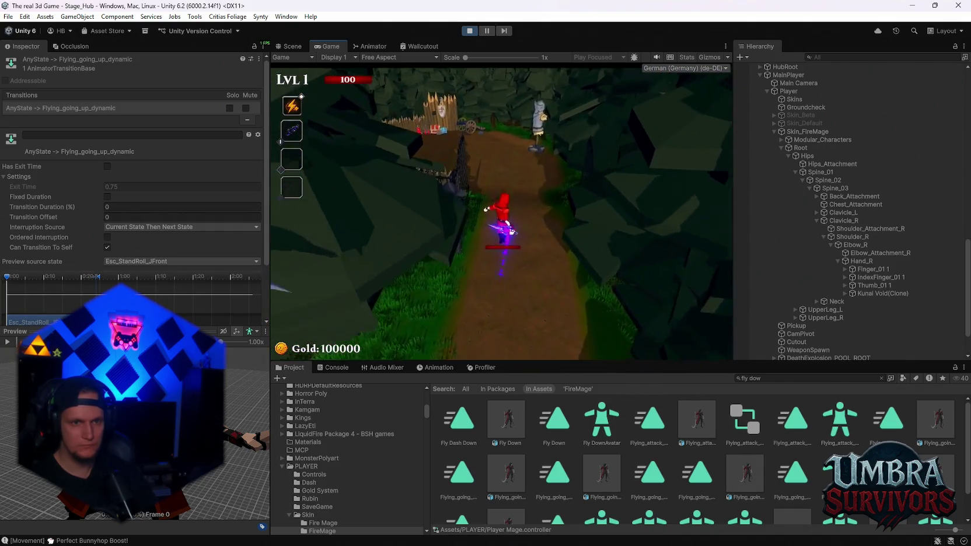
key("w")
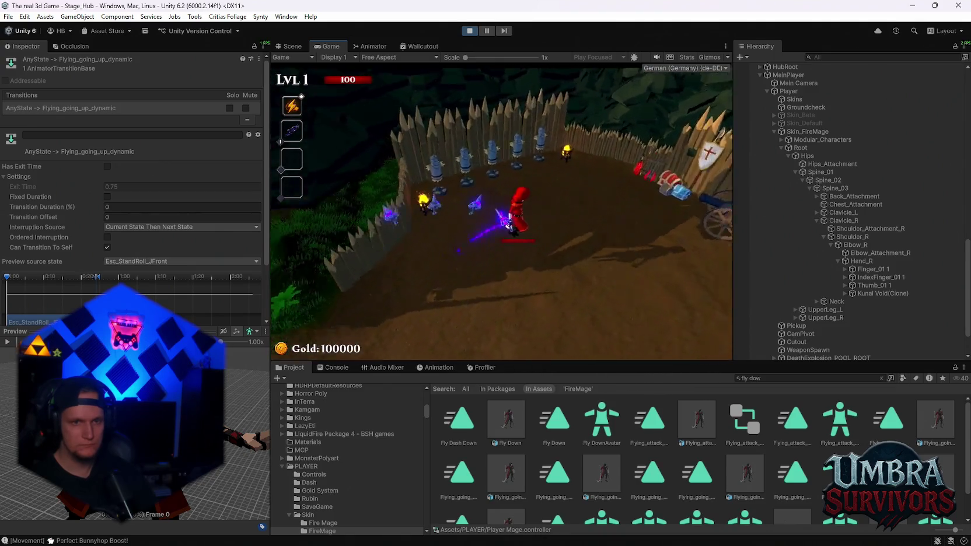
key("w")
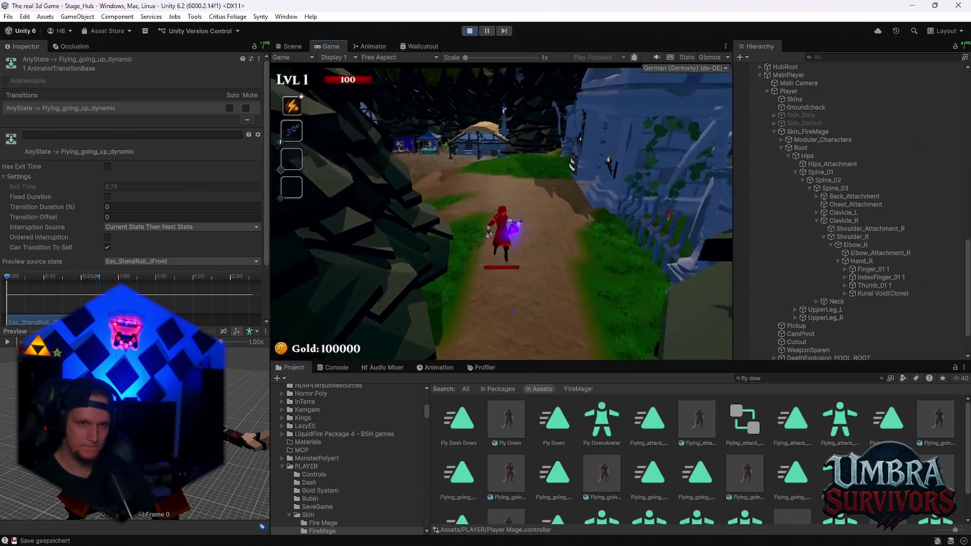
key("w")
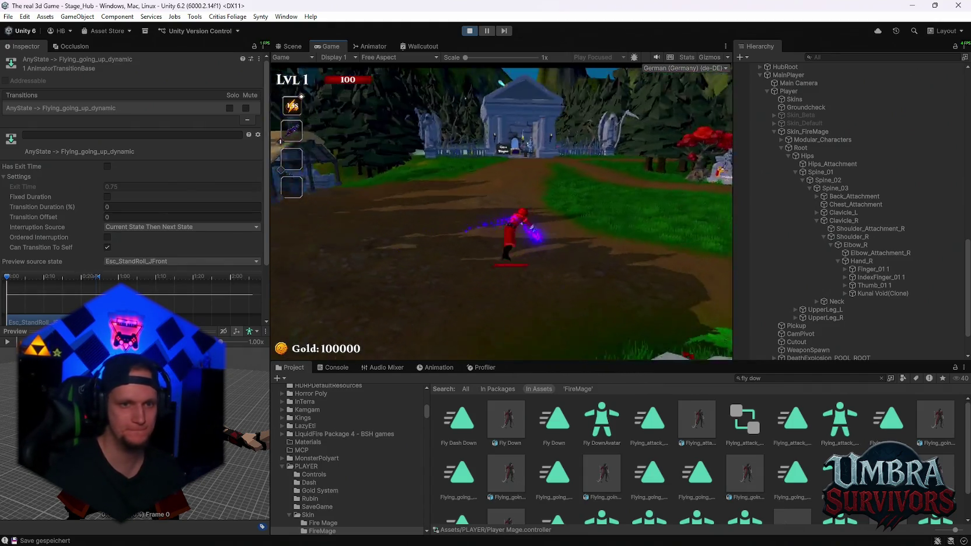
key("Escape")
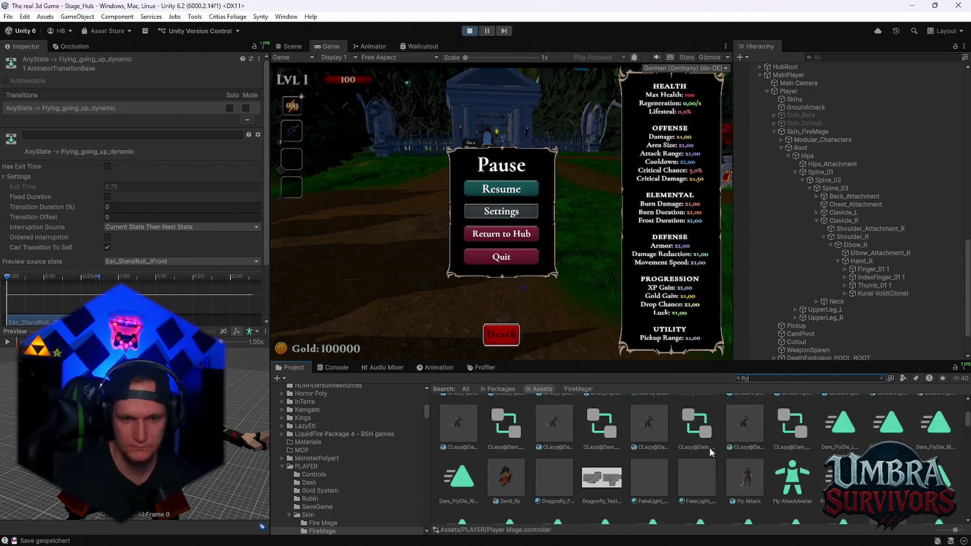
Step: Preview the Flying_air_spin_01_Z0 and Flying_air_spin_02_Z0 clips in a floating preview window over the game view
scroll(713, 446, "down", 3)
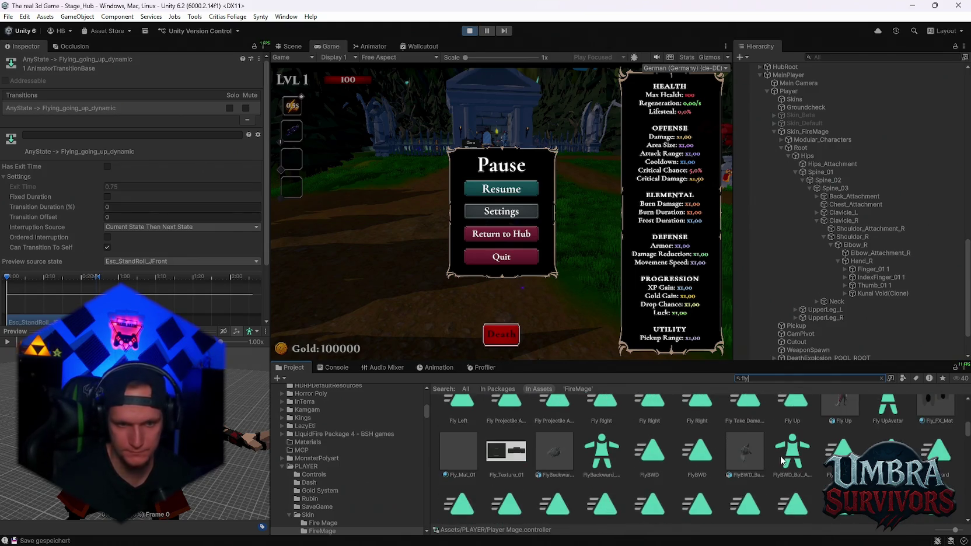
scroll(764, 456, "down", 3)
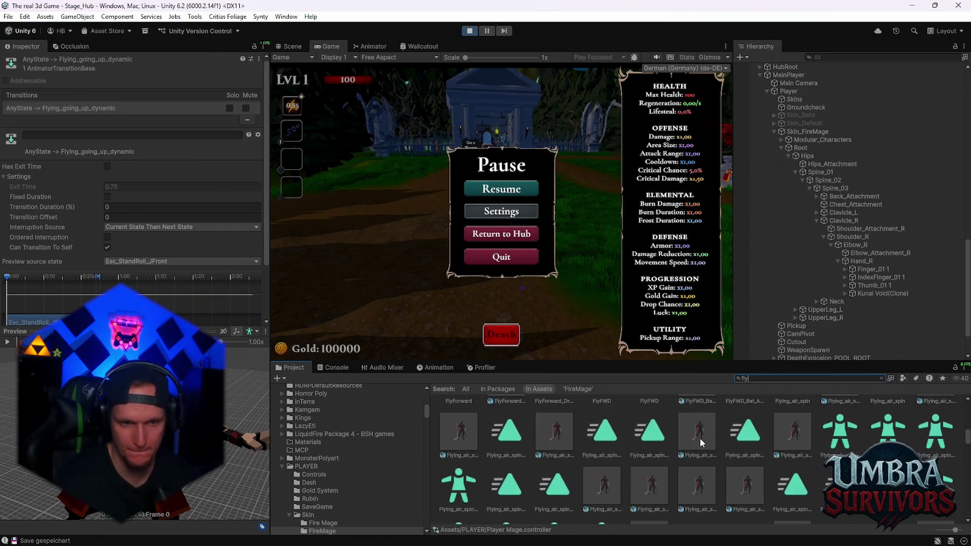
left_click(698, 435)
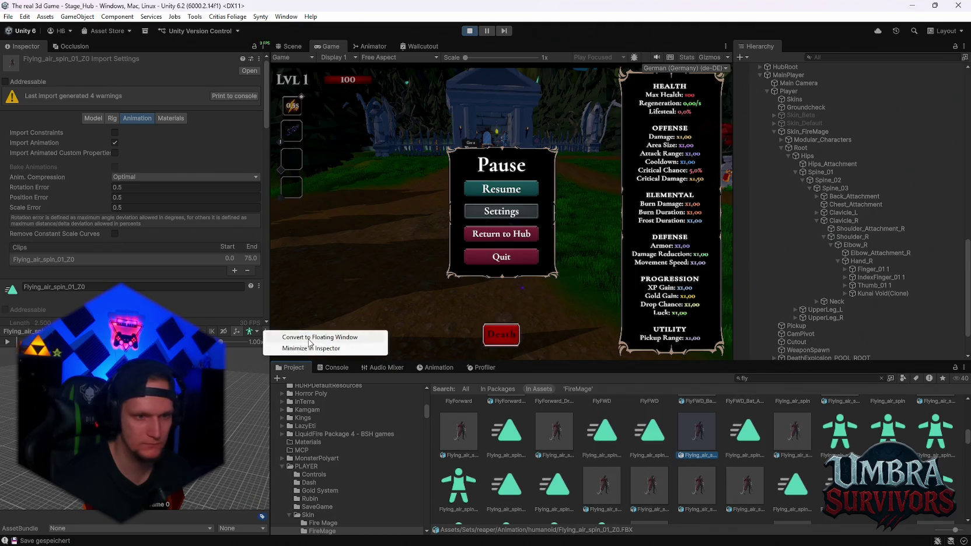
left_click(310, 338)
mouse_move(702, 92)
left_mouse_down()
mouse_move(594, 31)
mouse_move(646, 59)
mouse_move(514, 42)
mouse_move(319, 38)
mouse_move(676, 69)
mouse_move(666, 58)
mouse_move(662, 113)
mouse_move(671, 48)
left_mouse_up()
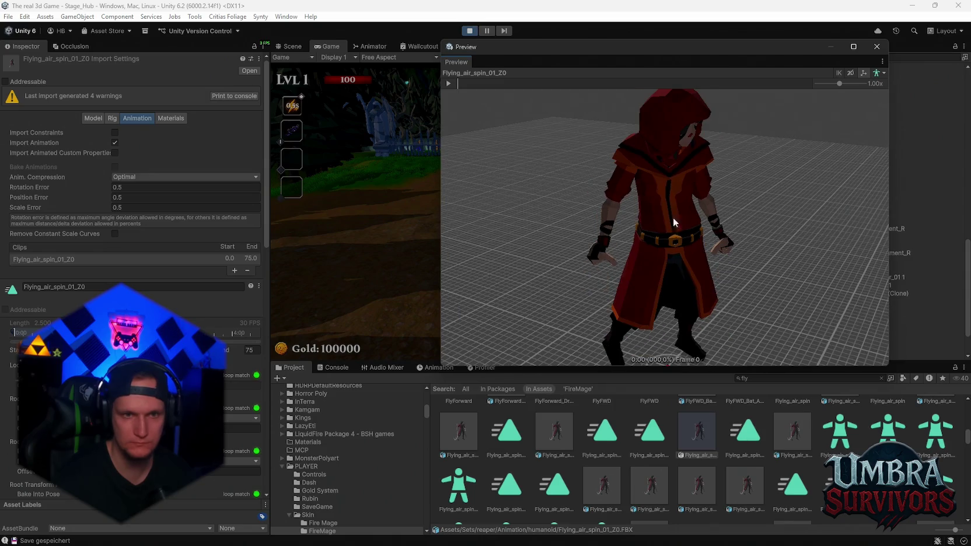
left_click(448, 83)
scroll(732, 417, "down", 2)
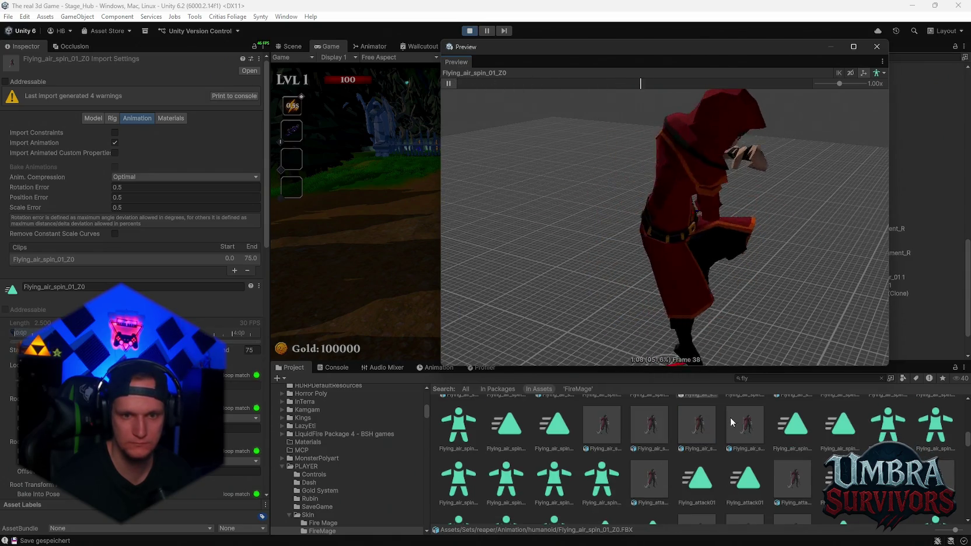
left_click(714, 431)
left_click(448, 83)
Step: Inspect Flying_attack08_Inplace and preview the Flying_attack07_Inplace clip
scroll(734, 453, "down", 3)
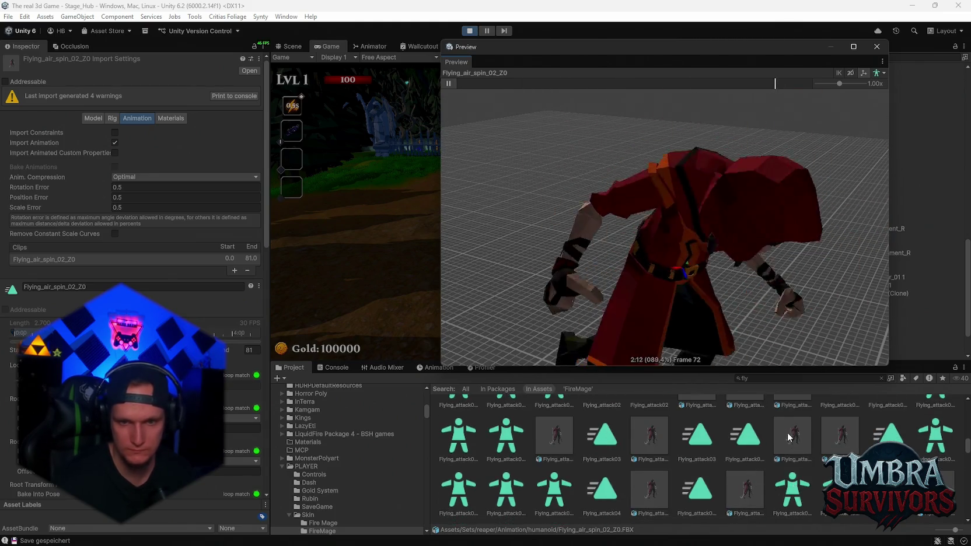
scroll(782, 443, "up", 3)
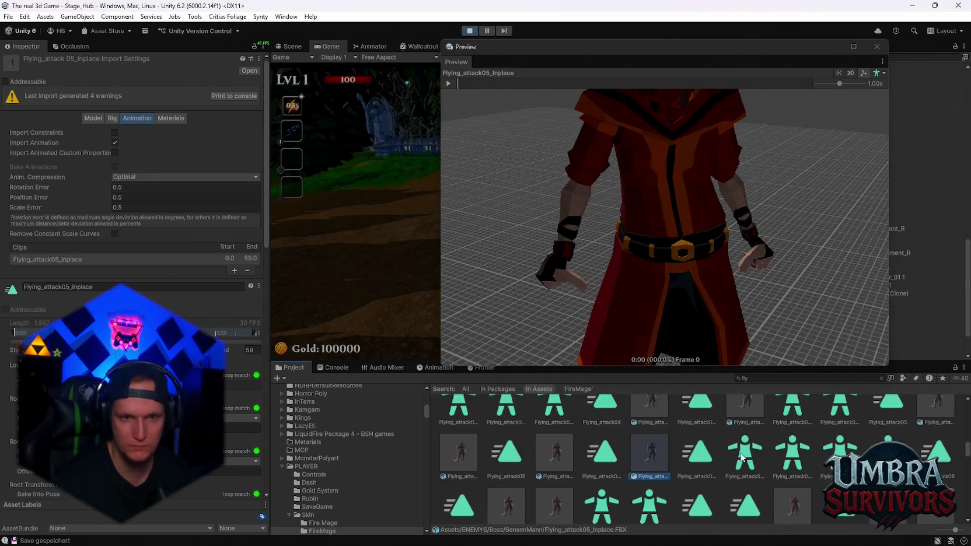
scroll(656, 450, "down", 2)
left_click(841, 496)
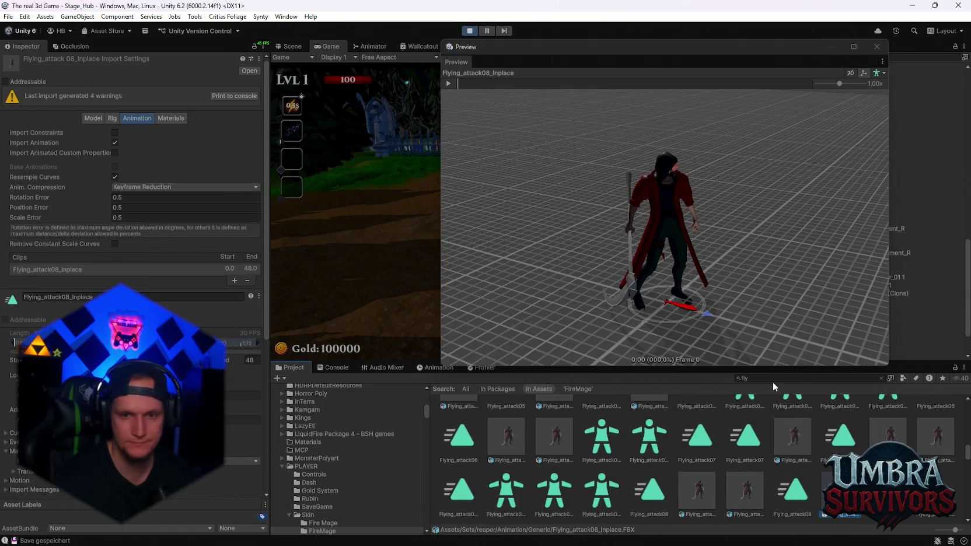
left_click(888, 435)
left_click(455, 83)
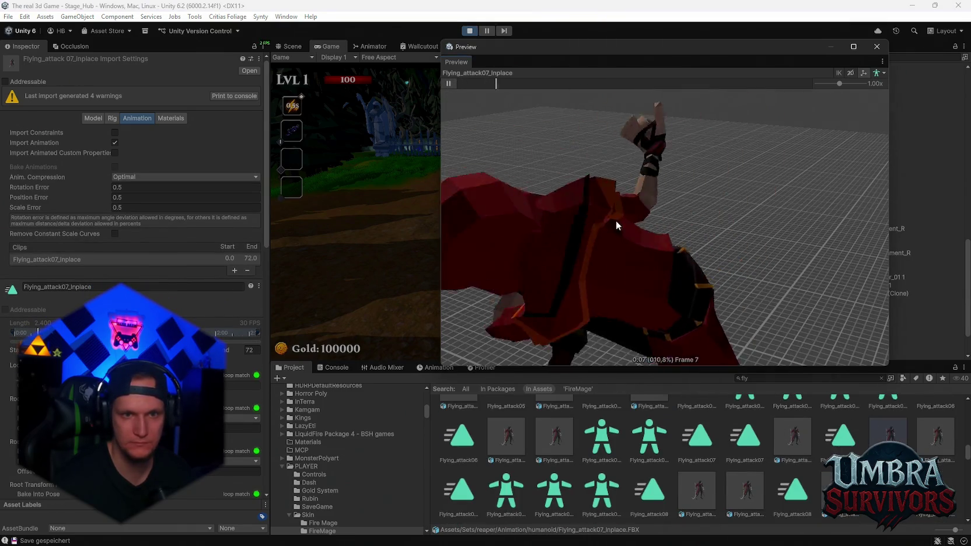
Step: Preview the humanoid and generic Flying_going_down clips
scroll(618, 461, "down", 5)
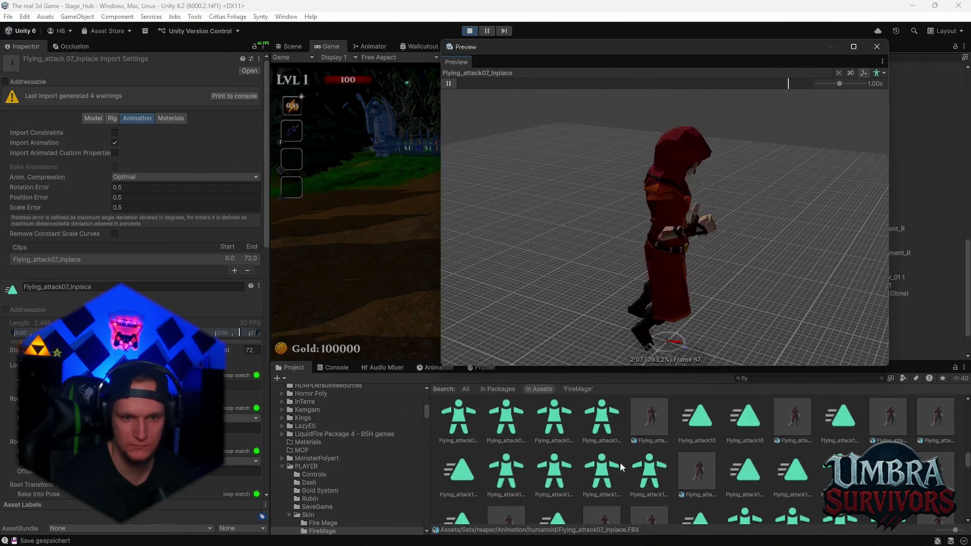
scroll(656, 465, "down", 3)
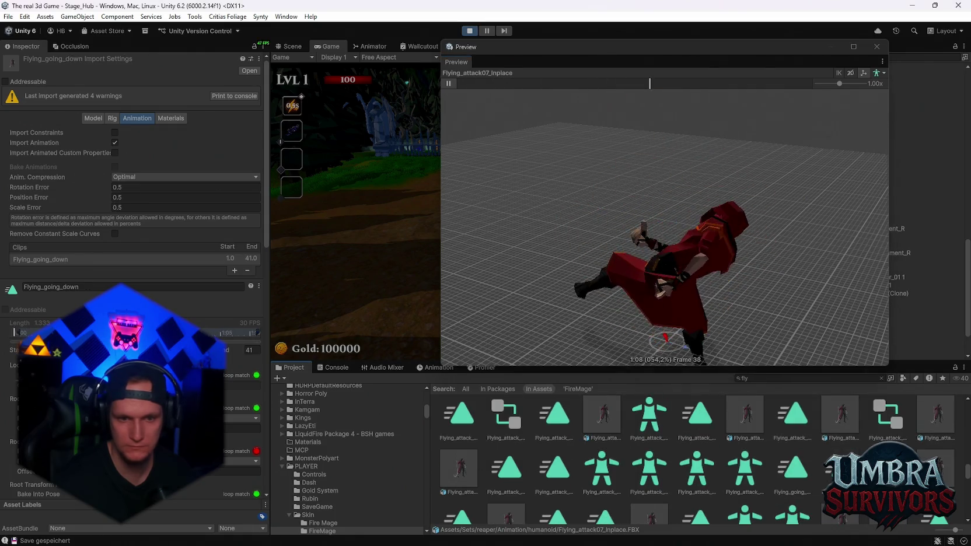
left_click(793, 467)
left_click(449, 83)
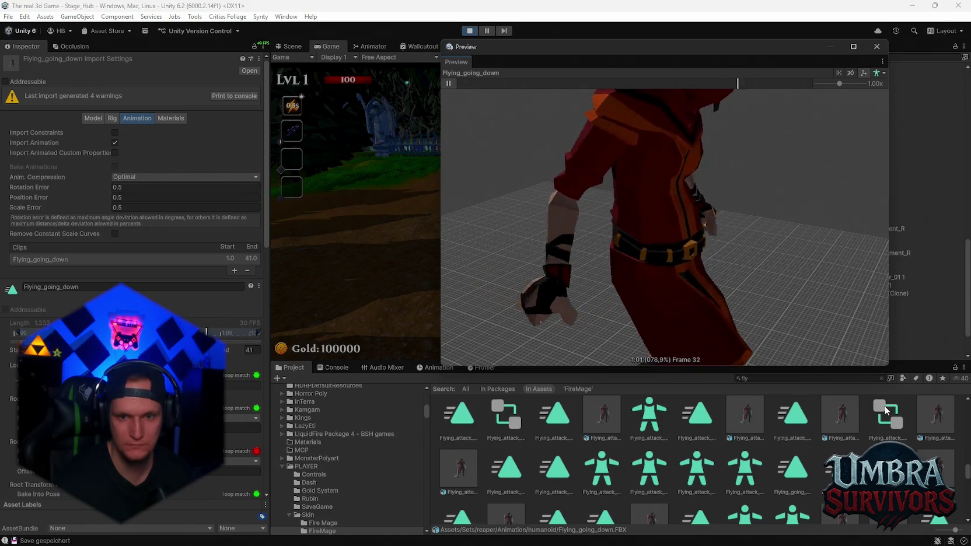
left_click(957, 477)
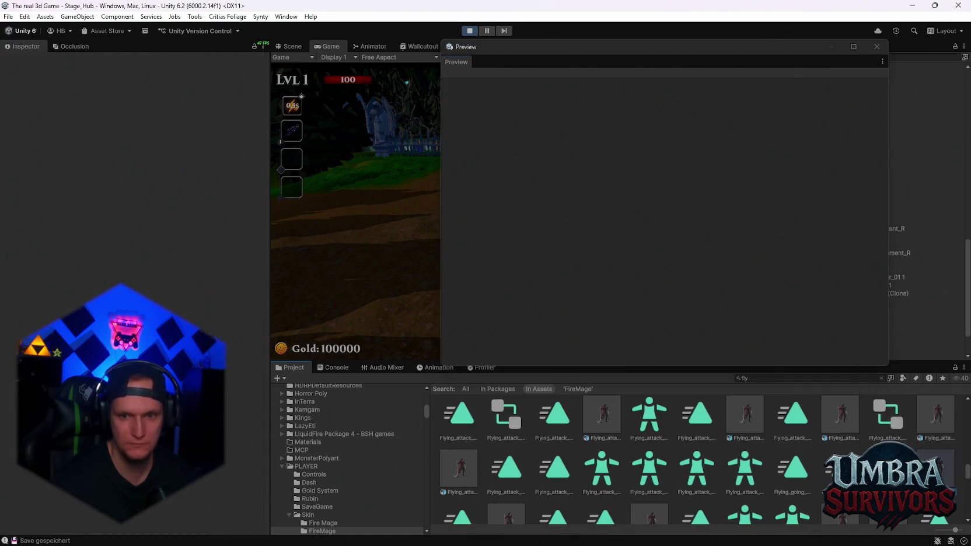
left_click(449, 83)
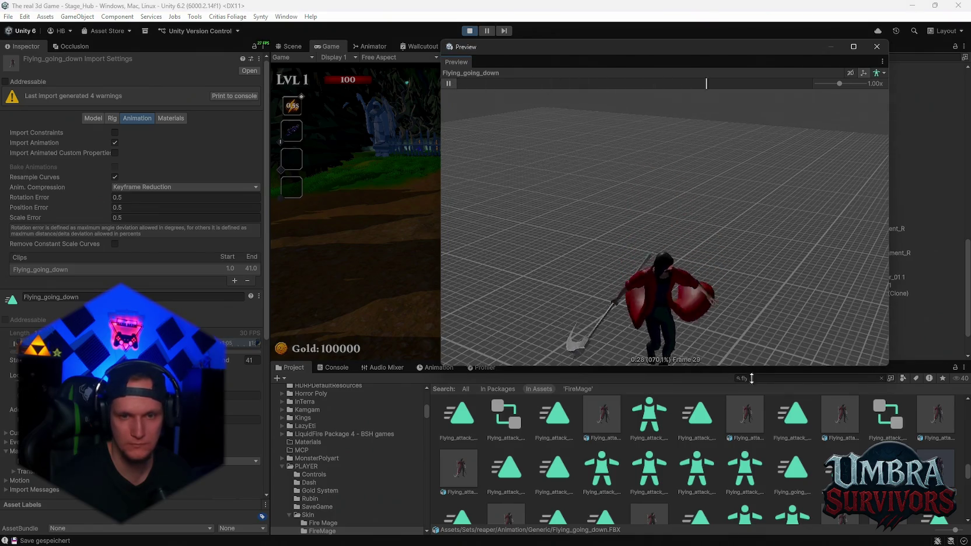
Step: Inspect the Flying_going_up_dynamic and Flying_going_up_Z0 clips, then preview Flying_going_up_dynamic_Z0
scroll(747, 444, "down", 3)
left_click(936, 485)
scroll(935, 484, "down", 1)
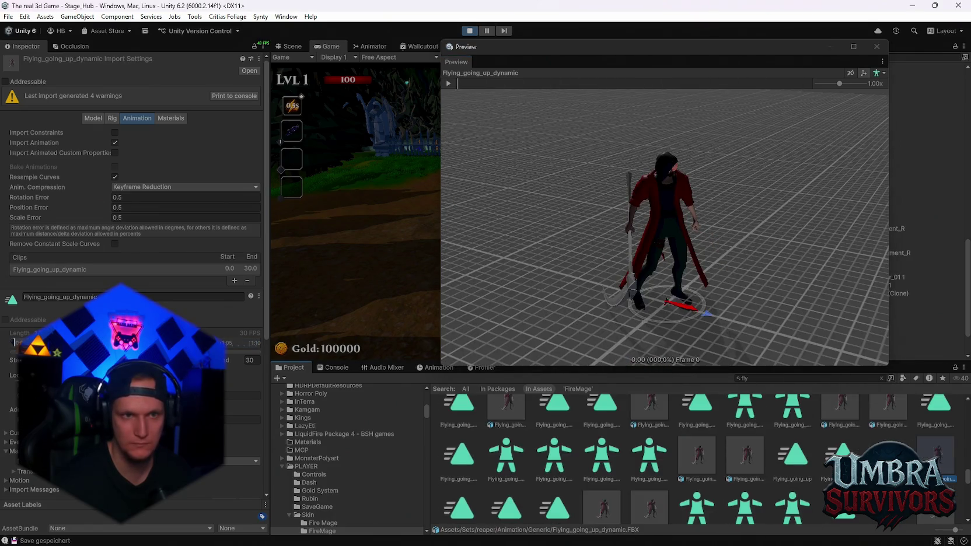
left_click(793, 506)
scroll(798, 456, "down", 1)
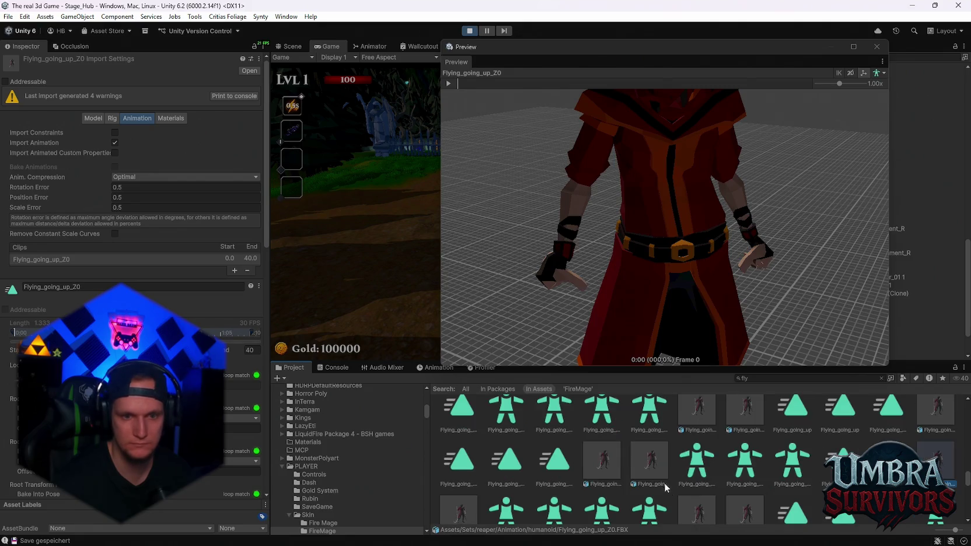
left_click(648, 461)
scroll(712, 499, "down", 1)
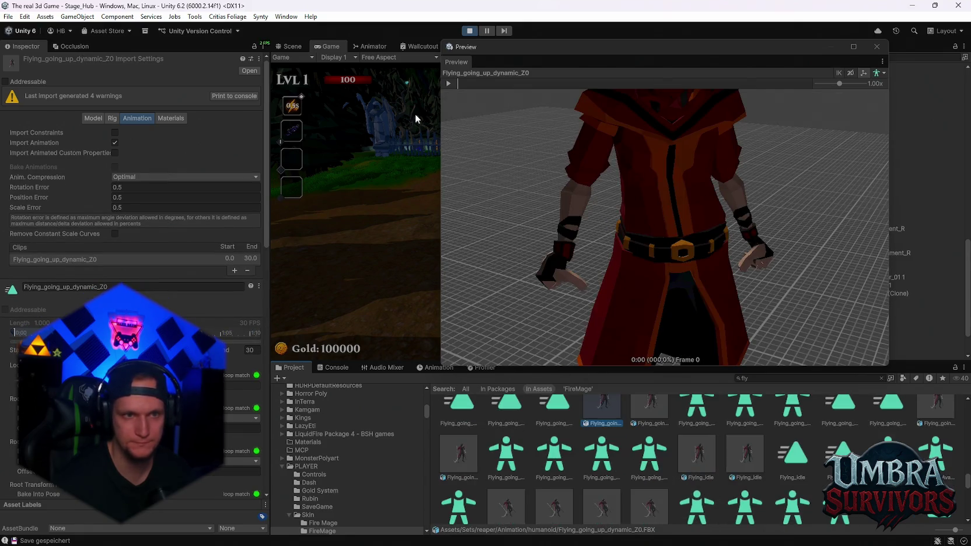
left_click(450, 85)
Step: Inspect the Flying_movement assets and preview the SensenMann flying_movement front (1) clip
scroll(693, 479, "down", 1)
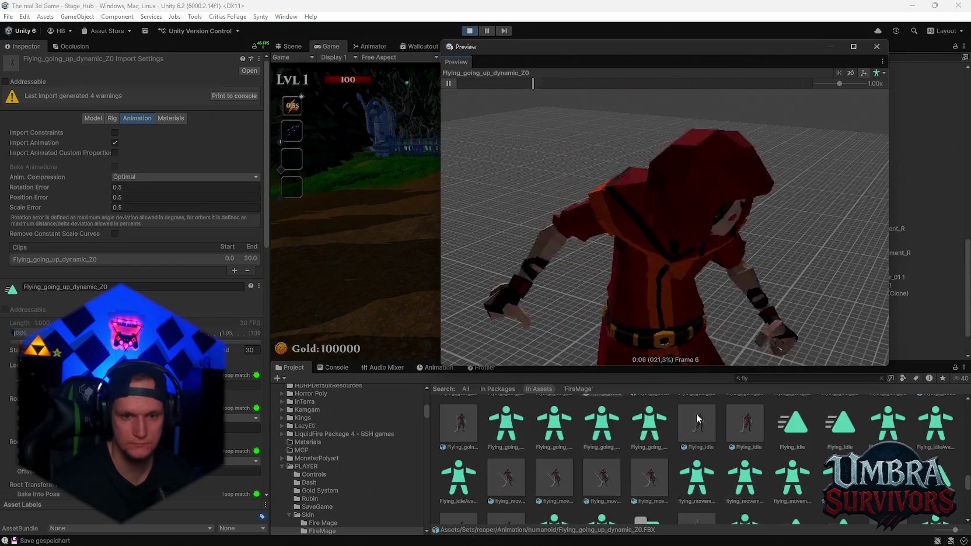
scroll(683, 467, "down", 1)
left_click(648, 436)
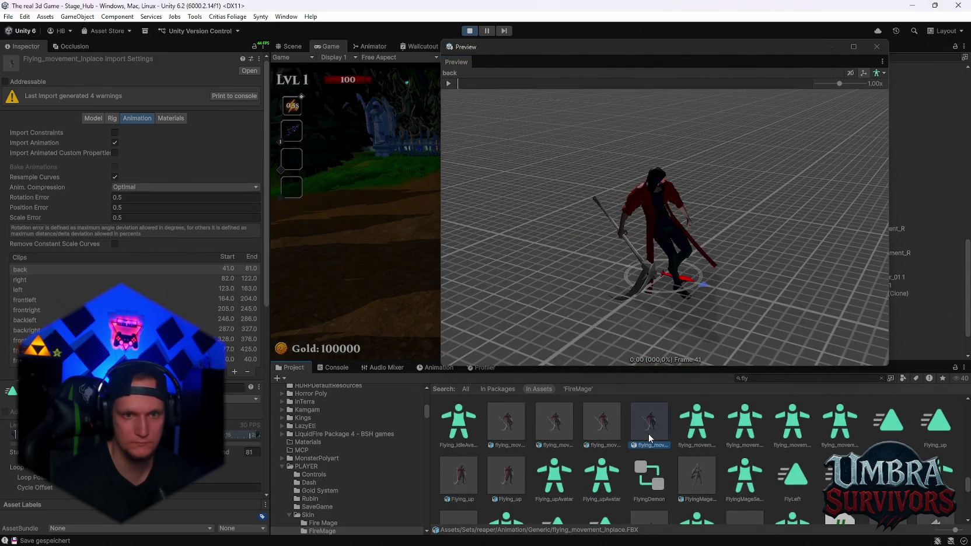
scroll(645, 436, "down", 1)
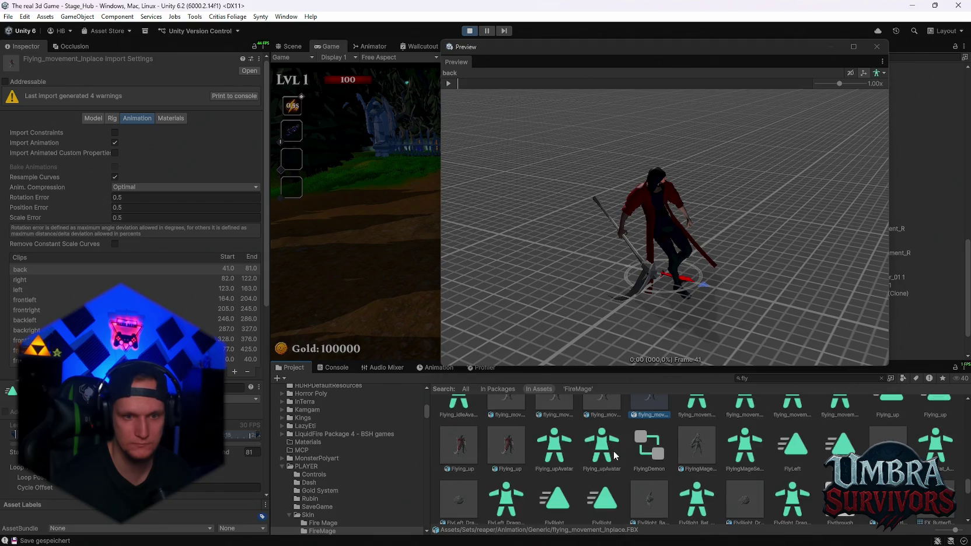
scroll(616, 456, "up", 1)
left_click(601, 452)
left_click(551, 452)
left_click(523, 452)
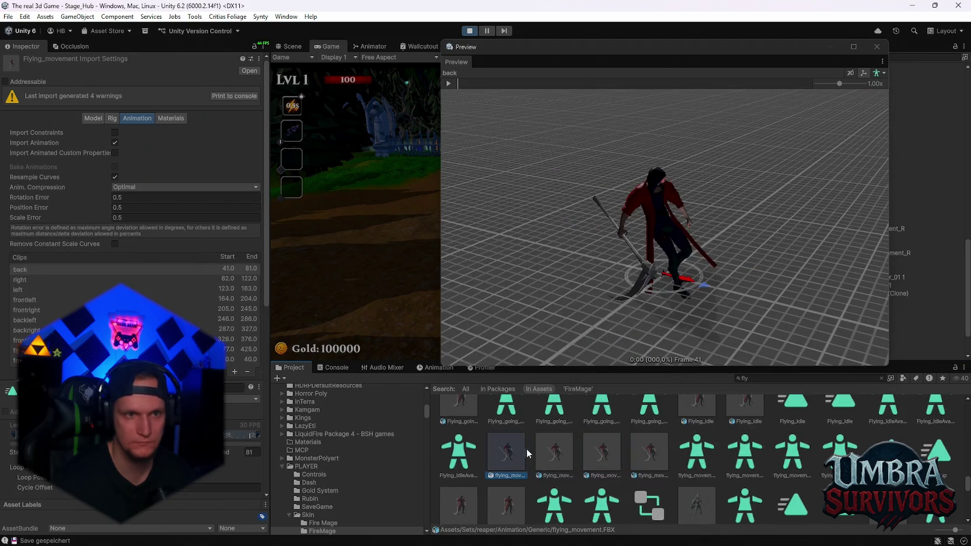
scroll(508, 495, "down", 1)
left_click(524, 435)
left_click(551, 437)
left_click(448, 84)
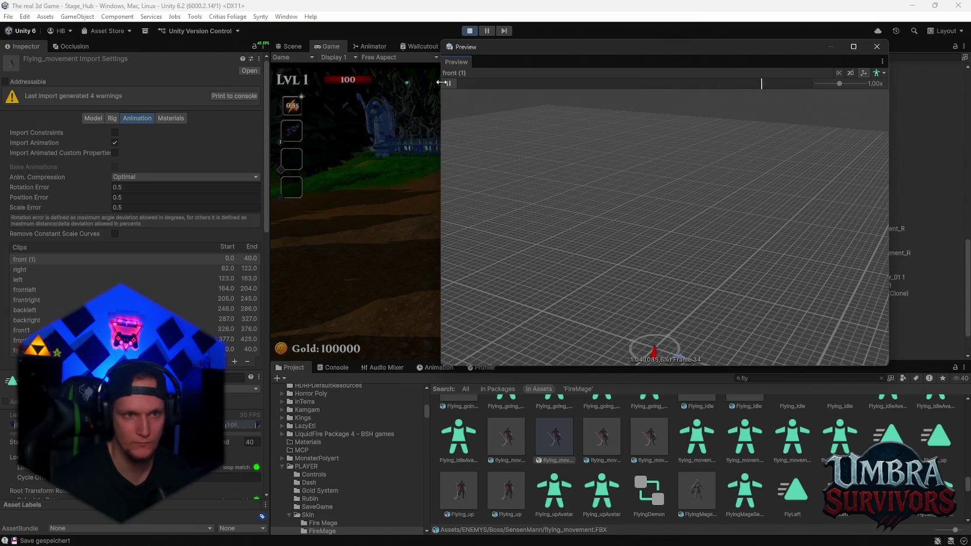
Step: Check the FlyRight dragon clip, then select the Flying_attack_down clip for preview
scroll(753, 443, "down", 3)
left_click(748, 493)
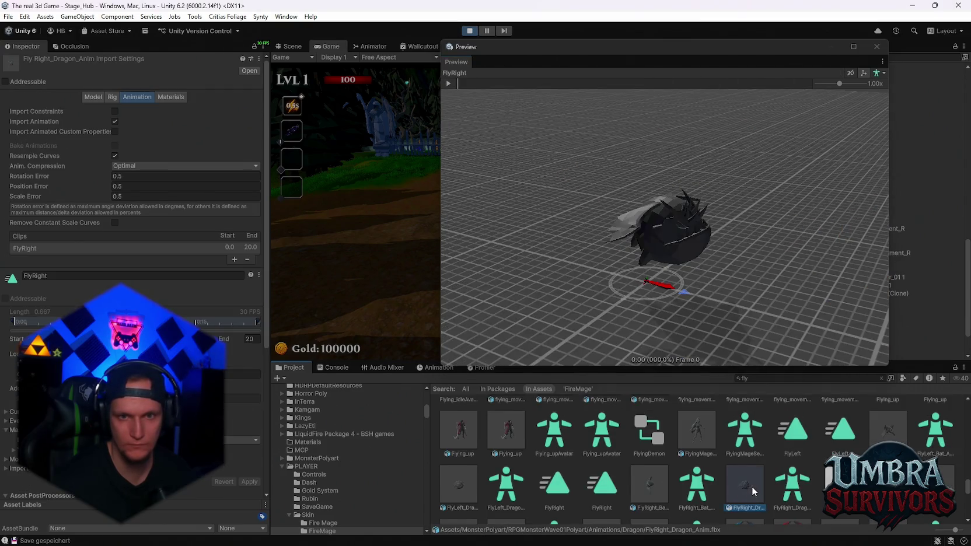
scroll(759, 479, "down", 5)
scroll(814, 479, "down", 3)
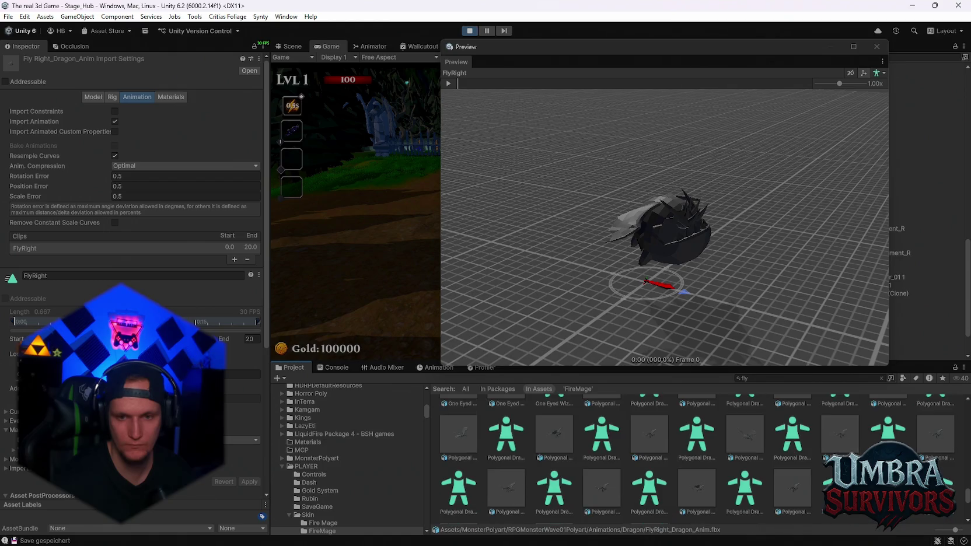
scroll(806, 473, "down", 8)
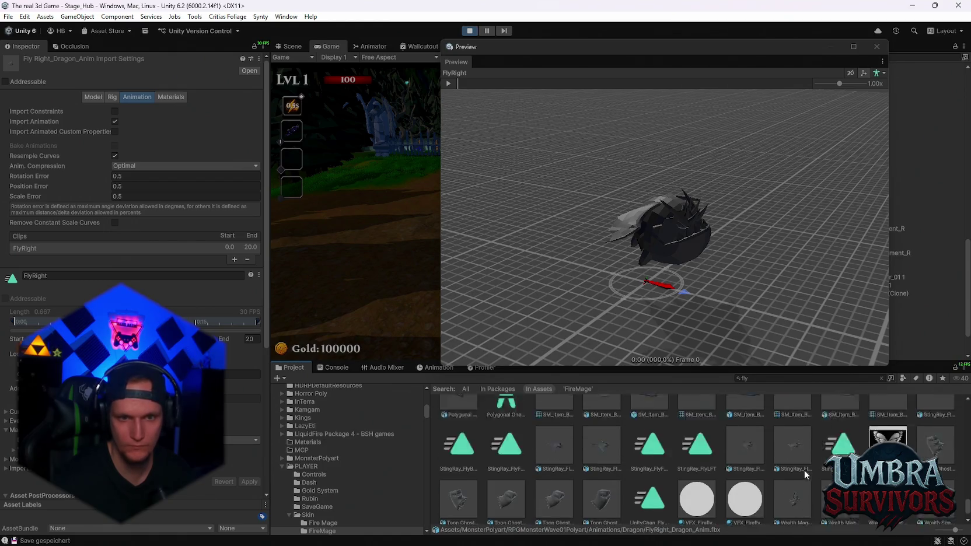
scroll(760, 457, "down", 10)
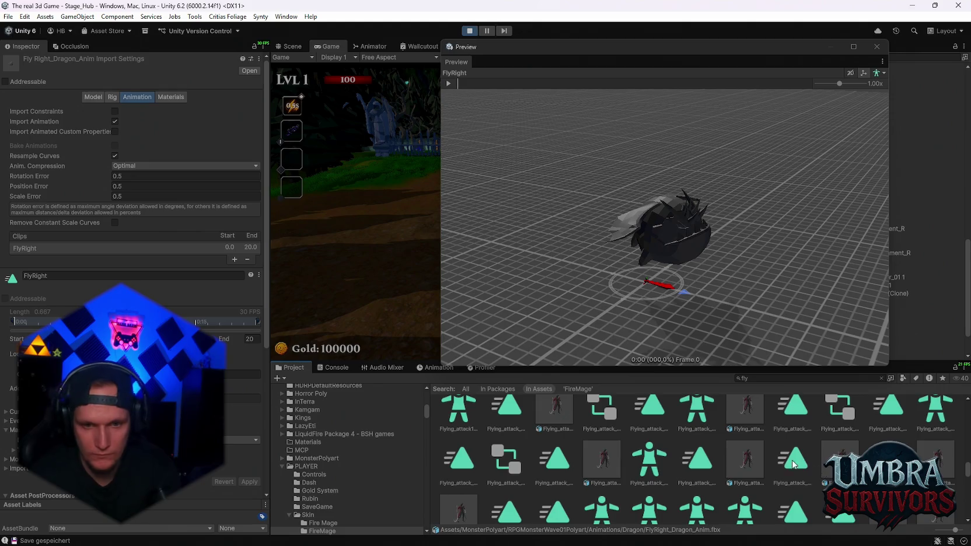
left_click(751, 452)
scroll(634, 414, "up", 2)
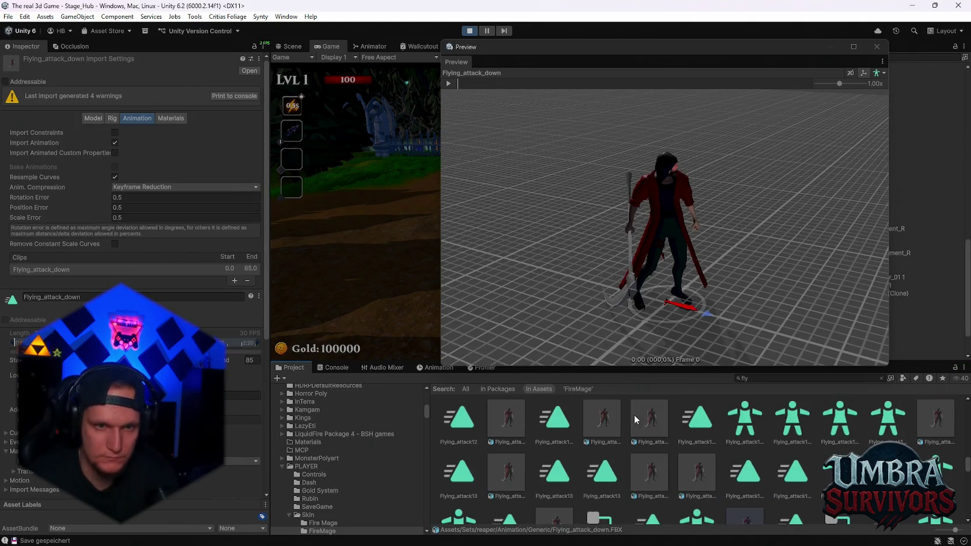
Step: Play Flying_attack_down and inspect the Flying_attack12_Inplace, generic Flying_attack12 and Flying_attack11_wp clips
left_click(449, 85)
scroll(643, 450, "up", 1)
left_click(649, 479)
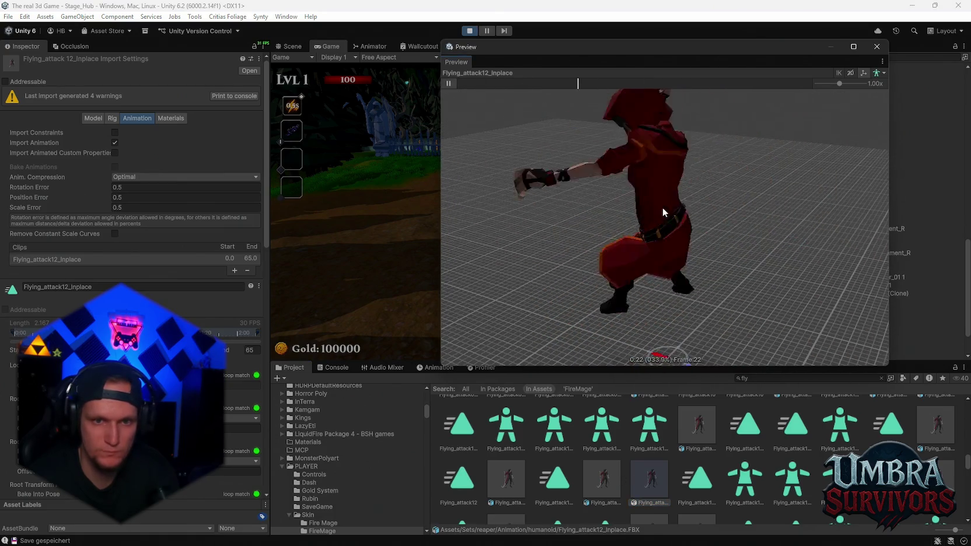
left_click(506, 479)
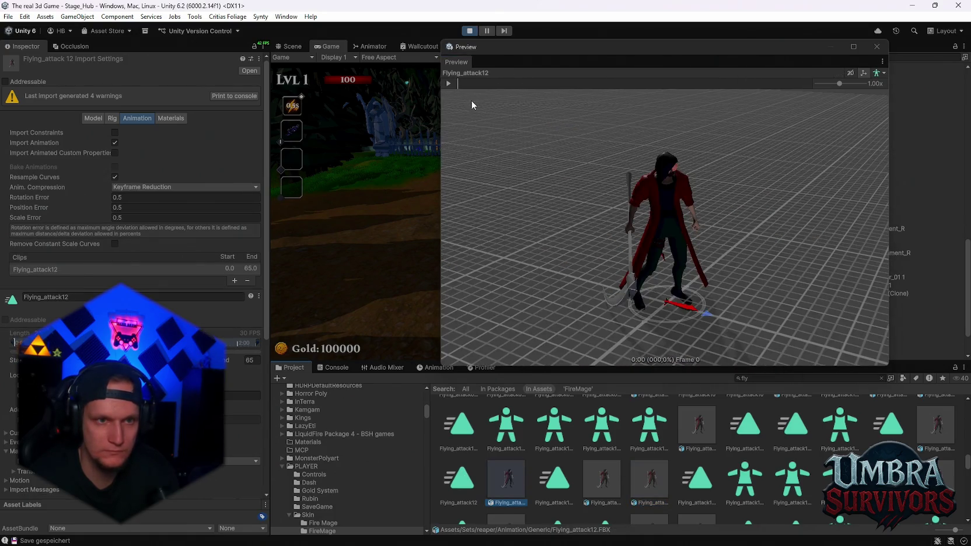
left_click(698, 423)
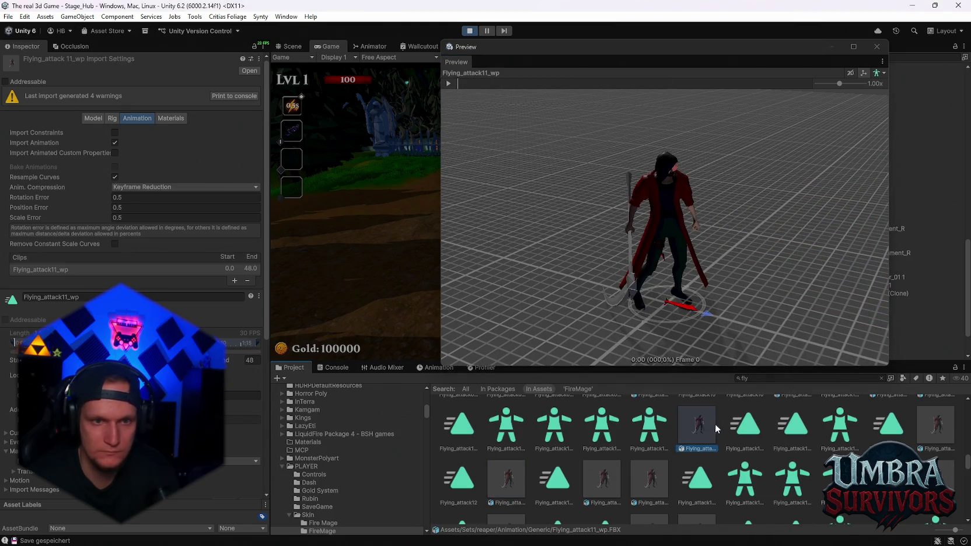
scroll(698, 426, "up", 2)
scroll(785, 413, "up", 1)
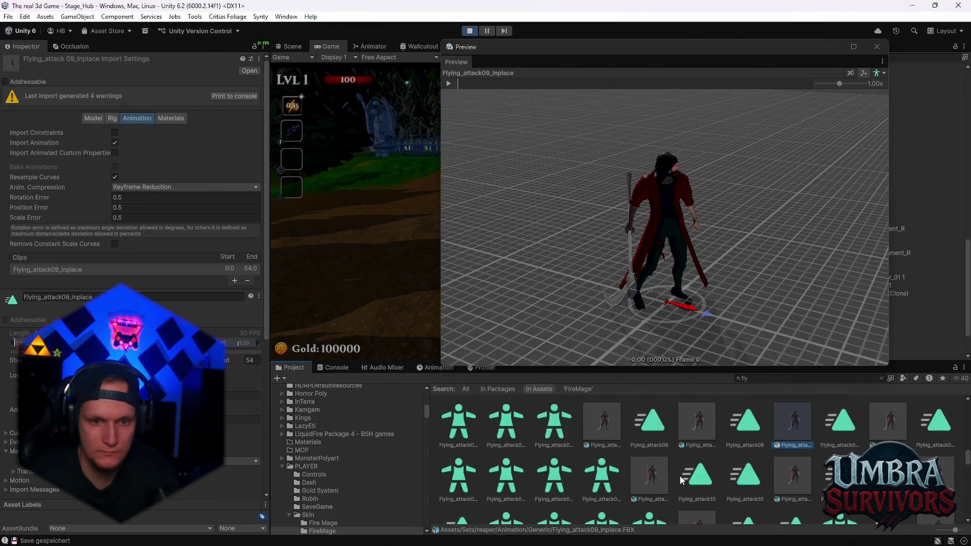
Step: Compare the humanoid Flying_attack10 clip with the Flying_attack09 and Flying_attack09_Inplace previews
left_click(649, 471)
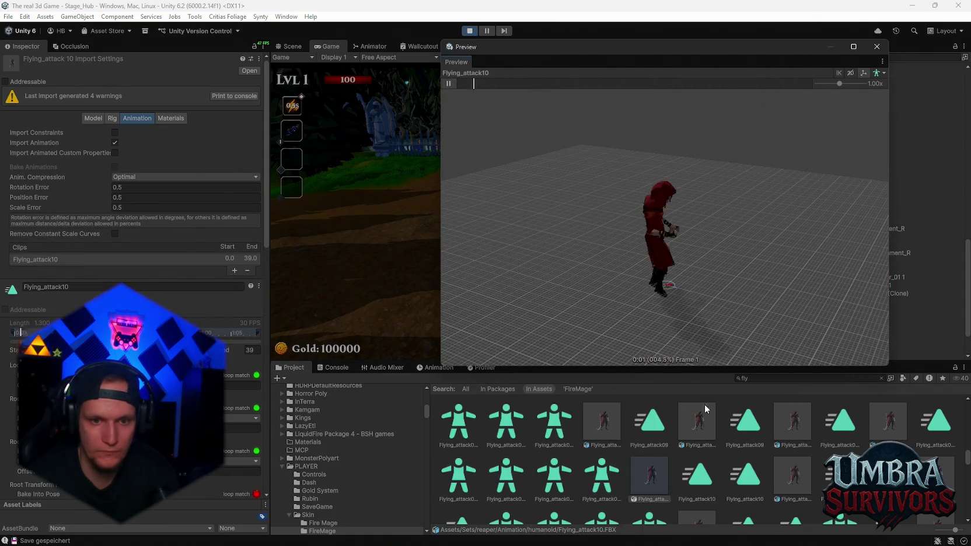
left_click(697, 432)
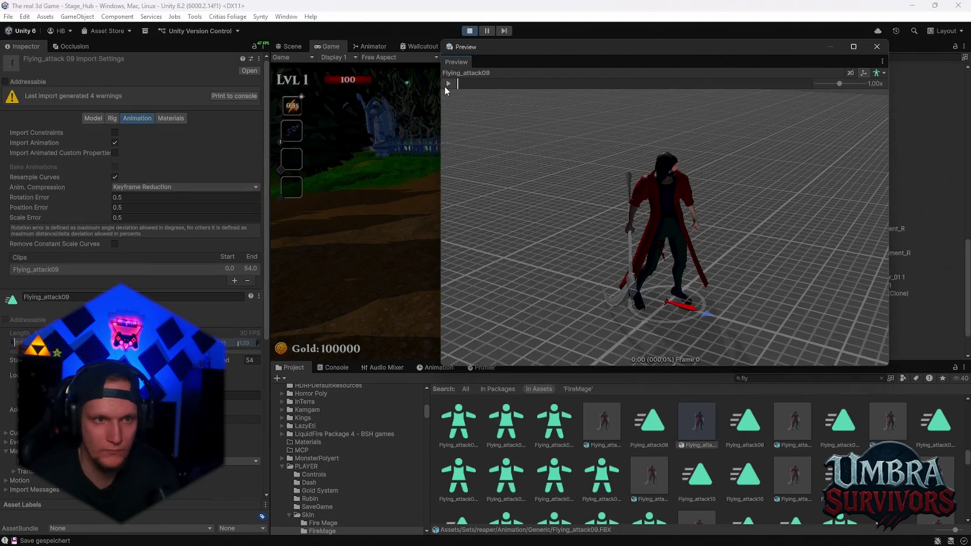
key("Left")
key("Left")
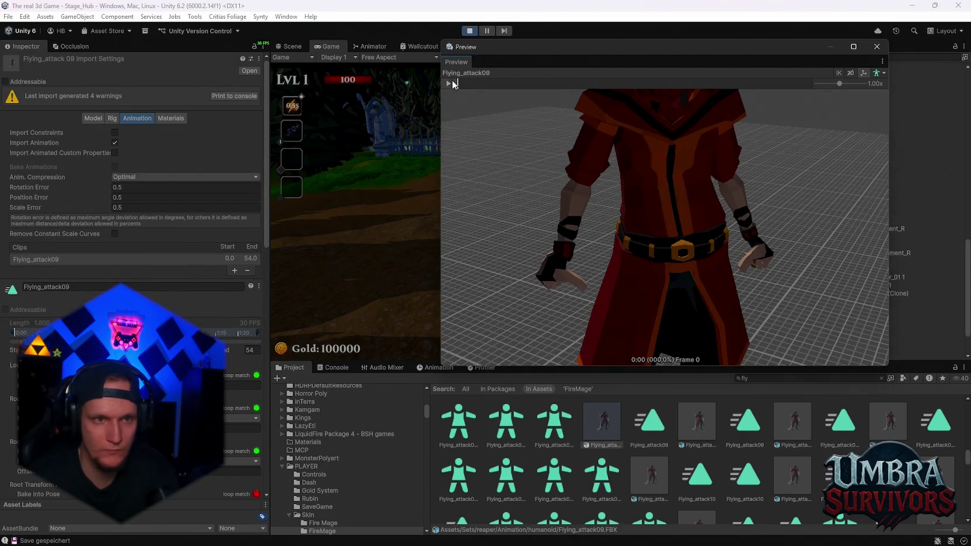
left_click(449, 83)
left_click(792, 420)
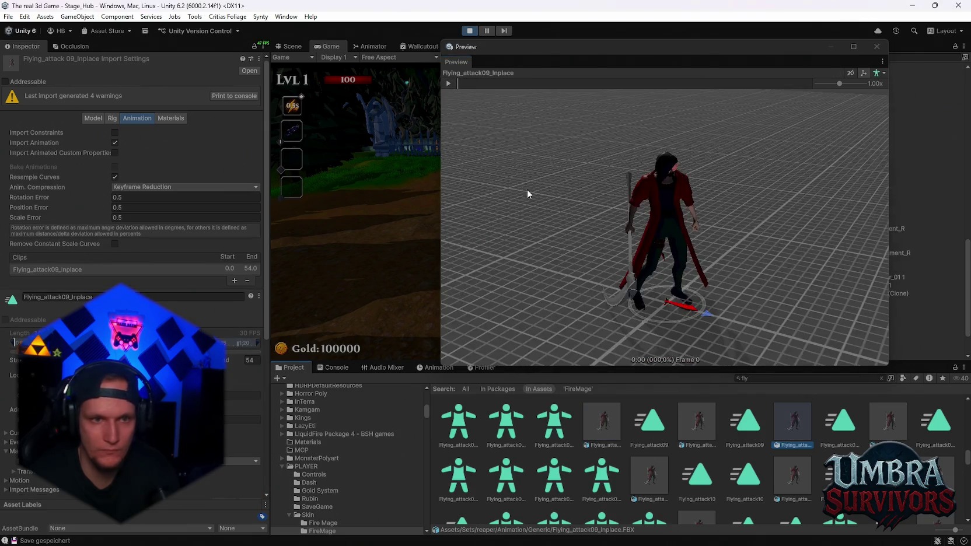
left_click(450, 84)
key("Right")
key("Right")
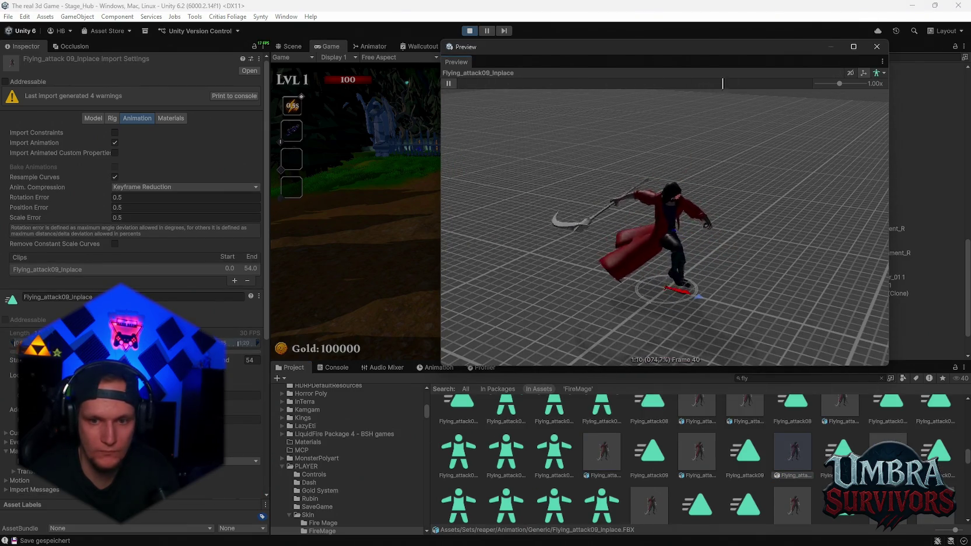
left_click(449, 83)
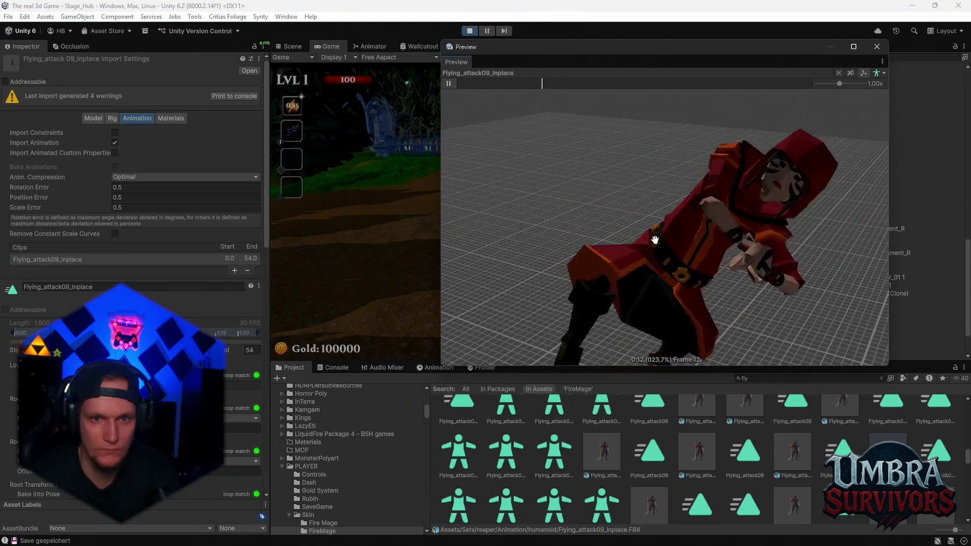
Step: Preview Flying_attack11_wp again, then play the humanoid Flying_attack10 clip
scroll(719, 414, "down", 1)
scroll(719, 413, "down", 1)
left_click(797, 458)
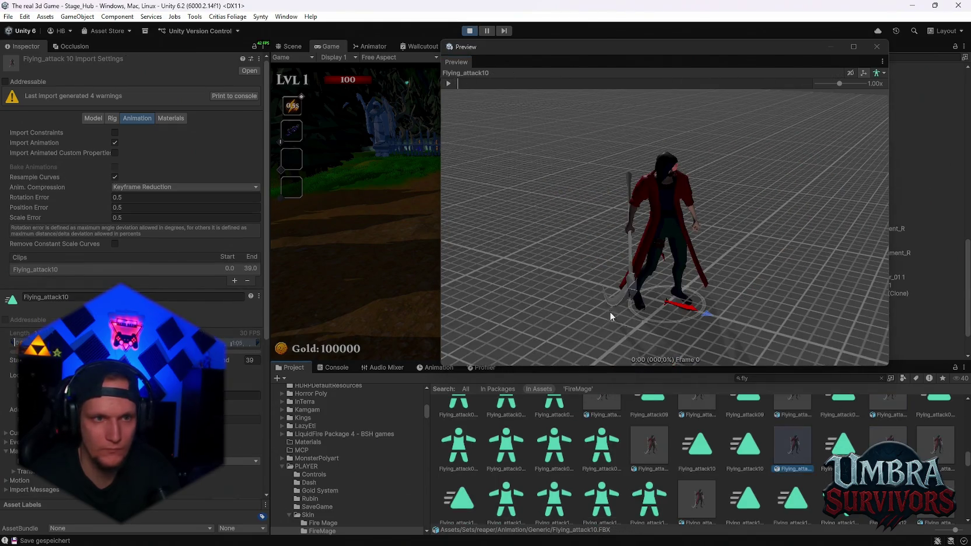
left_click(708, 502)
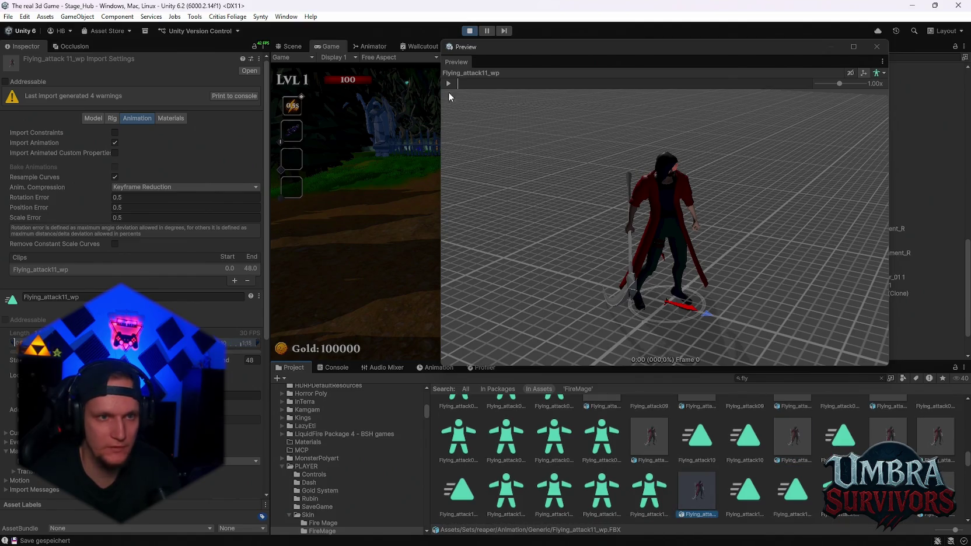
left_click(448, 84)
left_click(649, 436)
left_click(448, 84)
Step: Settle on the humanoid Flying_attack10 model's import settings and close the floating preview
scroll(616, 209, "down", 5)
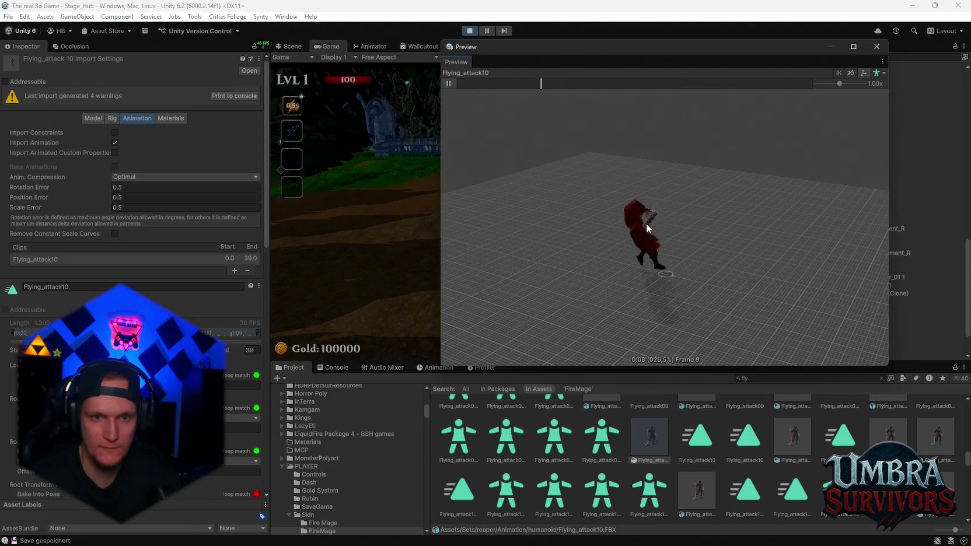
left_click(698, 439)
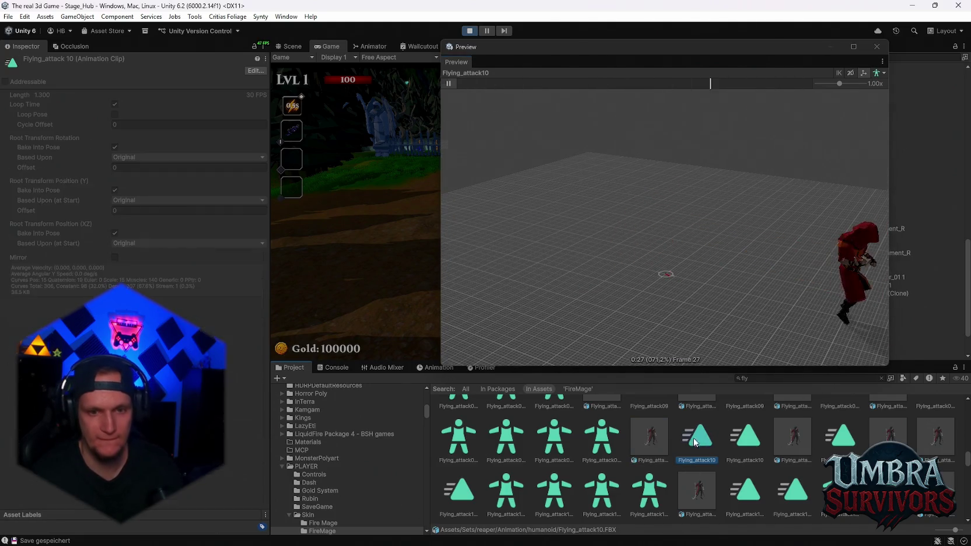
left_click(659, 436)
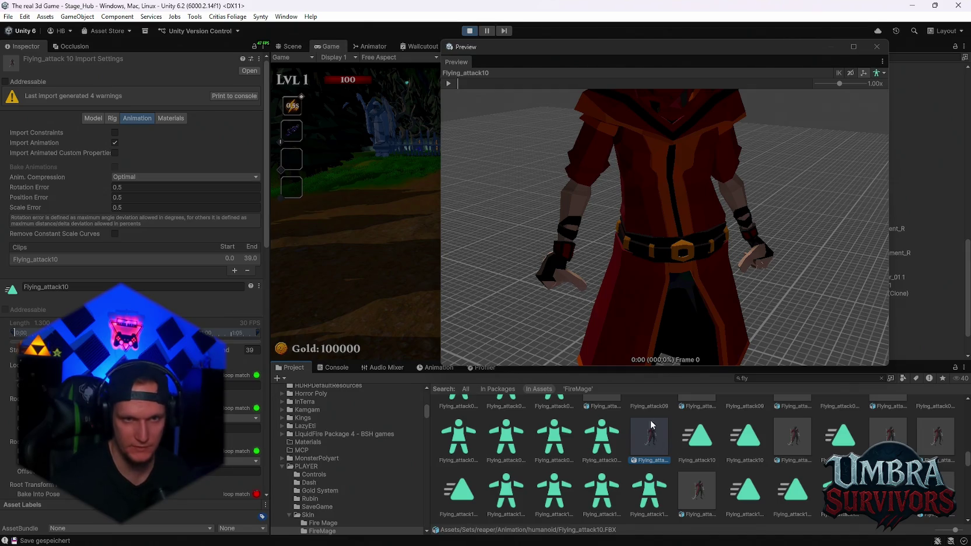
left_click(877, 47)
left_click(370, 47)
Step: Drag Flying_attack10 into the Player Mage animator above Esc_StandRoll_JFront and open its clip's Mask settings
mouse_move(650, 437)
left_mouse_down()
mouse_move(578, 314)
mouse_move(658, 277)
left_mouse_up()
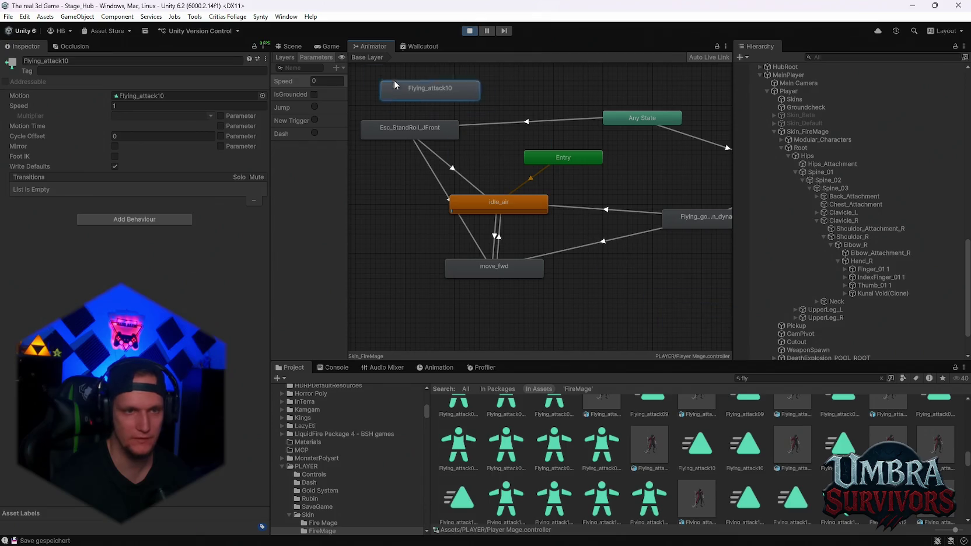
left_click_drag(397, 83, 495, 145)
scroll(403, 218, "up", 2)
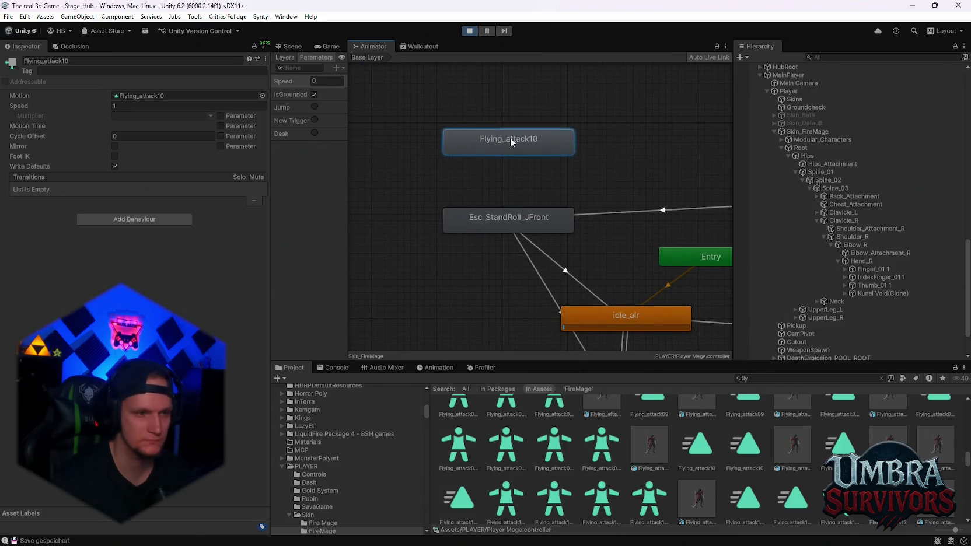
double_click(510, 142)
scroll(173, 242, "down", 10)
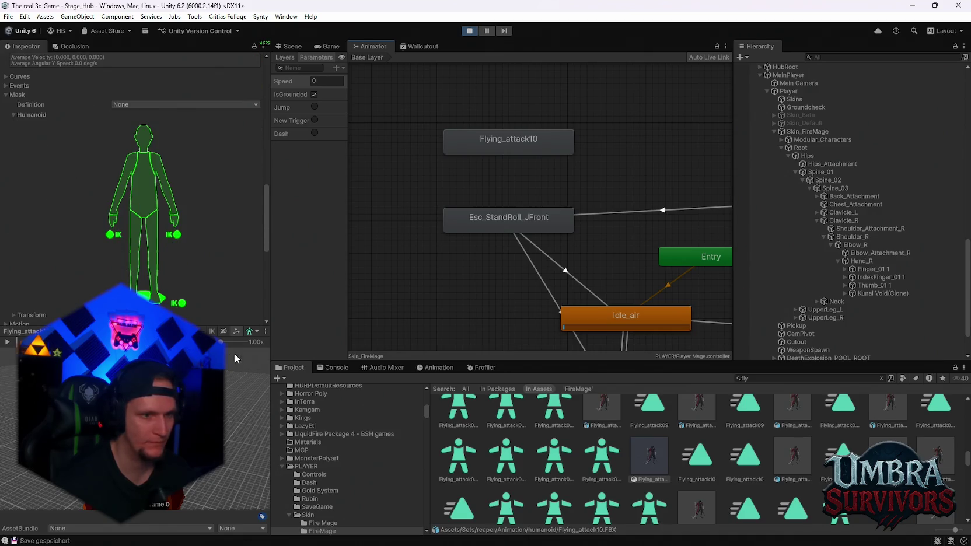
Step: Enlarge the Flying_attack10 preview into its own window and play it
left_click(299, 343)
scroll(584, 216, "down", 3)
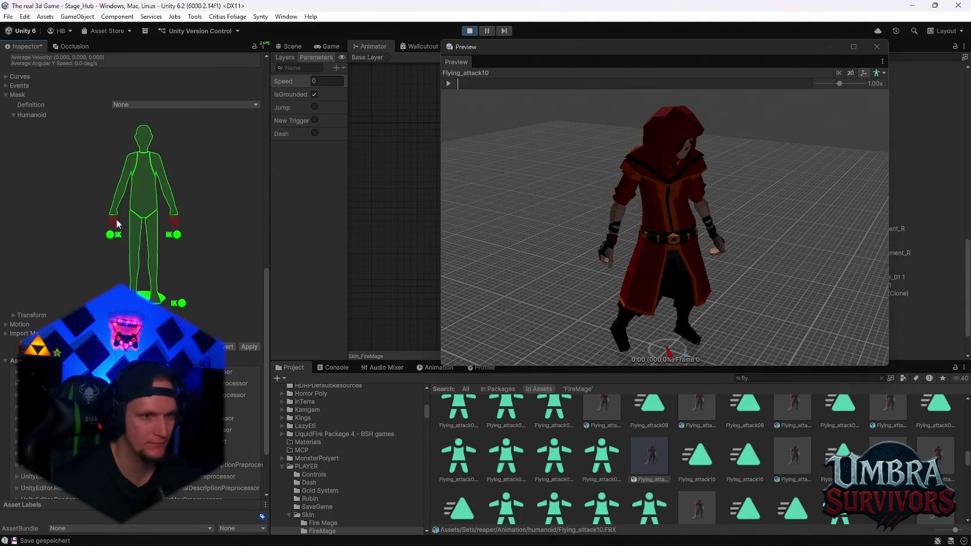
left_click(449, 83)
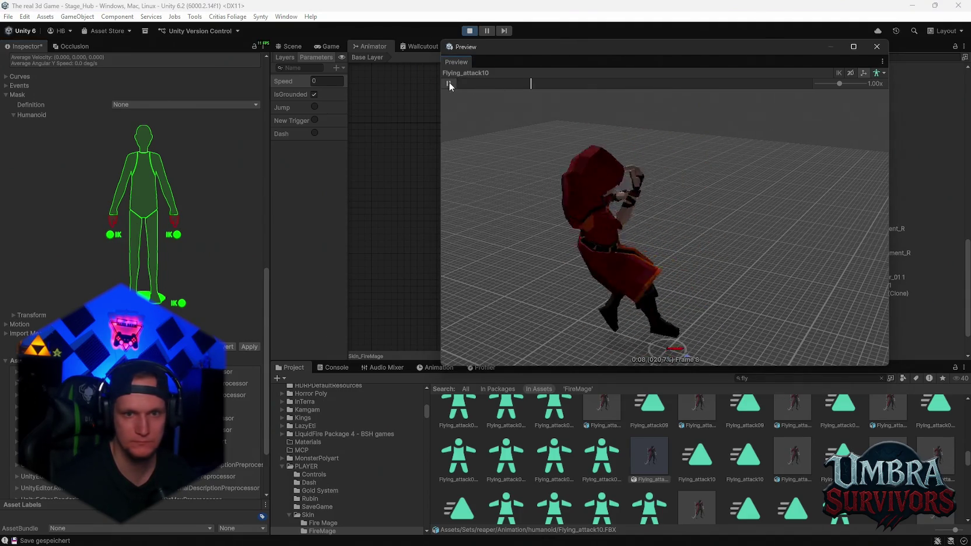
Step: Exclude the arm, both hand IK points and the head from the humanoid mask, keeping torso and legs
left_click(120, 187)
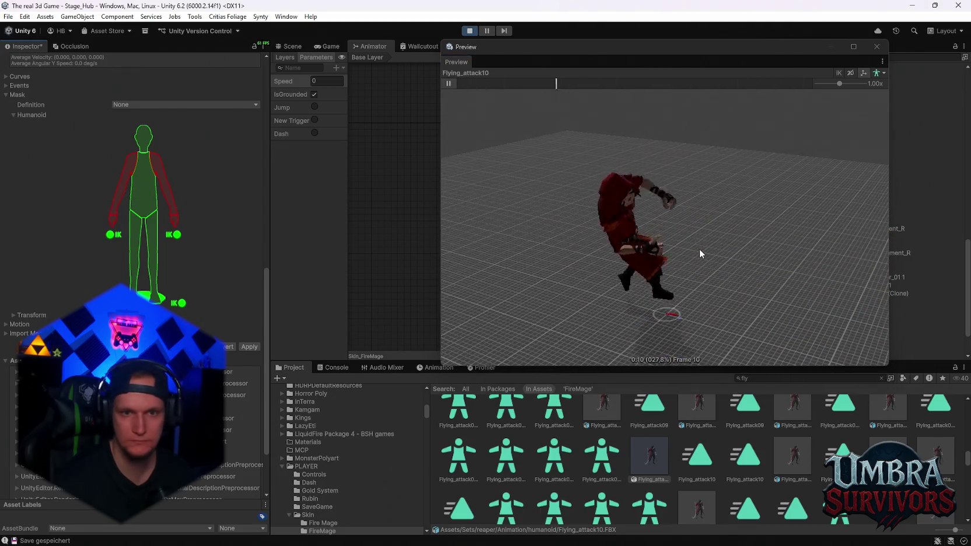
left_click(178, 235)
left_click(114, 235)
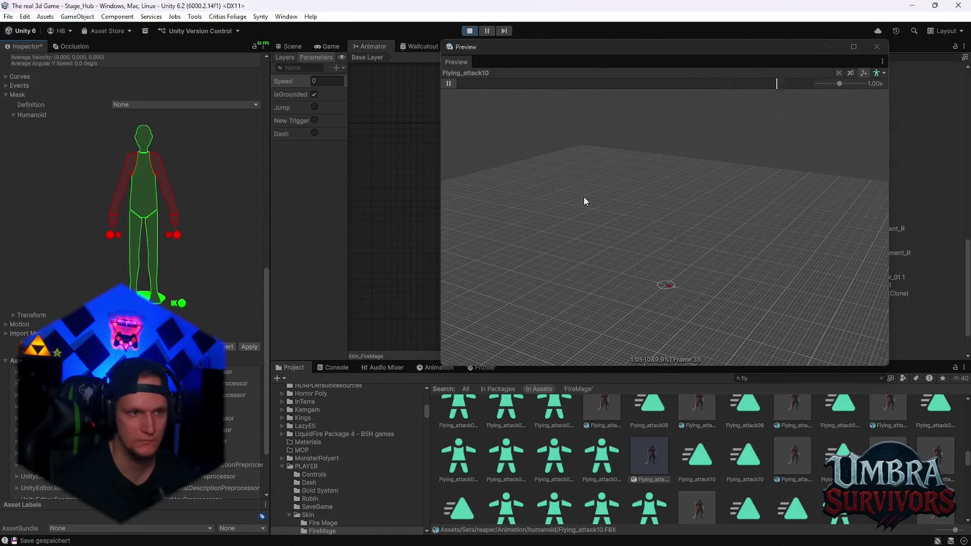
left_click(154, 277)
left_click(153, 275)
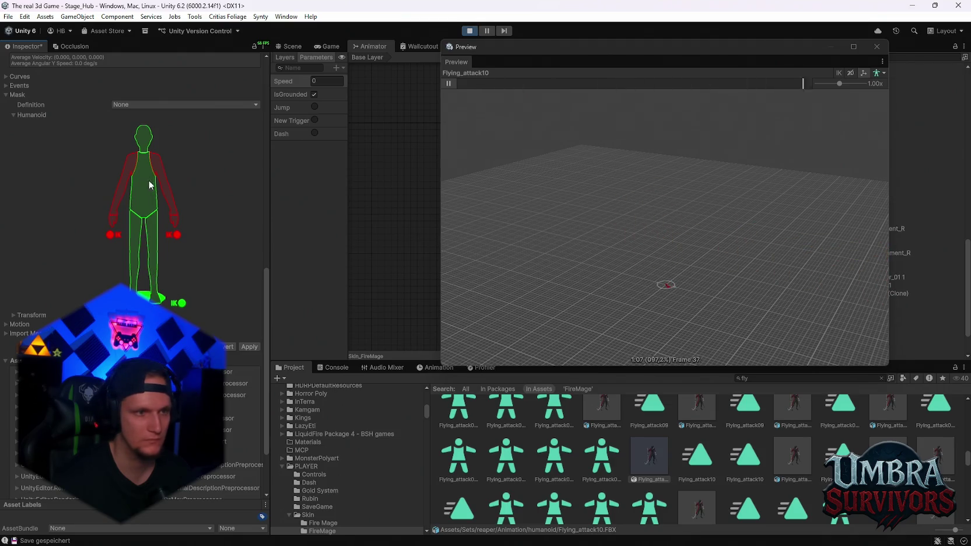
left_click(145, 173)
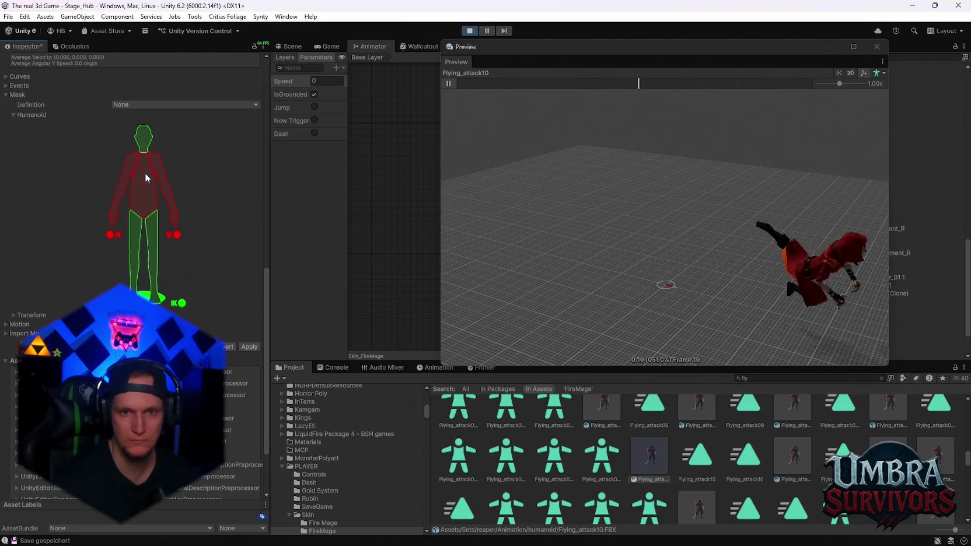
left_click(144, 172)
left_click(145, 140)
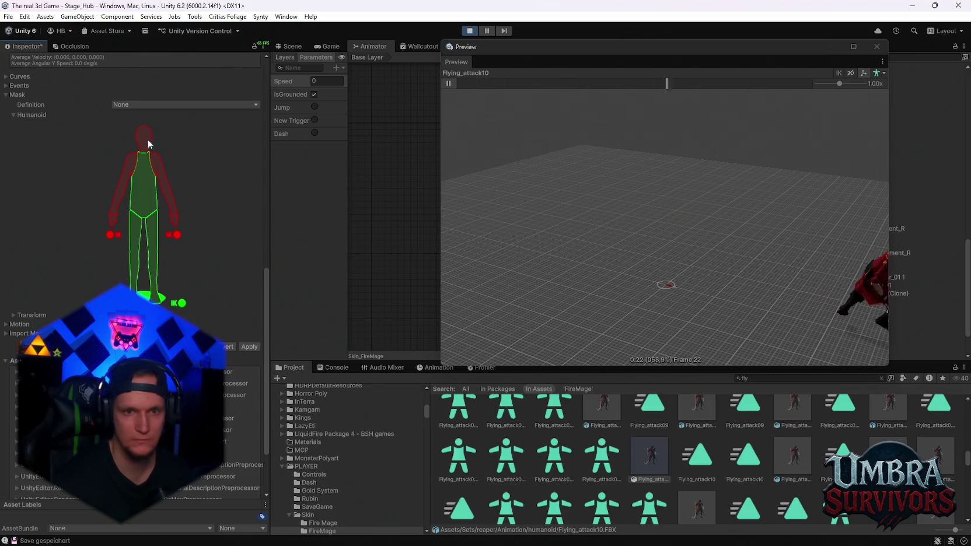
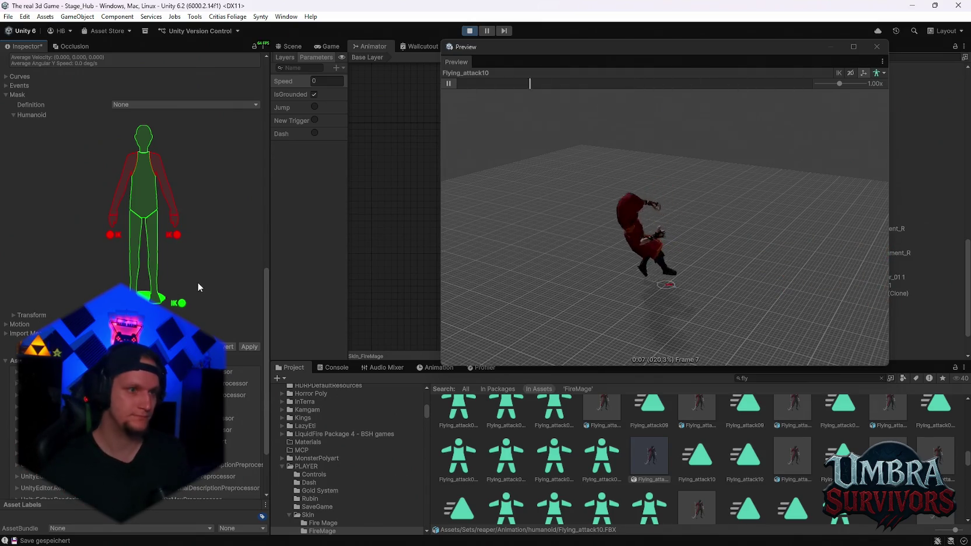
Step: Keep the Flying_attack10 Mask Definition as None and expand the Transform list
left_click(144, 103)
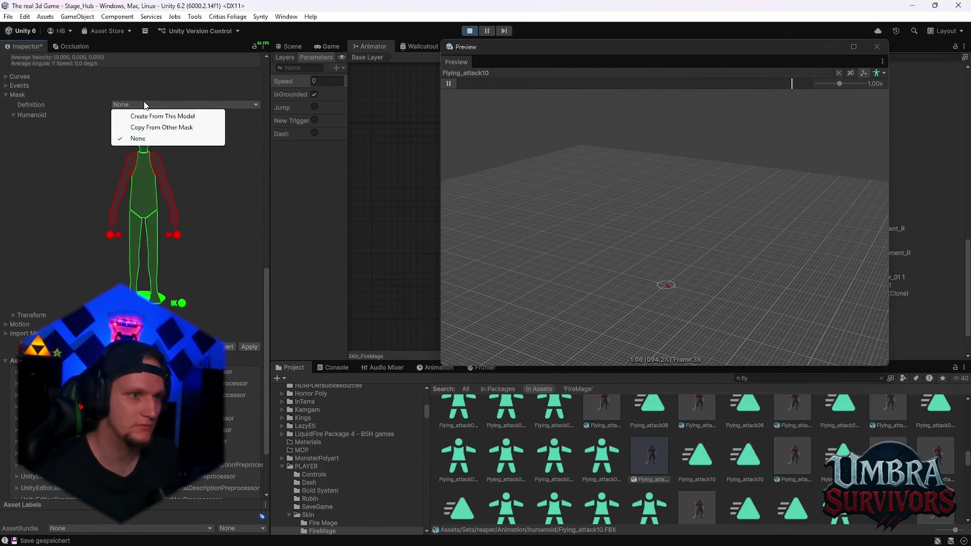
left_click(34, 155)
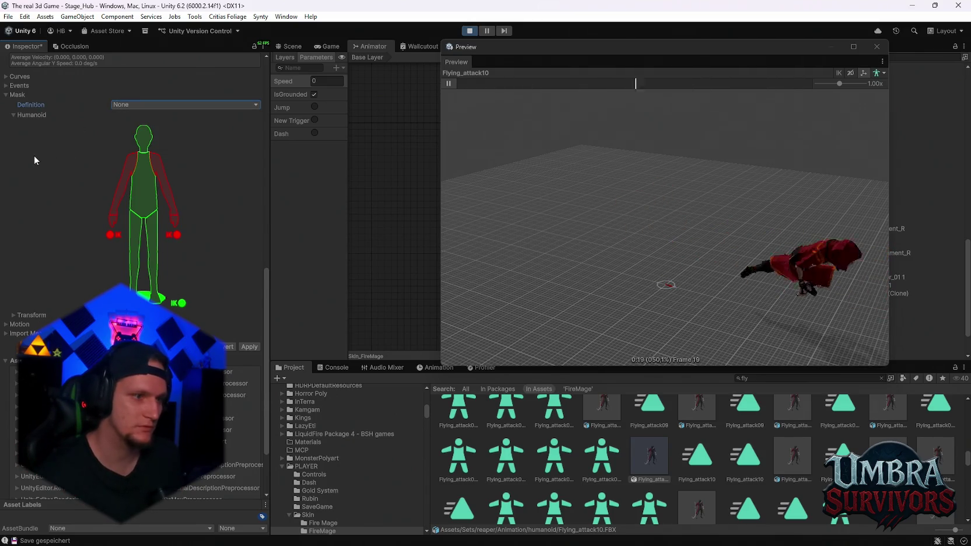
left_click(14, 315)
scroll(13, 316, "down", 1)
scroll(134, 175, "down", 1)
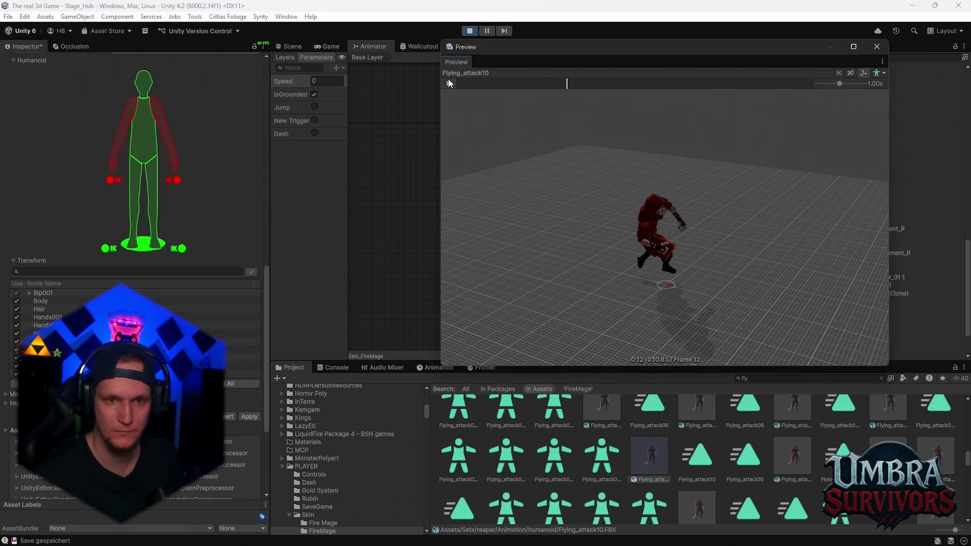
Step: Rewind the Flying_attack10 preview to frame 10, play it, pause at frame 20, then close it
mouse_move(635, 86)
left_mouse_down()
mouse_move(550, 88)
mouse_move(559, 86)
left_mouse_up()
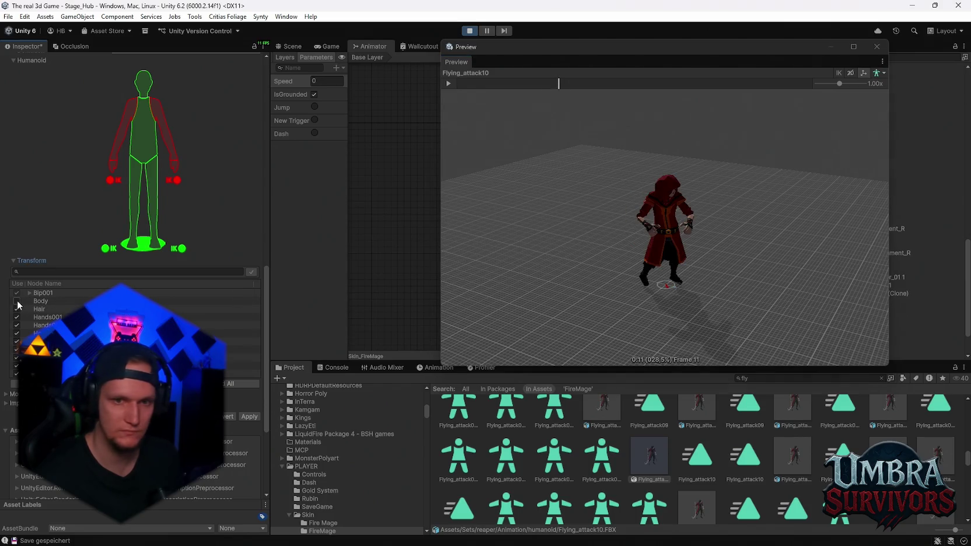
left_click(448, 84)
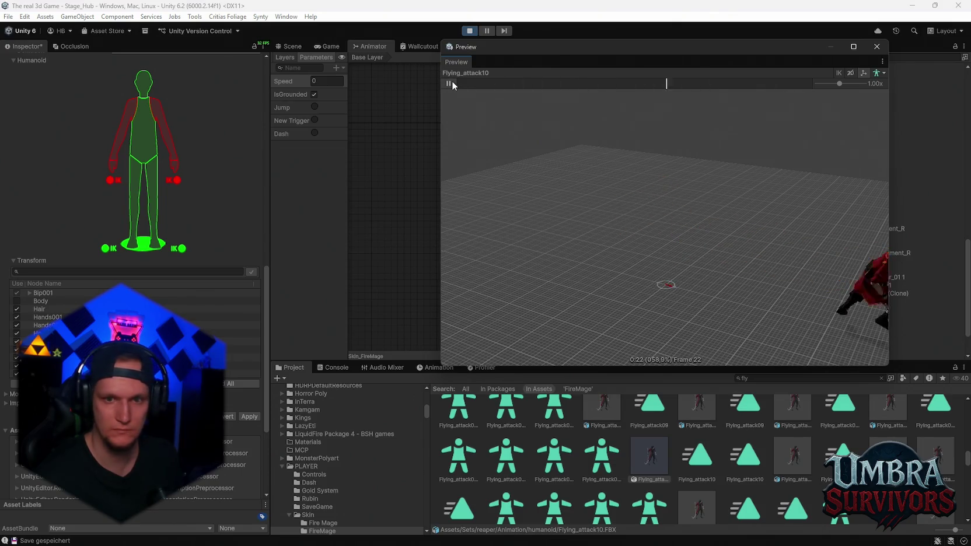
left_click(452, 83)
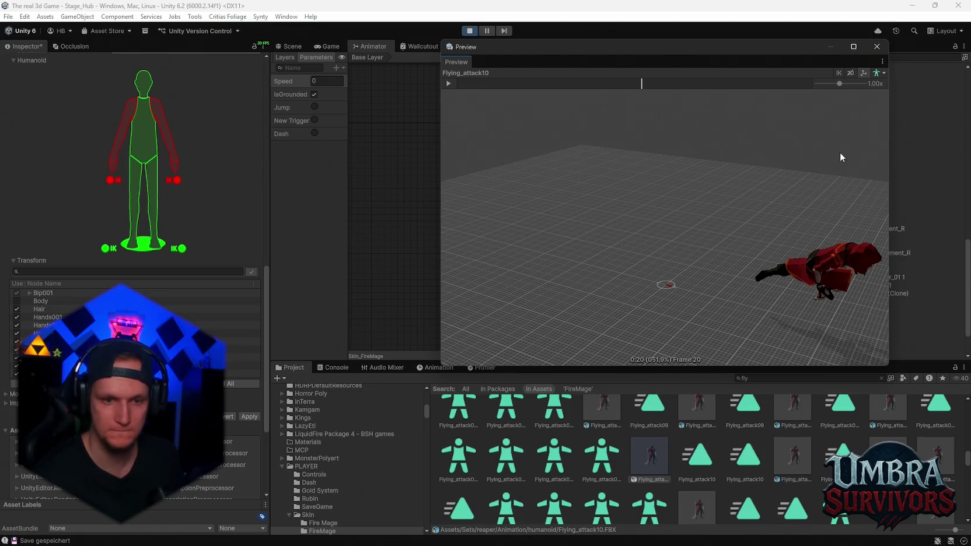
left_click(876, 49)
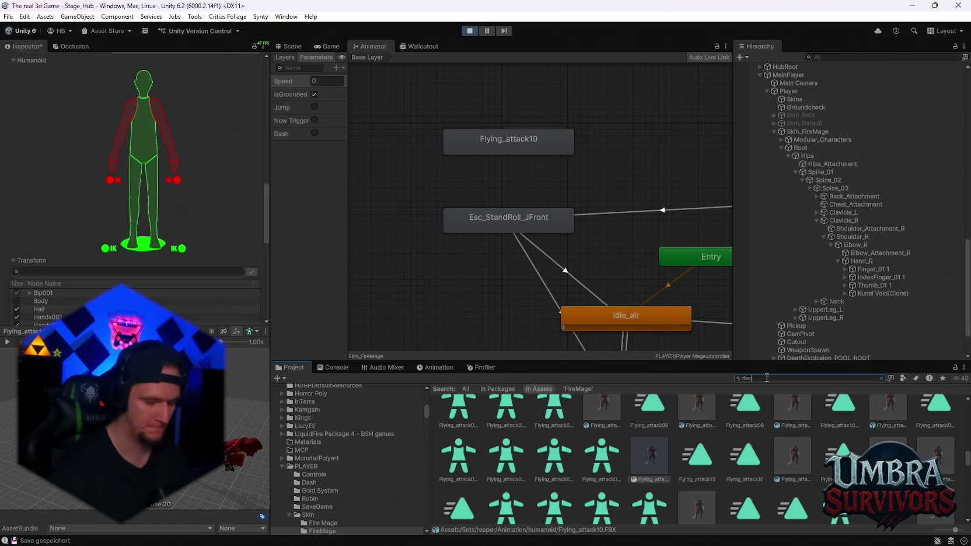
Step: Discard the unapplied import changes and show Mvm_PowerDash_Front_Root in a floating preview
scroll(677, 461, "down", 2)
scroll(749, 469, "down", 5)
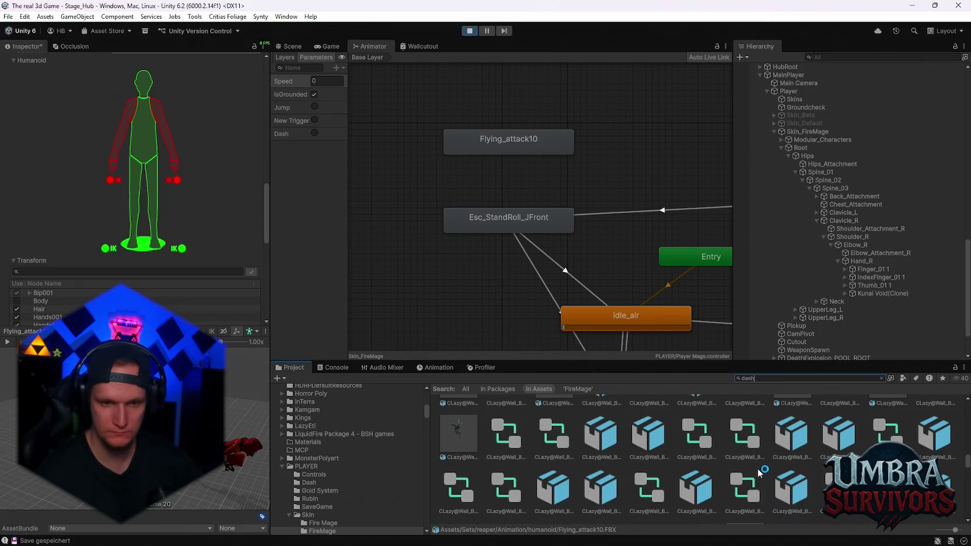
left_click(452, 419)
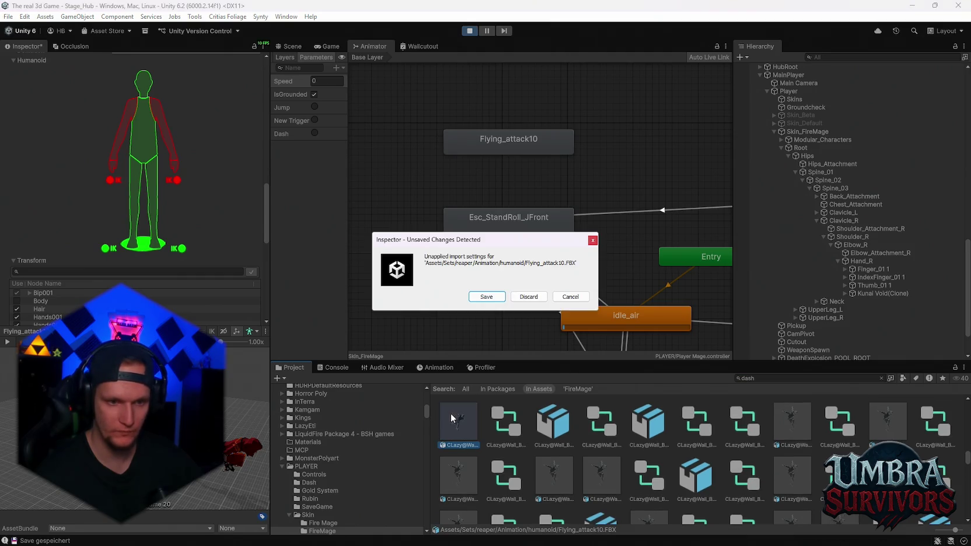
left_click(527, 298)
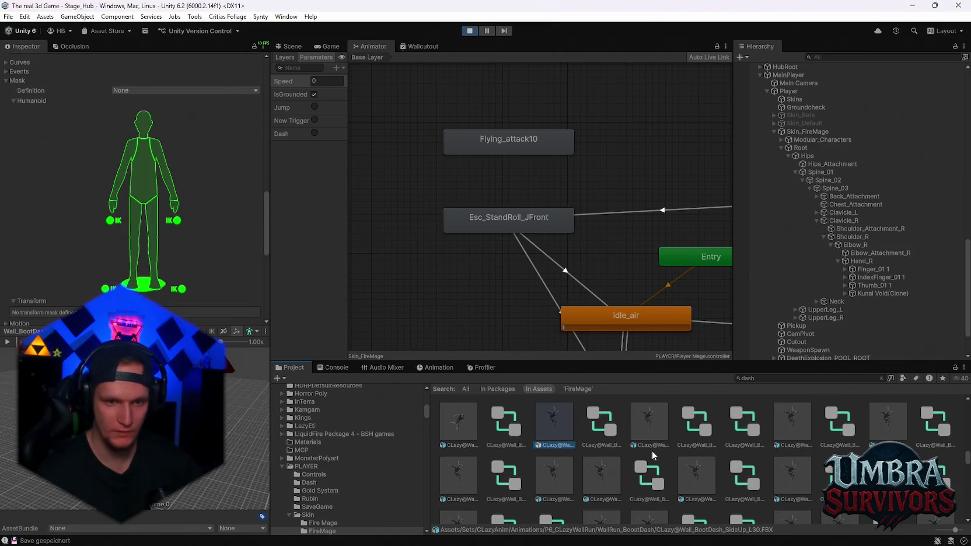
scroll(626, 462, "up", 3)
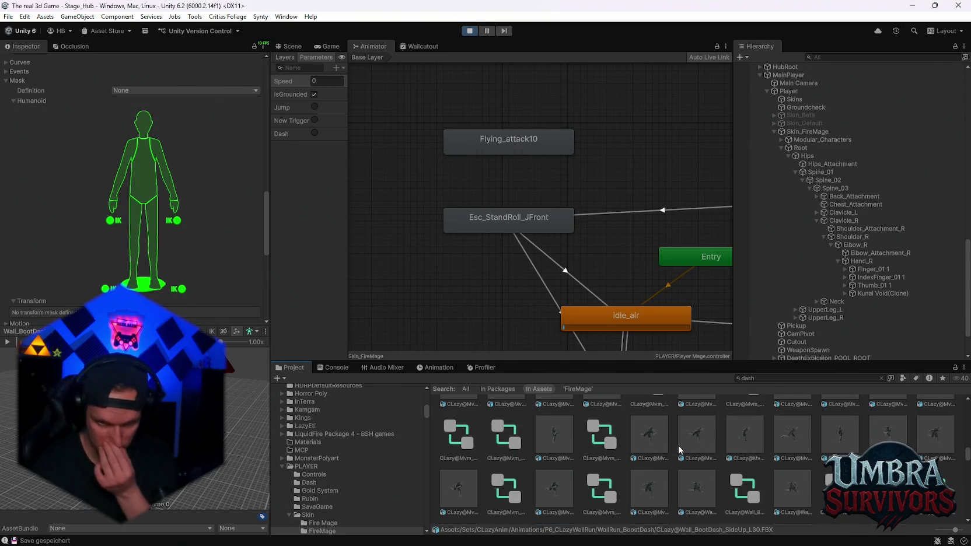
left_click(656, 451)
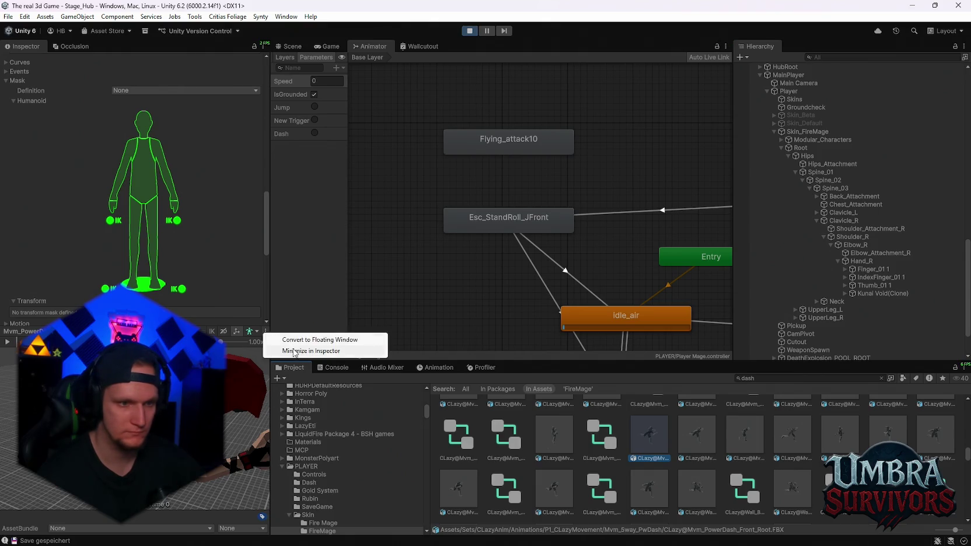
left_click(297, 341)
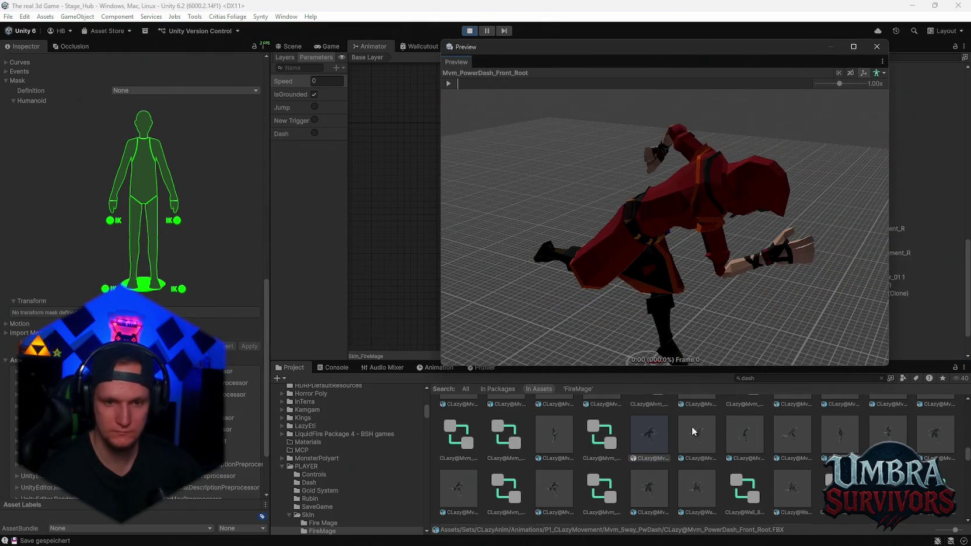
Step: Preview the PWChargeDash L45/R45, PowerDash_Front_R45 and PowerChargeDash_Front_R_Root clips
left_click(794, 437)
left_click(846, 444)
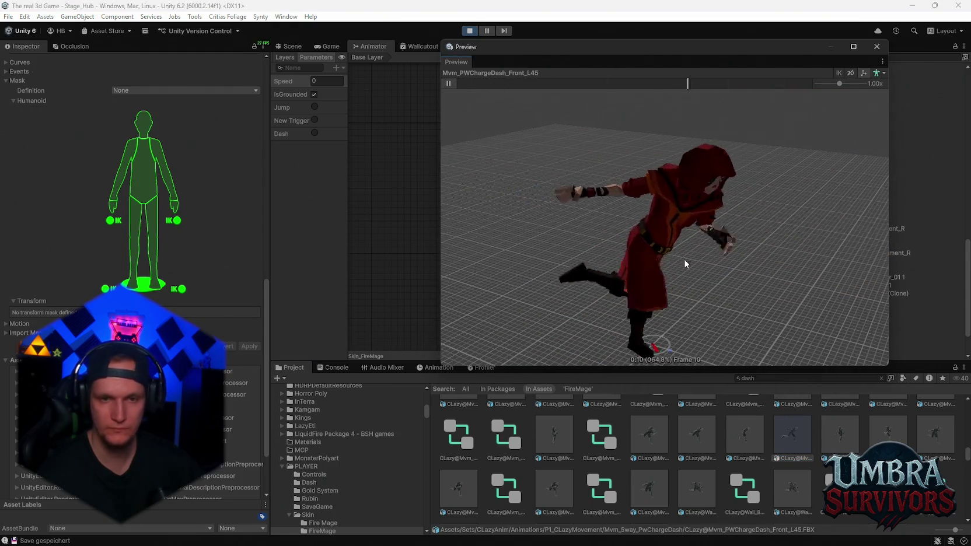
left_click(935, 433)
left_click(887, 433)
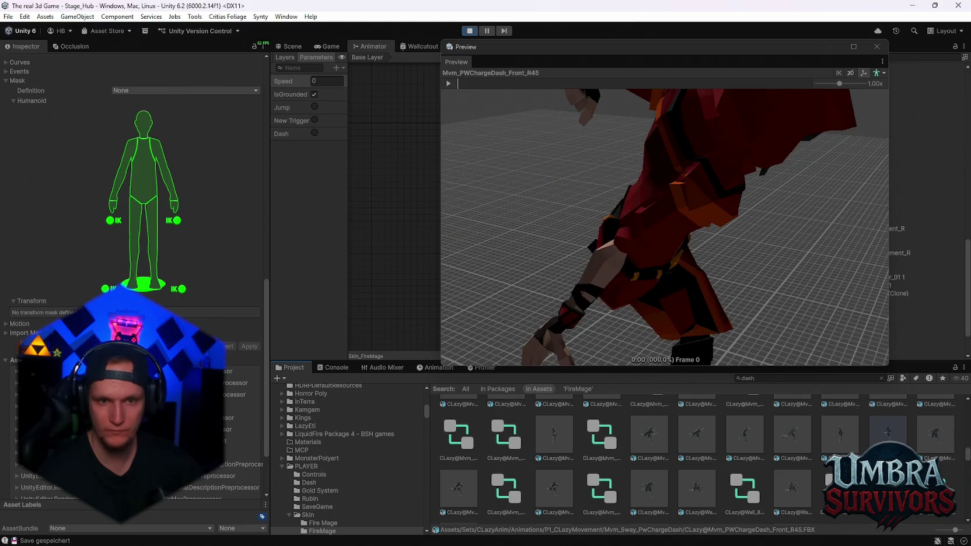
scroll(695, 461, "up", 2)
left_click(894, 427)
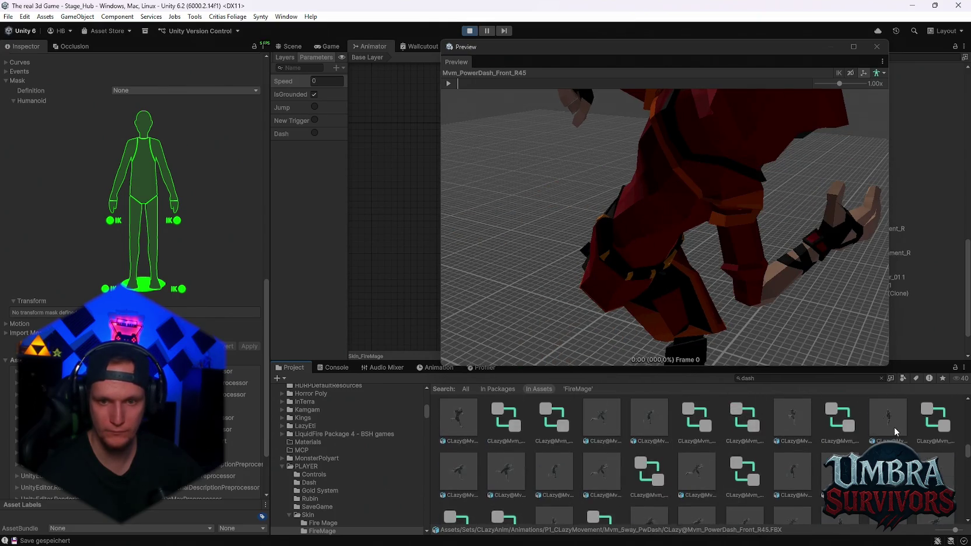
left_click(840, 420)
scroll(689, 447, "down", 2)
scroll(665, 465, "down", 8)
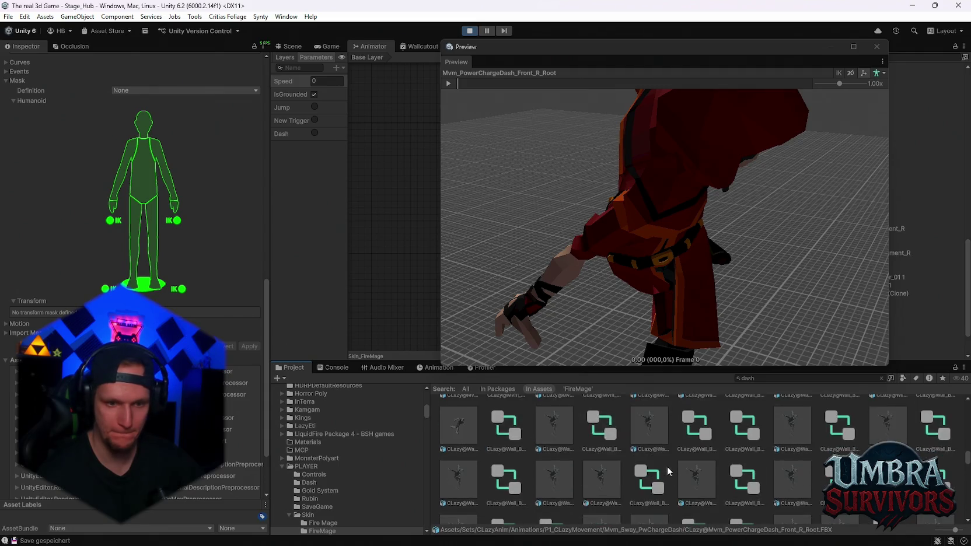
Step: Preview the Wall_BootDash_SideUp_R30_Z0, Wall_Vertical_Dash_Loop_Root and Wall_Vertical_Dash_Root clips
left_click(745, 432)
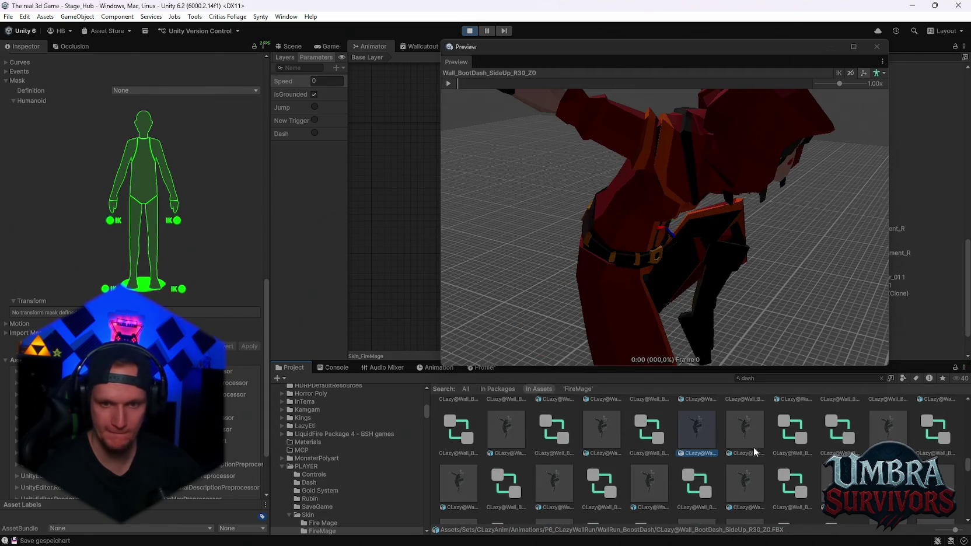
scroll(798, 464, "down", 1)
left_click(741, 442)
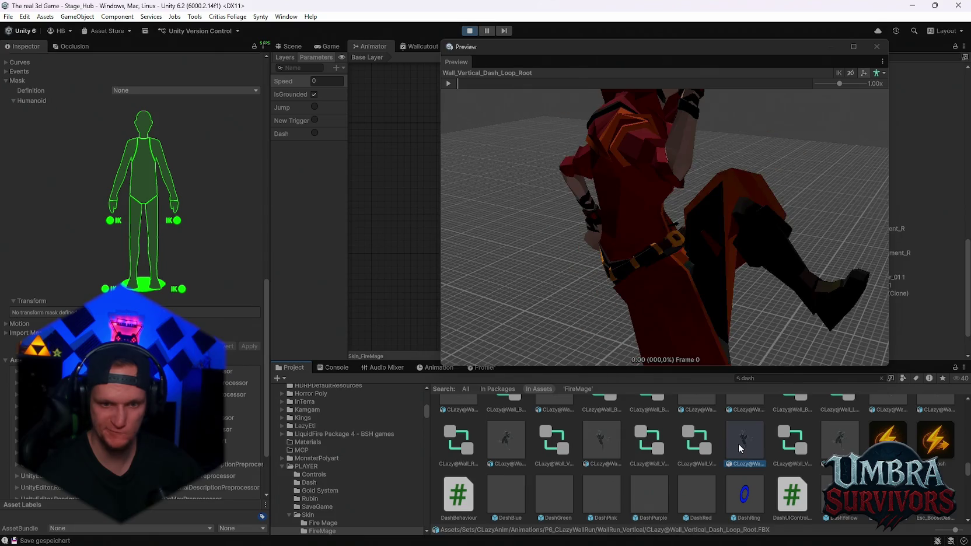
left_click(449, 83)
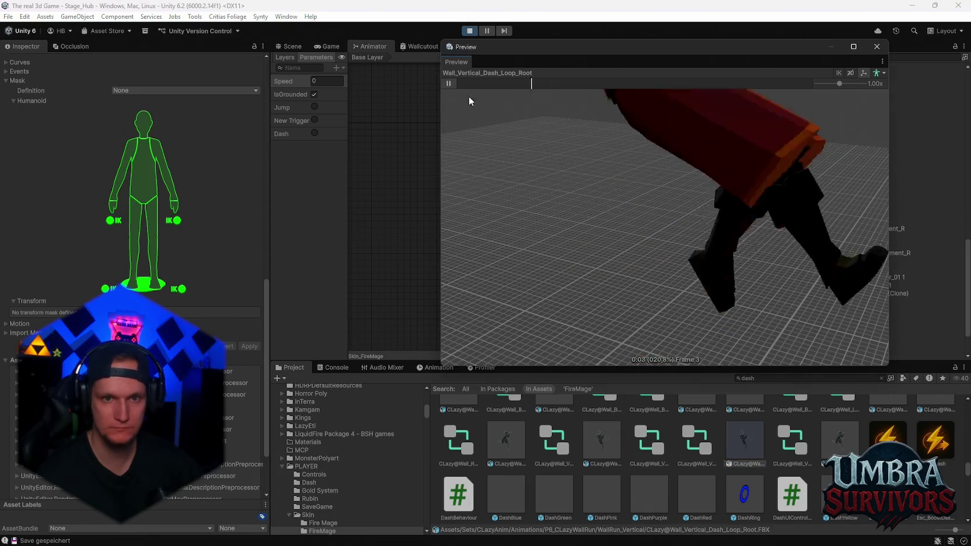
left_click(841, 432)
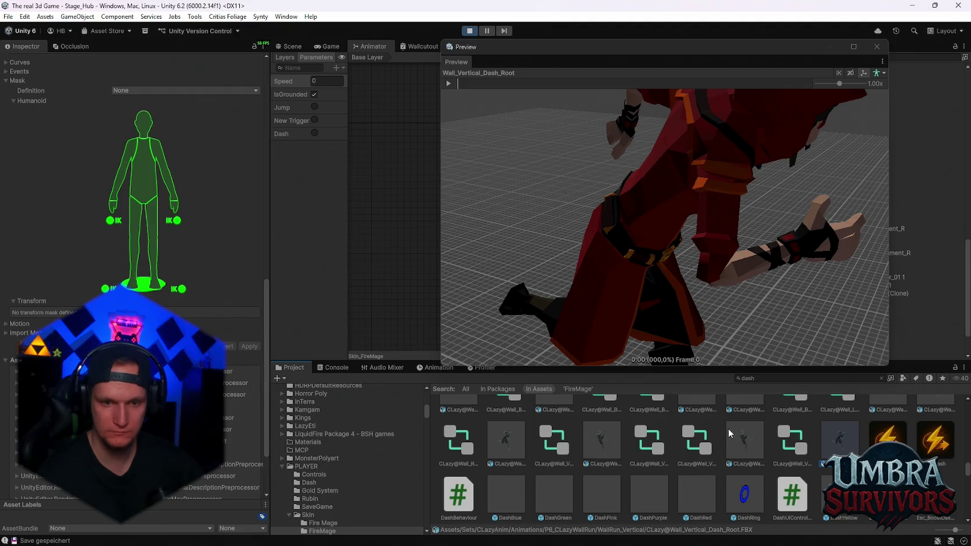
scroll(601, 453, "down", 5)
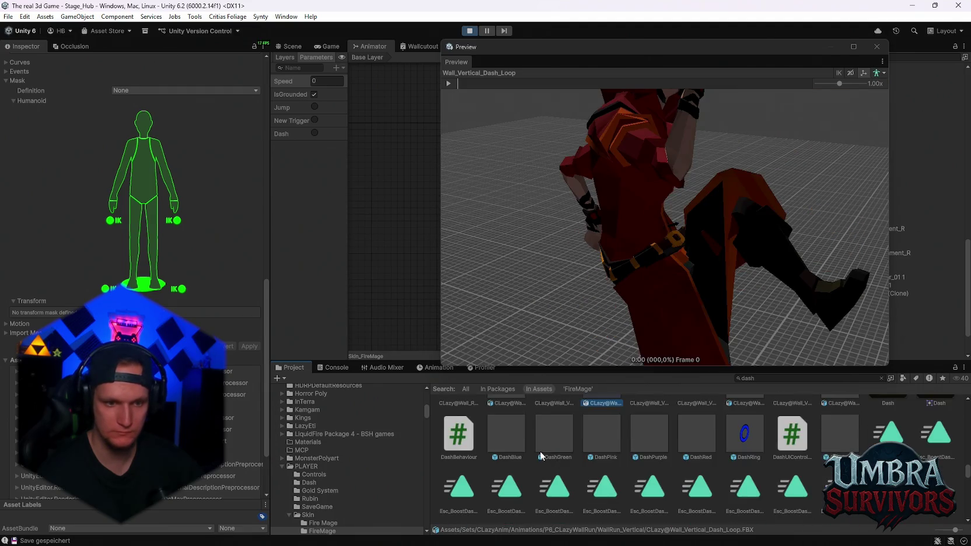
scroll(601, 457, "up", 1)
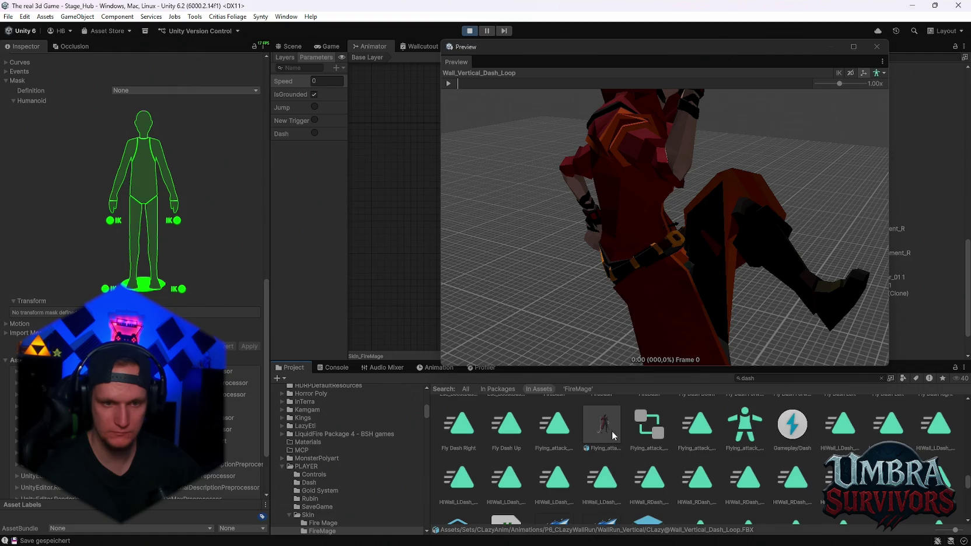
Step: Play the Flying_attack_Dash clip, then add it to the Animator graph as a new state
left_click(617, 436)
left_click(450, 83)
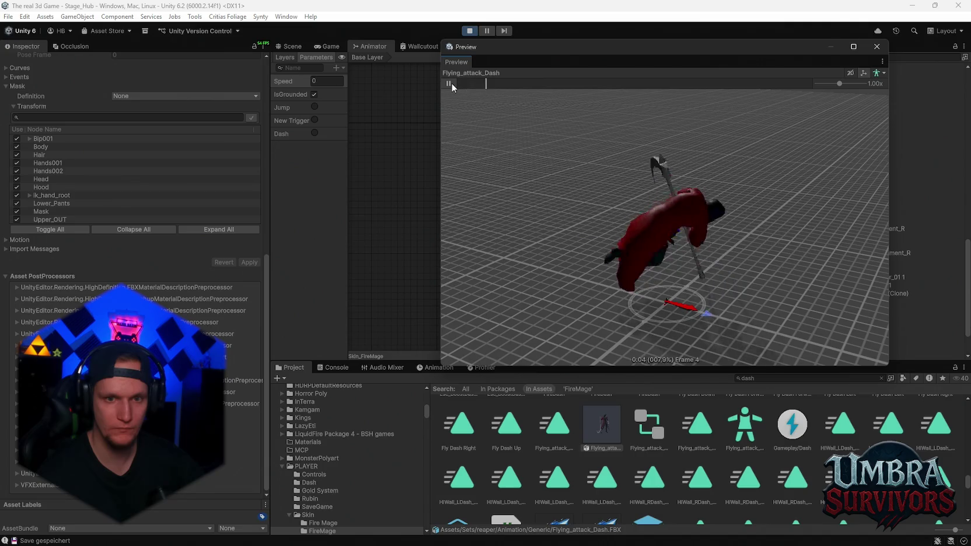
left_click(449, 83)
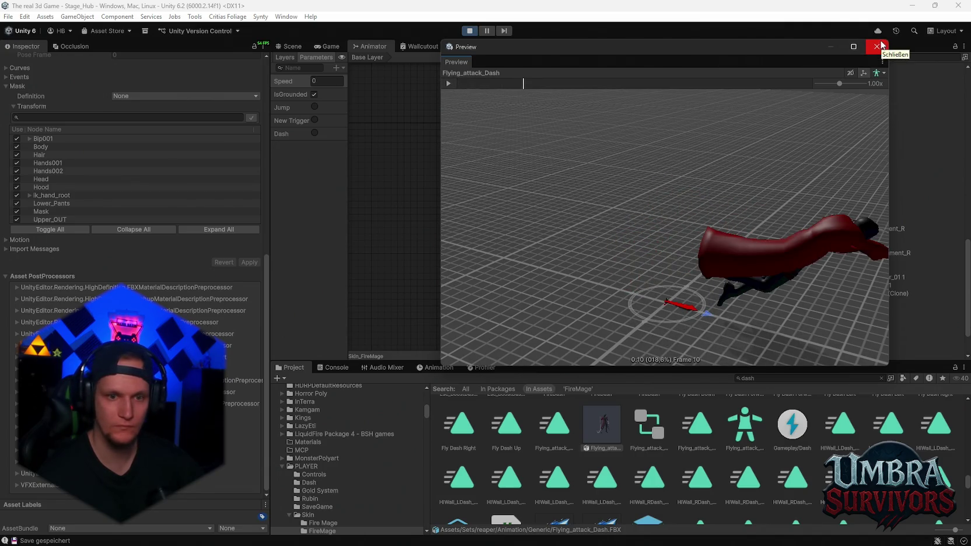
left_click(878, 46)
left_click_drag(602, 426, 610, 152)
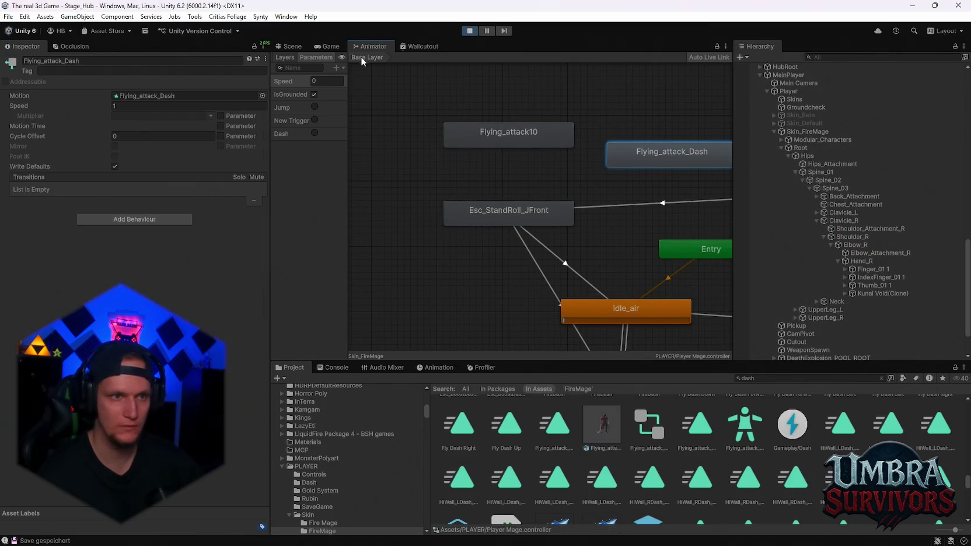
Step: Select Skin_FireMage in the running game and open the PLAYER/Skin/FireMage folder
left_click(655, 174)
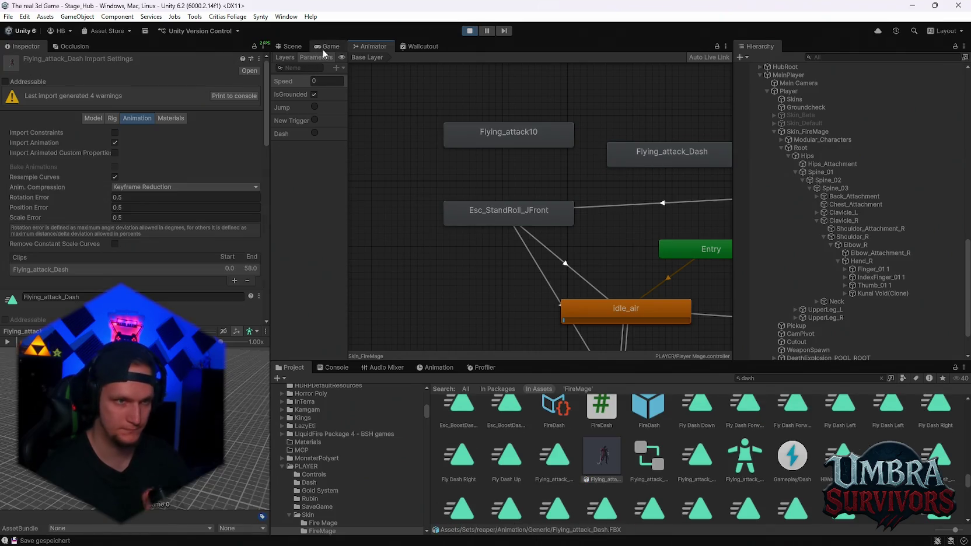
left_click(327, 47)
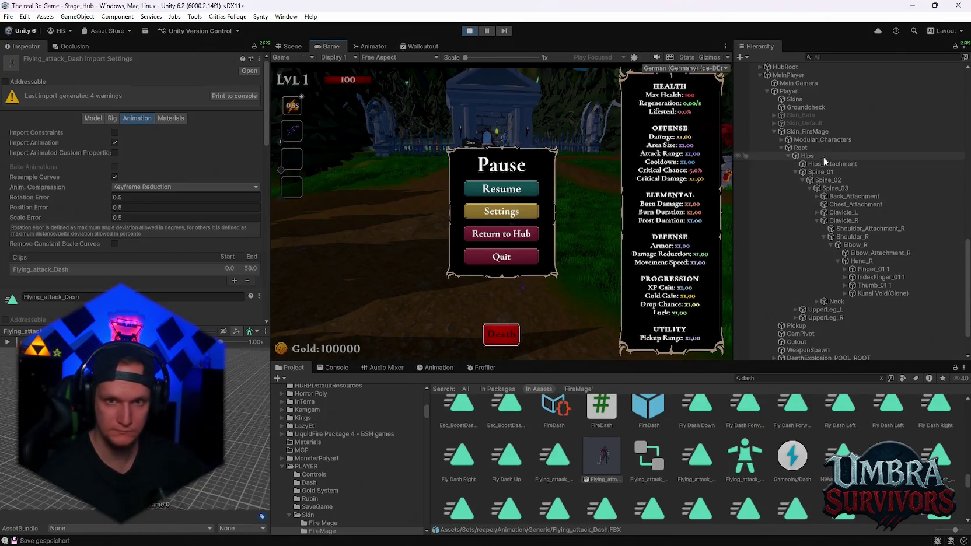
left_click(791, 133)
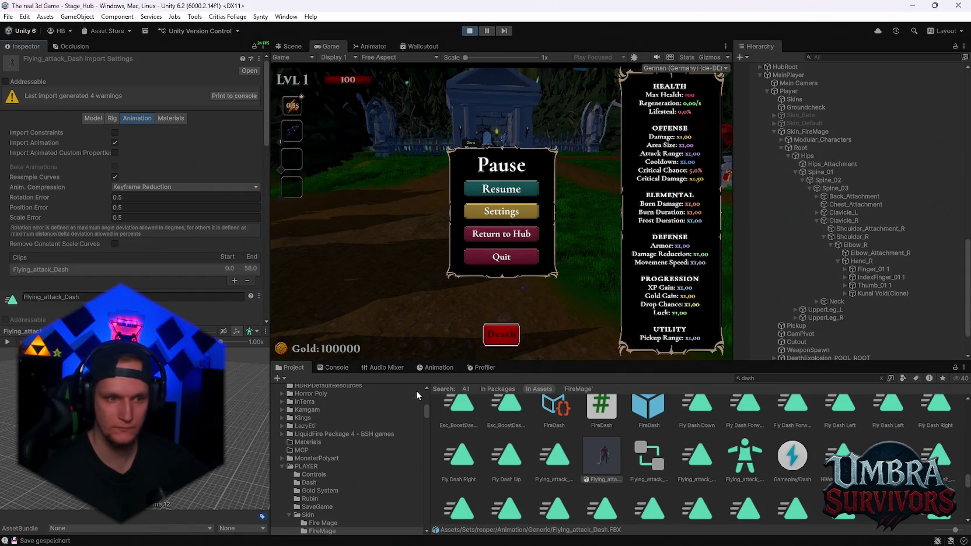
scroll(352, 473, "down", 3)
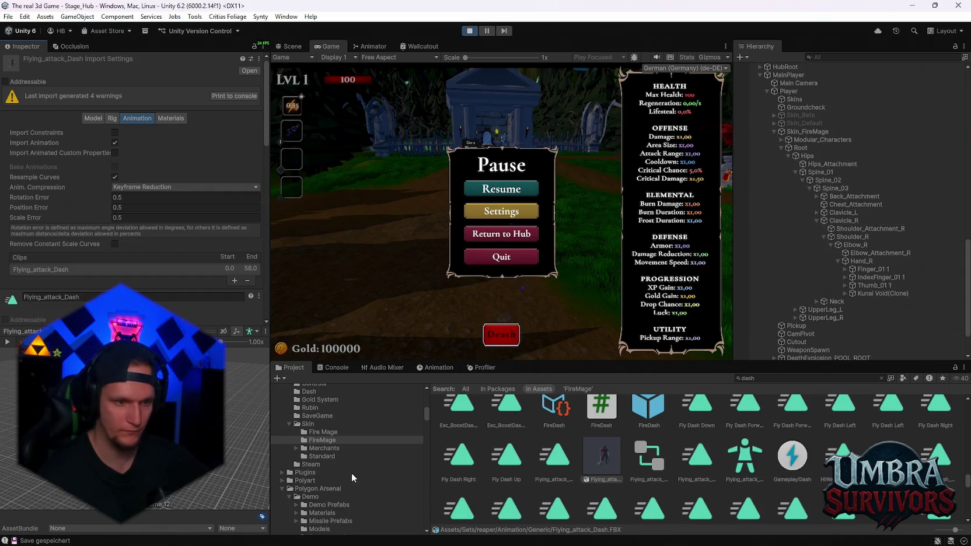
left_click(323, 440)
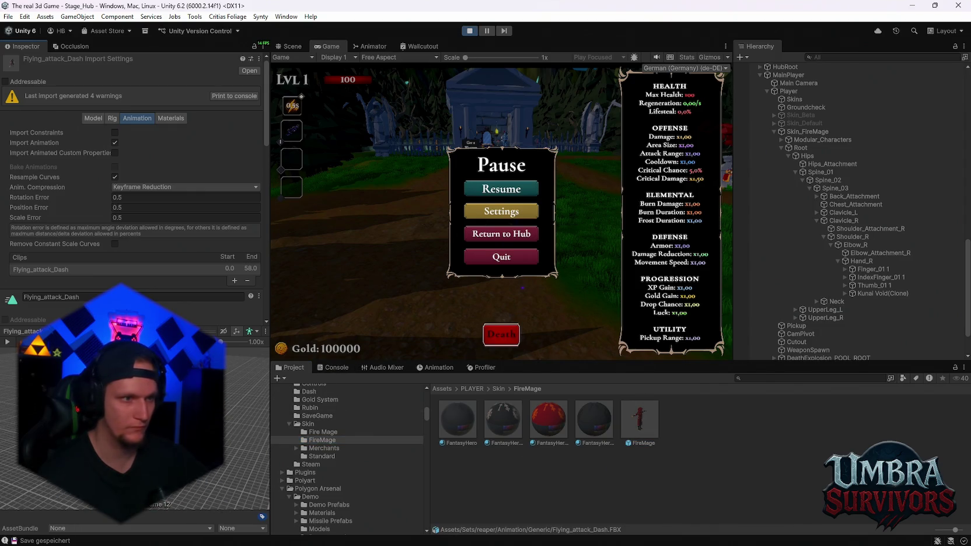
Step: Return to the Animator graph and select the Flying_attack10 state
scroll(170, 289, "down", 7)
scroll(170, 290, "up", 1)
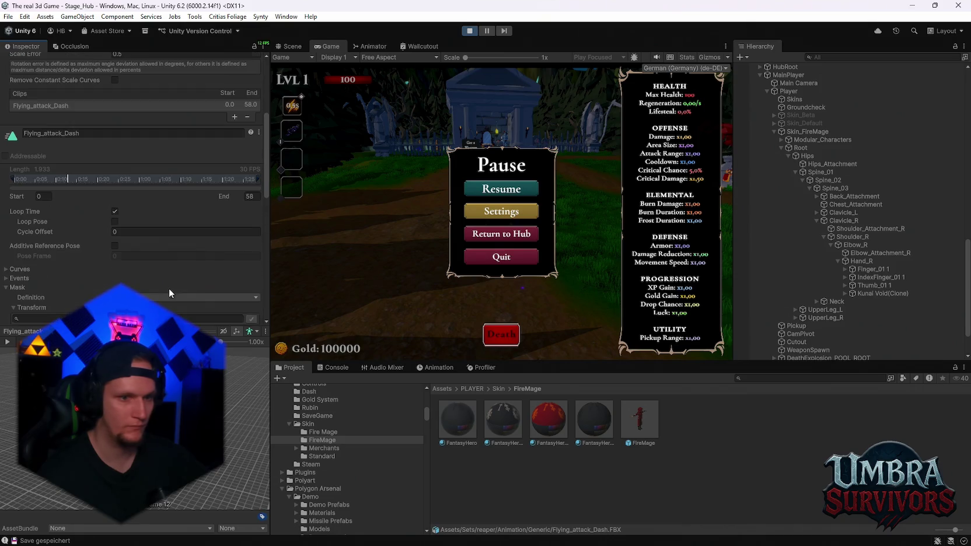
left_click(373, 46)
left_click(518, 138)
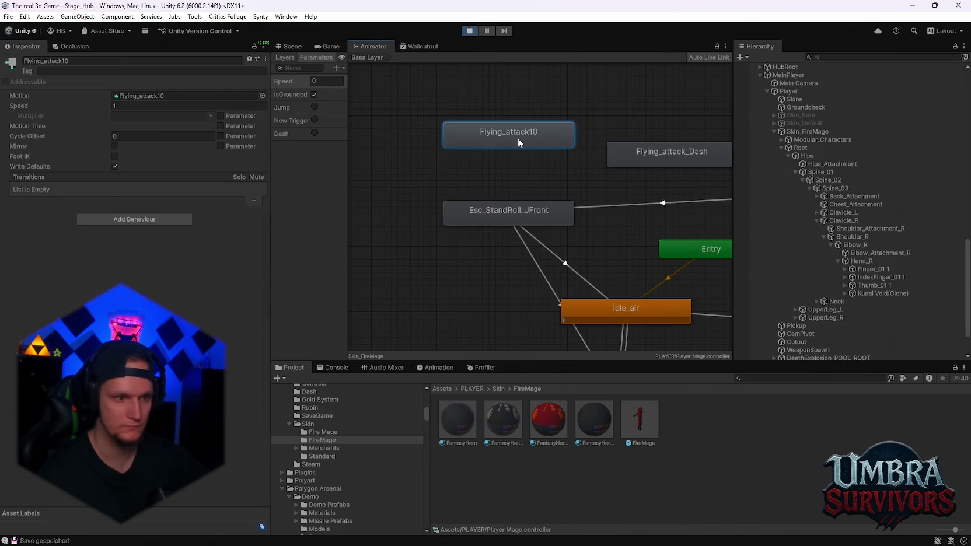
Step: Open the Flying_attack10 clip's import settings and play its animation preview
double_click(485, 148)
left_click(483, 143)
left_click(483, 145)
double_click(495, 130)
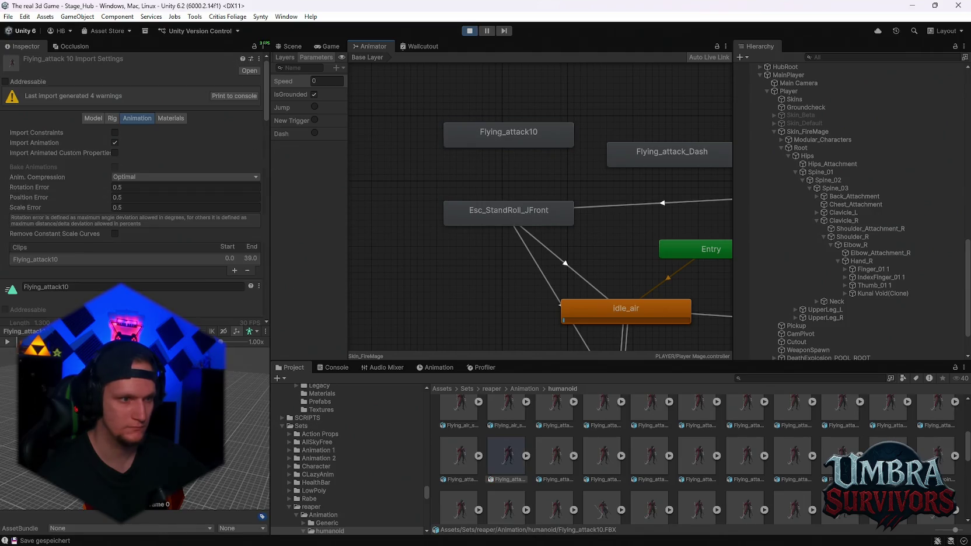
left_click(8, 342)
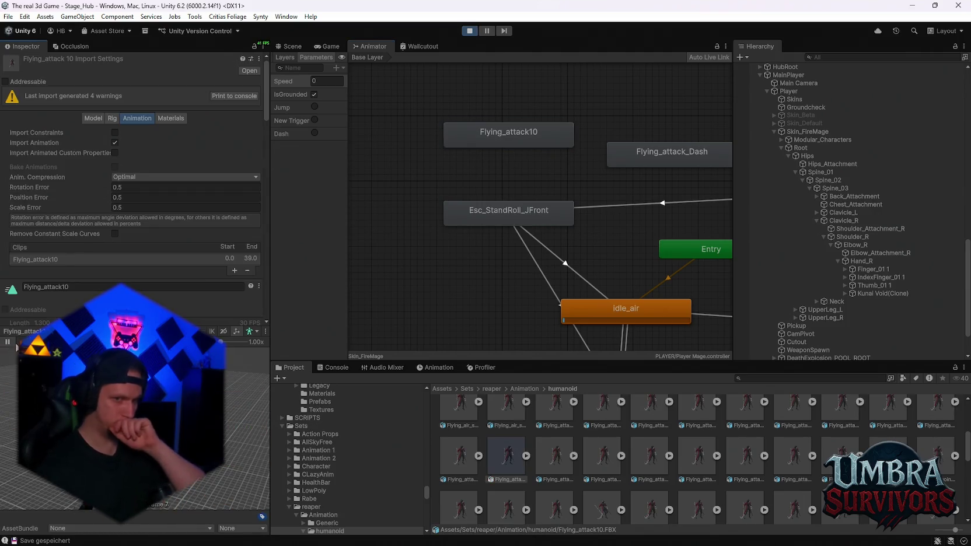
scroll(508, 213, "down", 3)
Step: Change the Flying_attack_Dash rig Animation Type to Humanoid and apply it
left_click(615, 181)
double_click(143, 95)
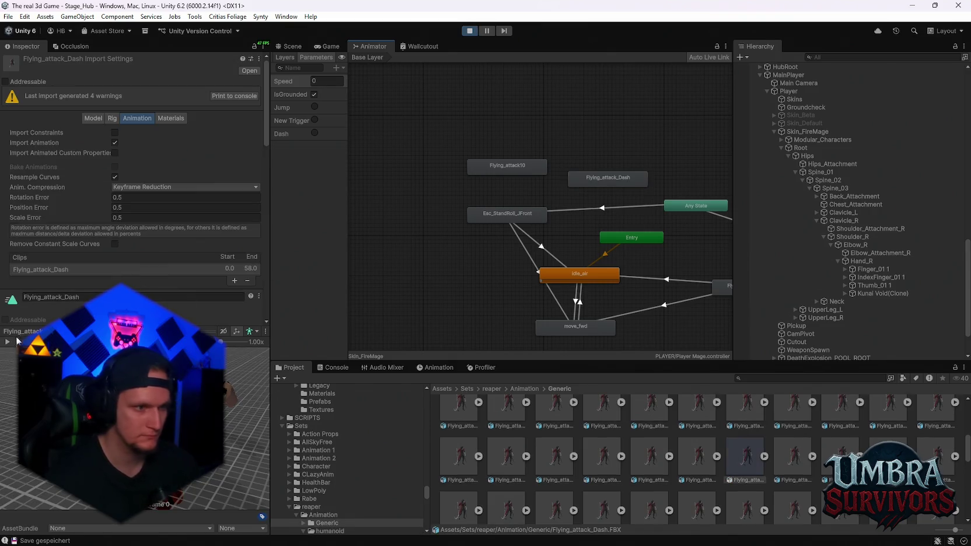
scroll(556, 234, "up", 4)
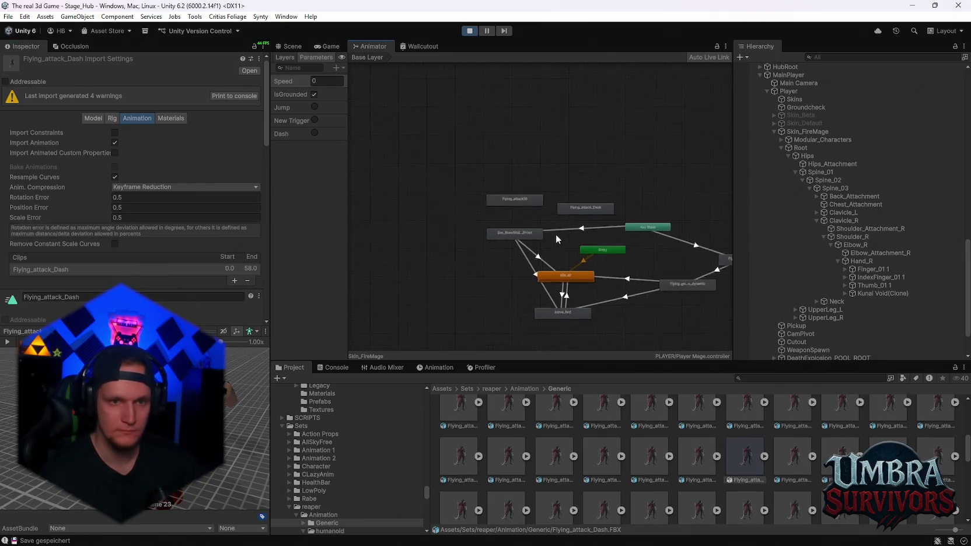
left_click(595, 192)
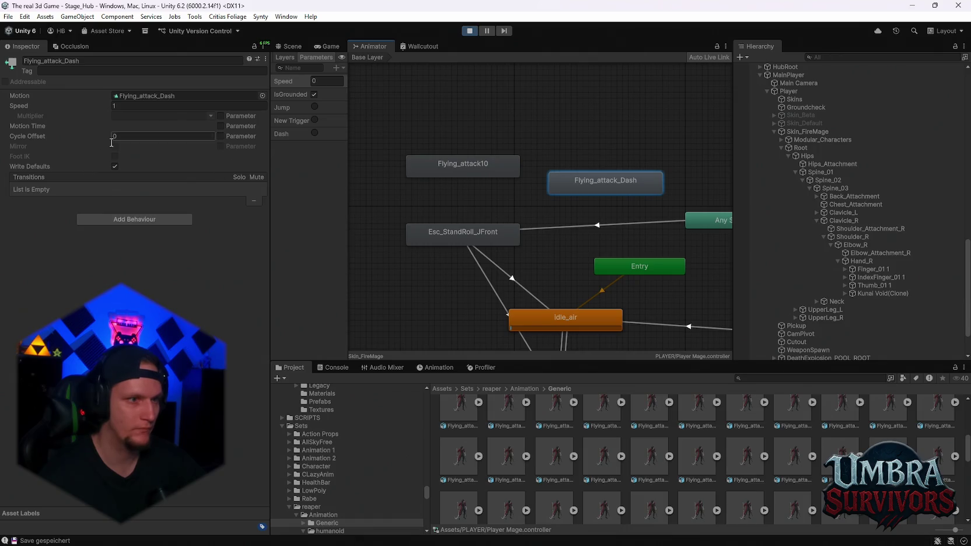
double_click(143, 95)
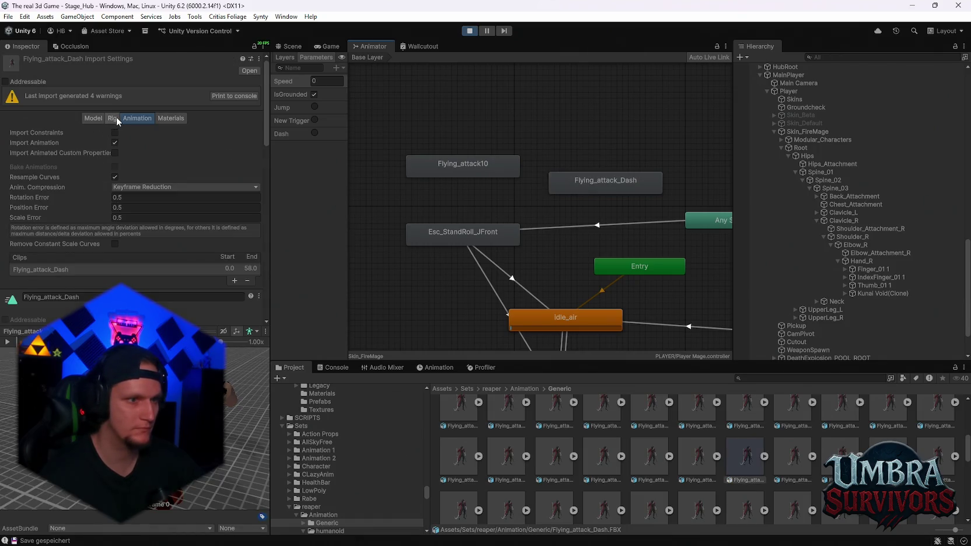
left_click(101, 117)
left_click(116, 119)
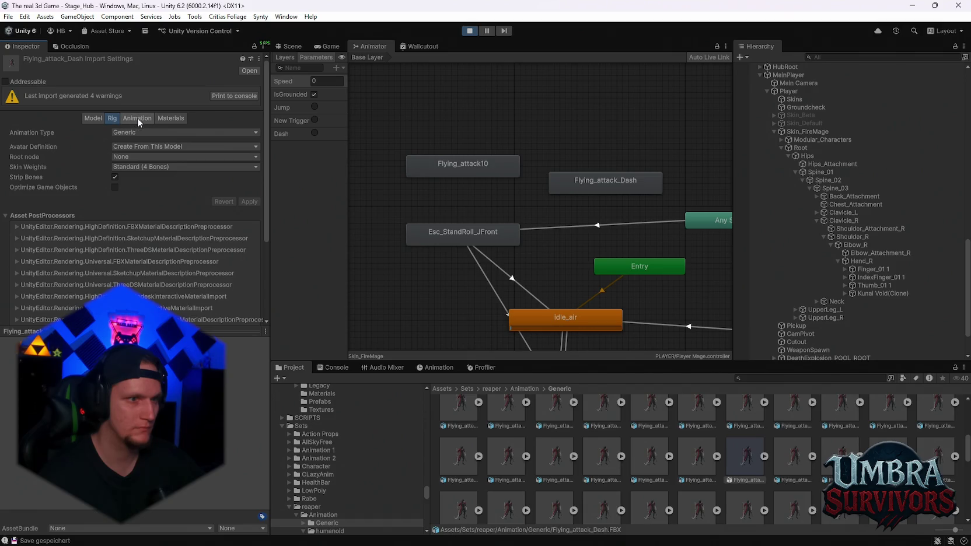
left_click(140, 133)
left_click(143, 177)
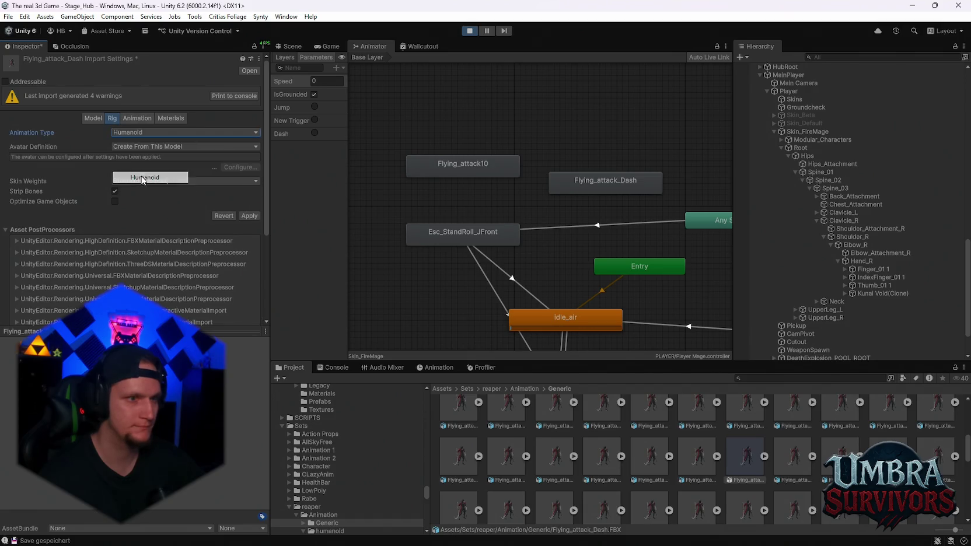
left_click(250, 216)
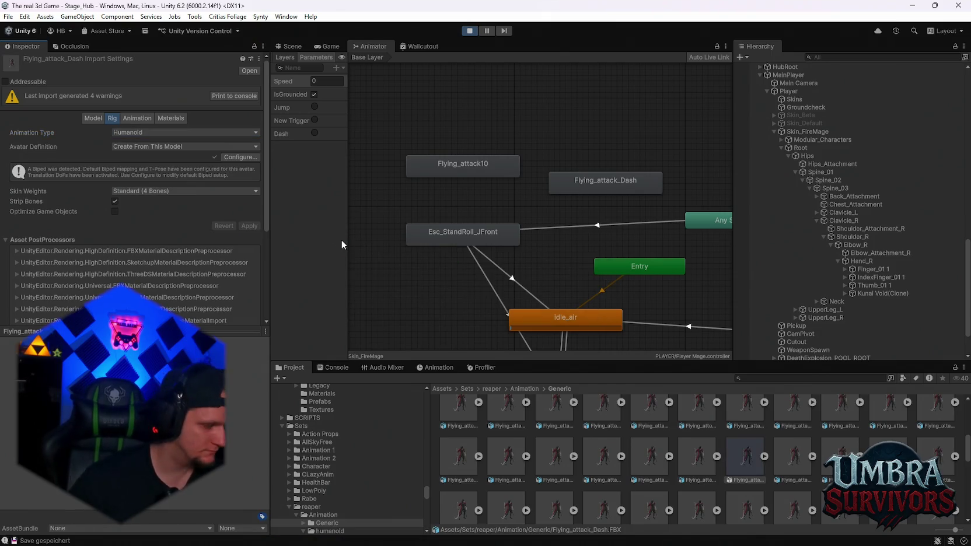
Step: Reopen the Flying_attack_Dash clip settings and play its animation preview
left_click(619, 175)
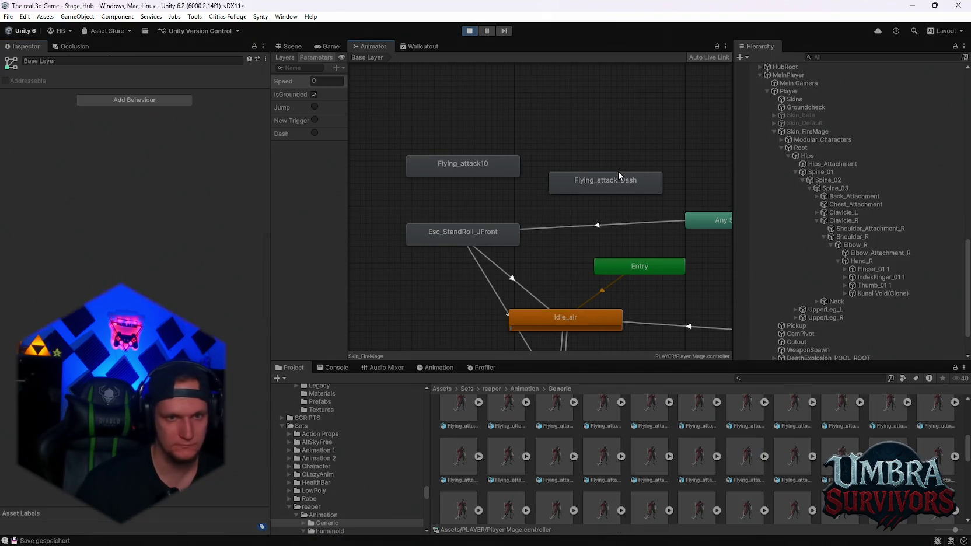
double_click(616, 183)
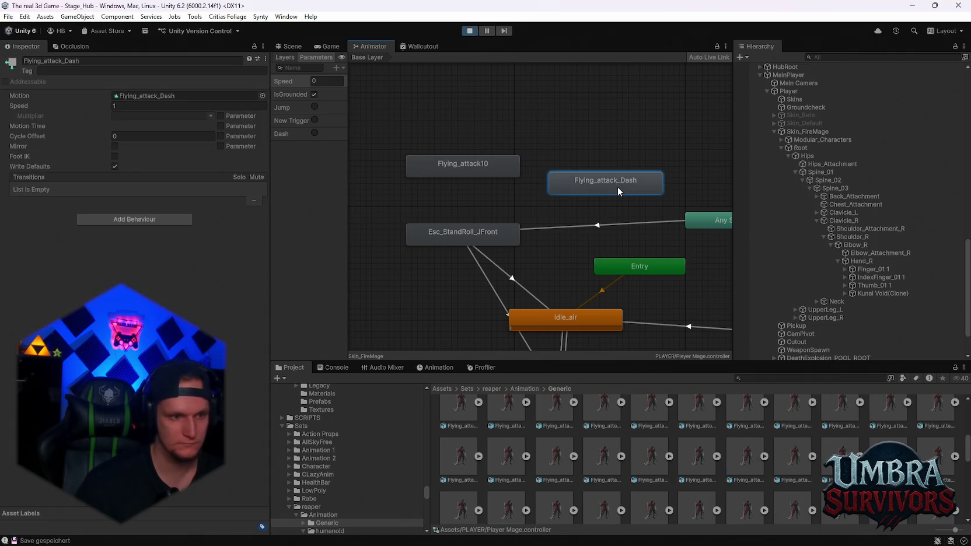
left_click(7, 342)
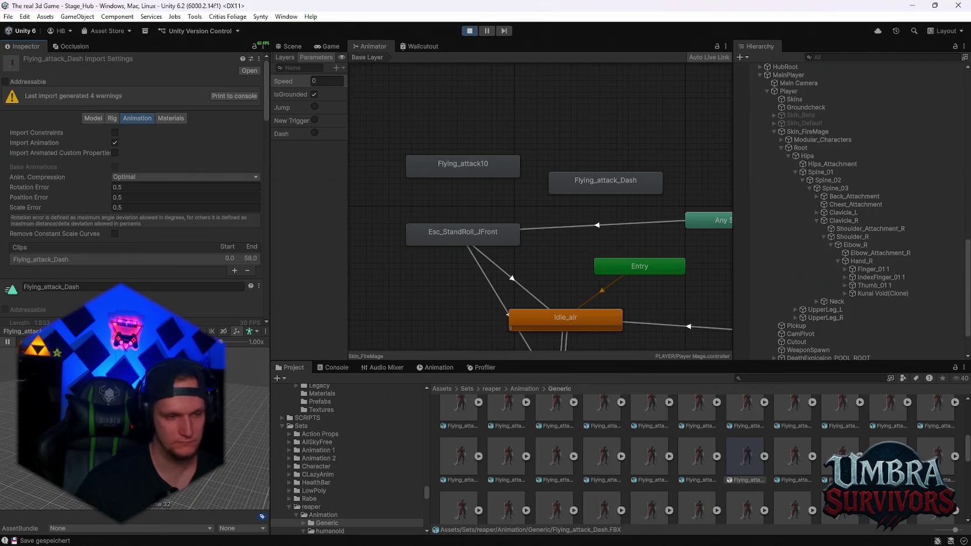
scroll(175, 204, "down", 8)
Step: Float the Flying_attack_Dash preview, reframe the character, and enable every humanoid mask body part
left_click(266, 331)
left_click(315, 339)
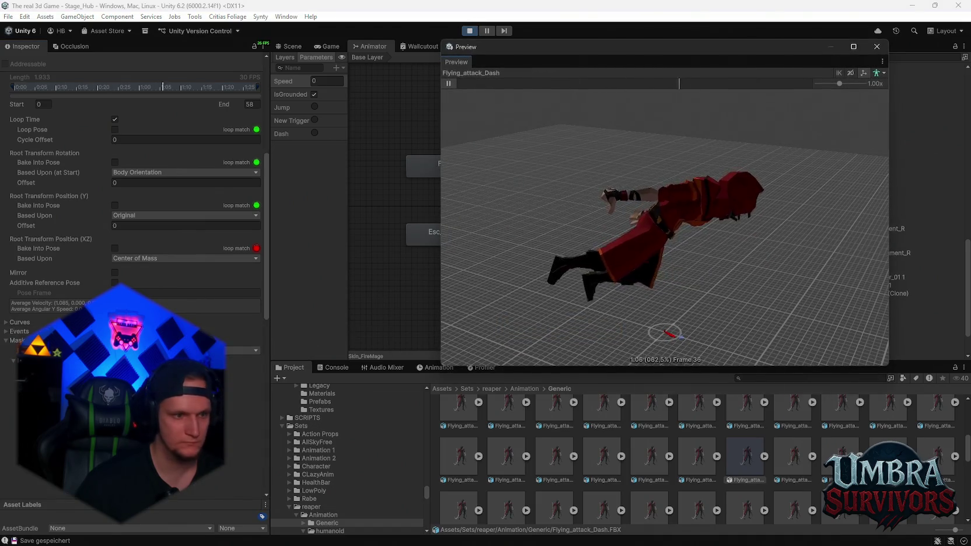
scroll(146, 233, "down", 4)
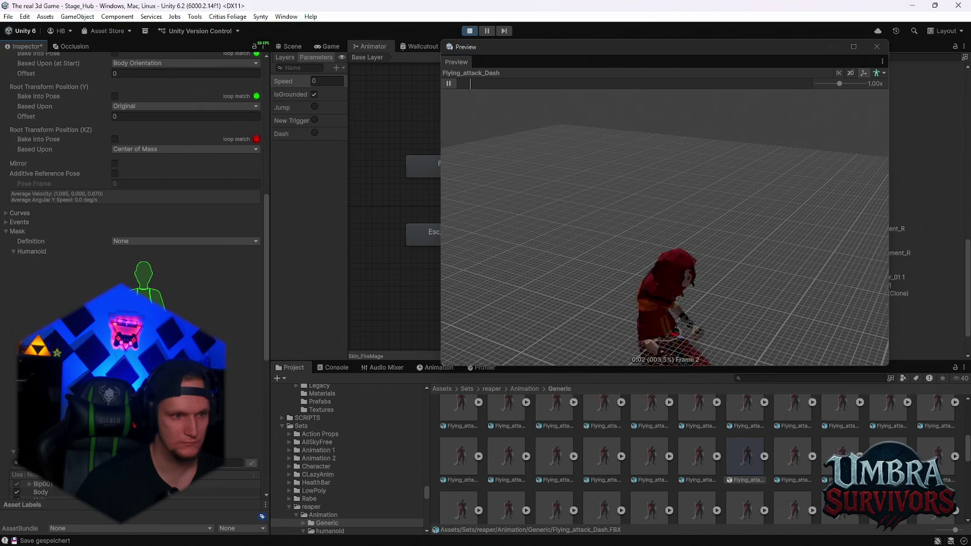
mouse_move(584, 314)
left_mouse_down()
mouse_move(595, 234)
mouse_move(584, 259)
mouse_move(584, 234)
left_mouse_up()
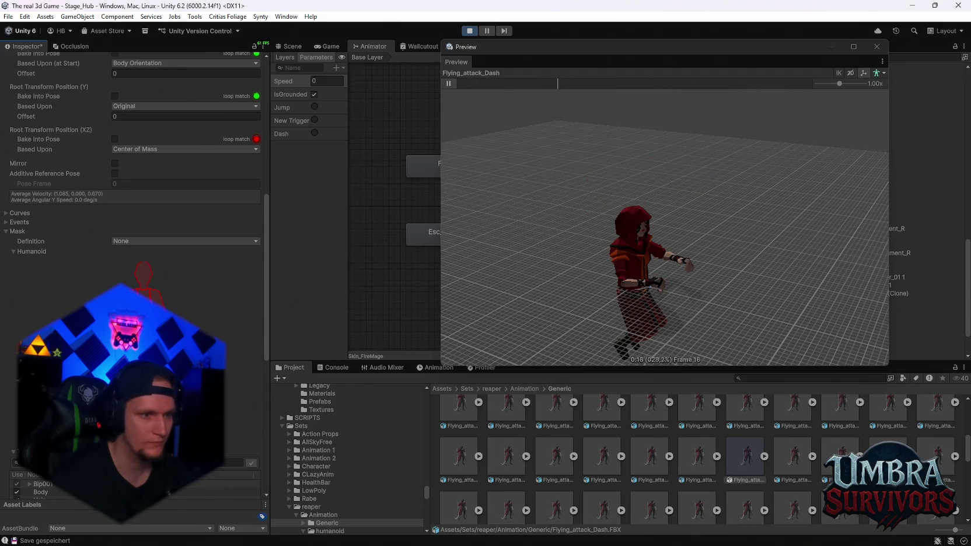
left_click(144, 274)
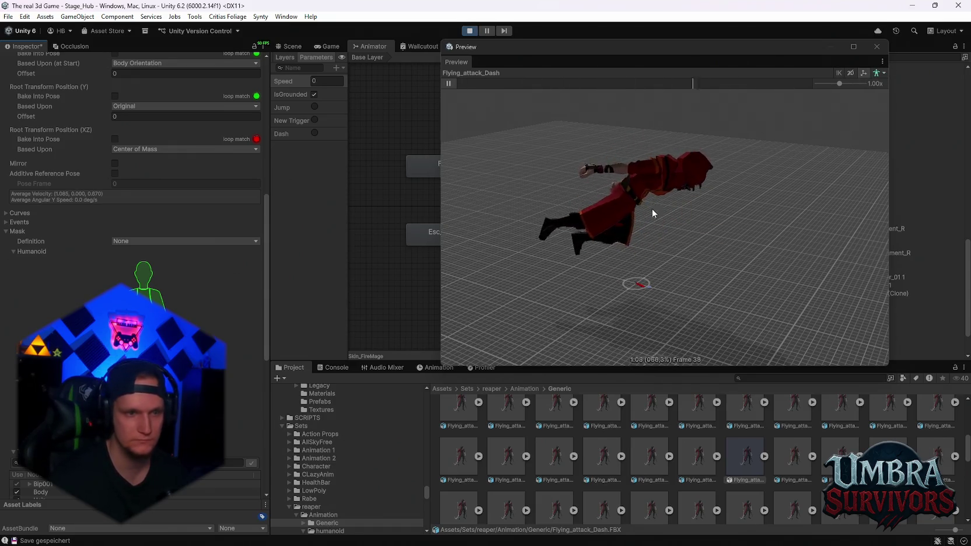
mouse_move(700, 50)
left_mouse_down()
mouse_move(412, 49)
mouse_move(218, 61)
left_mouse_up()
Step: Close the floating preview and apply the pending import settings
scroll(560, 211, "down", 2)
scroll(583, 187, "up", 2)
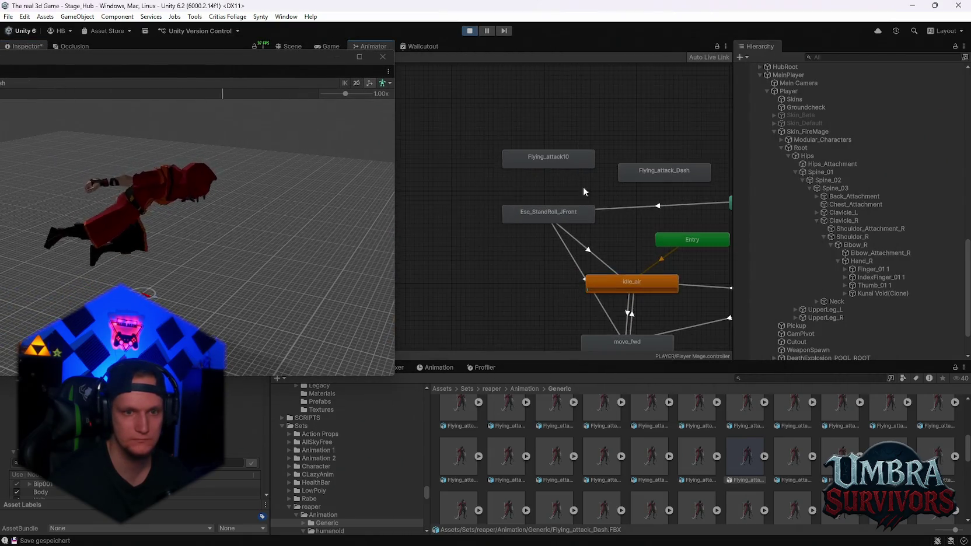
scroll(597, 206, "up", 1)
left_click(383, 56)
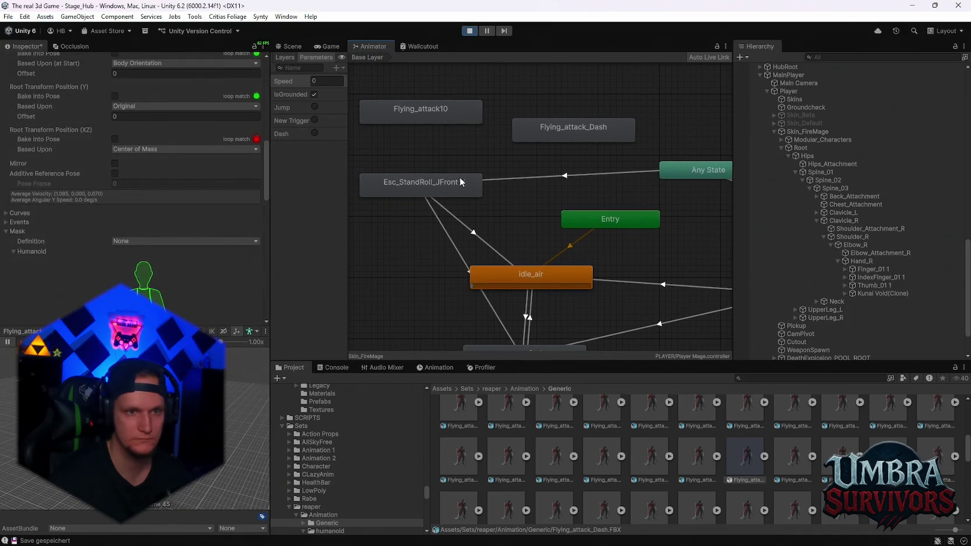
left_click(520, 179)
left_click(496, 299)
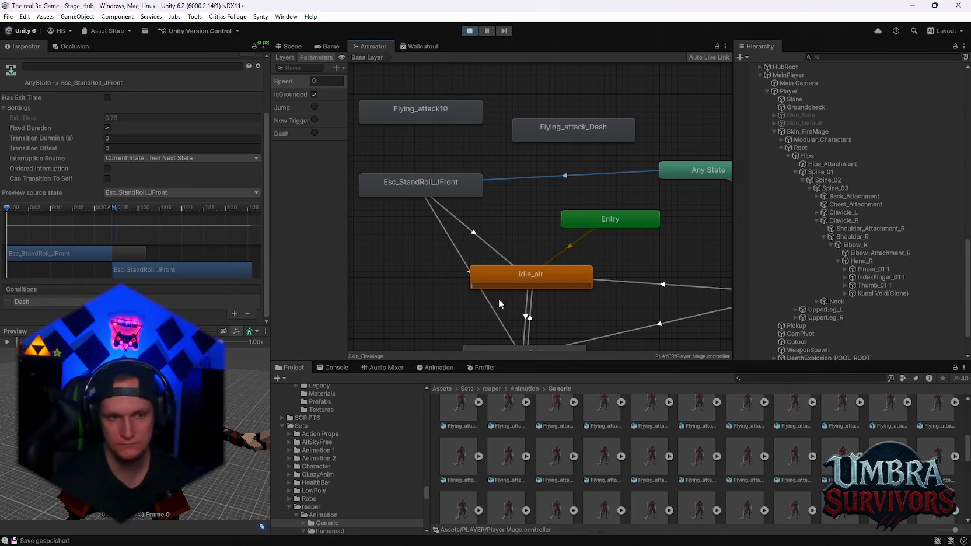
scroll(586, 203, "up", 2)
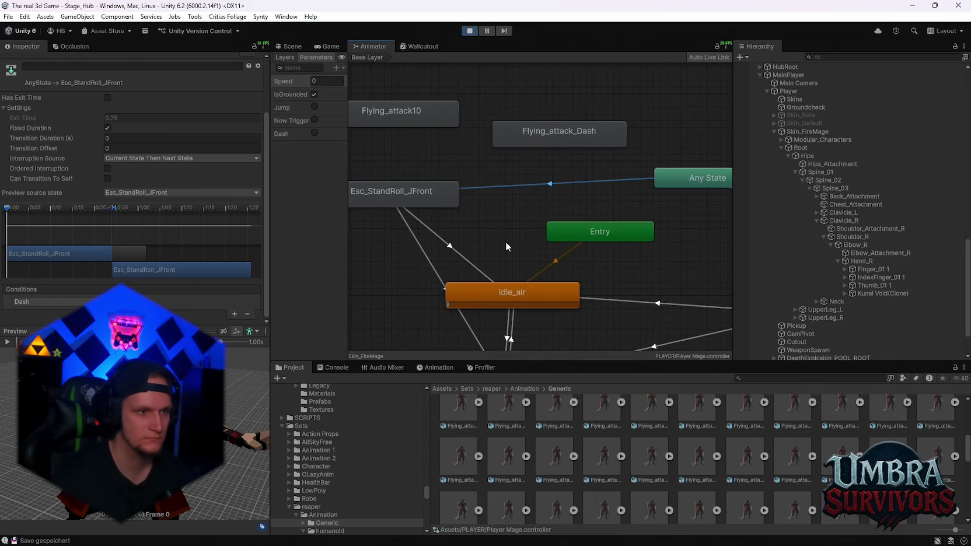
Step: Create a new transition from Any State to Flying_attack_Dash
right_click(537, 197)
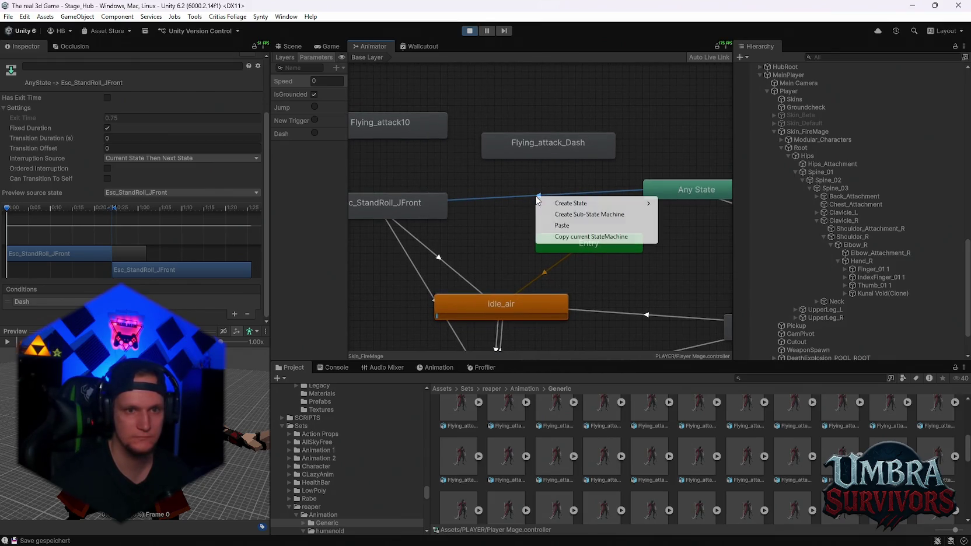
left_click(559, 239)
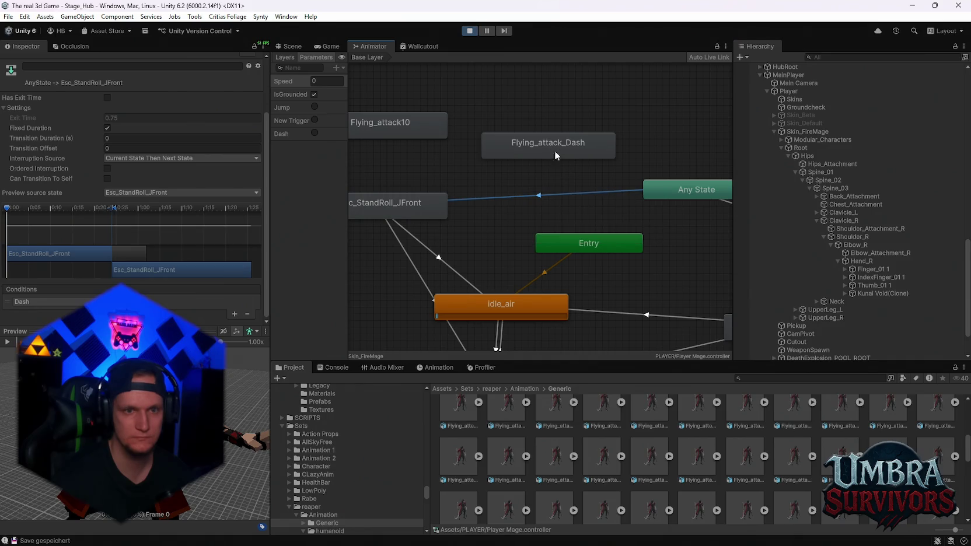
right_click(671, 184)
left_click(686, 190)
left_click(595, 150)
left_click(552, 192)
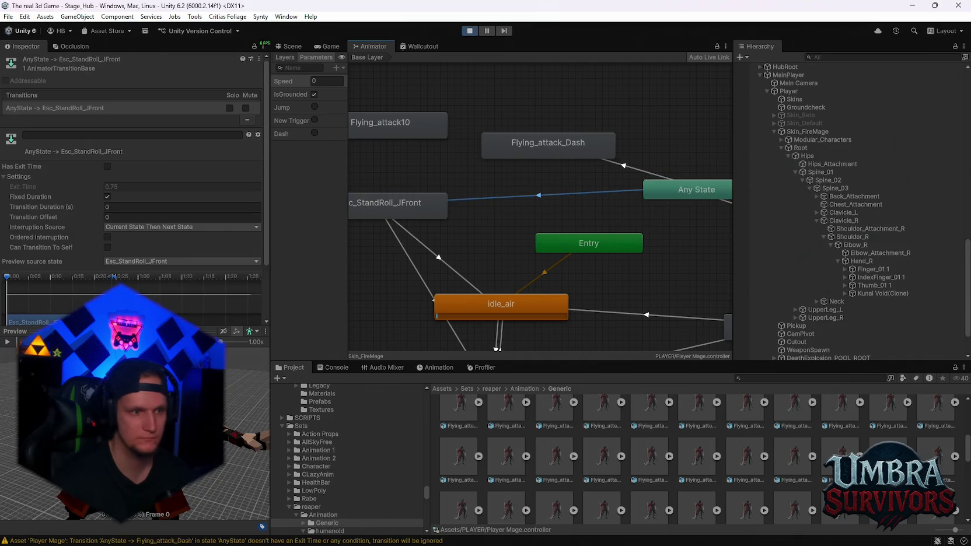
scroll(73, 302, "down", 2)
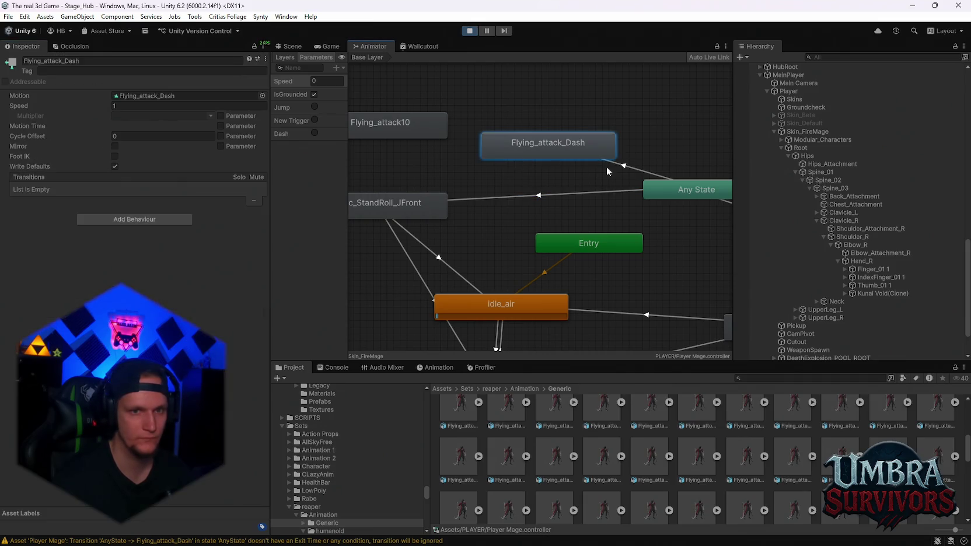
left_click(590, 167)
scroll(565, 239, "down", 3)
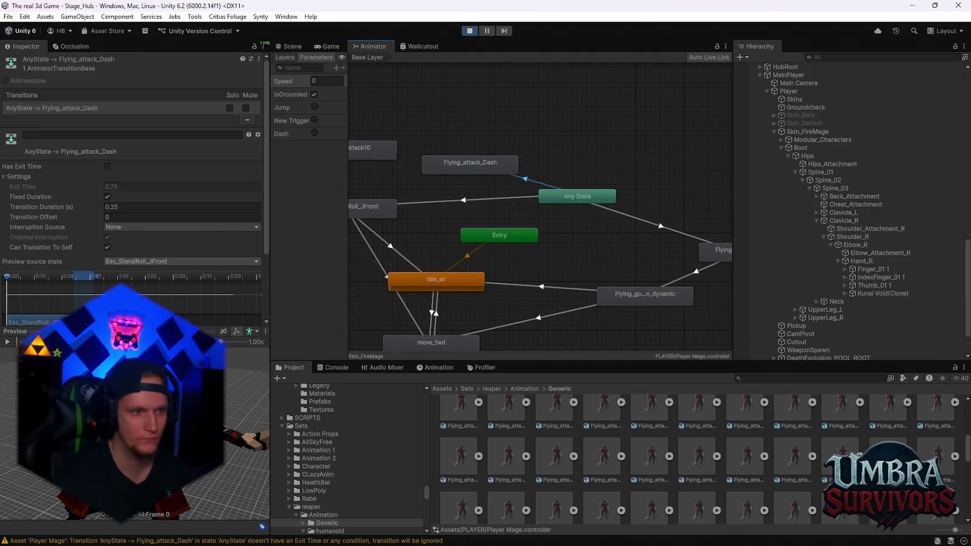
scroll(140, 201, "down", 3)
Step: Paste the Dash condition and set interruption source to Current State Then Next State
right_click(42, 275)
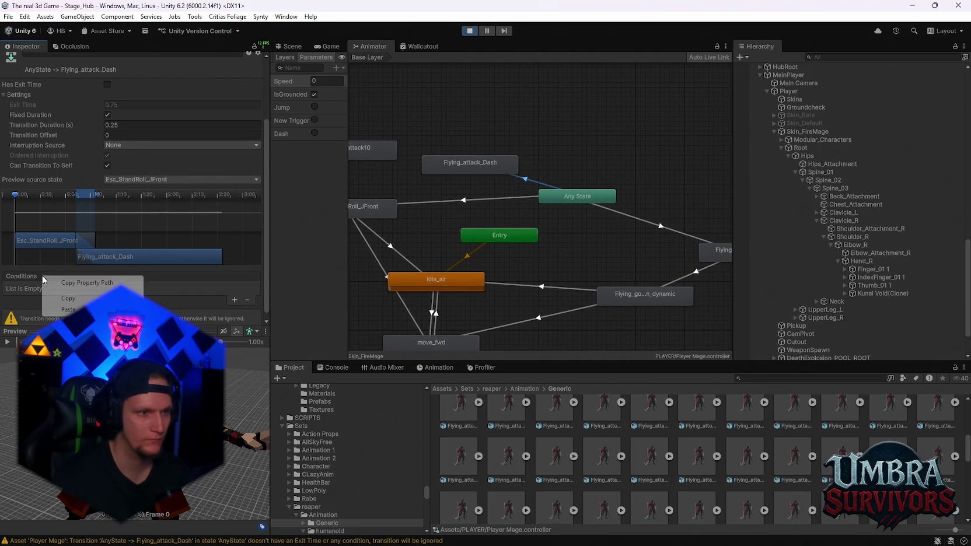
left_click(51, 299)
scroll(525, 133, "up", 4)
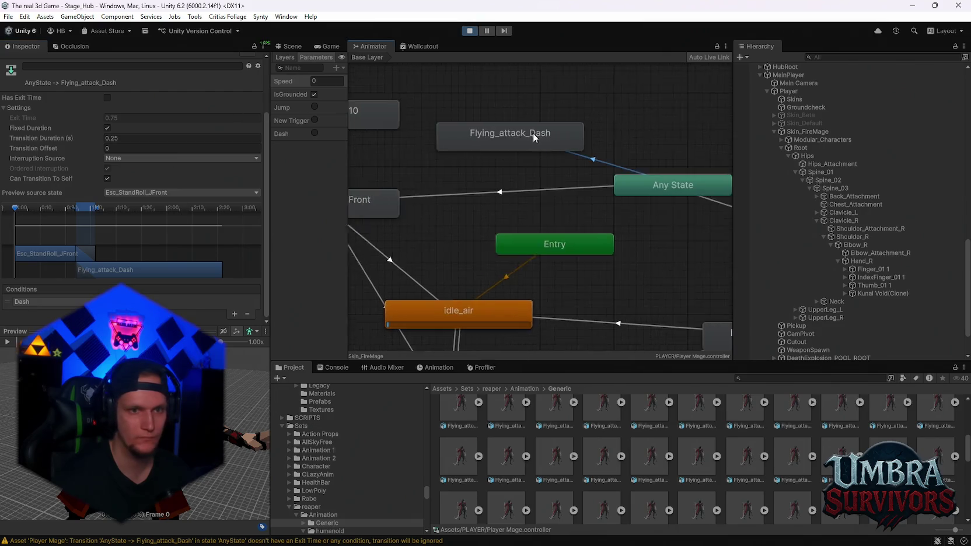
left_click(532, 185)
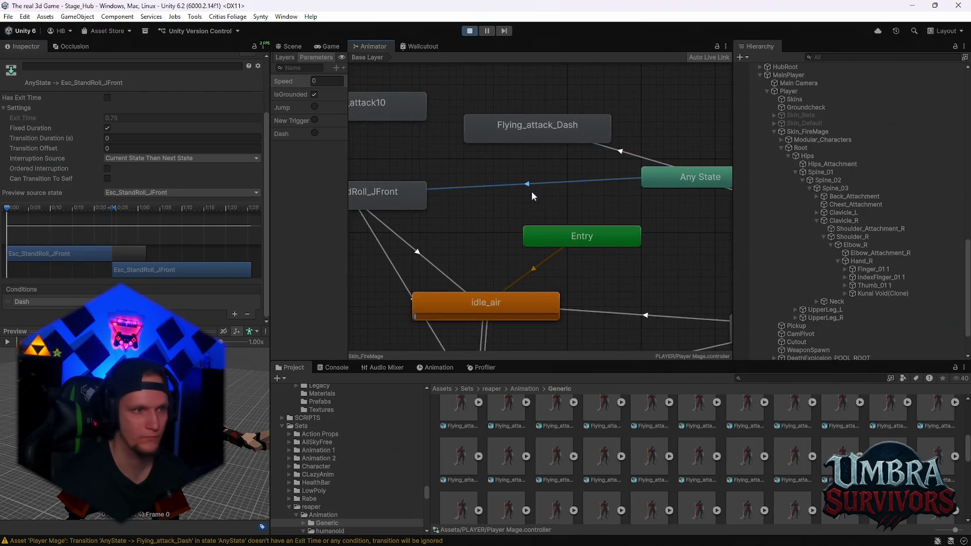
left_click(626, 152)
left_click(175, 158)
left_click(161, 203)
left_click(495, 183)
left_click(631, 154)
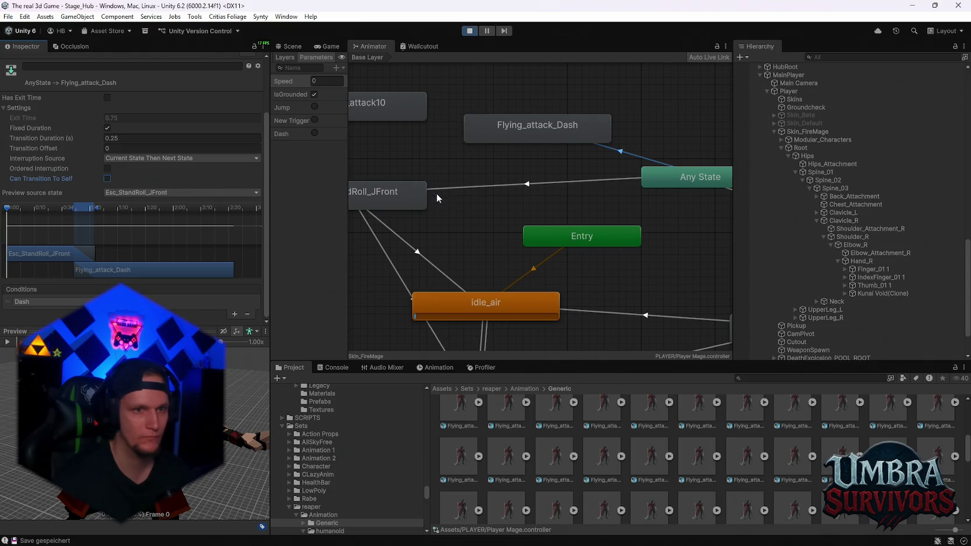
left_click(459, 187)
Step: Set the Any State to Flying_attack_Dash transition duration to 0
left_click(620, 150)
left_click(148, 138)
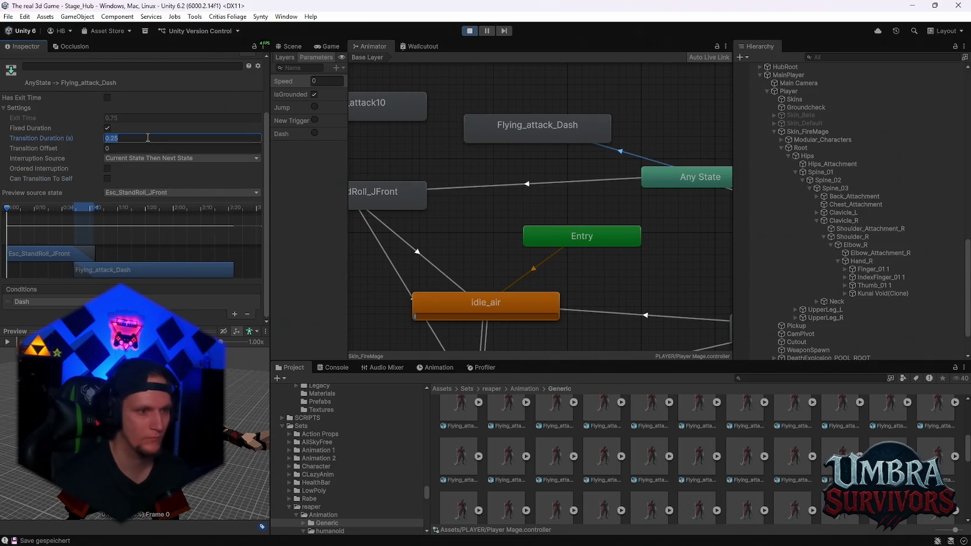
type("0")
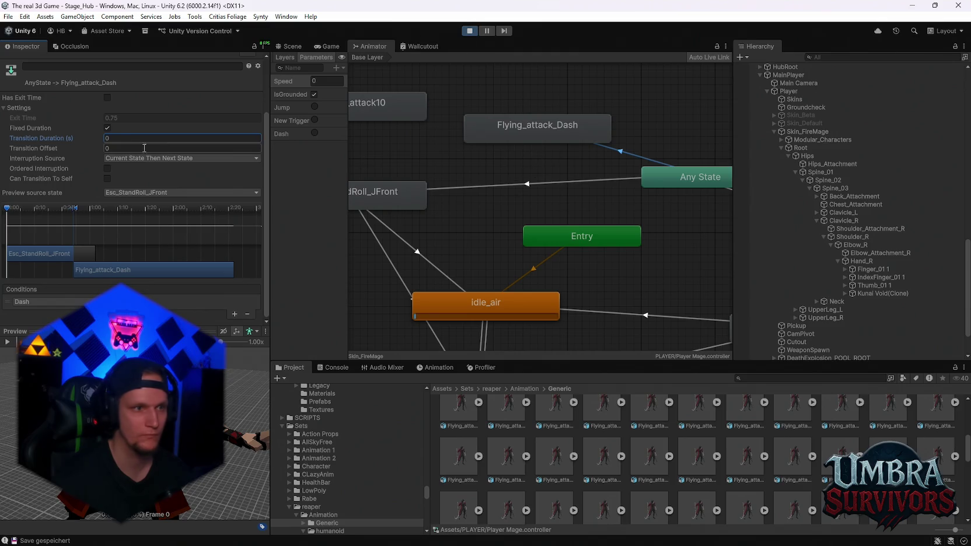
left_click(538, 181)
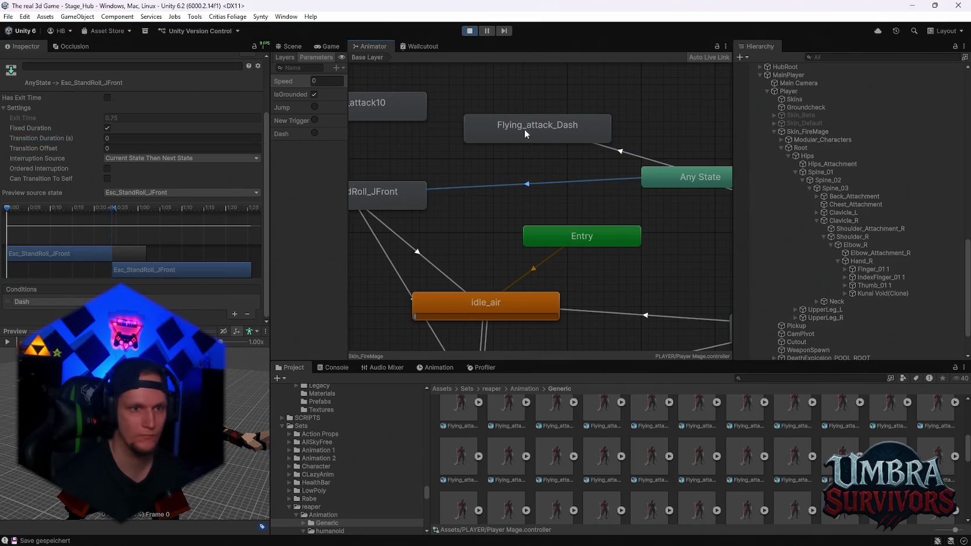
key("a")
left_click(477, 204)
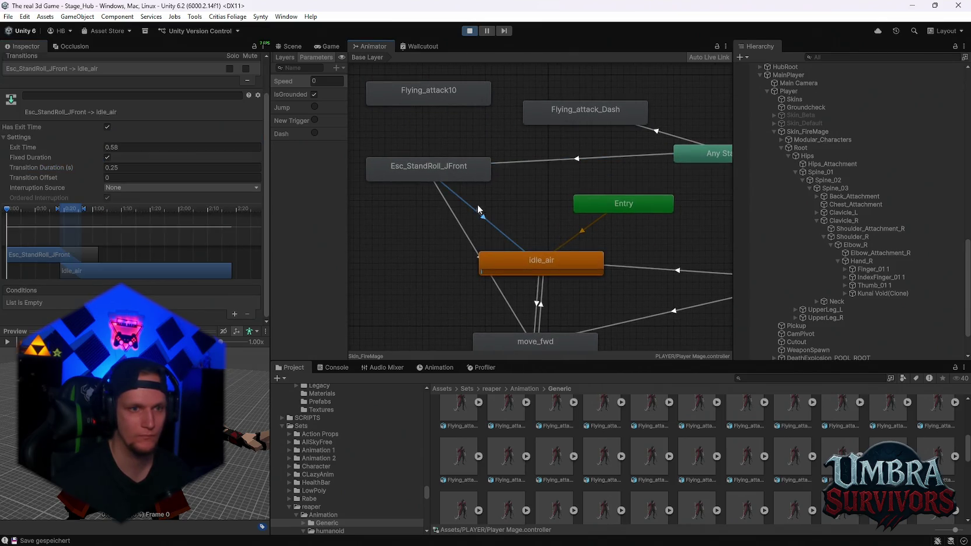
Step: Make transitions from Flying_attack_Dash to idle_air and move_fwd
left_click(556, 113)
right_click(556, 113)
left_click(578, 120)
left_click(537, 253)
right_click(559, 127)
left_click(581, 121)
left_click(519, 339)
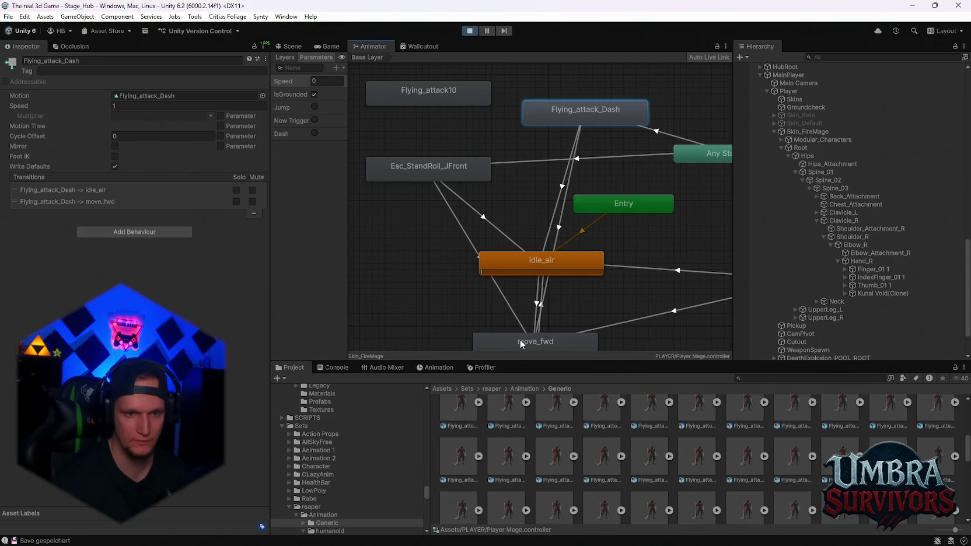
Step: Move Flying_attack_Dash into place and delete the unused Flying_attack10 state
scroll(497, 241, "up", 2)
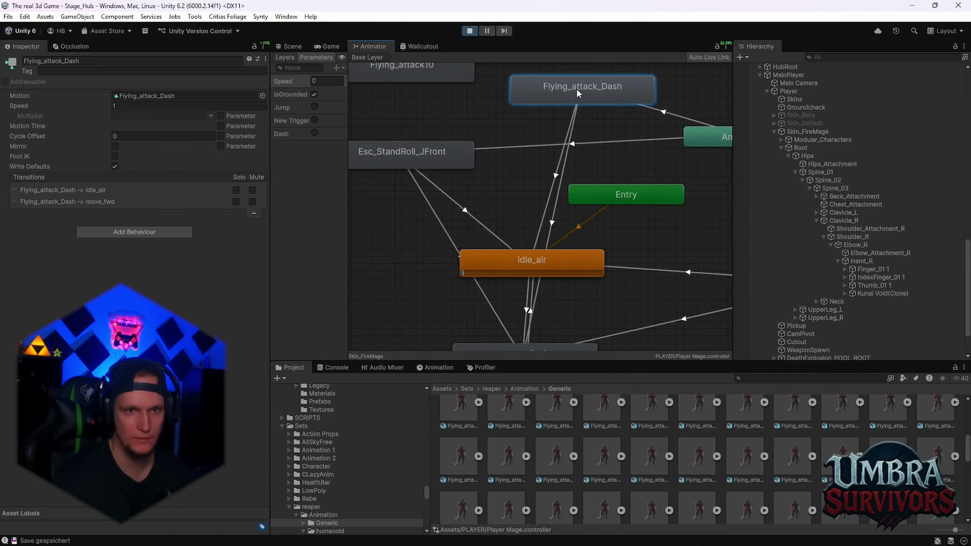
mouse_move(552, 87)
left_mouse_down()
mouse_move(487, 79)
mouse_move(455, 89)
mouse_move(452, 137)
left_mouse_up()
left_click(439, 114)
key("Delete")
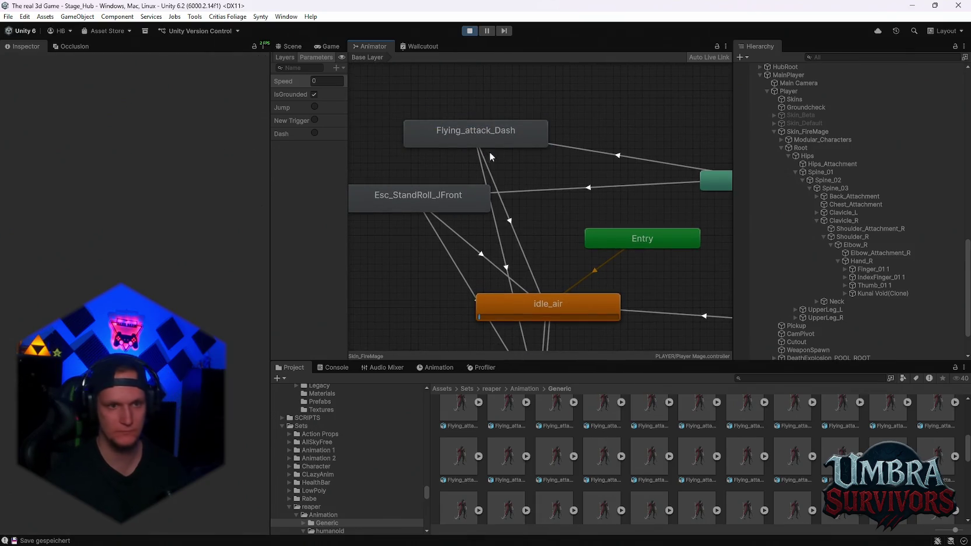
scroll(489, 150, "up", 1)
scroll(522, 151, "down", 2)
Step: Review the Esc_StandRoll_JFront to idle_air transition timing for reference
left_click(475, 180)
left_click(500, 228)
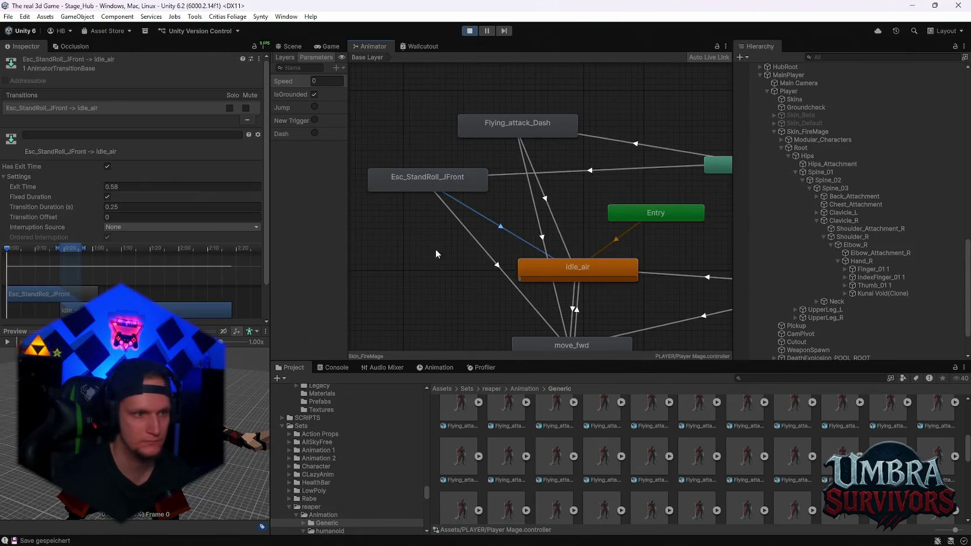
scroll(103, 192, "down", 2)
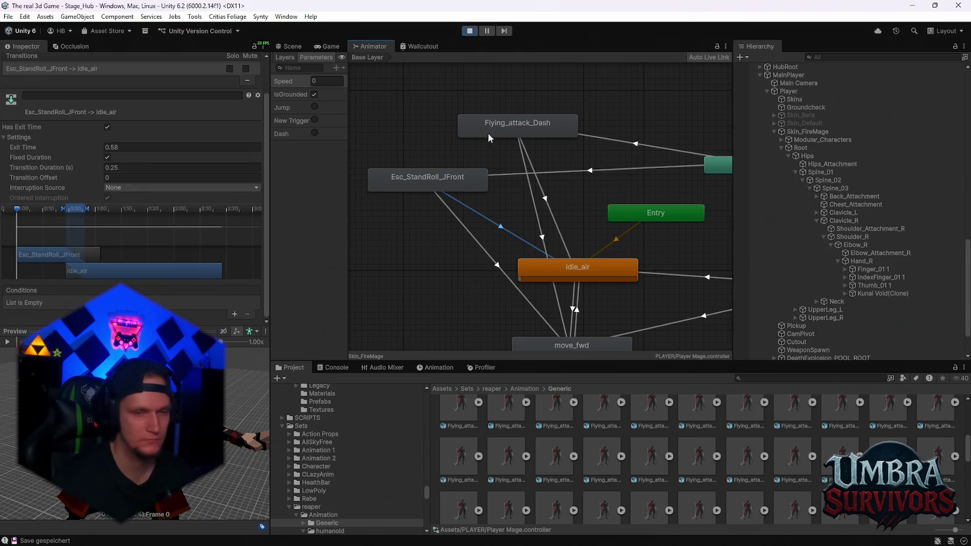
scroll(523, 211, "up", 1)
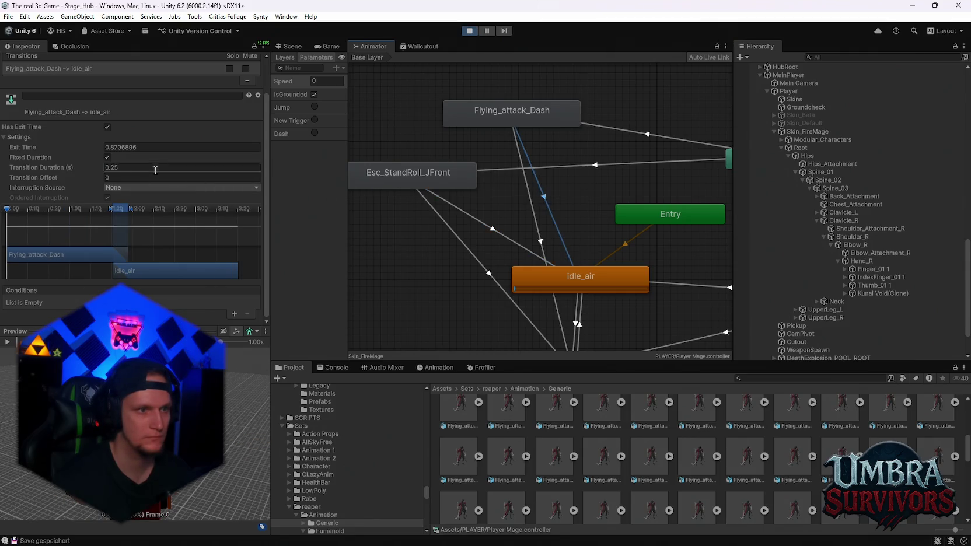
left_click(493, 232)
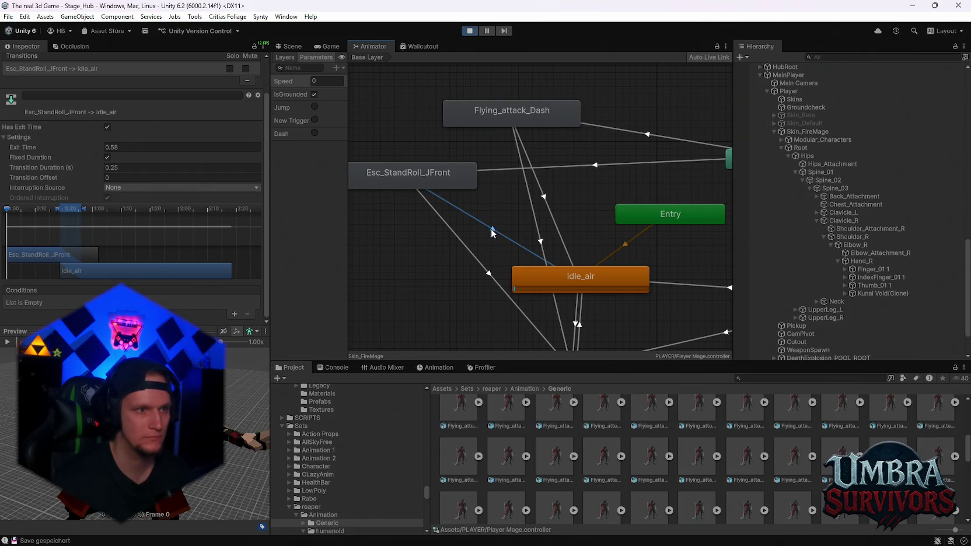
left_click(549, 209)
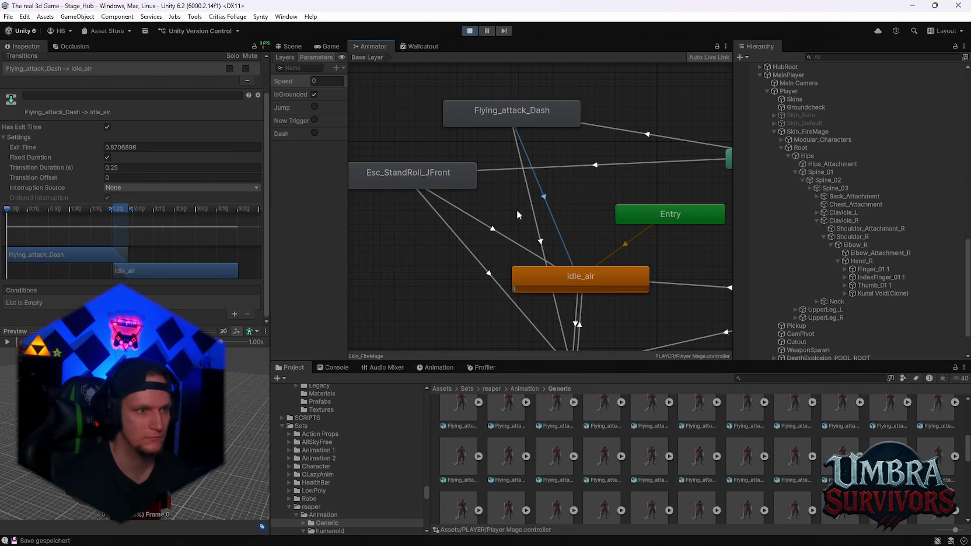
left_click(498, 238)
Step: Set the Flying_attack_Dash to idle_air exit time to 0.5 and return to the game
left_click(557, 219)
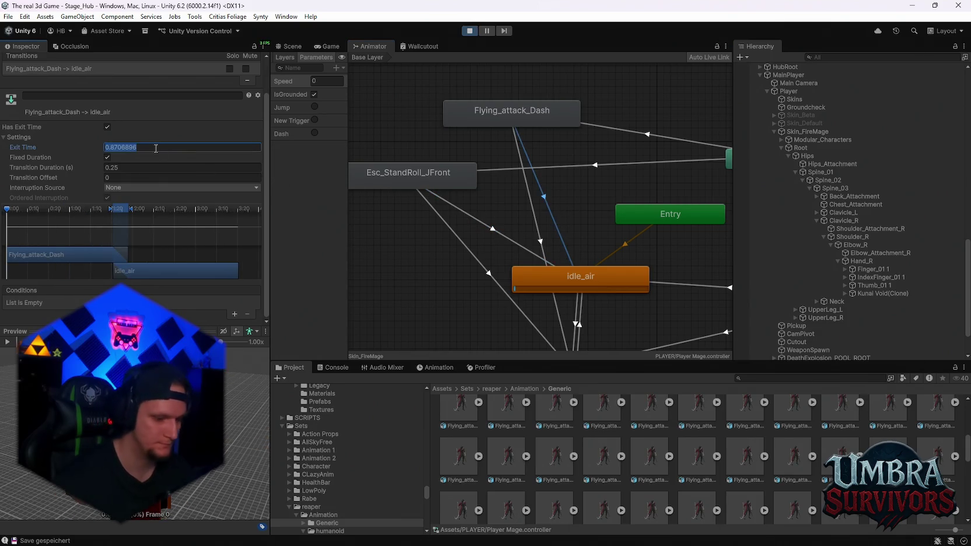
type("0.5")
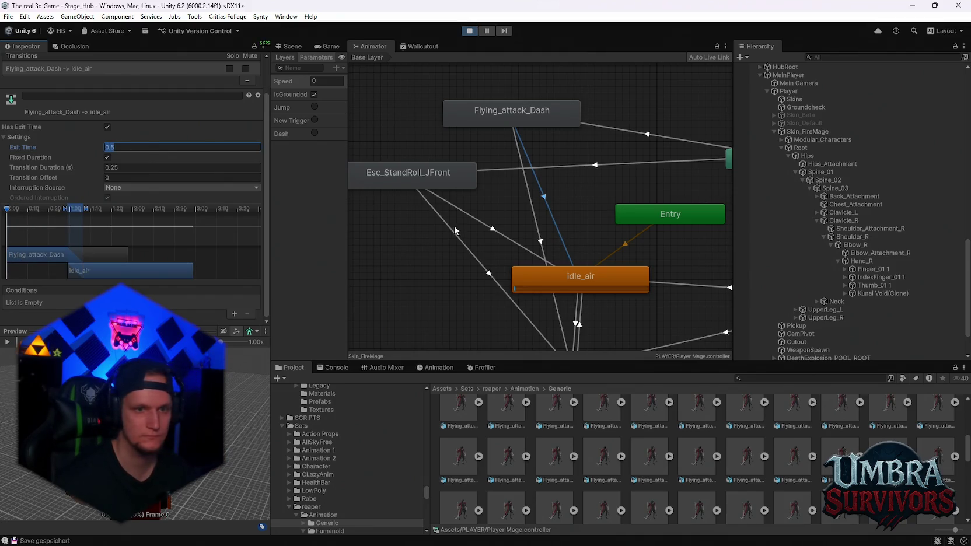
left_click(539, 225)
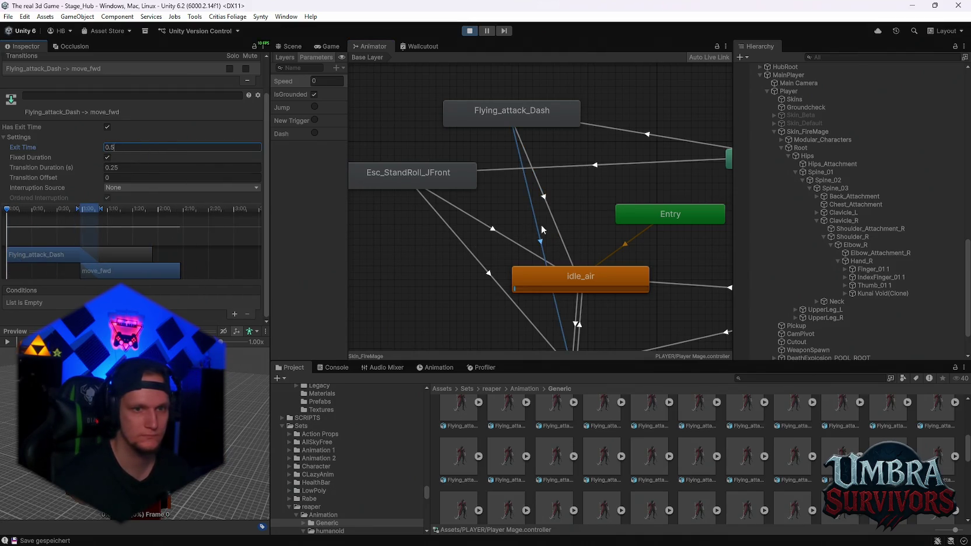
left_click(505, 241)
left_click(551, 220)
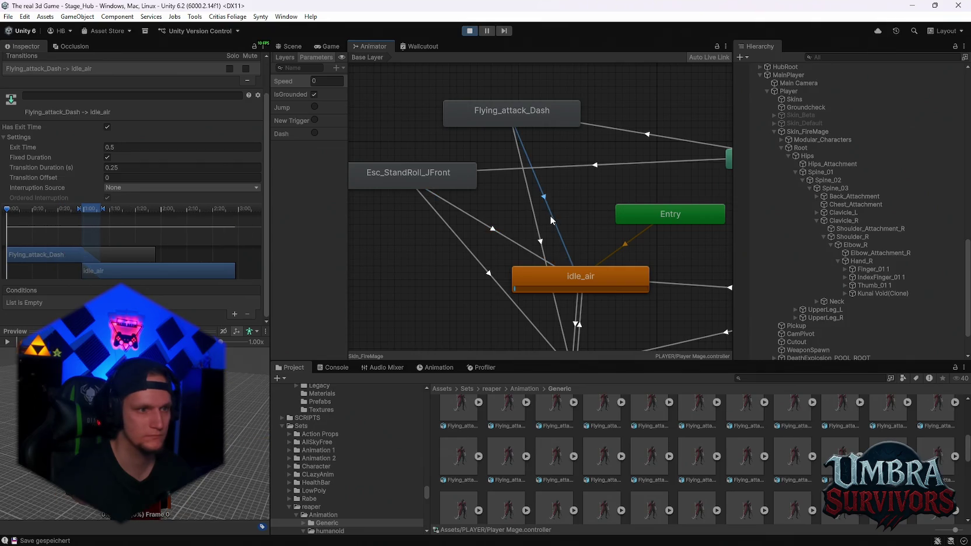
left_click(334, 44)
left_click(501, 190)
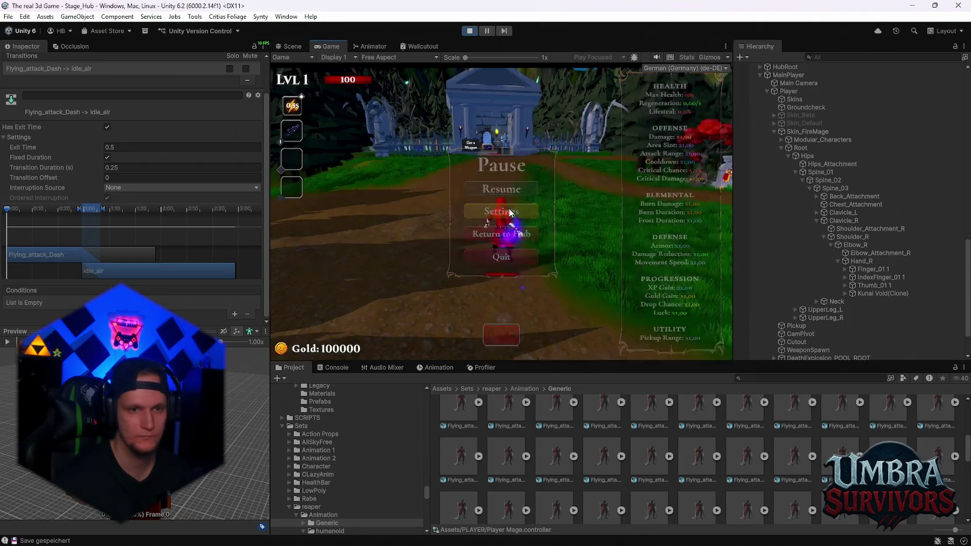
Step: Pause the game and inspect Esc_StandRoll_JFront and the Any State to Flying_attack_Dash transition in the Animator
key("Escape")
left_click(358, 46)
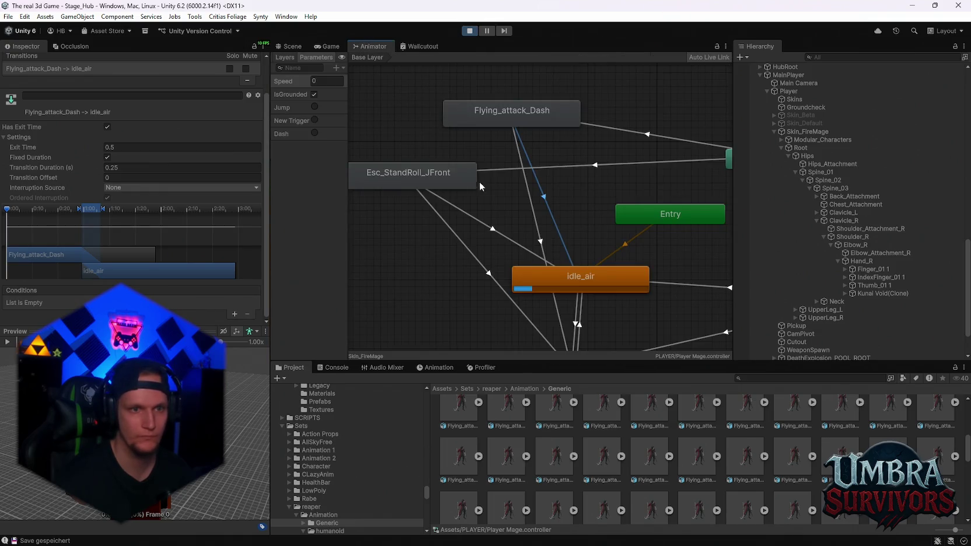
left_click(465, 177)
left_click(623, 133)
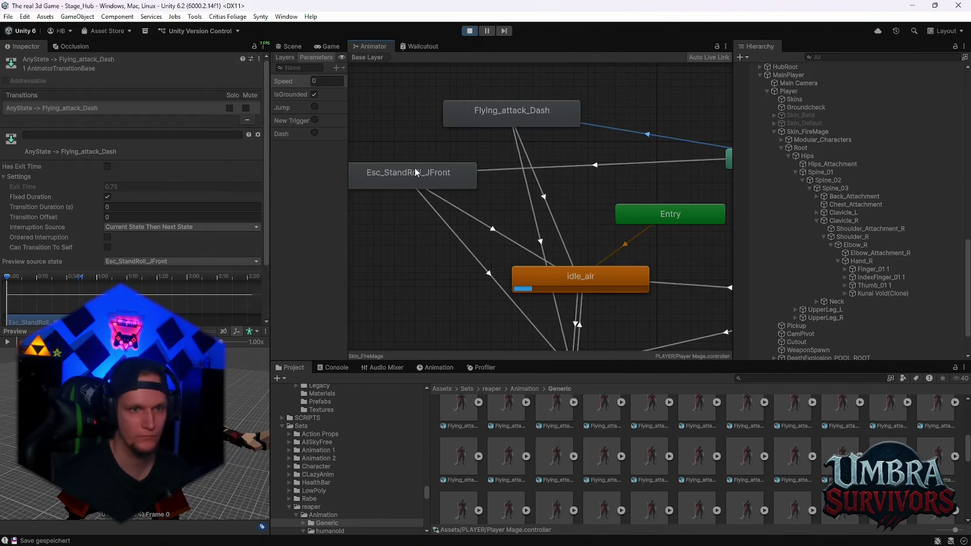
left_click(415, 172)
key("Delete")
scroll(427, 167, "down", 2)
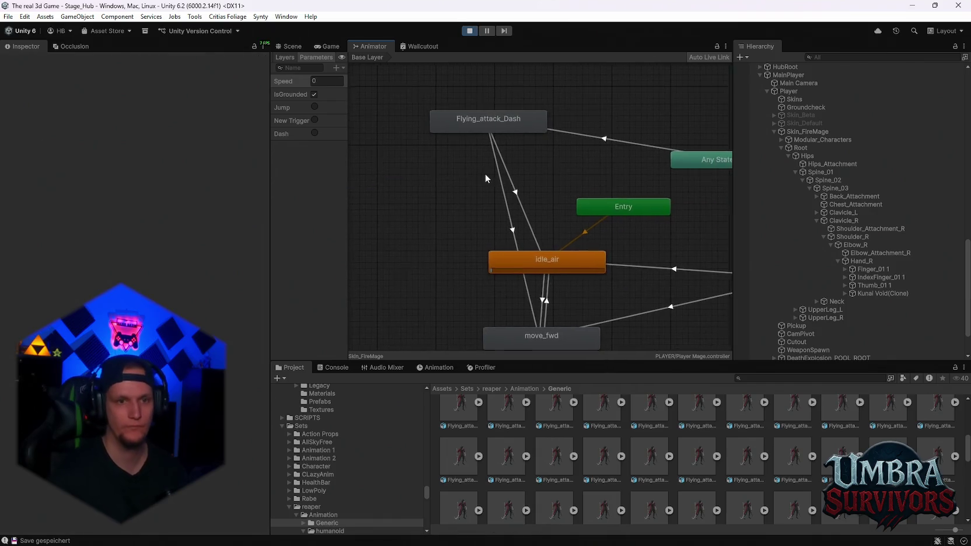
Step: Resume play, run the character through the village plaza past the fountain, then select Flying_attack_Dash in the Animator
left_click(326, 46)
left_click(506, 188)
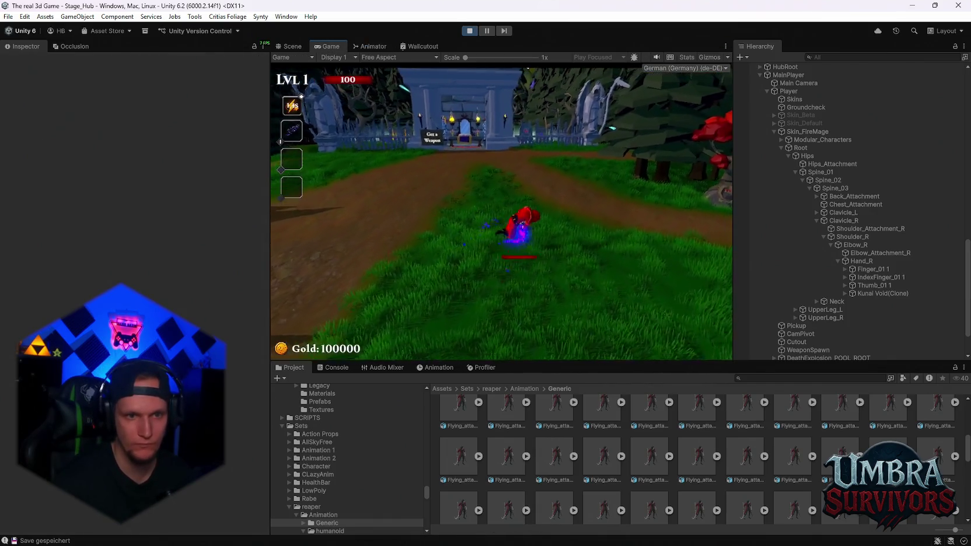
key("w")
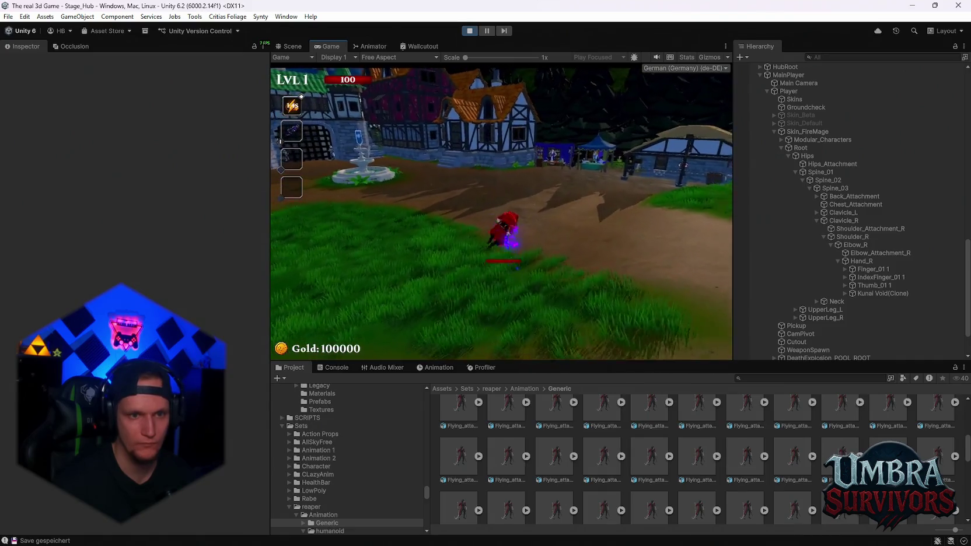
key("w")
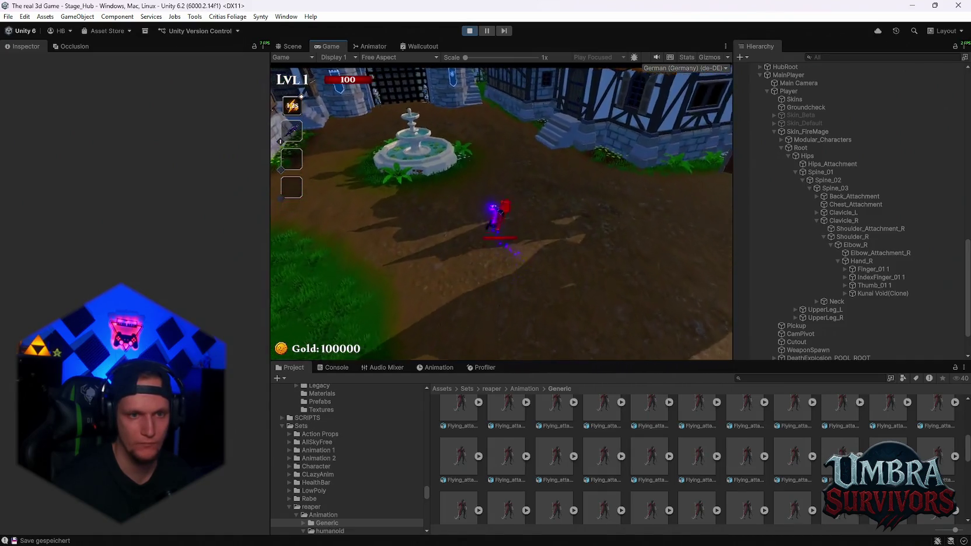
key("w")
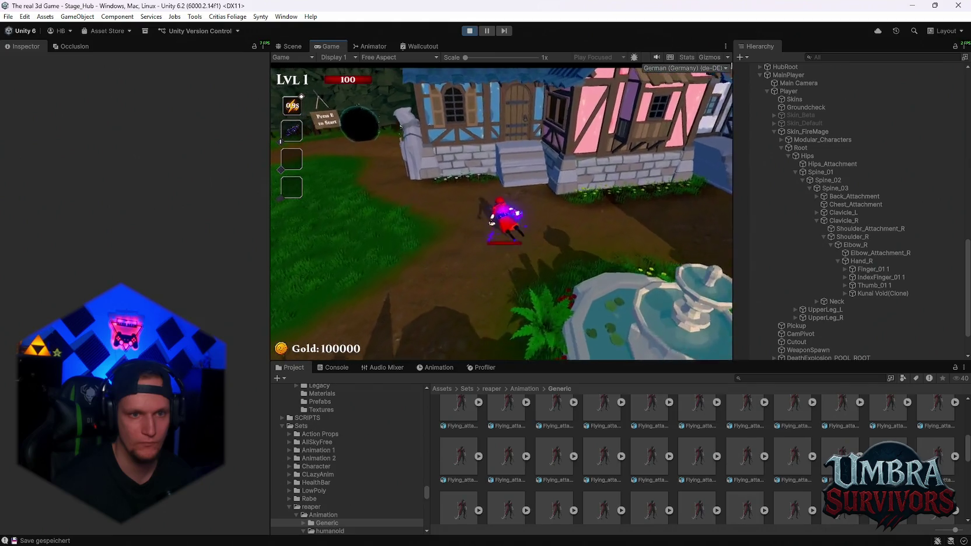
key("Escape")
left_click(368, 46)
left_click(487, 118)
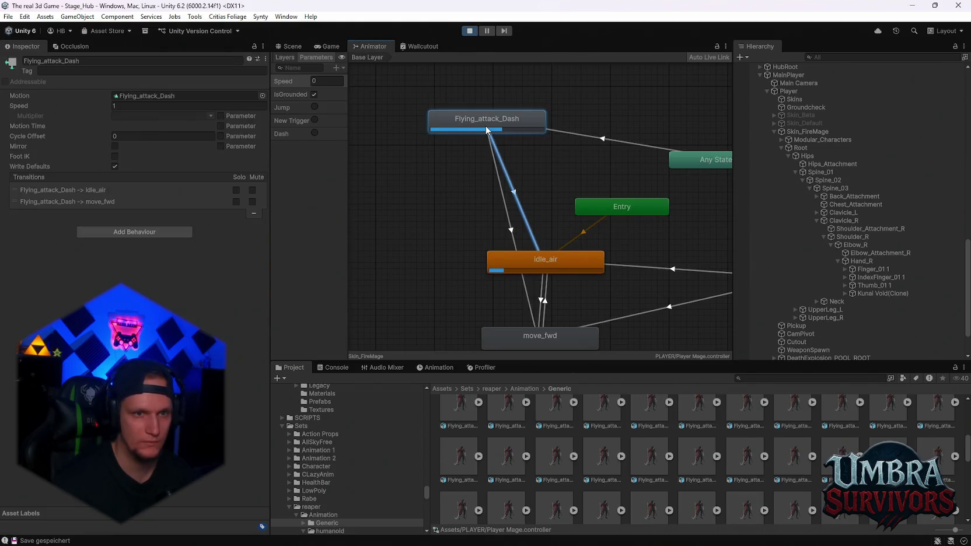
Step: Open the Flying_attack_Dash clip's import settings and review the root rotation and vertical position basis options, keeping vertical position on Original
double_click(175, 101)
scroll(129, 246, "down", 5)
scroll(128, 246, "down", 3)
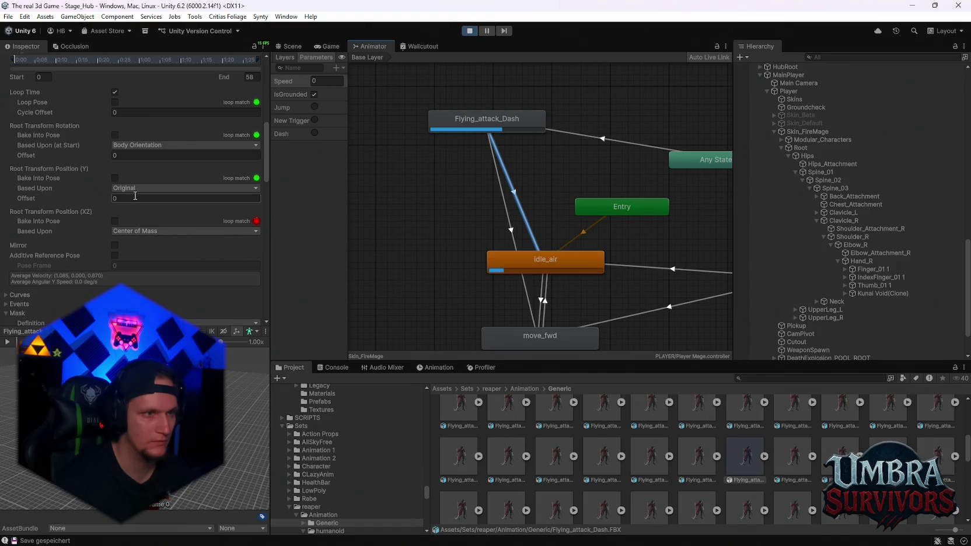
left_click(117, 145)
left_click(134, 165)
left_click(125, 188)
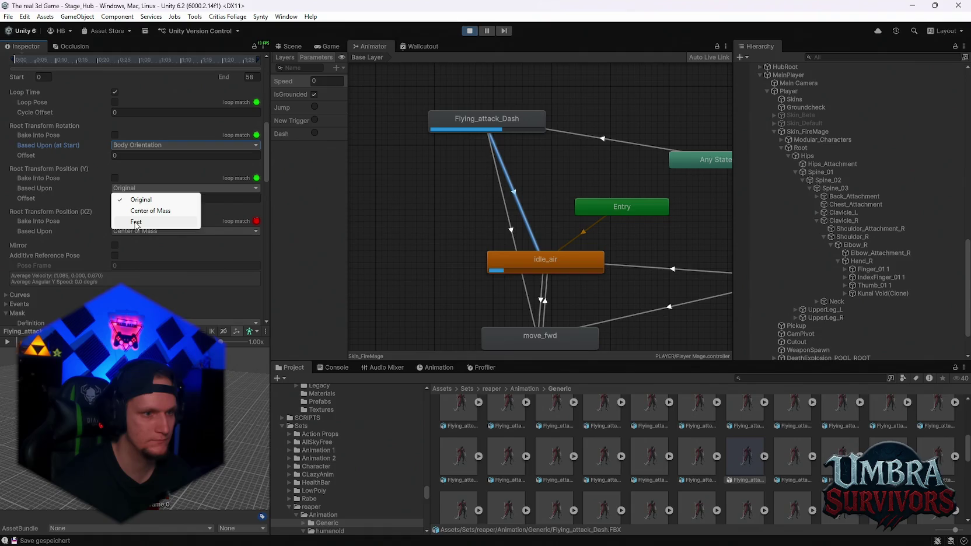
left_click(136, 223)
Step: Change Root Transform Rotation Based Upon from Body Orientation to Original
left_click(134, 145)
left_click(133, 157)
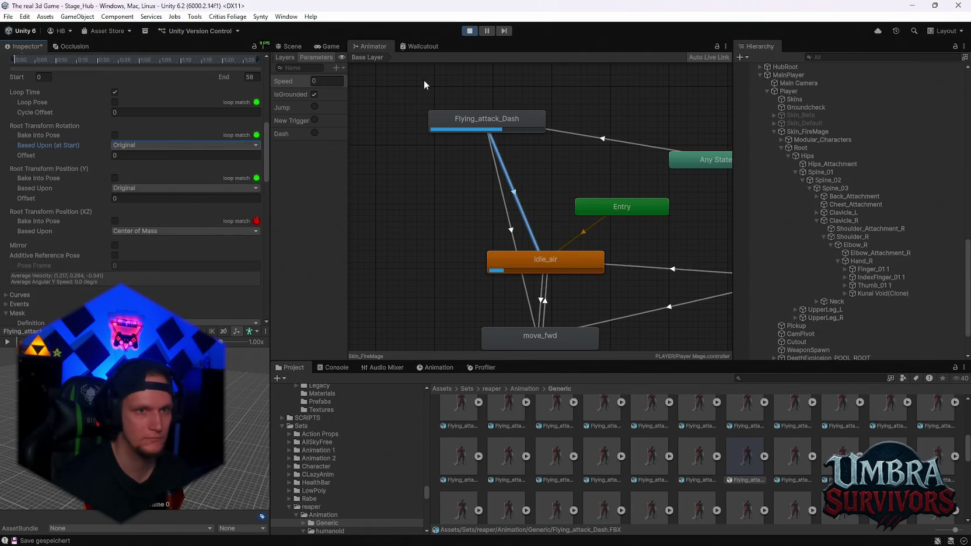
scroll(220, 278, "down", 15)
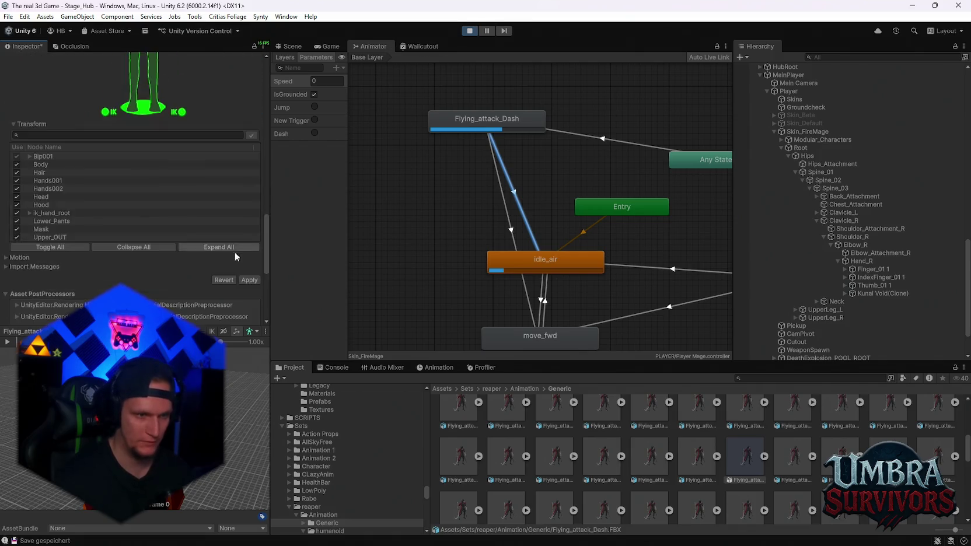